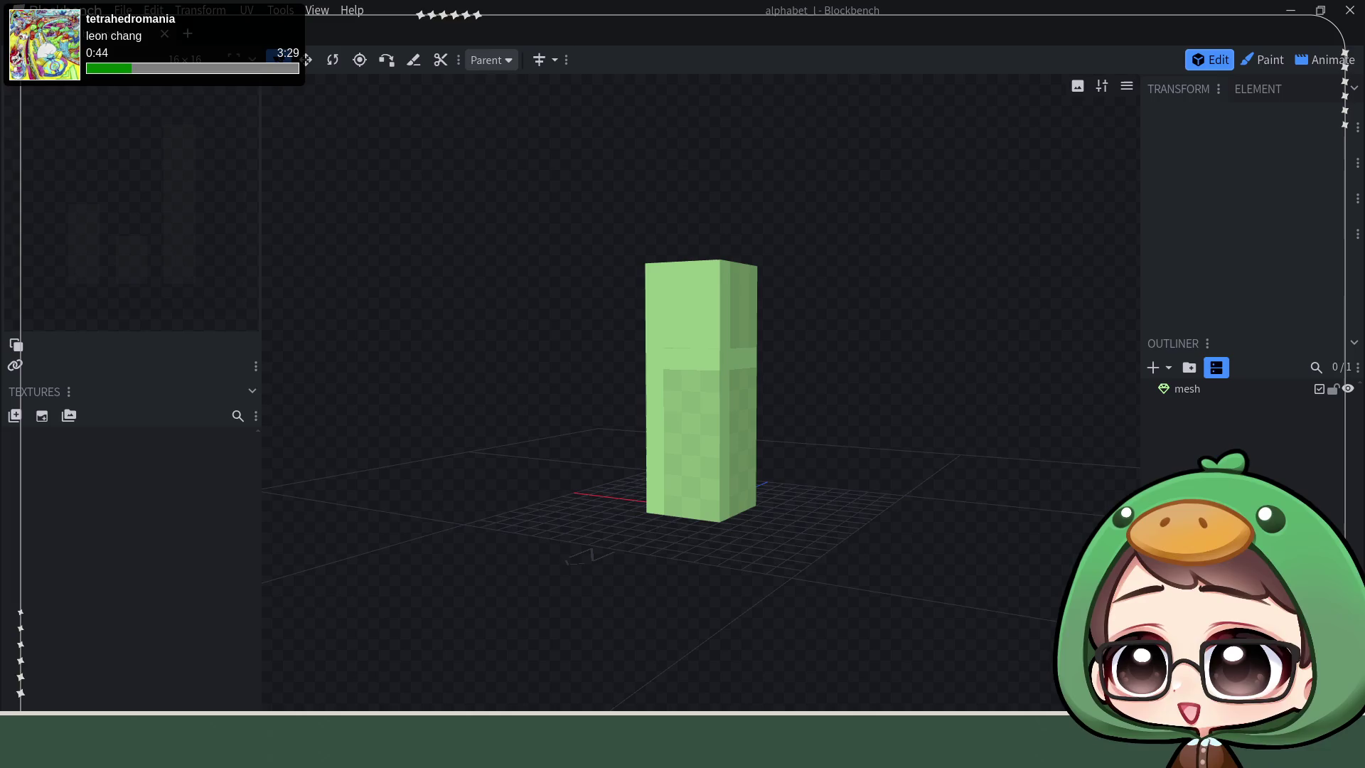
{"action": "scroll", "coordinate": [648, 308], "scroll_direction": "up", "scroll_amount": 1}
{"action": "scroll", "coordinate": [643, 316], "scroll_direction": "up", "scroll_amount": 1}
{"action": "scroll", "coordinate": [570, 353], "scroll_direction": "up", "scroll_amount": 1}
{"action": "scroll", "coordinate": [566, 357], "scroll_direction": "down", "scroll_amount": 1}
{"action": "scroll", "coordinate": [566, 356], "scroll_direction": "up", "scroll_amount": 1}
{"action": "scroll", "coordinate": [568, 359], "scroll_direction": "up", "scroll_amount": 1}
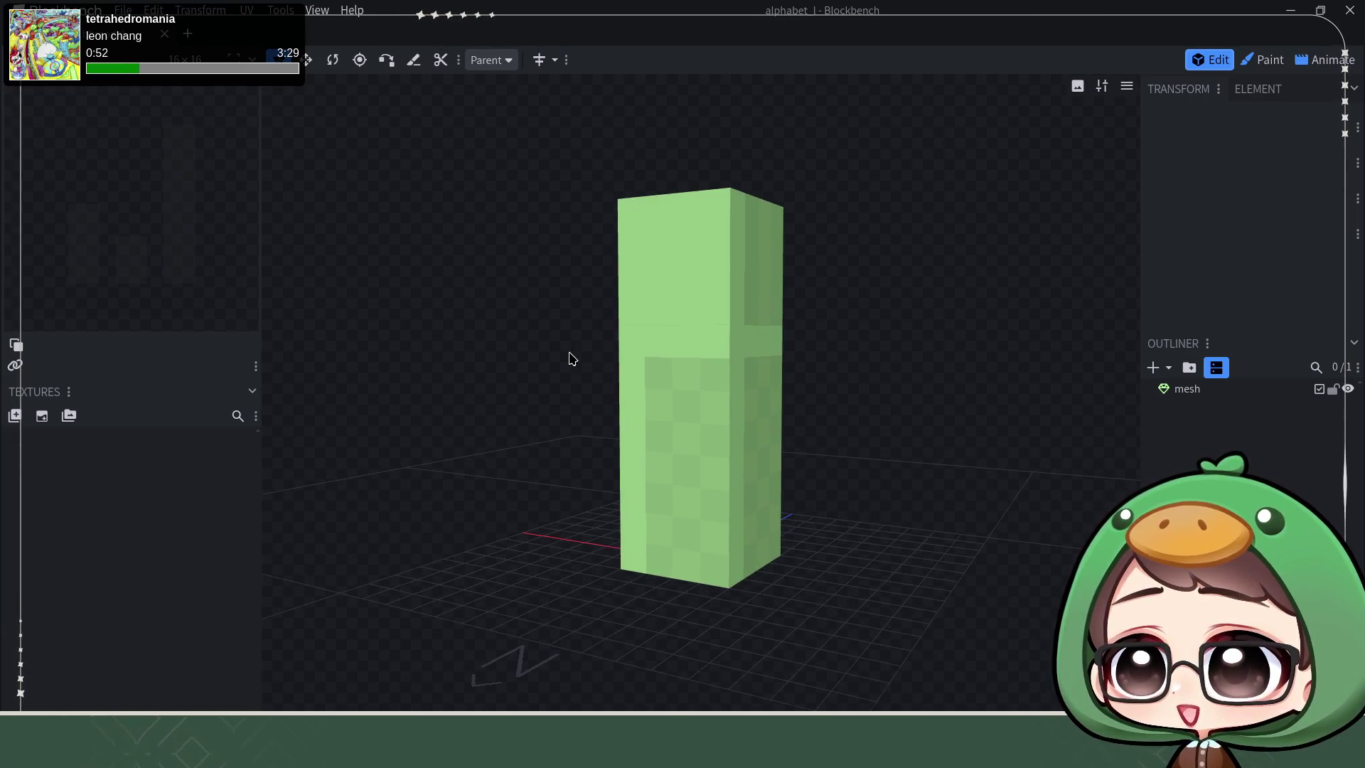
{"action": "scroll", "coordinate": [569, 359], "scroll_direction": "down", "scroll_amount": 1}
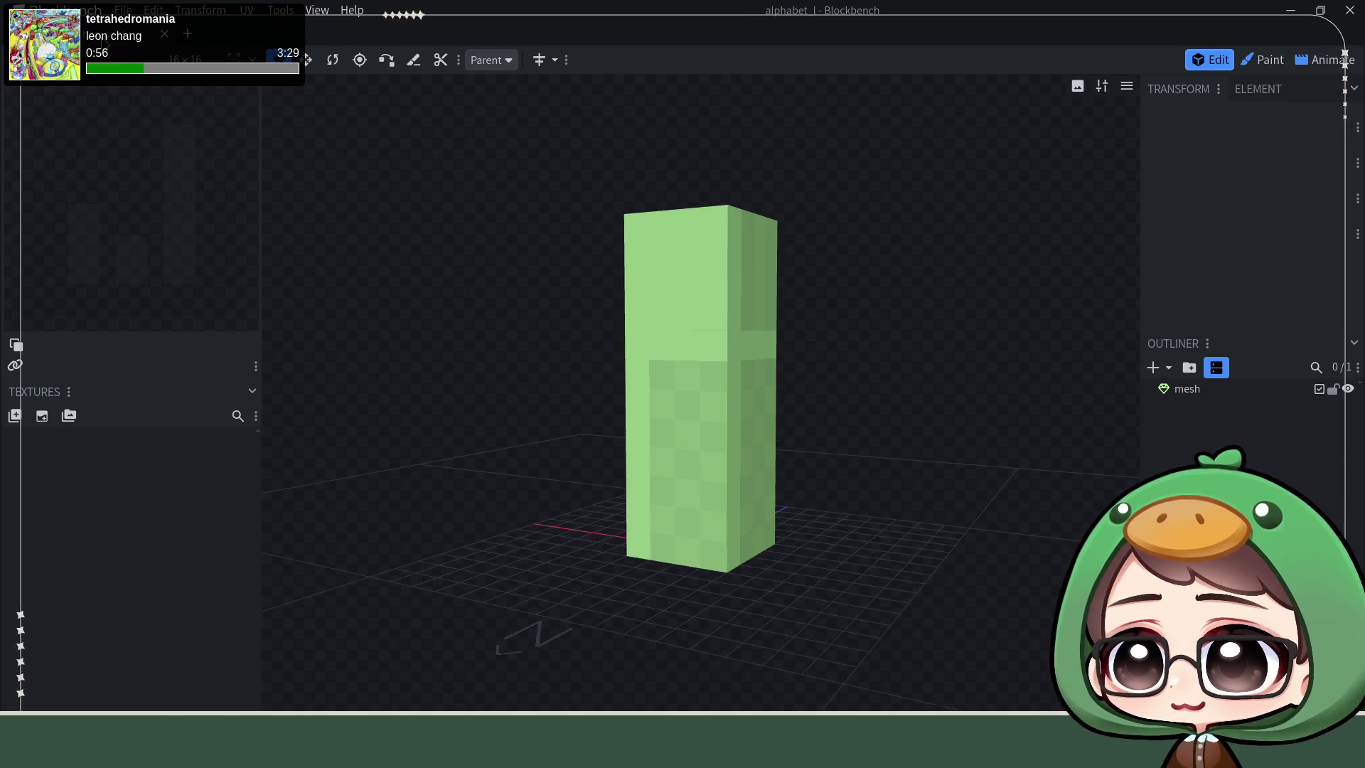
Step: Reopen the alphabet_f model from Recent in its own tab as a reference
{"action": "left_click", "coordinate": [187, 35]}
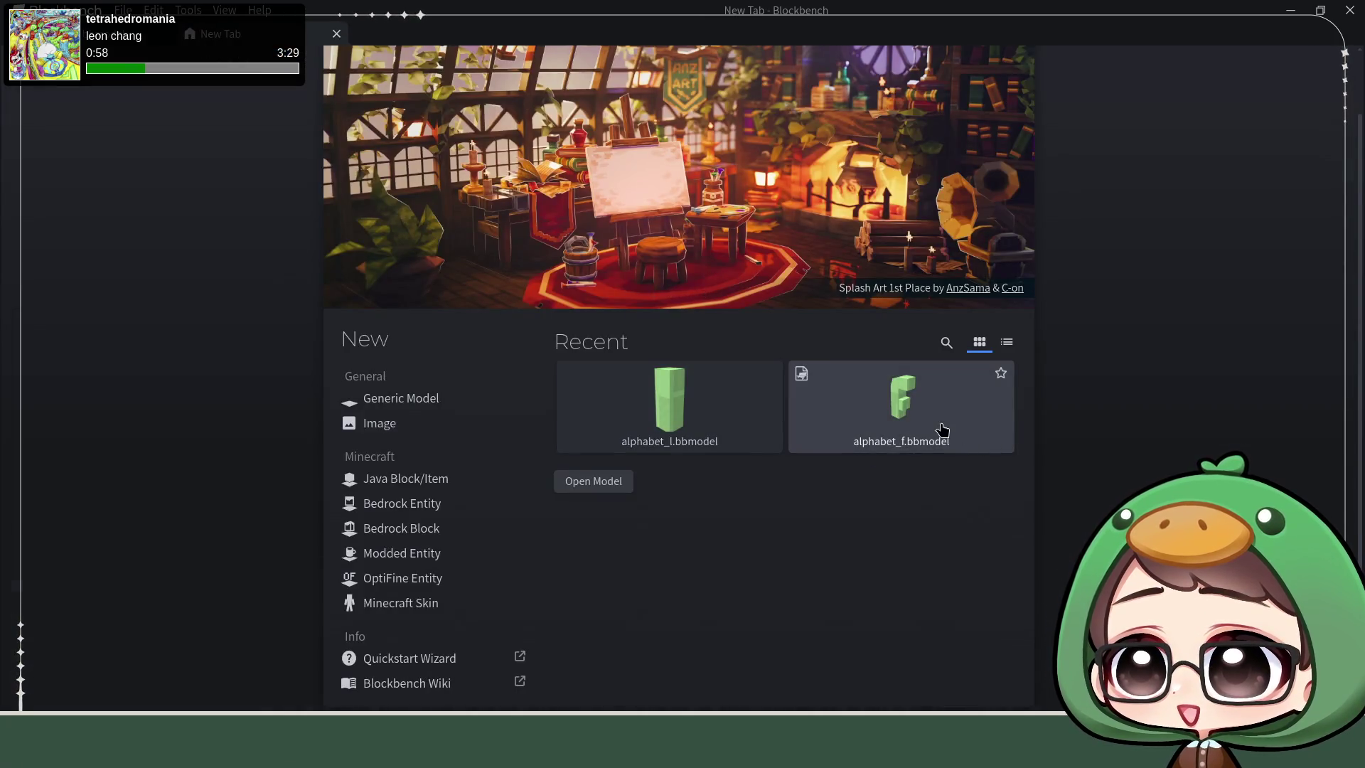
{"action": "left_click", "coordinate": [942, 433]}
{"action": "scroll", "coordinate": [640, 417], "scroll_direction": "up", "scroll_amount": 3}
{"action": "scroll", "coordinate": [556, 502], "scroll_direction": "up", "scroll_amount": 2}
{"action": "mouse_move", "coordinate": [509, 576]}
{"action": "left_mouse_down"}
{"action": "mouse_move", "coordinate": [593, 540]}
{"action": "mouse_move", "coordinate": [648, 545]}
{"action": "mouse_move", "coordinate": [676, 473]}
{"action": "mouse_move", "coordinate": [673, 502]}
{"action": "left_mouse_up"}
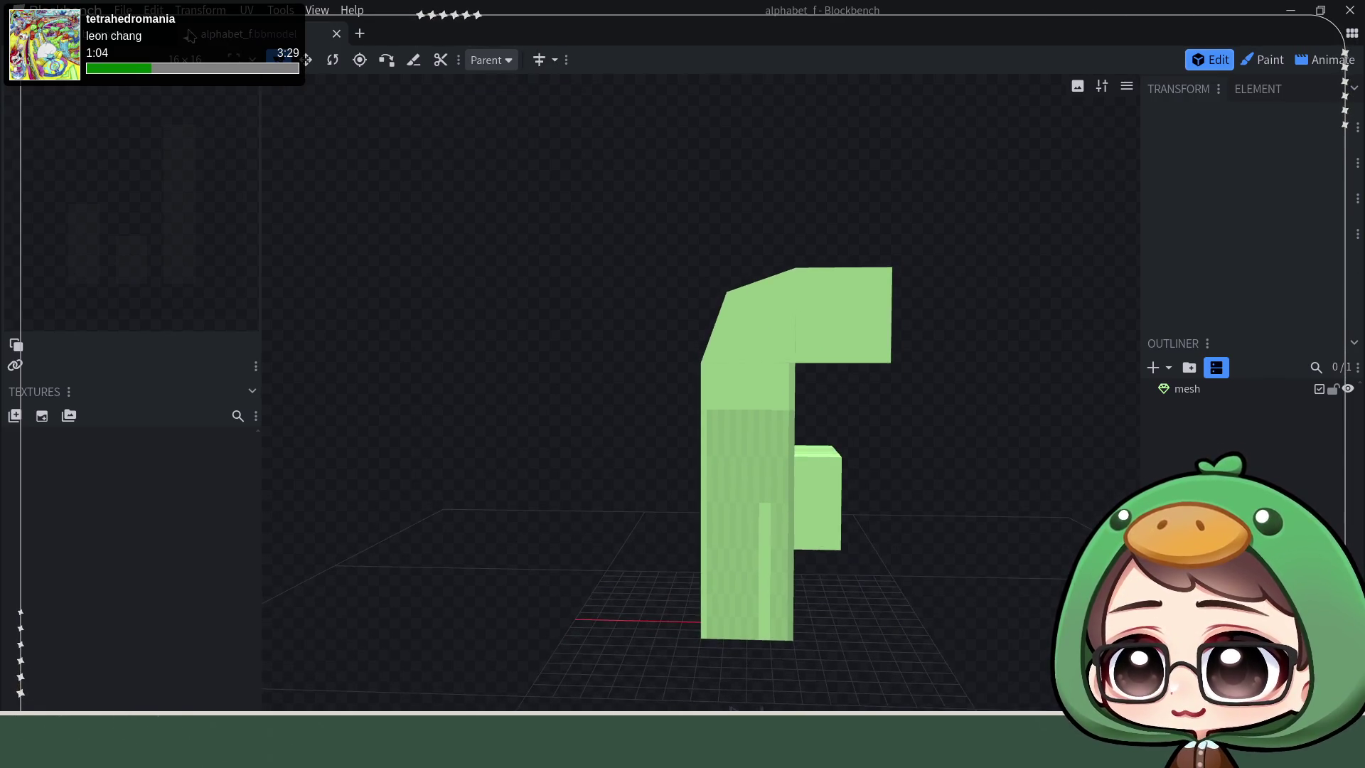
{"action": "left_click_drag", "start_coordinate": [603, 497], "coordinate": [640, 488]}
{"action": "left_click", "coordinate": [233, 36]}
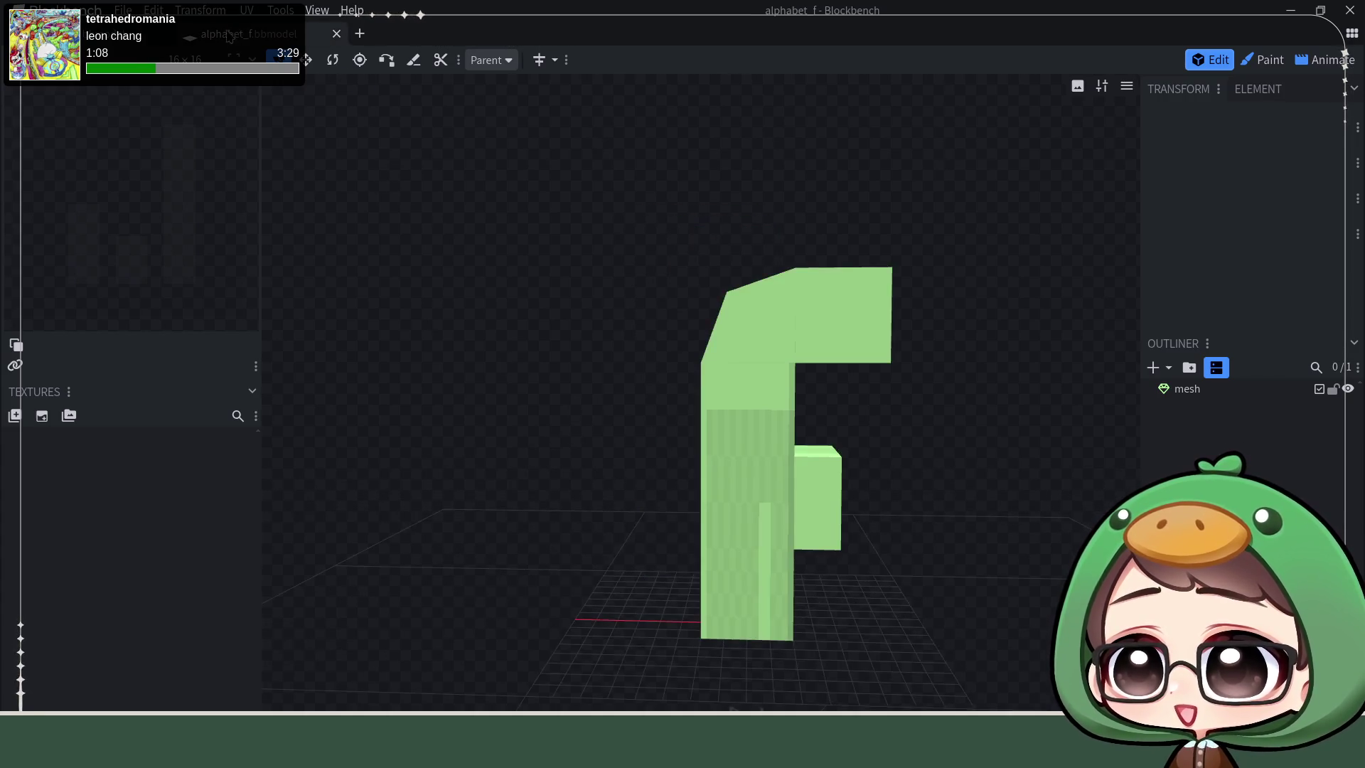
Step: Select a vertical edge of the F mesh in Edge mode and nudge it up
{"action": "mouse_move", "coordinate": [921, 406]}
{"action": "left_mouse_down"}
{"action": "mouse_move", "coordinate": [933, 417]}
{"action": "mouse_move", "coordinate": [999, 323]}
{"action": "left_mouse_up"}
{"action": "left_click_drag", "start_coordinate": [771, 412], "coordinate": [822, 417]}
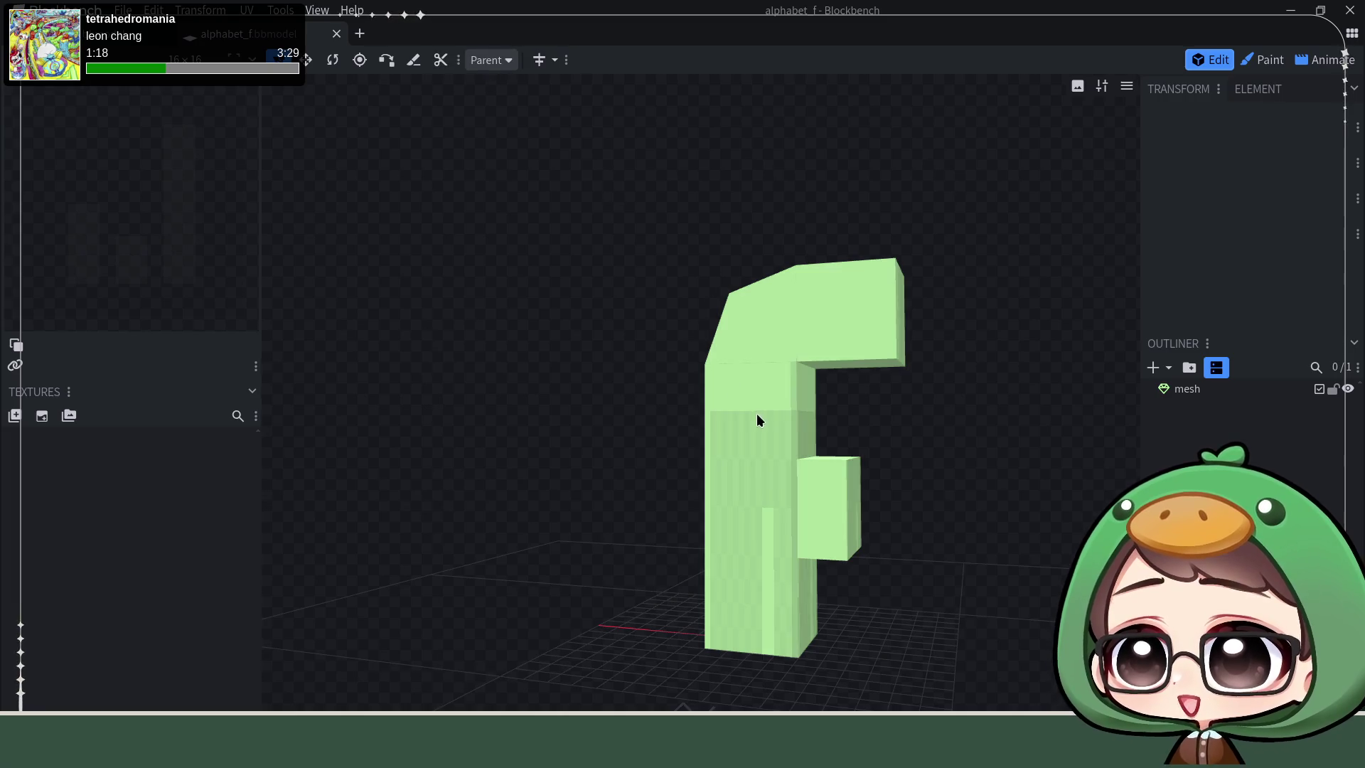
{"action": "left_click", "coordinate": [755, 417]}
{"action": "left_click", "coordinate": [592, 59]}
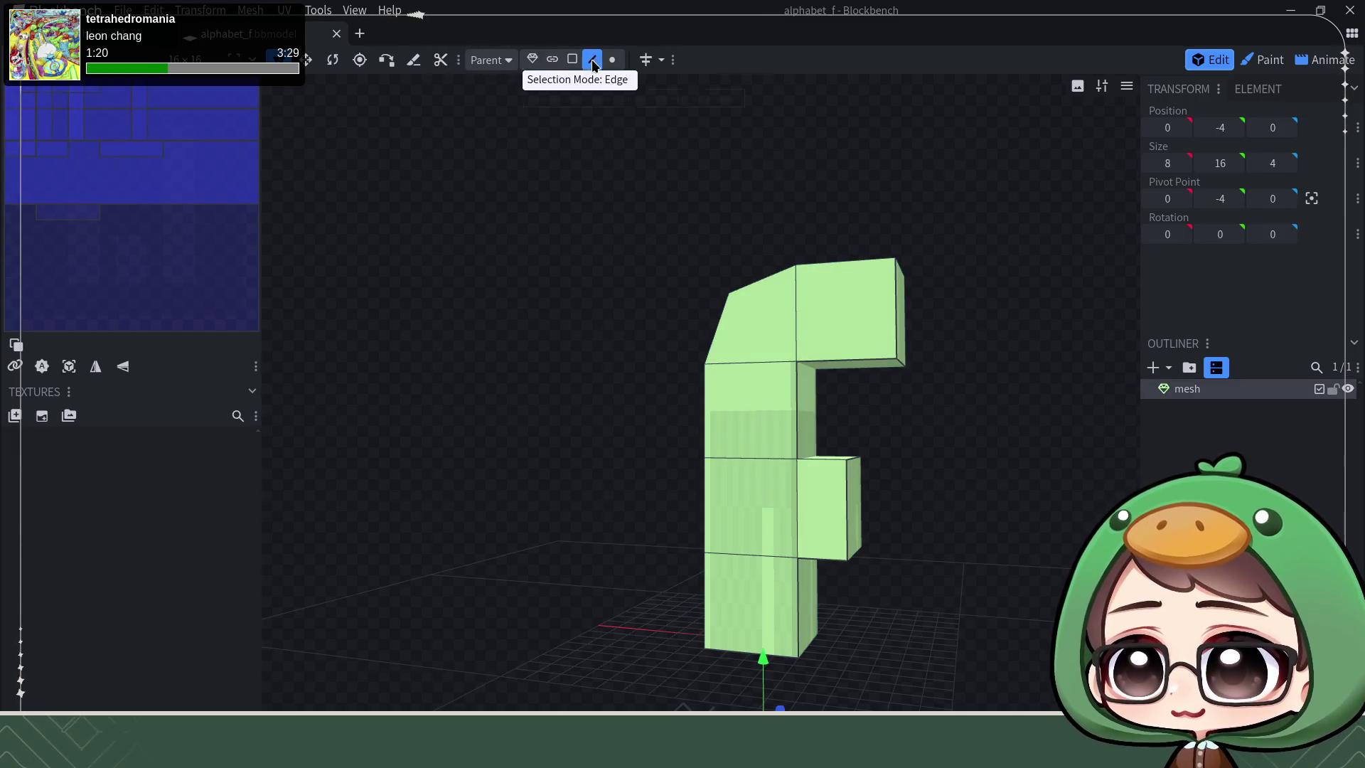
{"action": "left_click", "coordinate": [796, 398]}
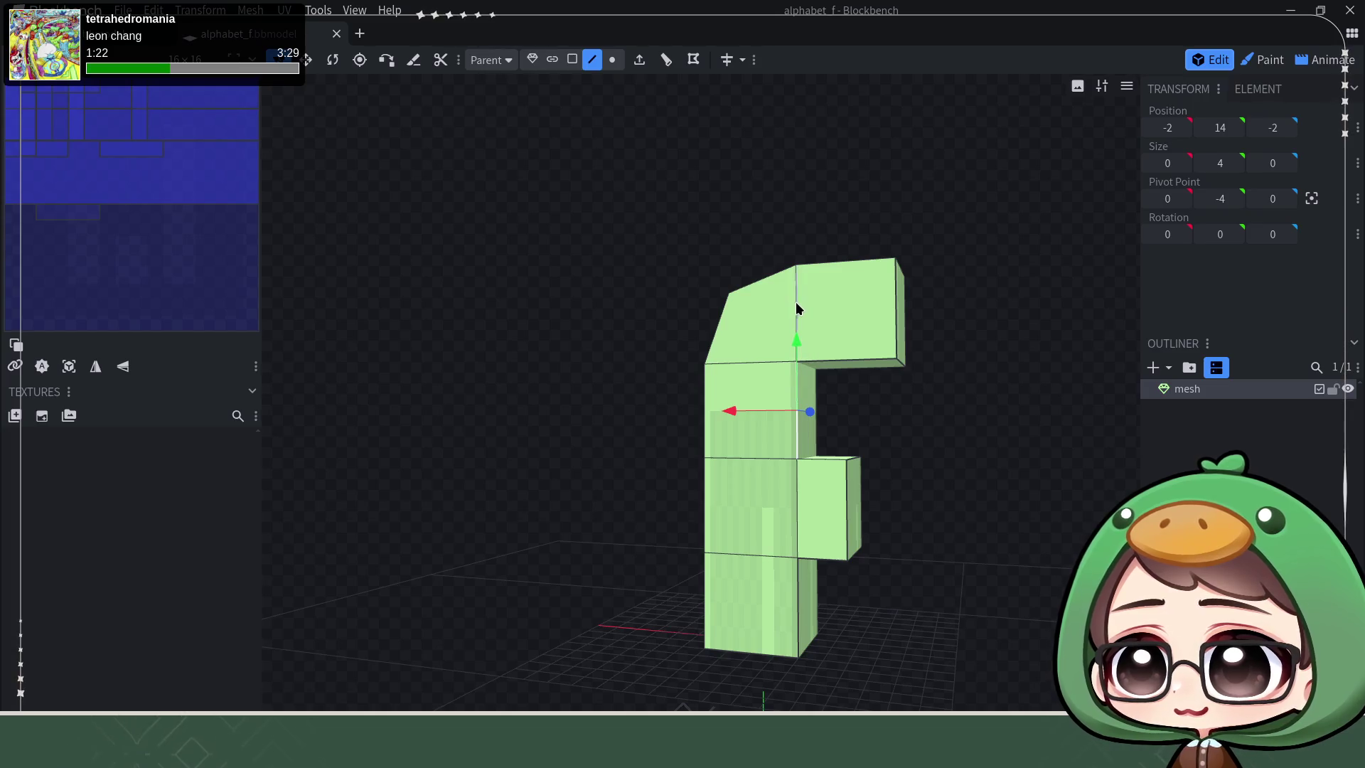
{"action": "key", "text": "Page_Up"}
{"action": "key", "text": "Page_Up"}
{"action": "key", "text": "Page_Up"}
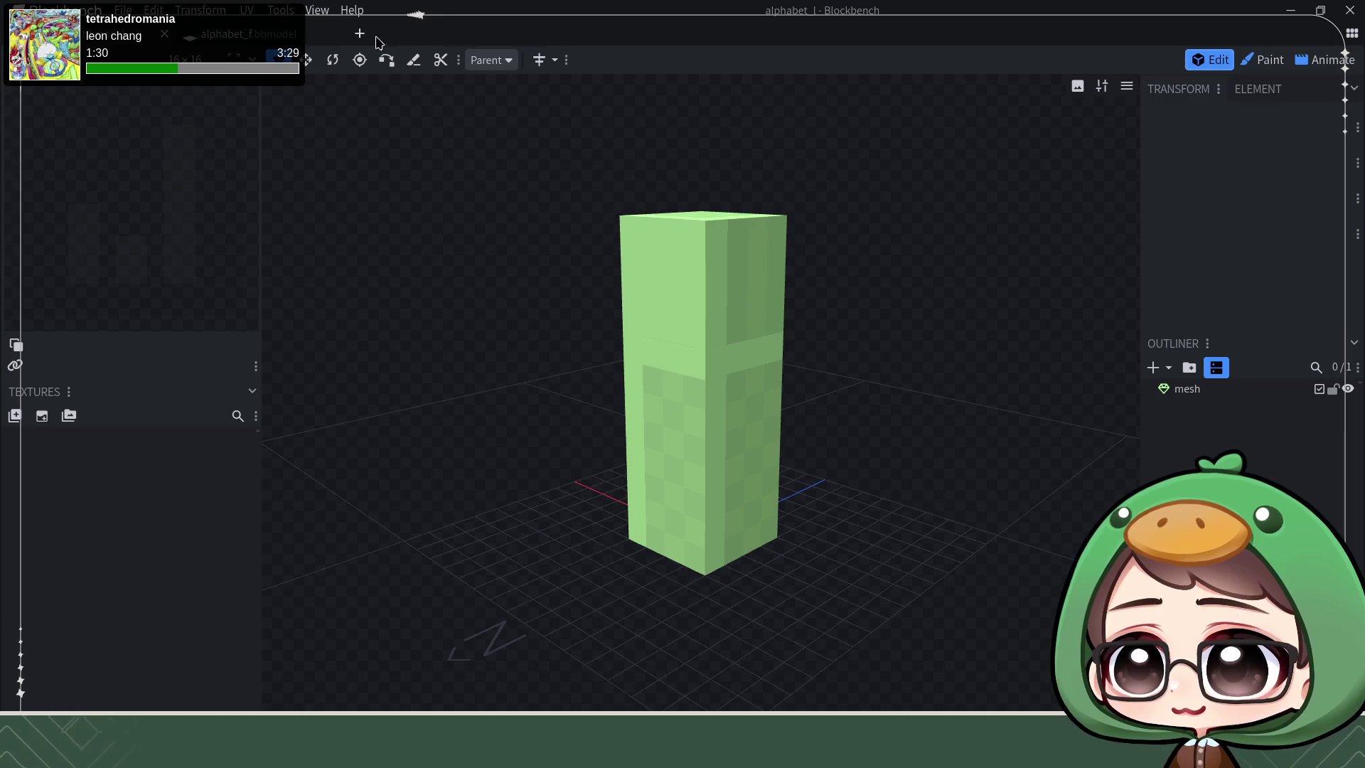
Step: Try extruding the block's upper front vertical edge, then undo it
{"action": "left_click", "coordinate": [669, 285]}
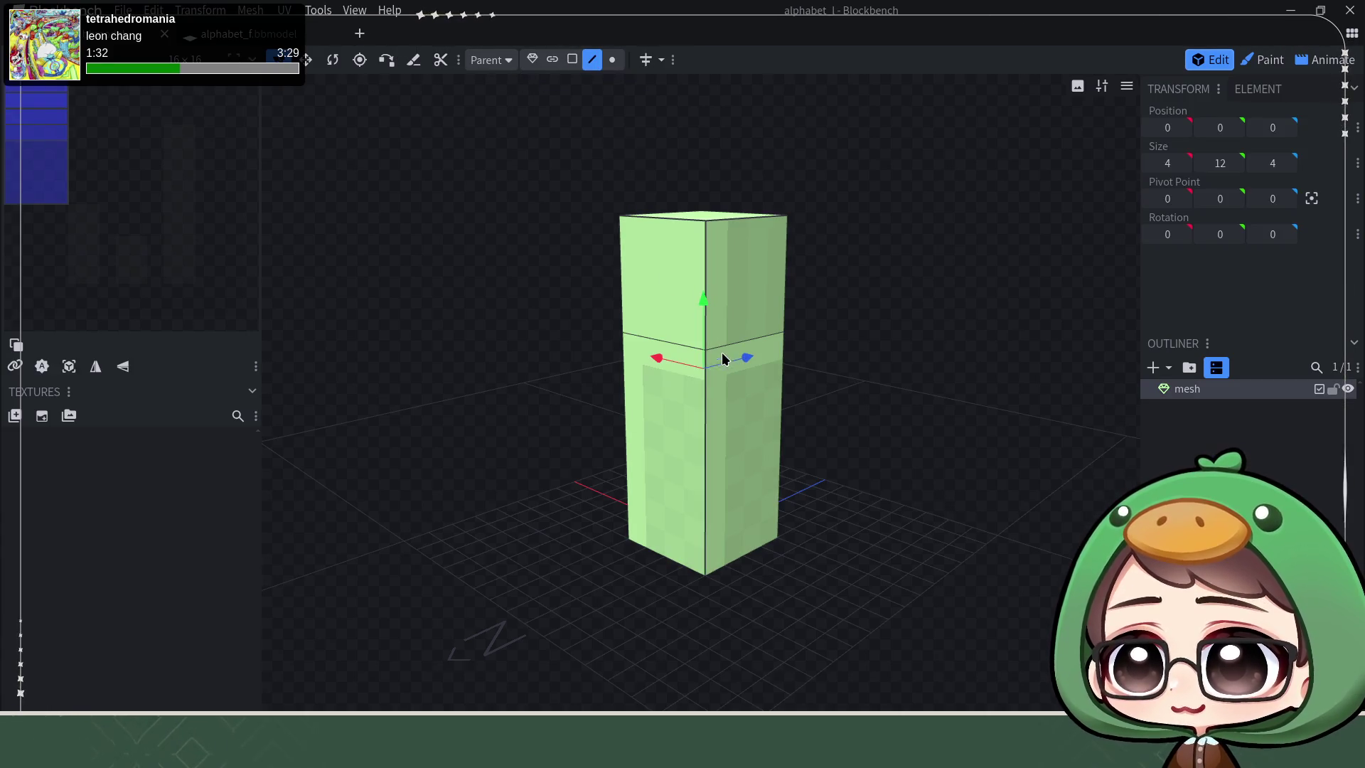
{"action": "left_click", "coordinate": [702, 403]}
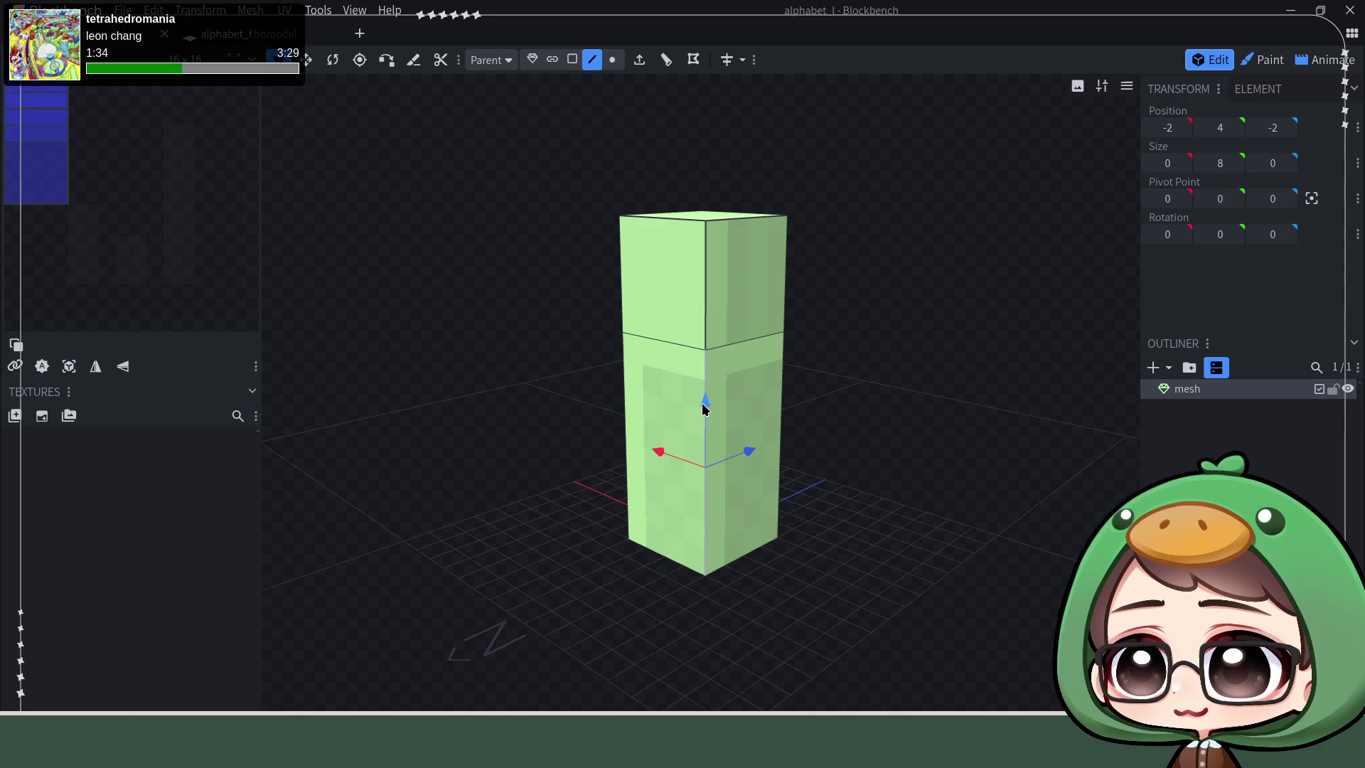
{"action": "left_click", "coordinate": [704, 306]}
{"action": "left_click_drag", "start_coordinate": [808, 207], "coordinate": [660, 206]}
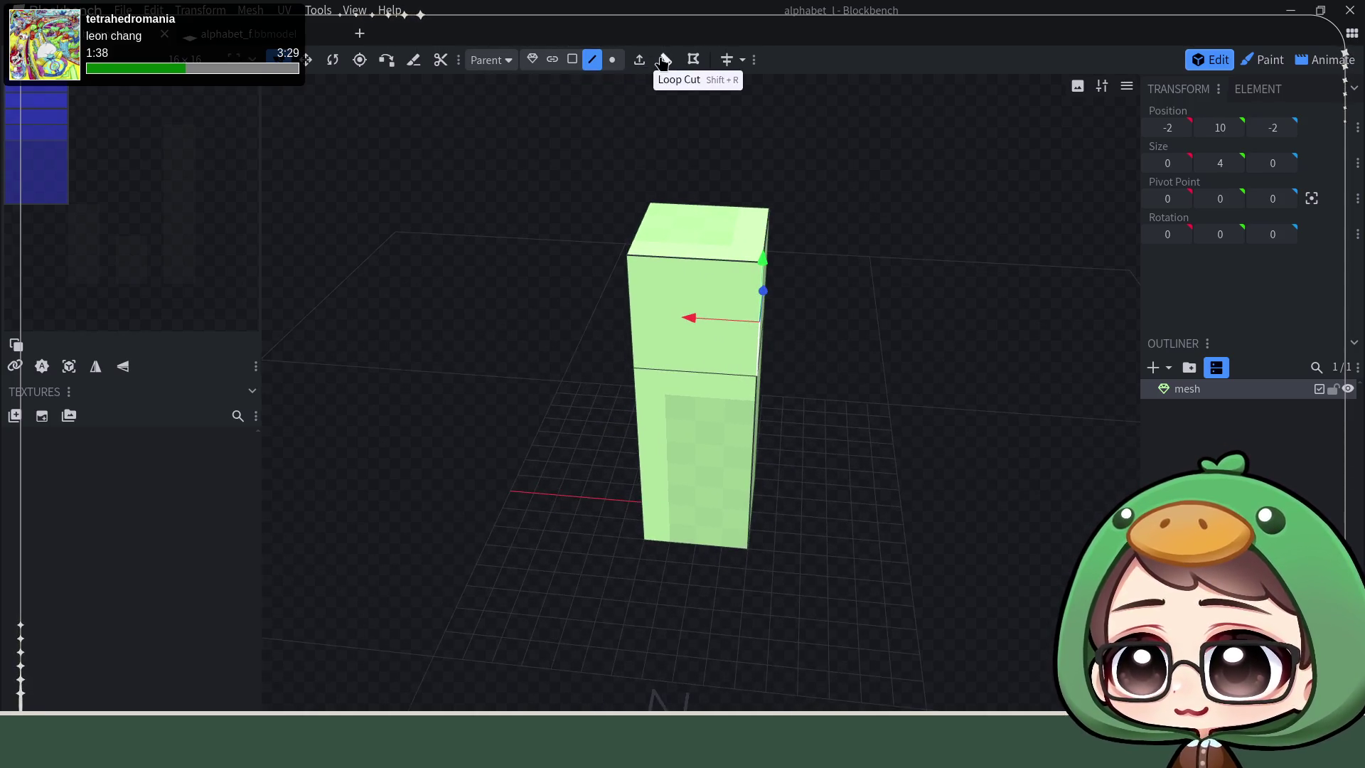
{"action": "left_click", "coordinate": [639, 59]}
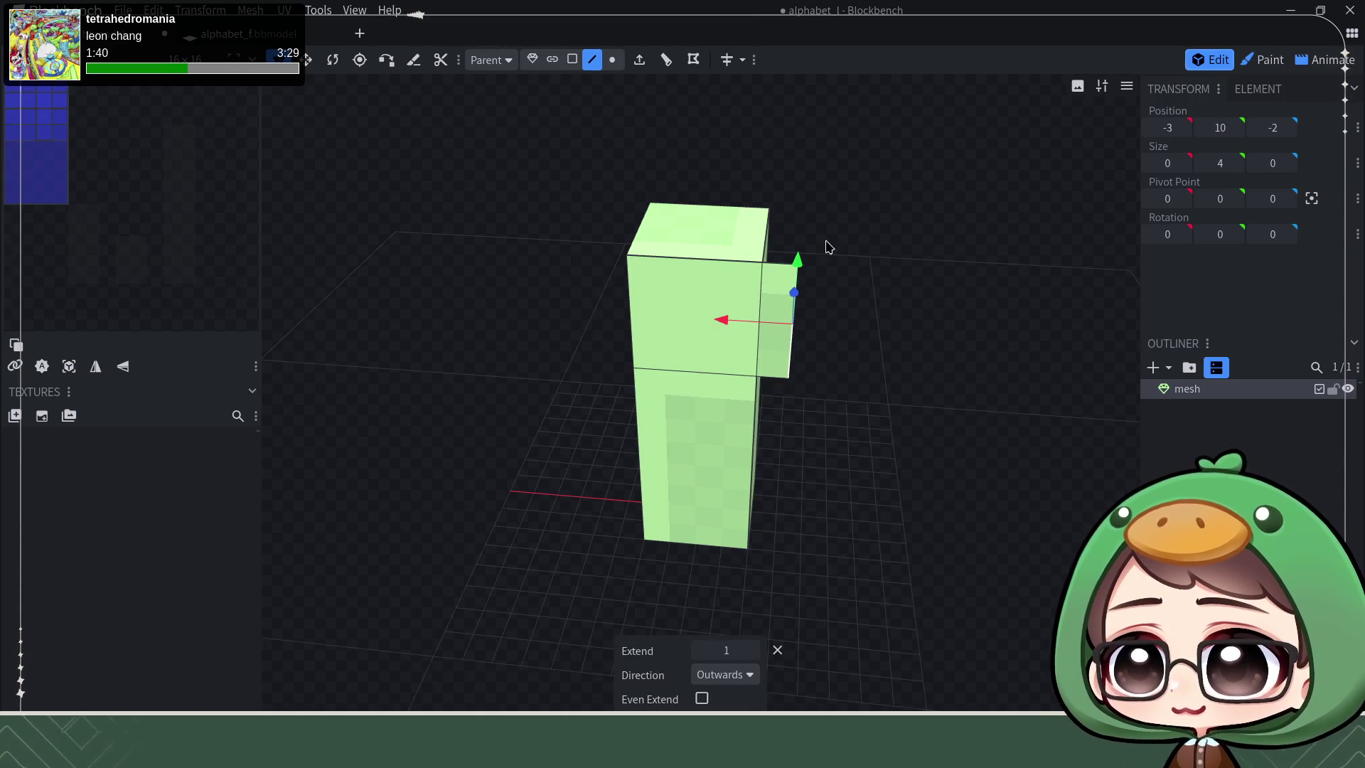
{"action": "left_click_drag", "start_coordinate": [818, 245], "coordinate": [868, 238]}
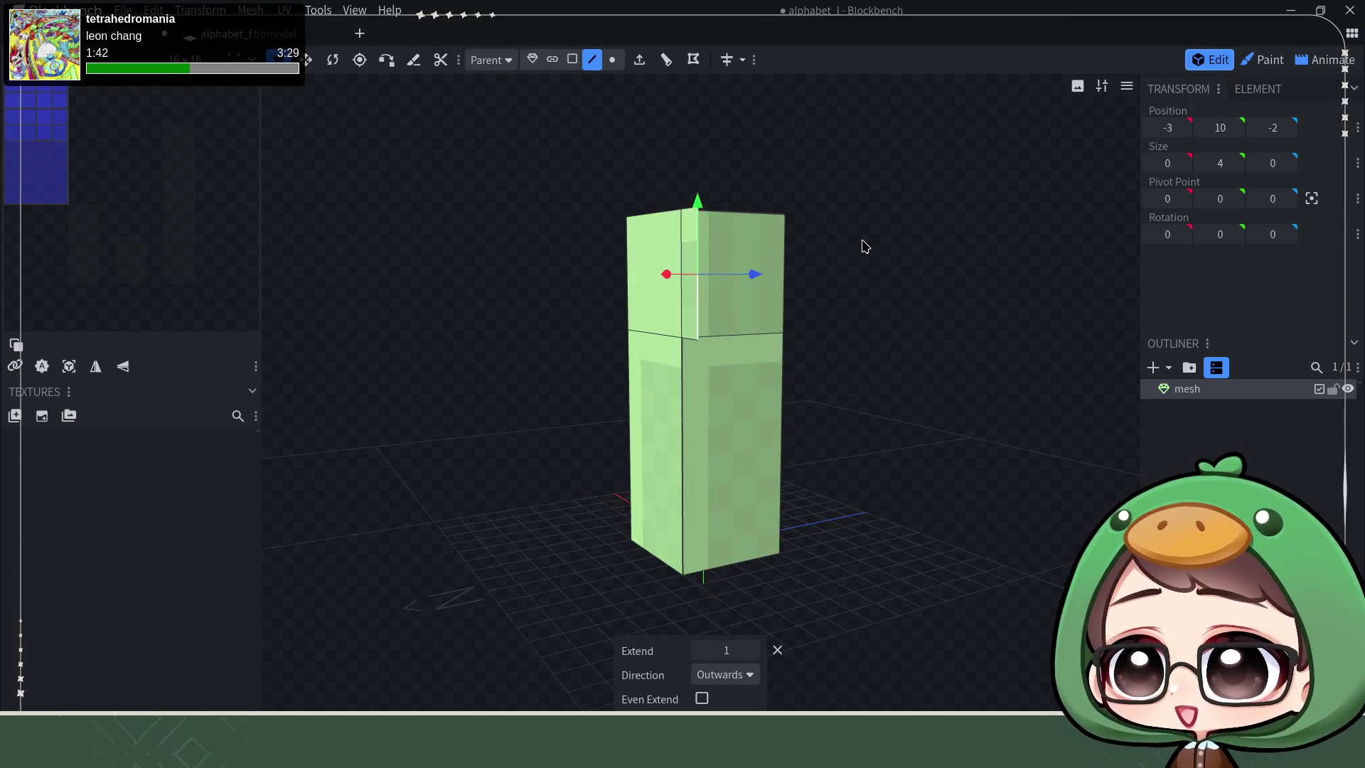
{"action": "key", "text": "ctrl+z"}
{"action": "left_click_drag", "start_coordinate": [890, 262], "coordinate": [884, 245]}
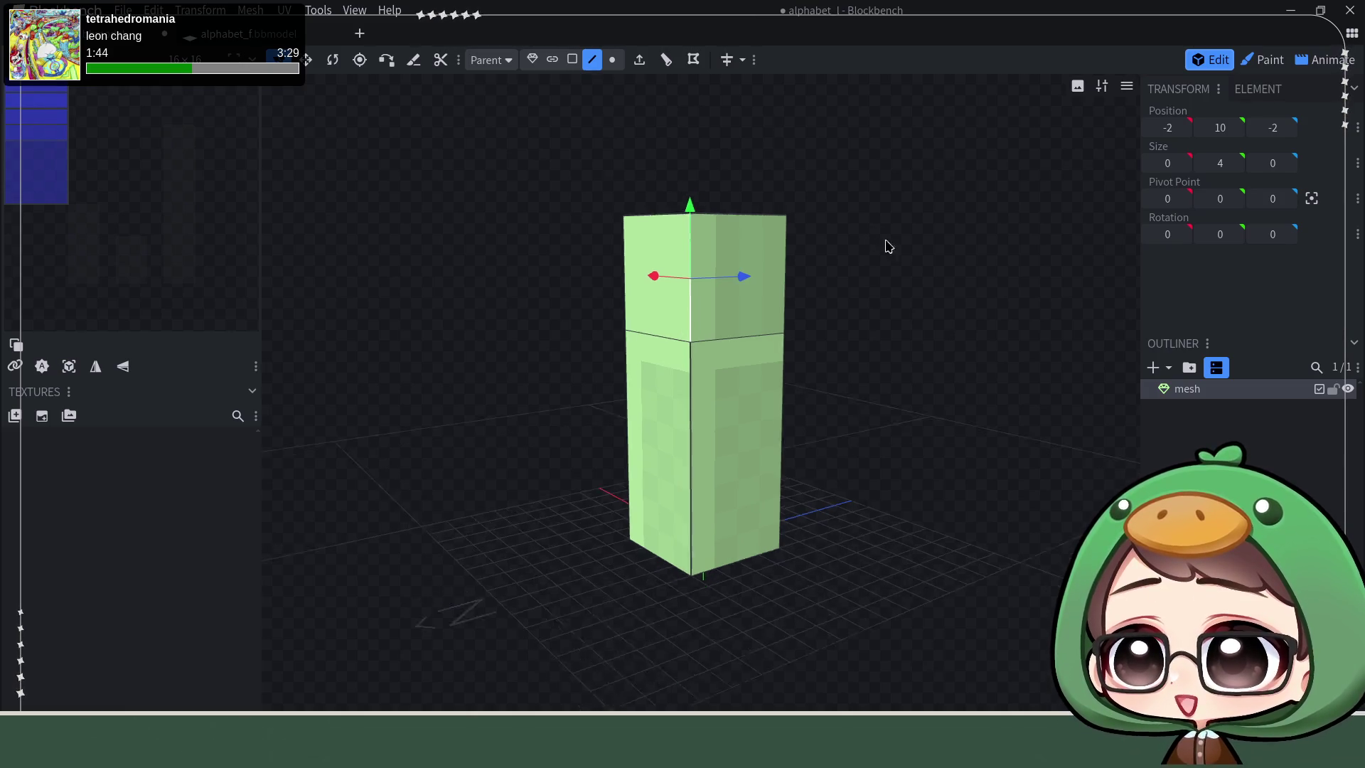
Step: Extrude the column's top face upward repeatedly until its top reaches height 16
{"action": "left_click", "coordinate": [573, 62]}
{"action": "left_click_drag", "start_coordinate": [847, 152], "coordinate": [749, 245]}
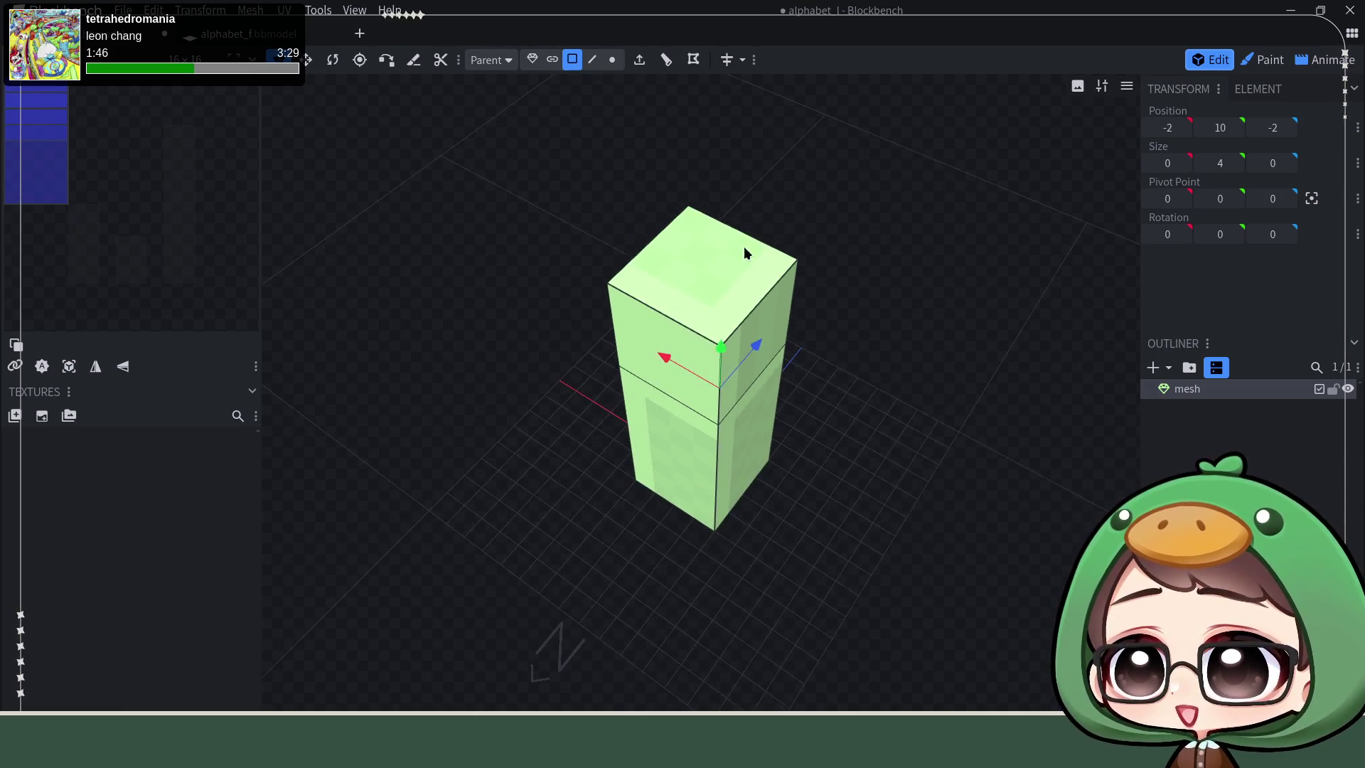
{"action": "left_click", "coordinate": [678, 230]}
{"action": "left_click", "coordinate": [638, 59]}
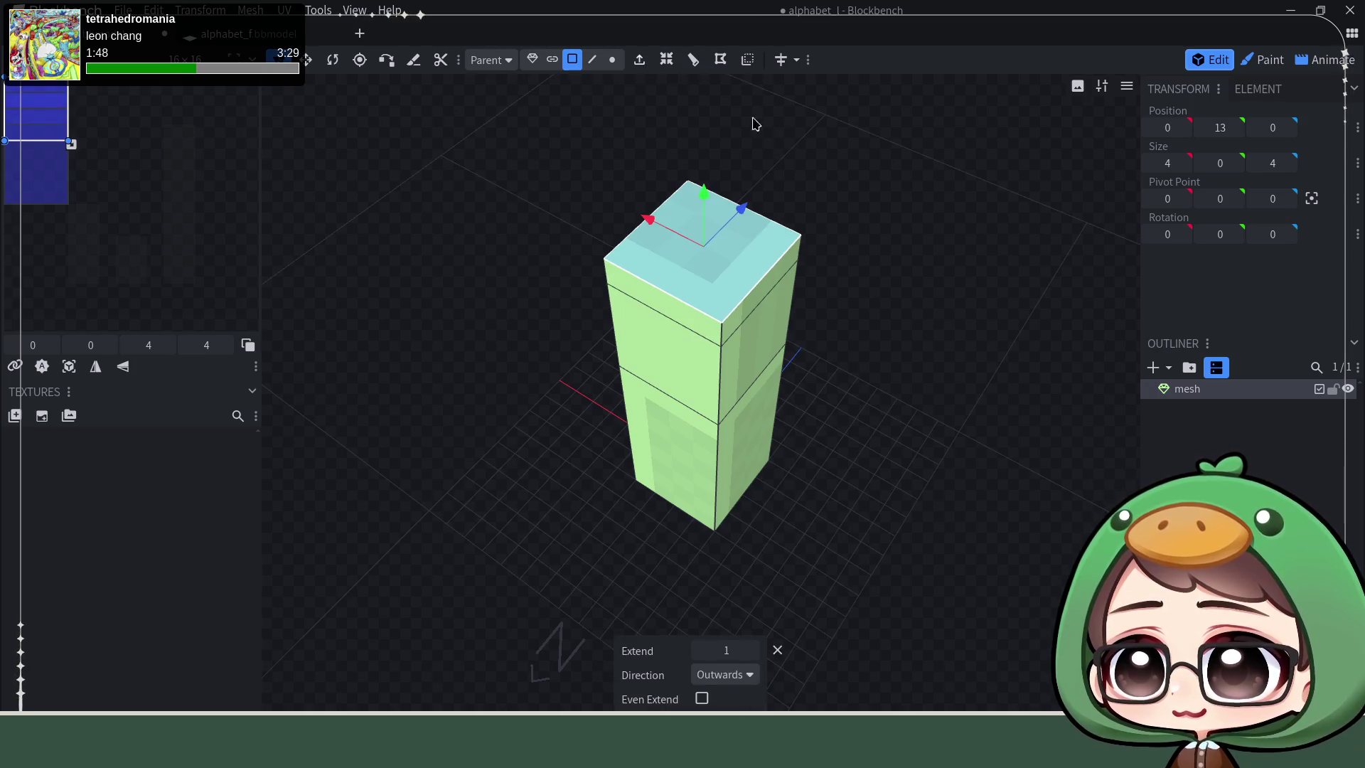
{"action": "left_click_drag", "start_coordinate": [722, 107], "coordinate": [905, 211]}
{"action": "key", "text": "e"}
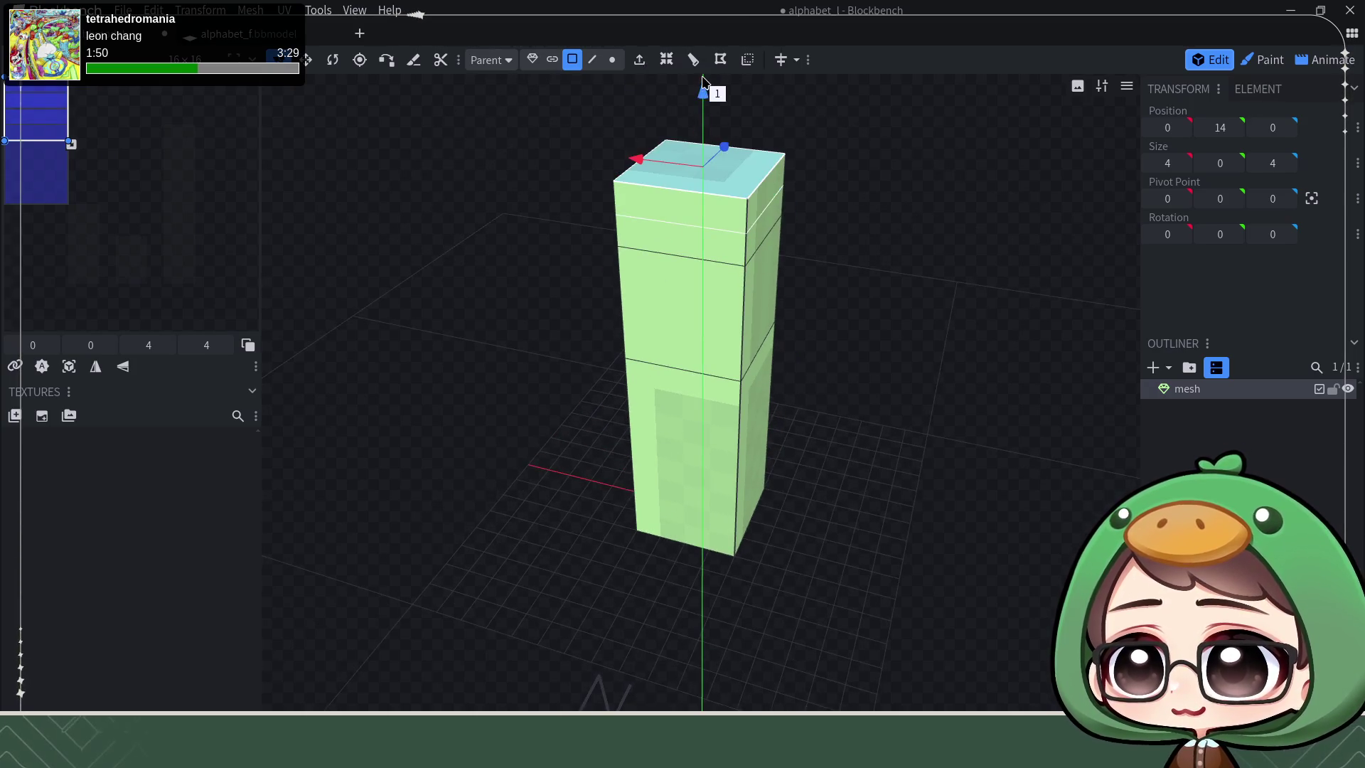
{"action": "key", "text": "e"}
{"action": "key", "text": "e"}
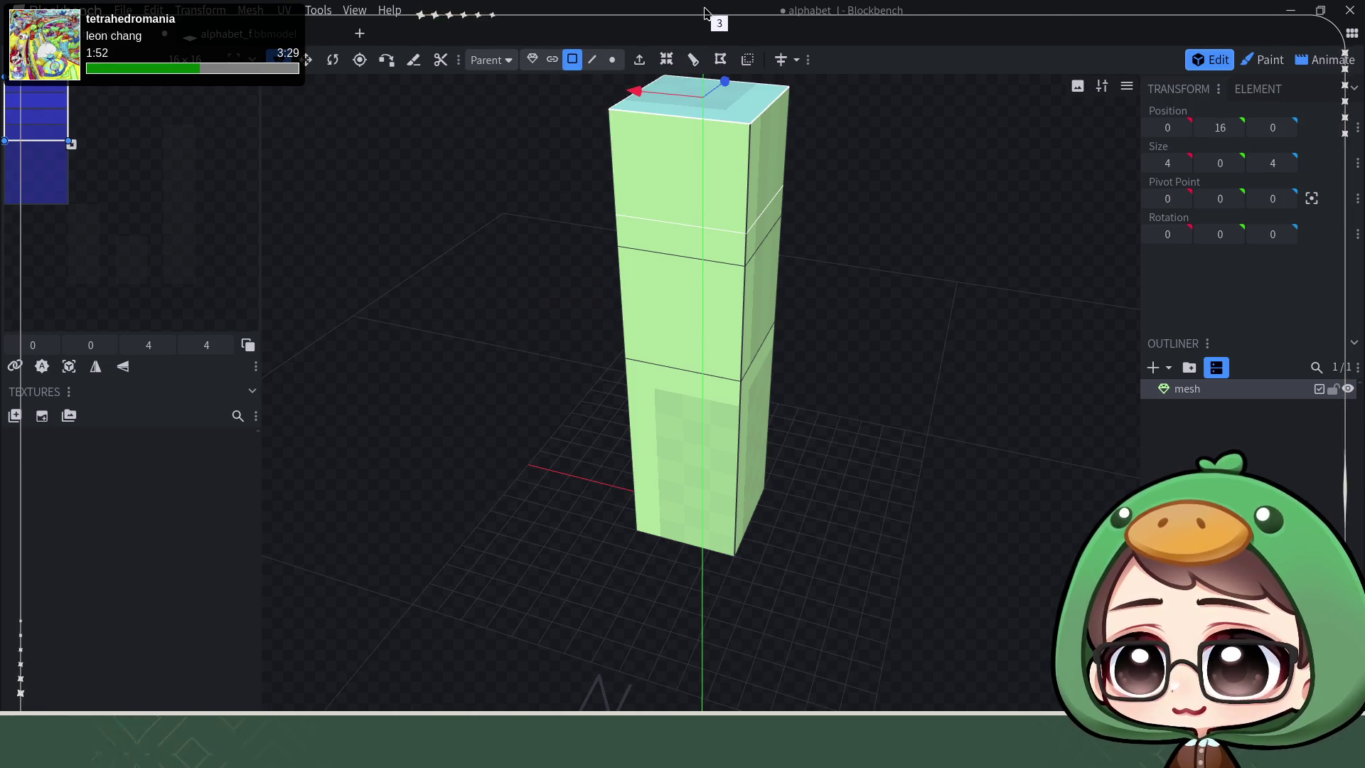
{"action": "mouse_move", "coordinate": [732, 222]}
{"action": "left_mouse_down"}
{"action": "mouse_move", "coordinate": [982, 302]}
{"action": "mouse_move", "coordinate": [989, 333]}
{"action": "left_mouse_up"}
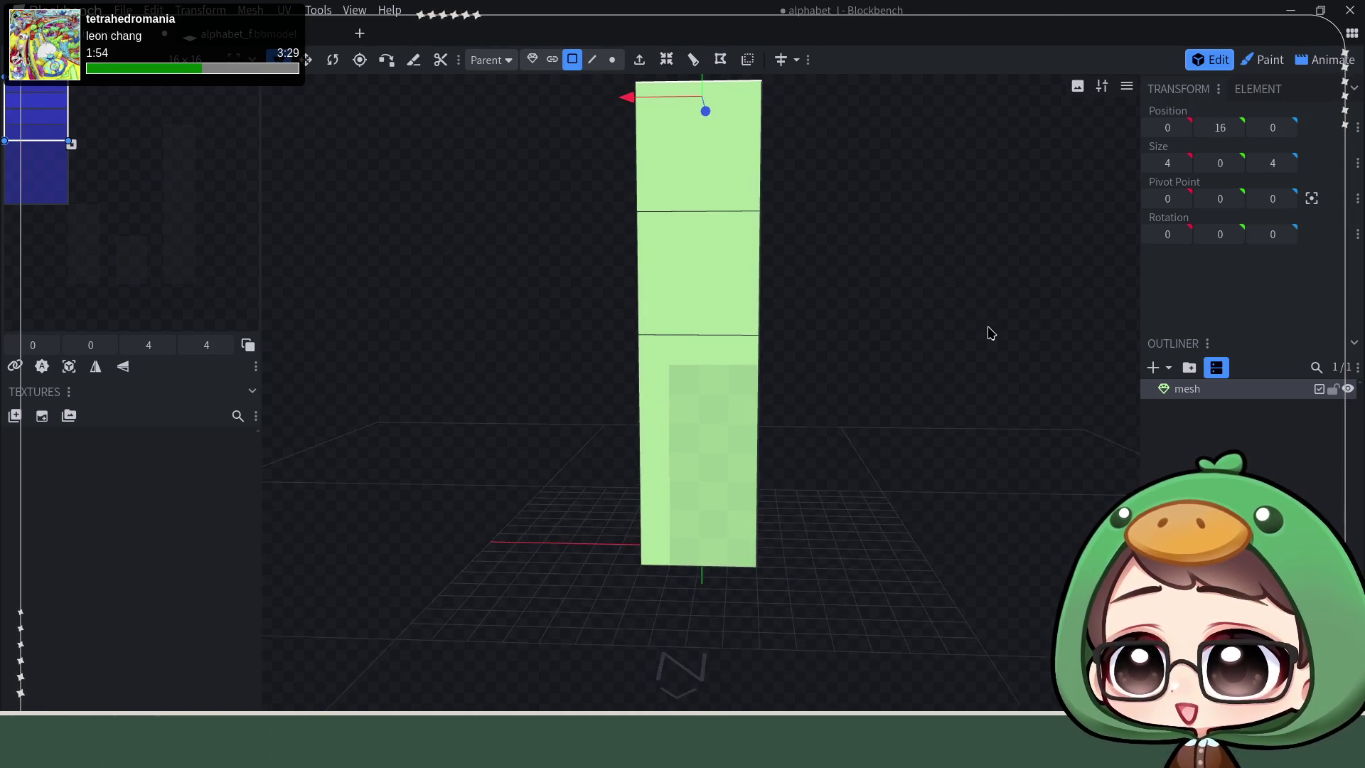
{"action": "left_click_drag", "start_coordinate": [873, 338], "coordinate": [872, 396]}
{"action": "left_click_drag", "start_coordinate": [877, 302], "coordinate": [911, 333]}
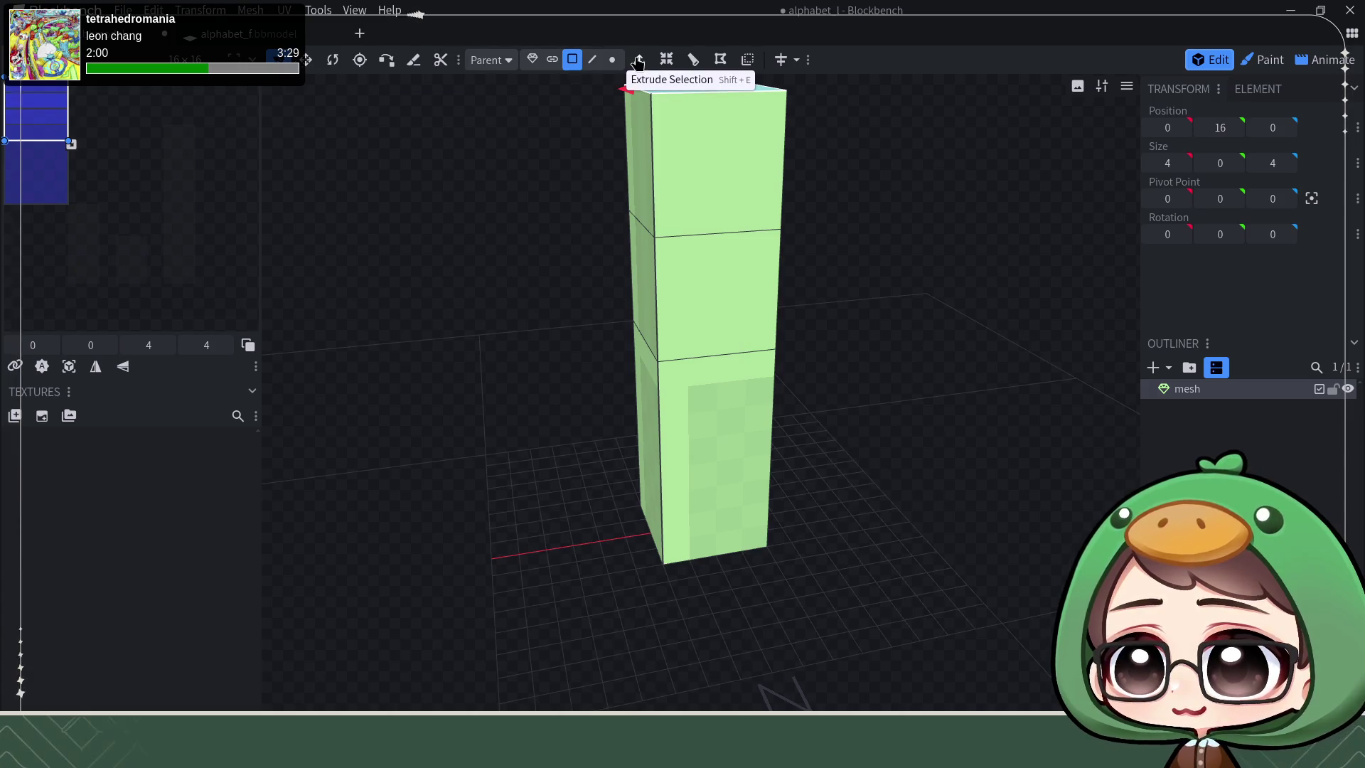
{"action": "mouse_move", "coordinate": [979, 289]}
{"action": "left_mouse_down"}
{"action": "mouse_move", "coordinate": [920, 268]}
{"action": "mouse_move", "coordinate": [950, 305]}
{"action": "mouse_move", "coordinate": [920, 353]}
{"action": "mouse_move", "coordinate": [999, 327]}
{"action": "mouse_move", "coordinate": [960, 353]}
{"action": "mouse_move", "coordinate": [978, 418]}
{"action": "mouse_move", "coordinate": [911, 290]}
{"action": "mouse_move", "coordinate": [918, 274]}
{"action": "mouse_move", "coordinate": [896, 390]}
{"action": "mouse_move", "coordinate": [905, 351]}
{"action": "mouse_move", "coordinate": [801, 377]}
{"action": "left_mouse_up"}
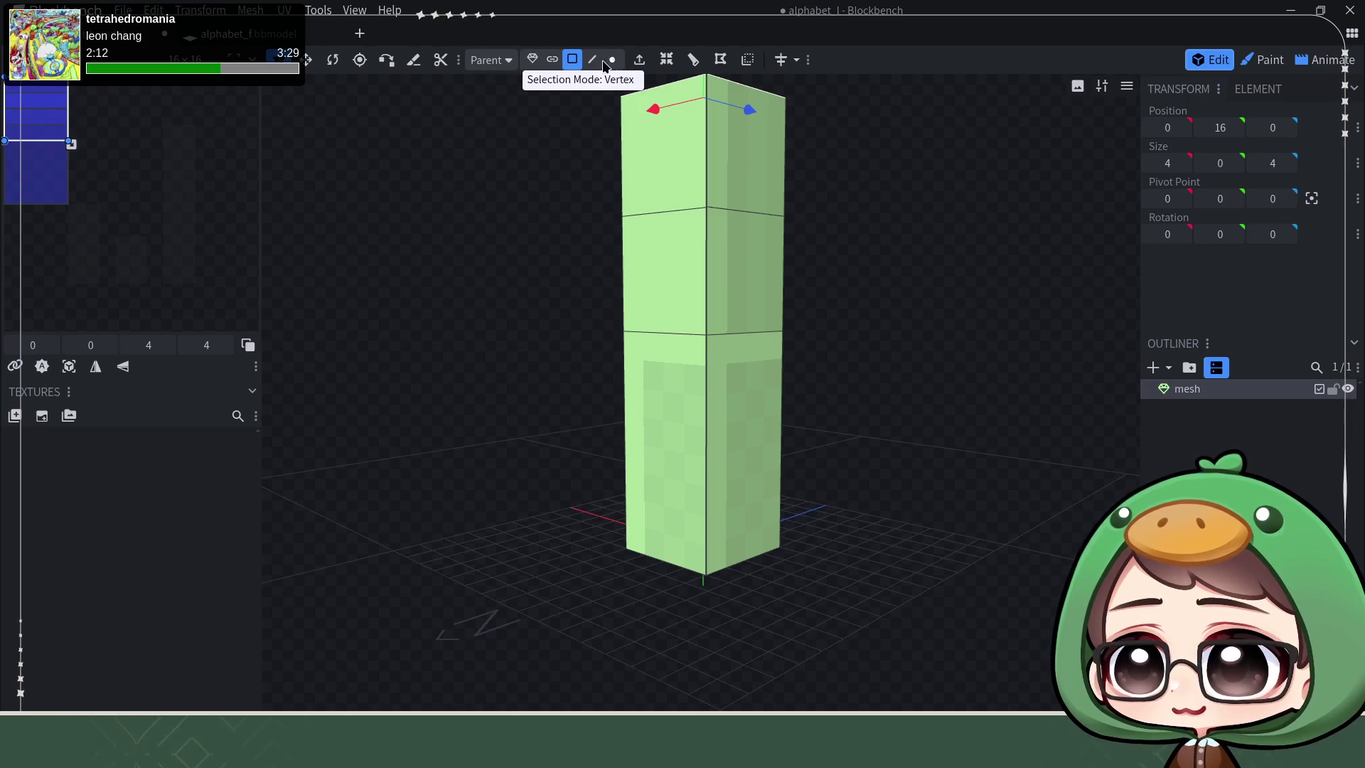
Step: Add a horizontal loop cut around the column's lower segment
{"action": "left_click", "coordinate": [592, 60]}
{"action": "left_click", "coordinate": [707, 437]}
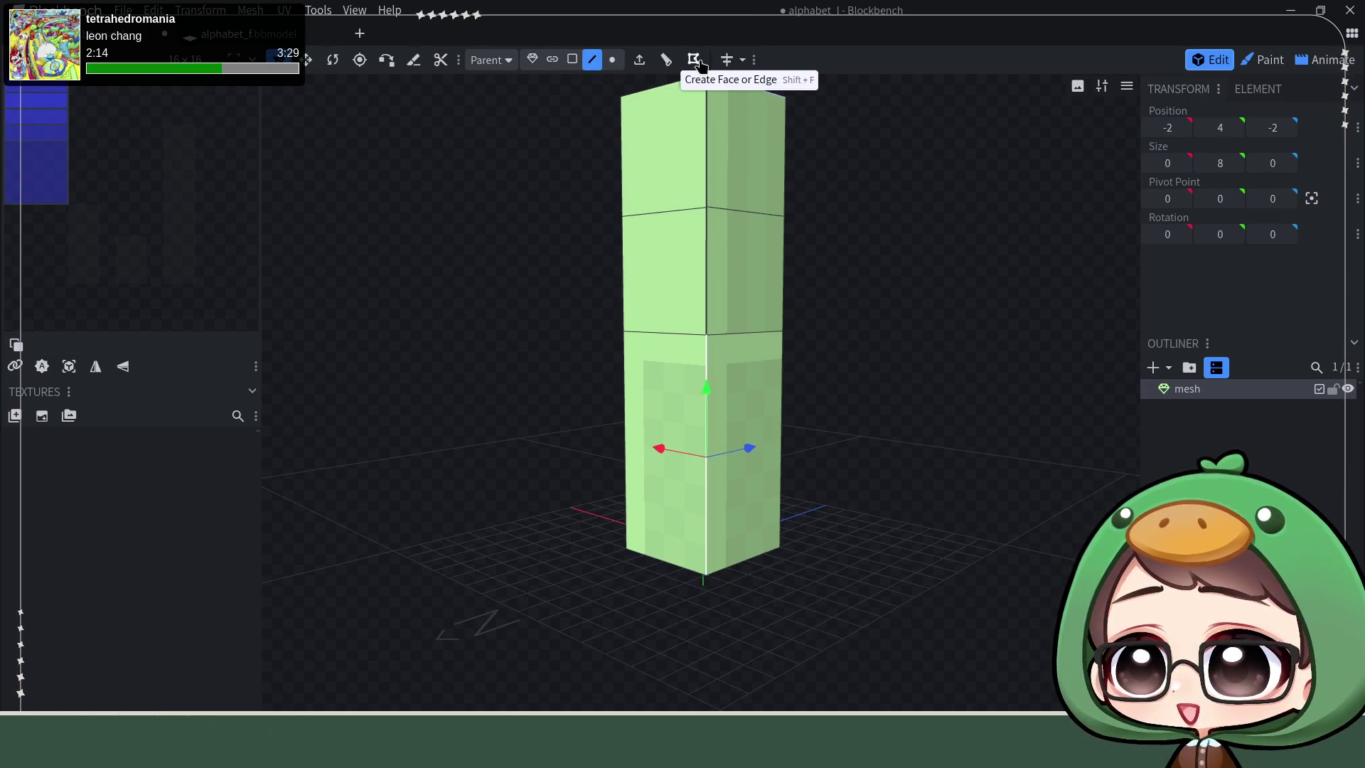
{"action": "left_click", "coordinate": [667, 62]}
{"action": "key", "text": "KP_1"}
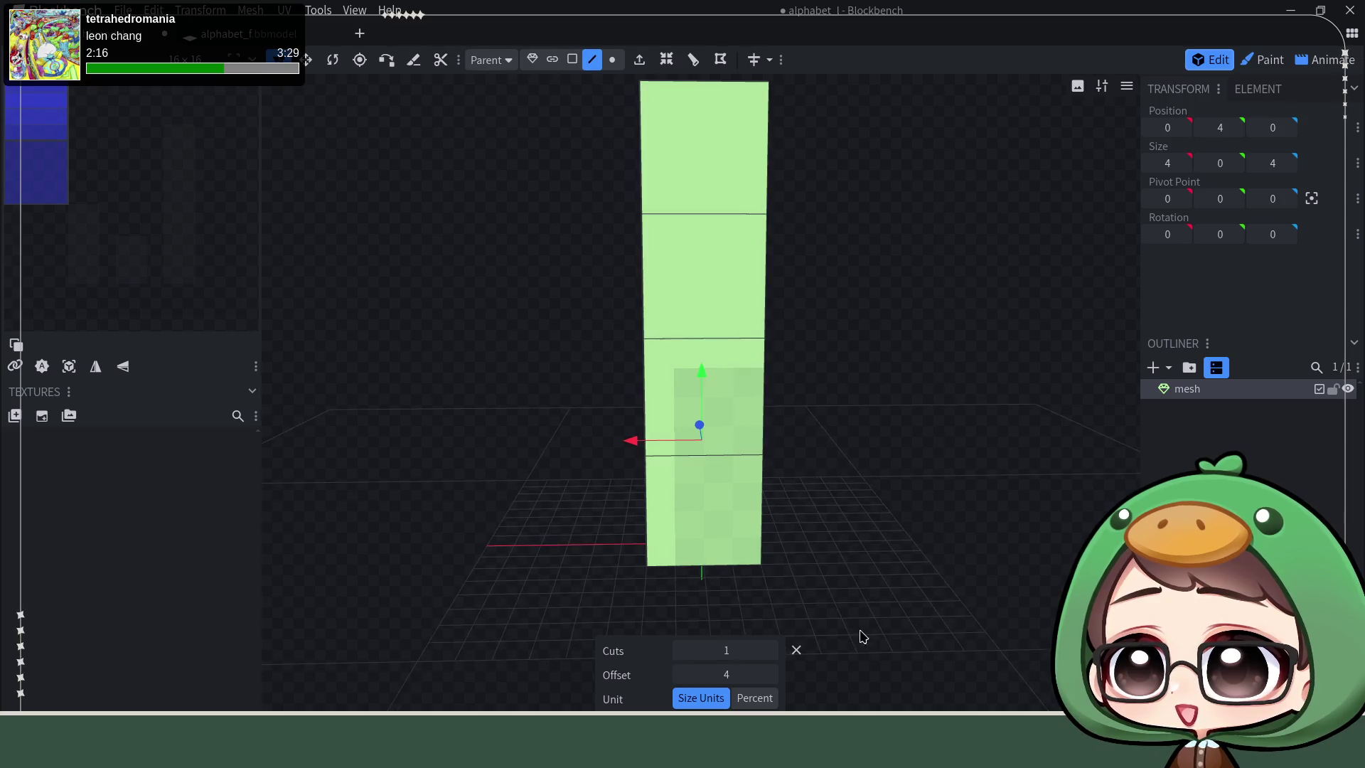
{"action": "left_click", "coordinate": [796, 650]}
{"action": "left_click_drag", "start_coordinate": [875, 555], "coordinate": [790, 475]}
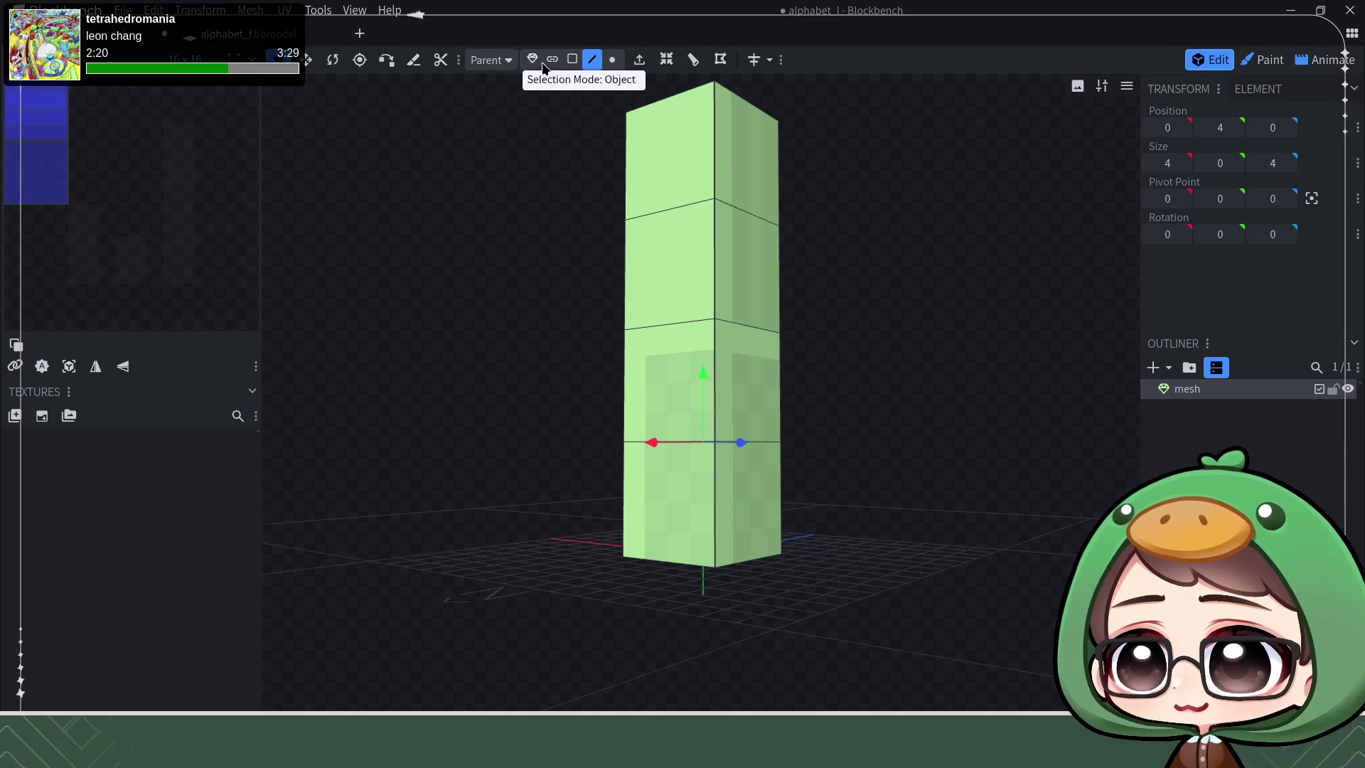
Step: Extrude the lower right face sideways into a foot, giving the column an L shape
{"action": "left_click", "coordinate": [571, 59]}
{"action": "left_click", "coordinate": [735, 492]}
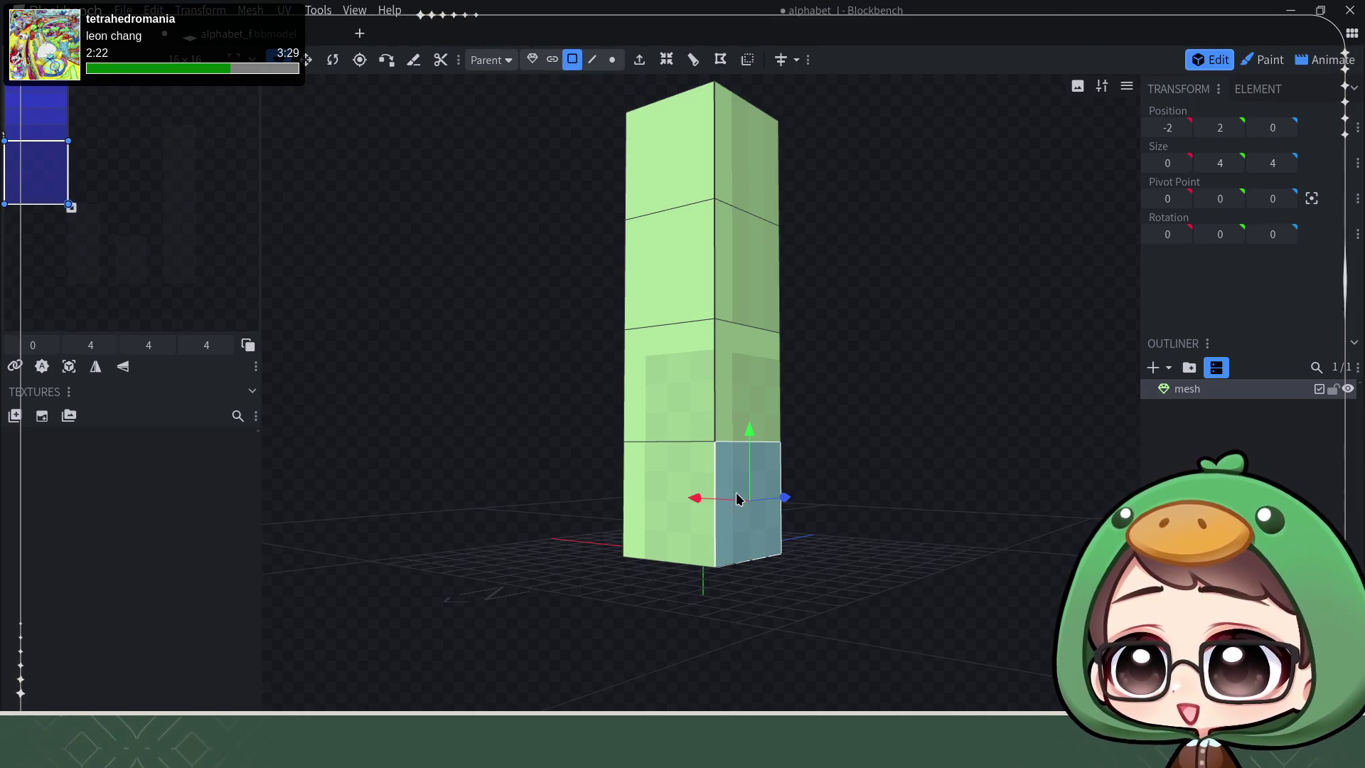
{"action": "left_click", "coordinate": [641, 59]}
{"action": "left_click_drag", "start_coordinate": [864, 411], "coordinate": [811, 488]}
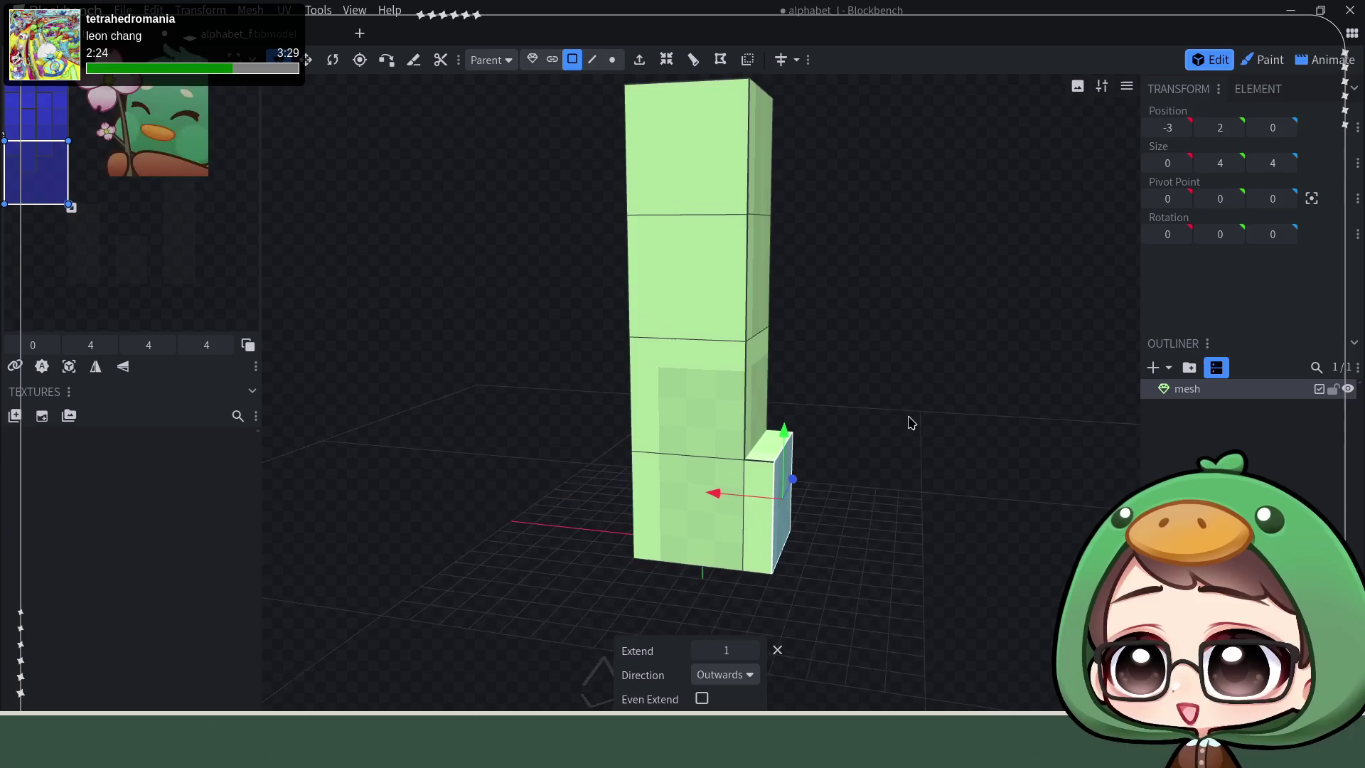
{"action": "left_click_drag", "start_coordinate": [724, 500], "coordinate": [744, 506]}
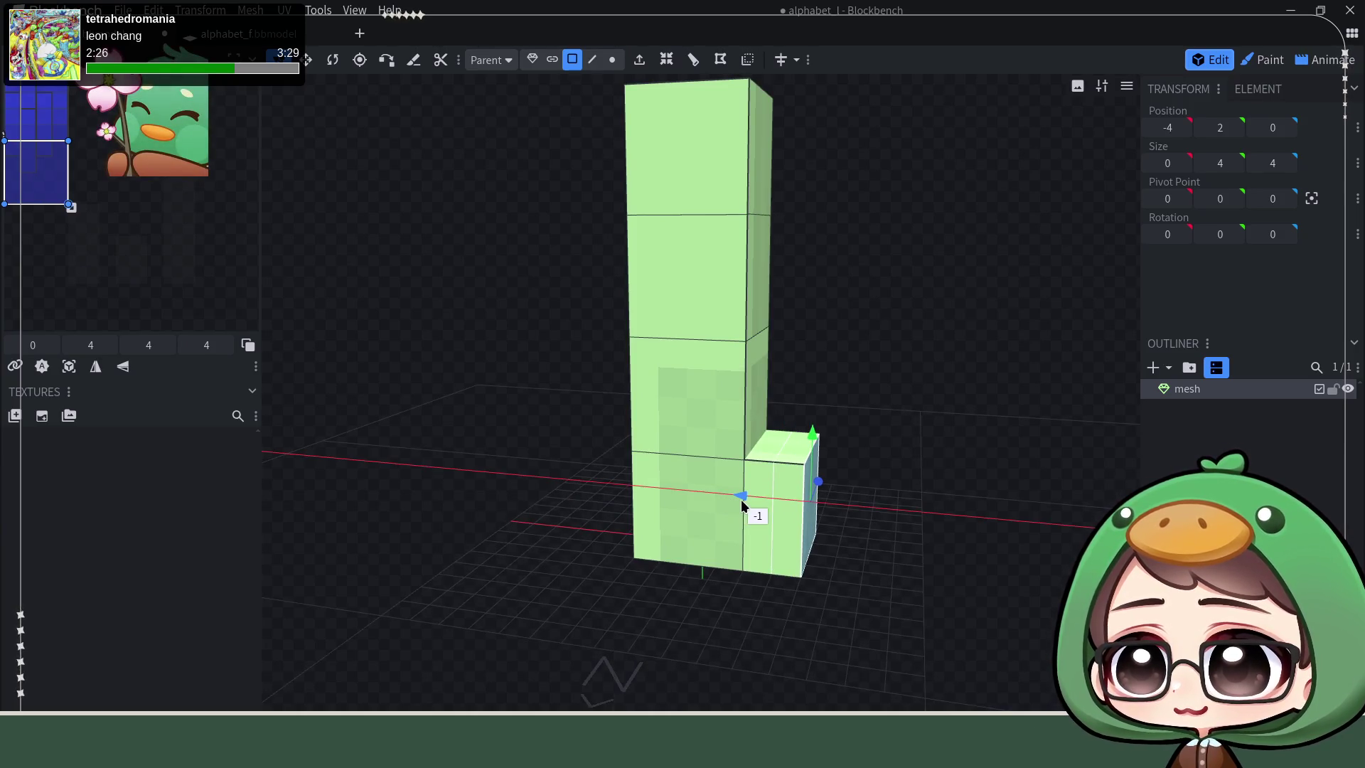
{"action": "left_click_drag", "start_coordinate": [914, 412], "coordinate": [932, 436]}
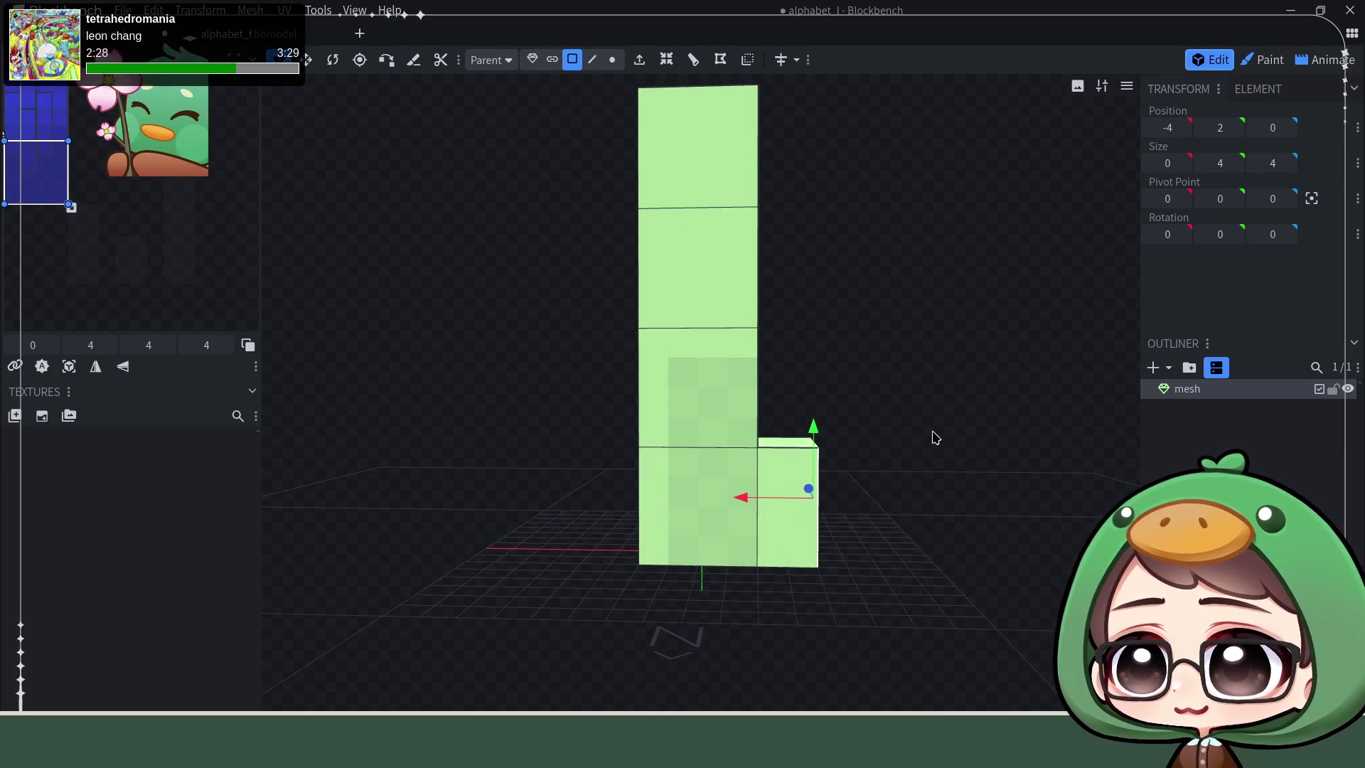
Step: Glance at the alphabet_f tab, return to alphabet_l and select its bottom-left edge
{"action": "left_click", "coordinate": [320, 32]}
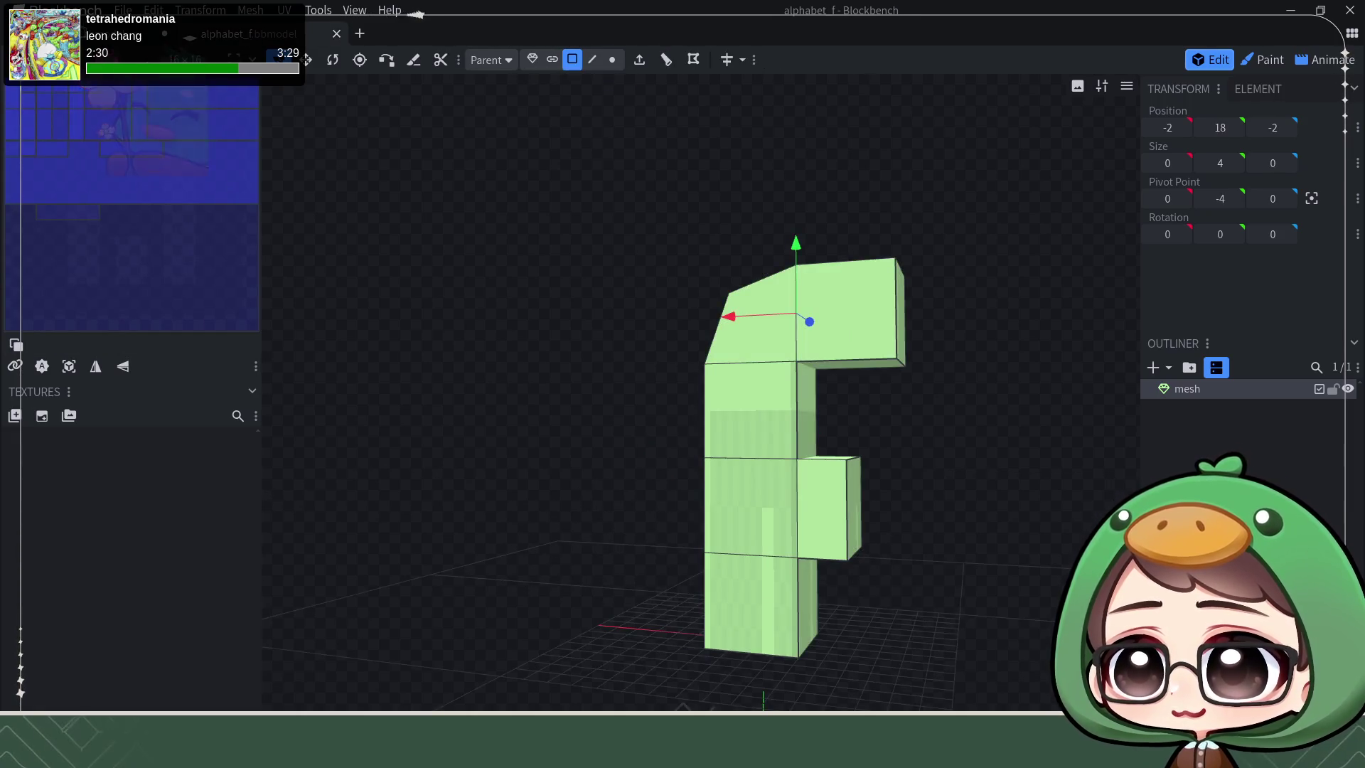
{"action": "left_click", "coordinate": [159, 33]}
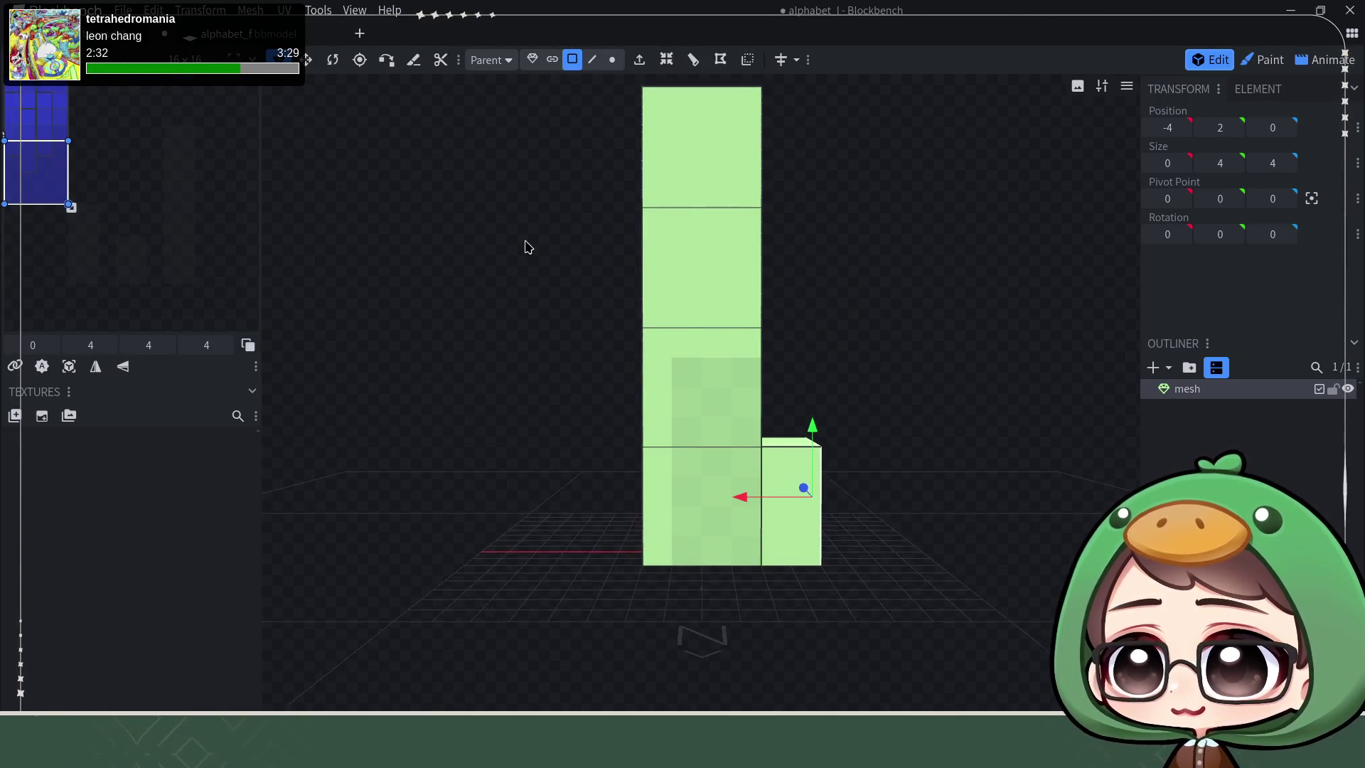
{"action": "mouse_move", "coordinate": [533, 292]}
{"action": "left_mouse_down"}
{"action": "mouse_move", "coordinate": [571, 263]}
{"action": "mouse_move", "coordinate": [549, 299]}
{"action": "mouse_move", "coordinate": [557, 292]}
{"action": "mouse_move", "coordinate": [576, 213]}
{"action": "left_mouse_up"}
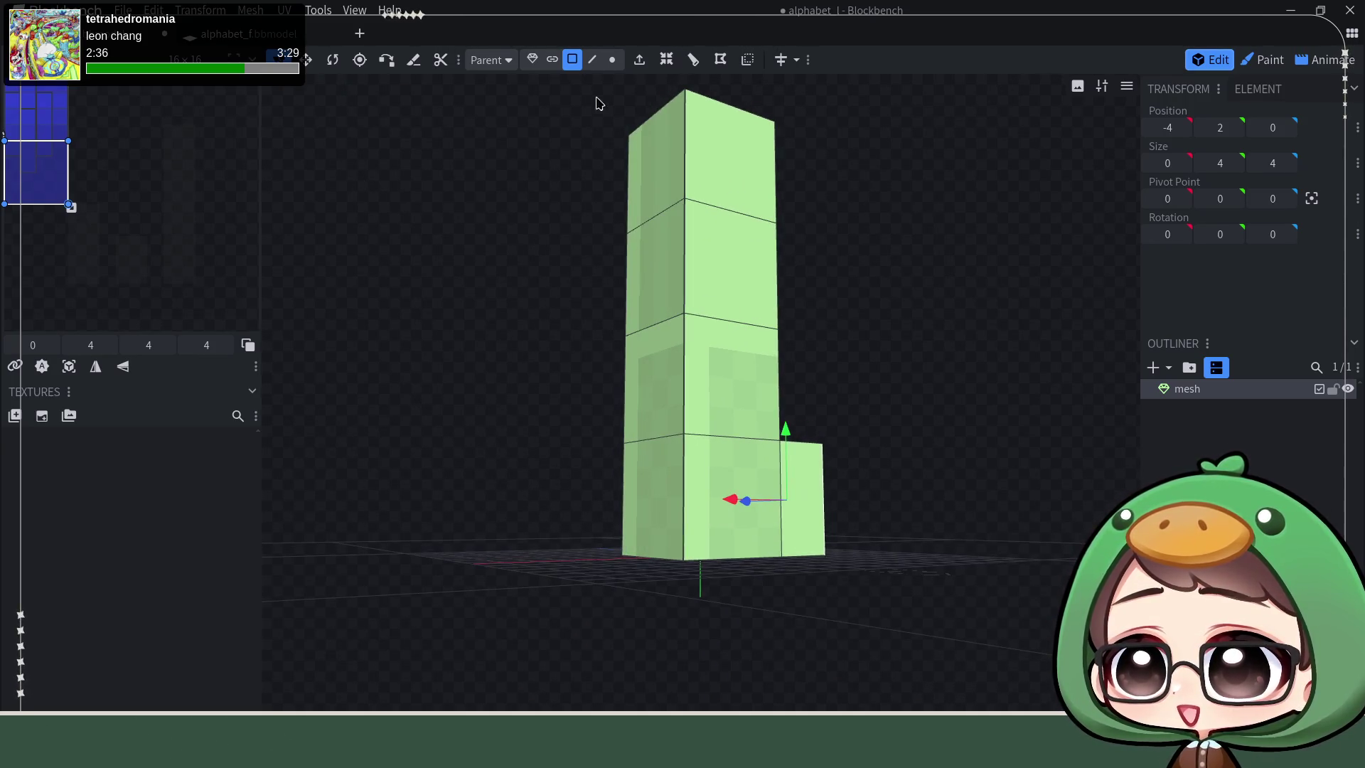
{"action": "left_click", "coordinate": [593, 60]}
{"action": "left_click", "coordinate": [664, 560]}
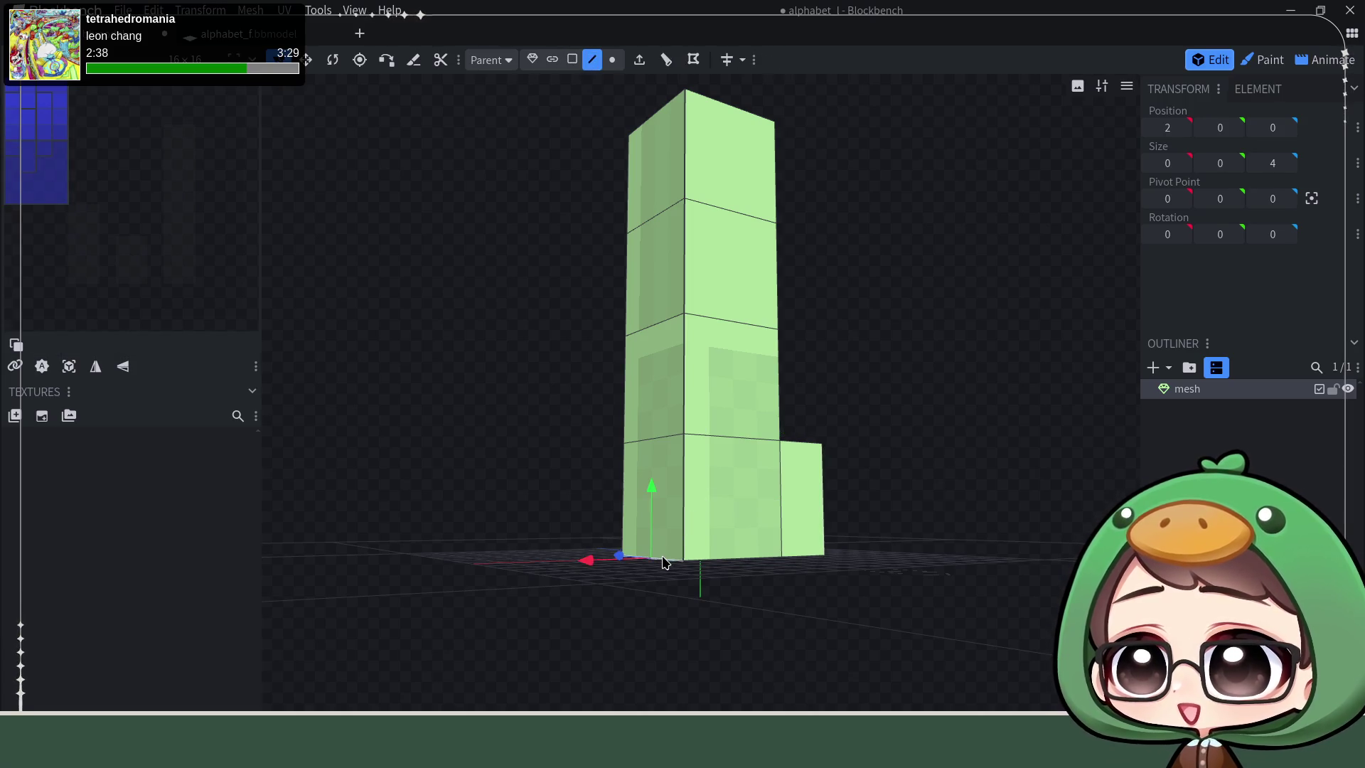
Step: Move the bottom-left edge inward along X and up along Y into a bevel, then save alphabet_l
{"action": "left_click_drag", "start_coordinate": [787, 620], "coordinate": [719, 637]}
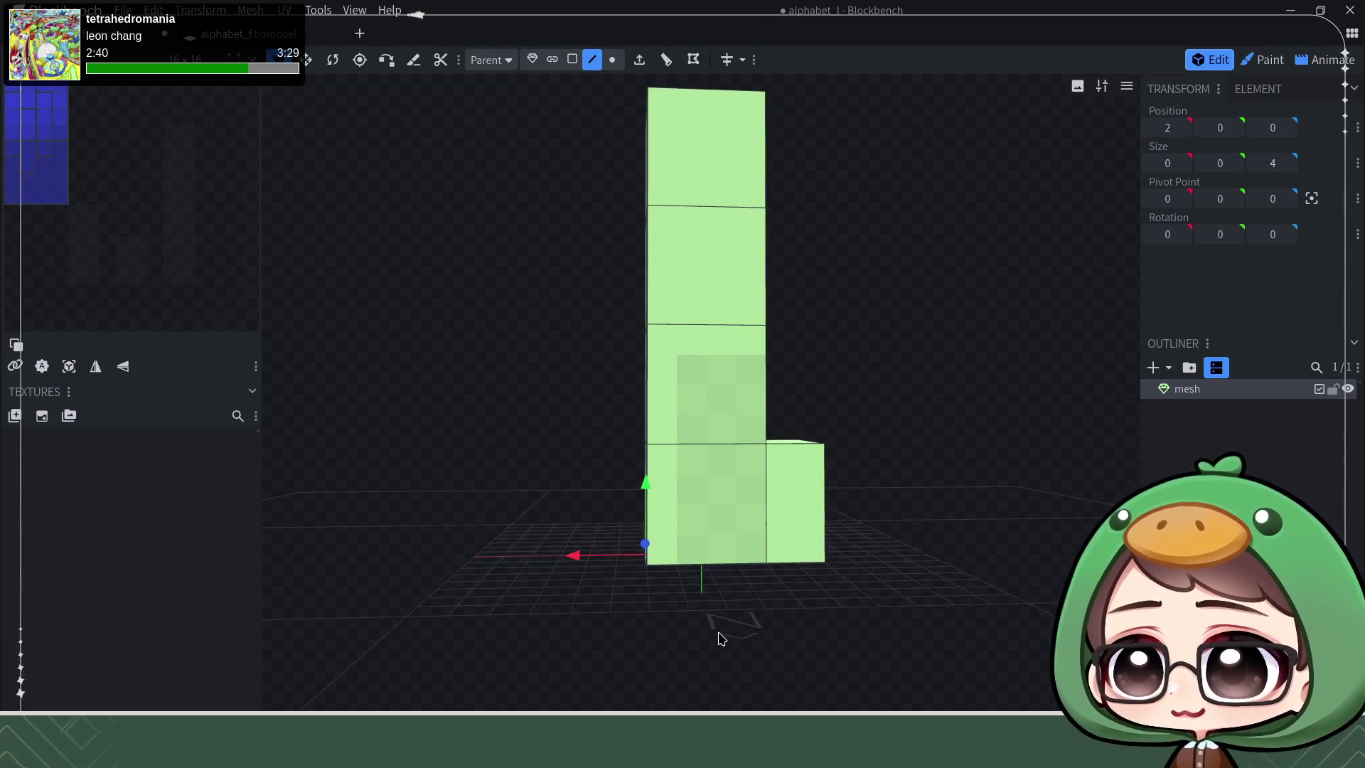
{"action": "left_click_drag", "start_coordinate": [573, 556], "coordinate": [602, 556]}
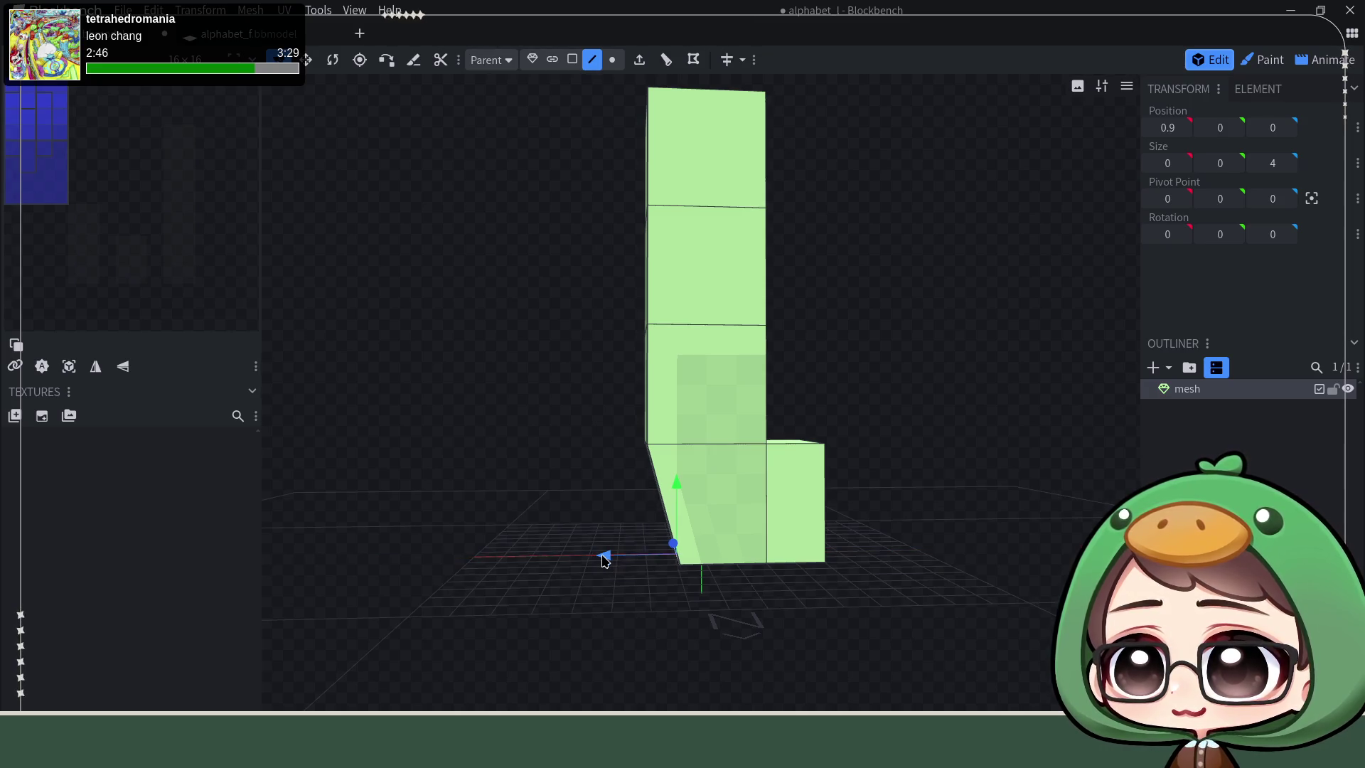
{"action": "left_click_drag", "start_coordinate": [680, 487], "coordinate": [676, 454]}
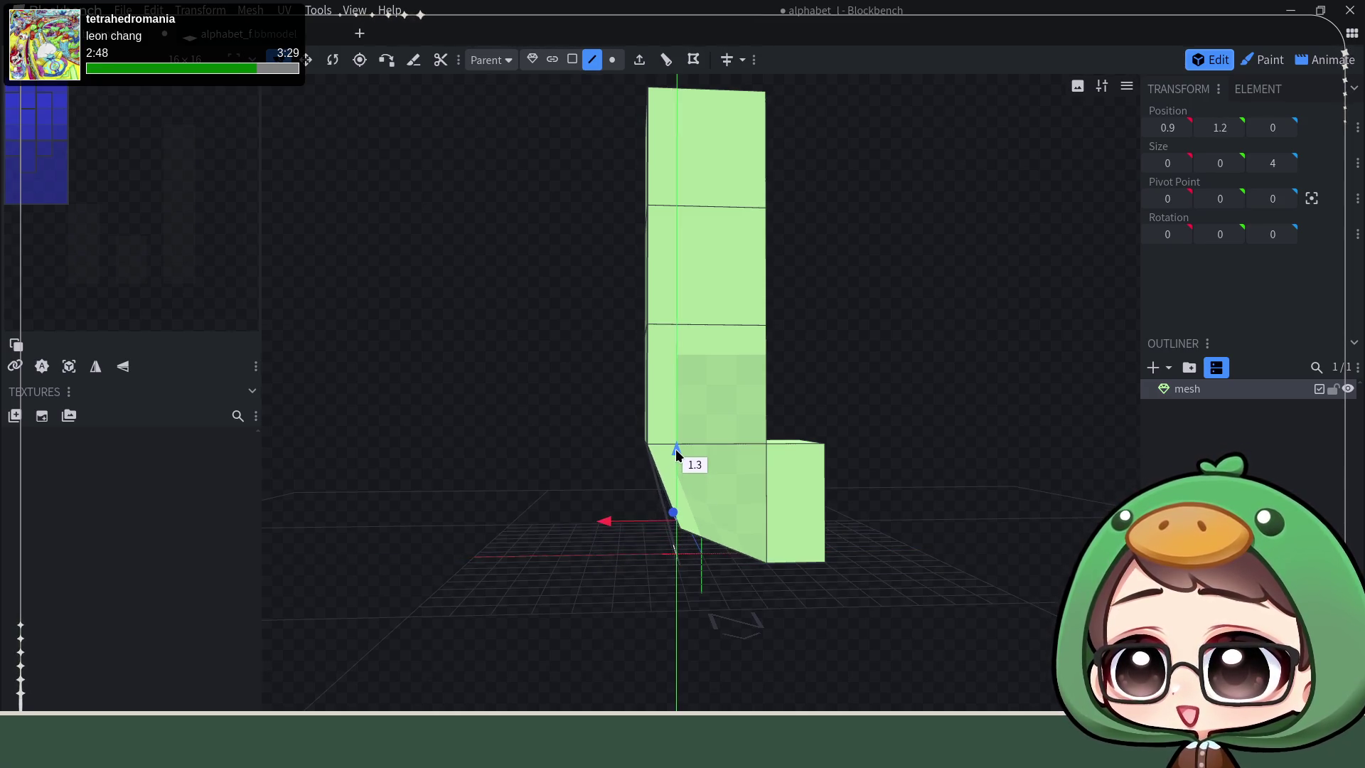
{"action": "left_click", "coordinate": [939, 513]}
{"action": "mouse_move", "coordinate": [930, 513]}
{"action": "left_mouse_down"}
{"action": "mouse_move", "coordinate": [896, 491]}
{"action": "mouse_move", "coordinate": [909, 530]}
{"action": "left_mouse_up"}
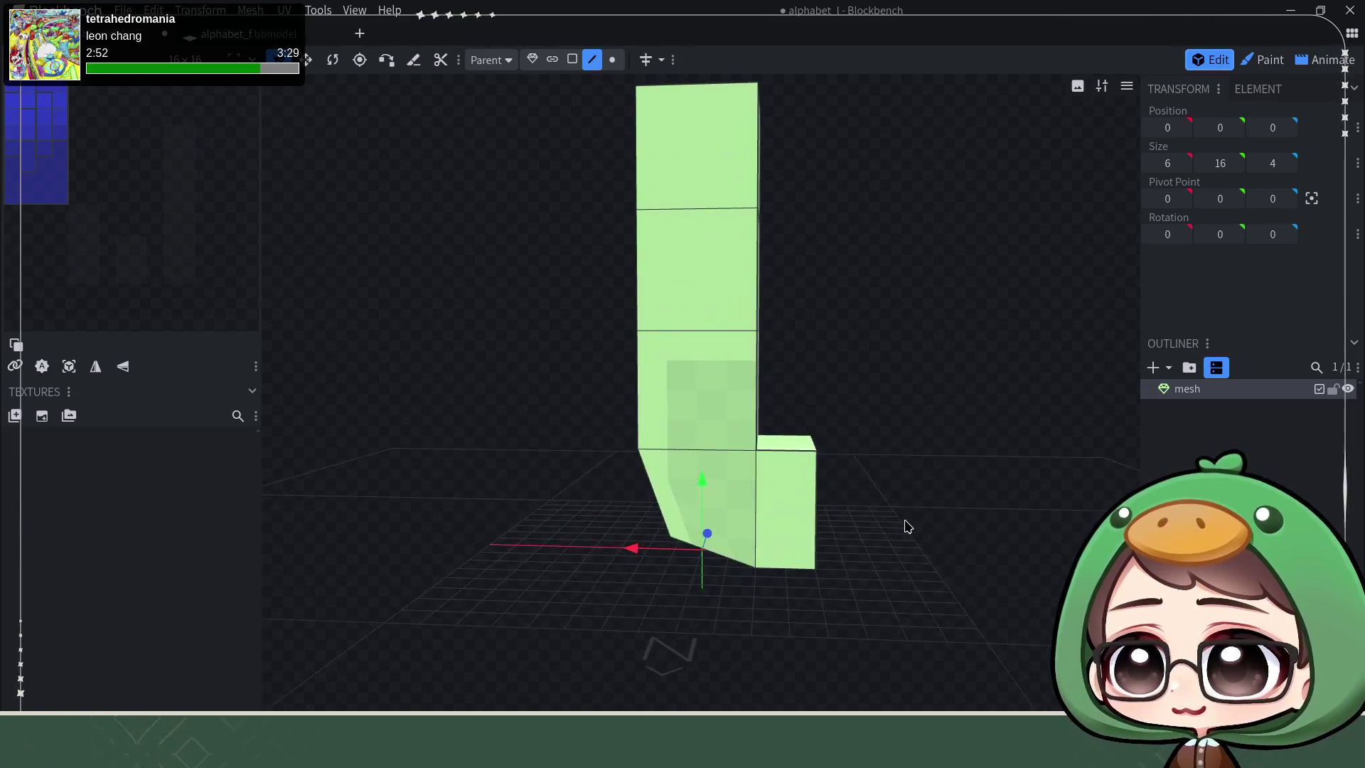
{"action": "scroll", "coordinate": [910, 529], "scroll_direction": "down", "scroll_amount": 2}
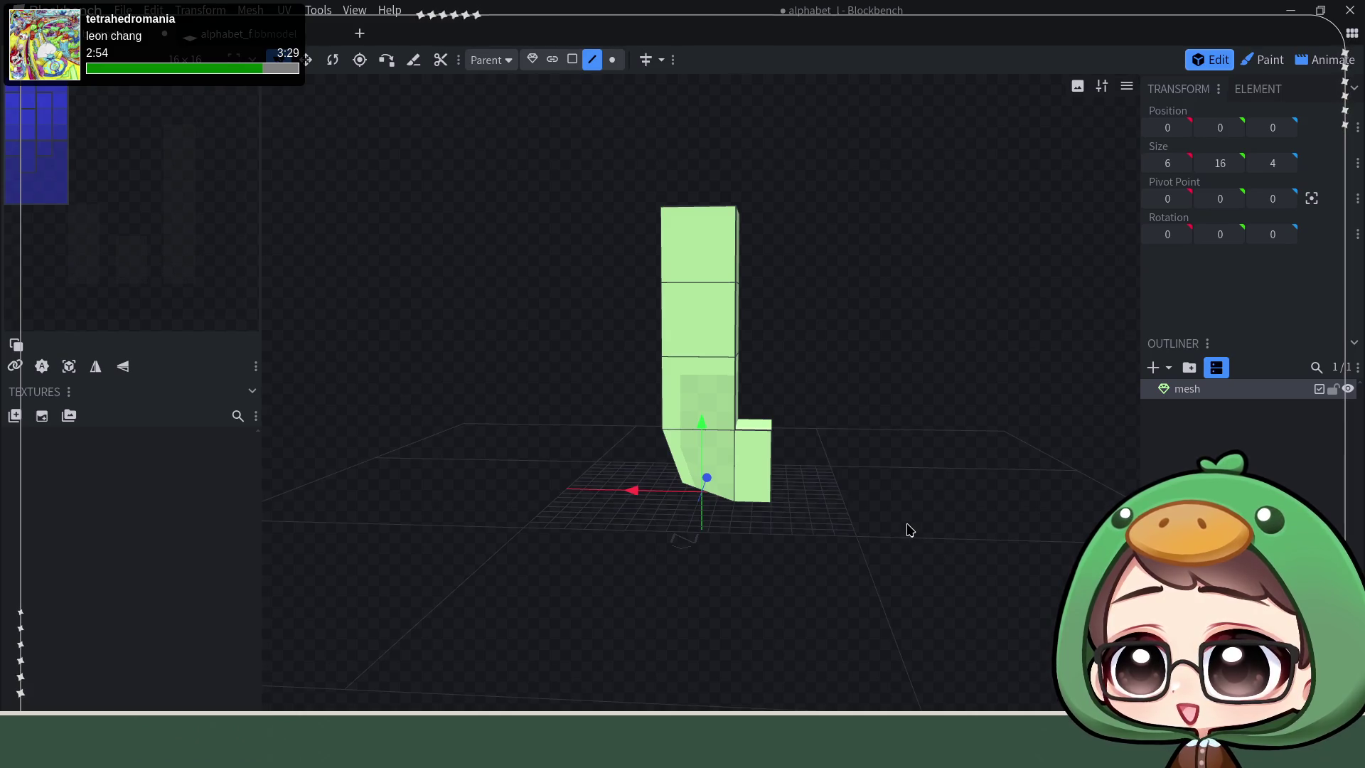
{"action": "key", "text": "ctrl+s"}
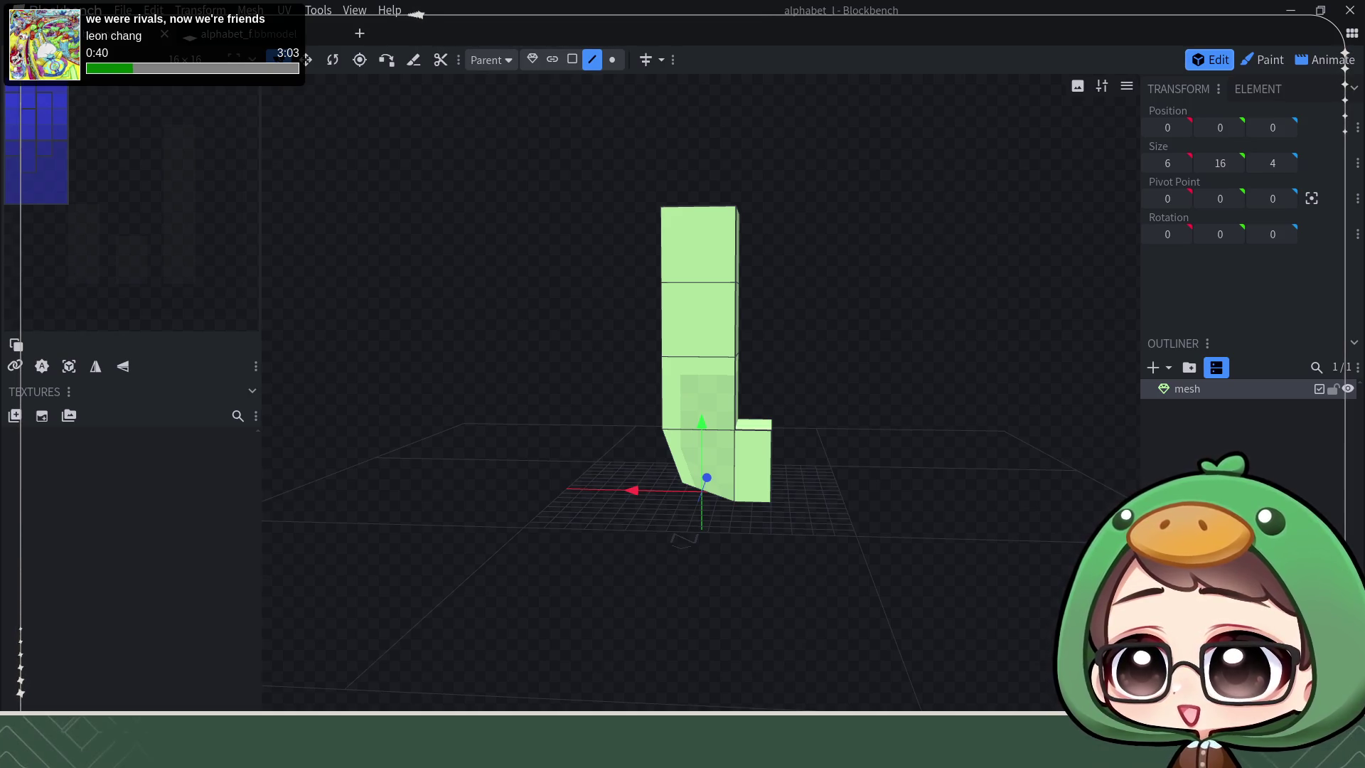
{"action": "scroll", "coordinate": [770, 463], "scroll_direction": "up", "scroll_amount": 2}
{"action": "scroll", "coordinate": [779, 458], "scroll_direction": "up", "scroll_amount": 2}
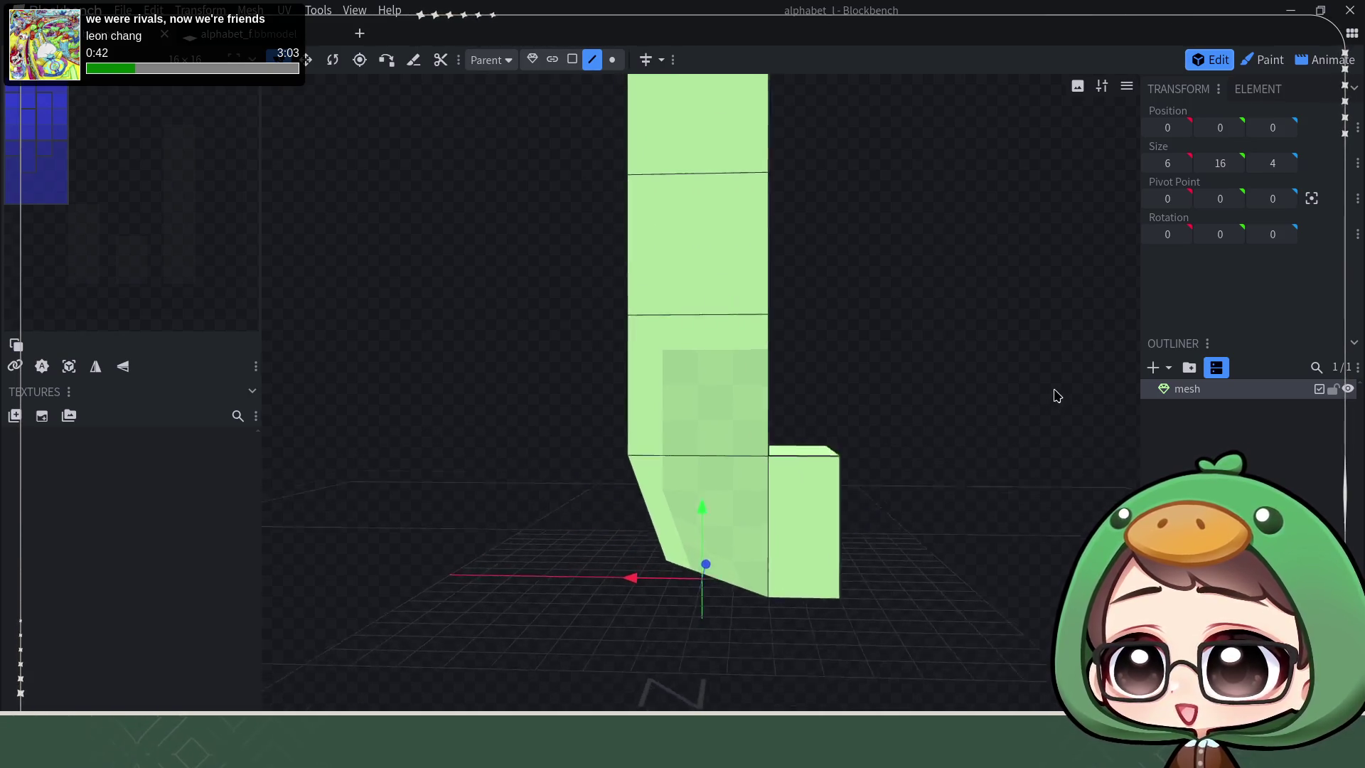
{"action": "mouse_move", "coordinate": [1056, 395]}
{"action": "left_mouse_down"}
{"action": "mouse_move", "coordinate": [1030, 437]}
{"action": "mouse_move", "coordinate": [1068, 397]}
{"action": "left_mouse_up"}
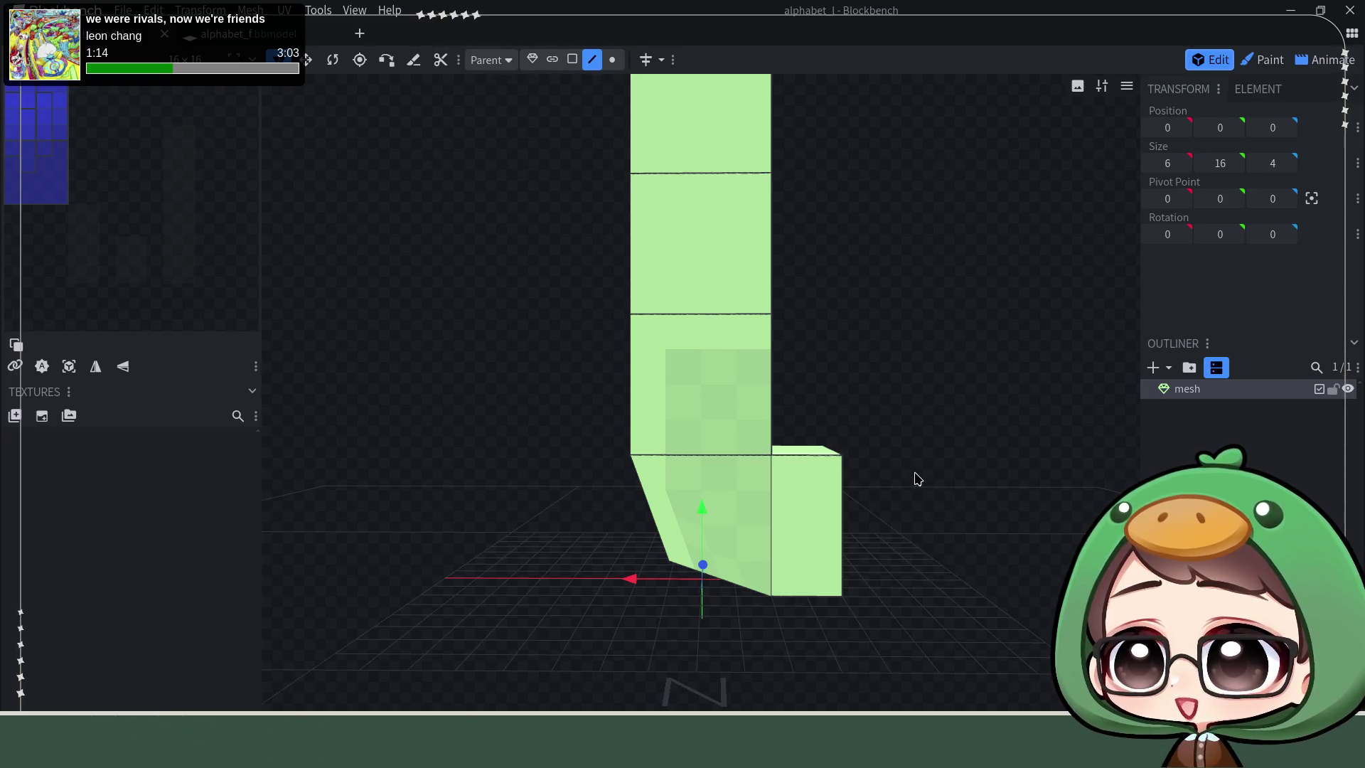
{"action": "scroll", "coordinate": [895, 380], "scroll_direction": "down", "scroll_amount": 2}
{"action": "mouse_move", "coordinate": [895, 380]}
{"action": "left_mouse_down"}
{"action": "mouse_move", "coordinate": [853, 466]}
{"action": "mouse_move", "coordinate": [877, 448]}
{"action": "mouse_move", "coordinate": [852, 461]}
{"action": "mouse_move", "coordinate": [844, 448]}
{"action": "mouse_move", "coordinate": [857, 394]}
{"action": "mouse_move", "coordinate": [878, 400]}
{"action": "mouse_move", "coordinate": [850, 440]}
{"action": "mouse_move", "coordinate": [875, 420]}
{"action": "left_mouse_up"}
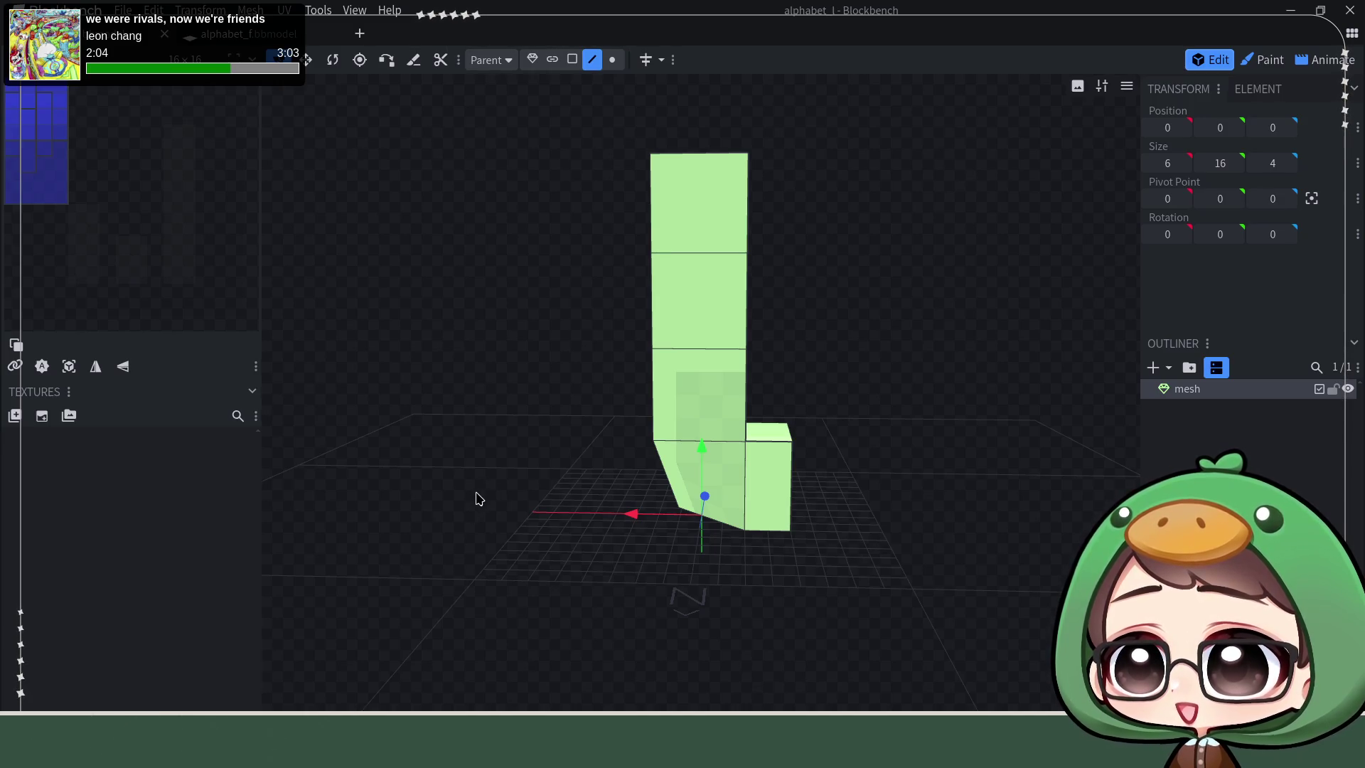
Step: Save alphabet_l again and switch windows between Blockbench and Firebot
{"action": "key", "text": "ctrl+s"}
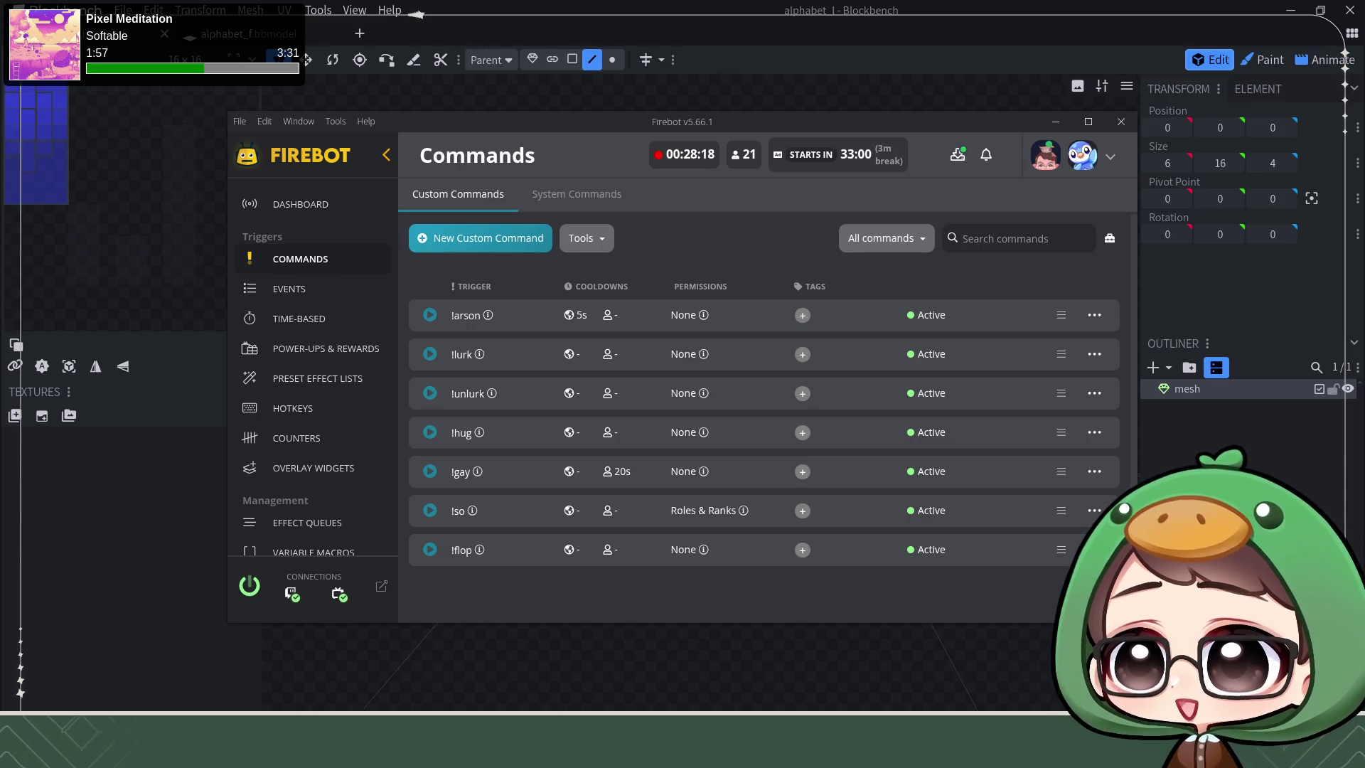
{"action": "key", "text": "alt+Tab"}
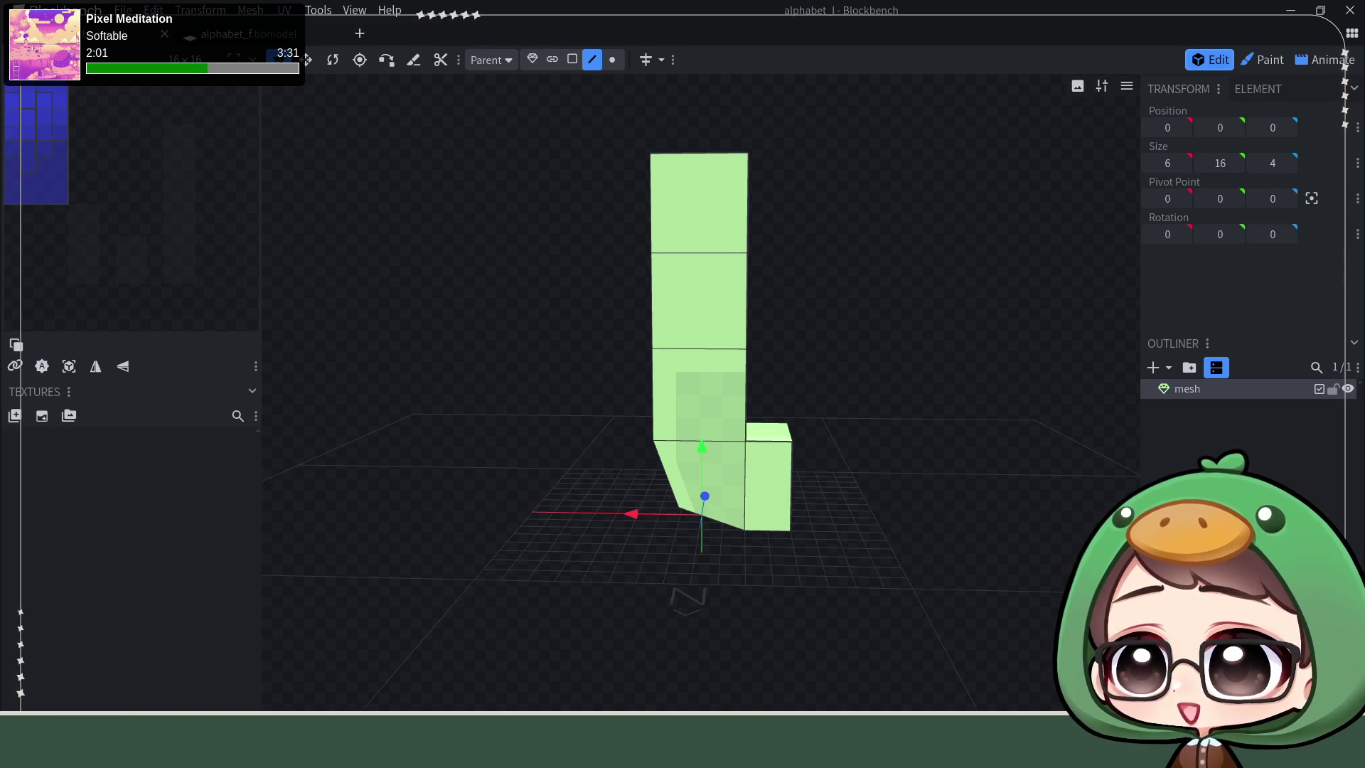
Step: Create a custom command with trigger !song and description 'Get information about the current song'
{"action": "key", "text": "alt+Tab"}
{"action": "left_click", "coordinate": [510, 268]}
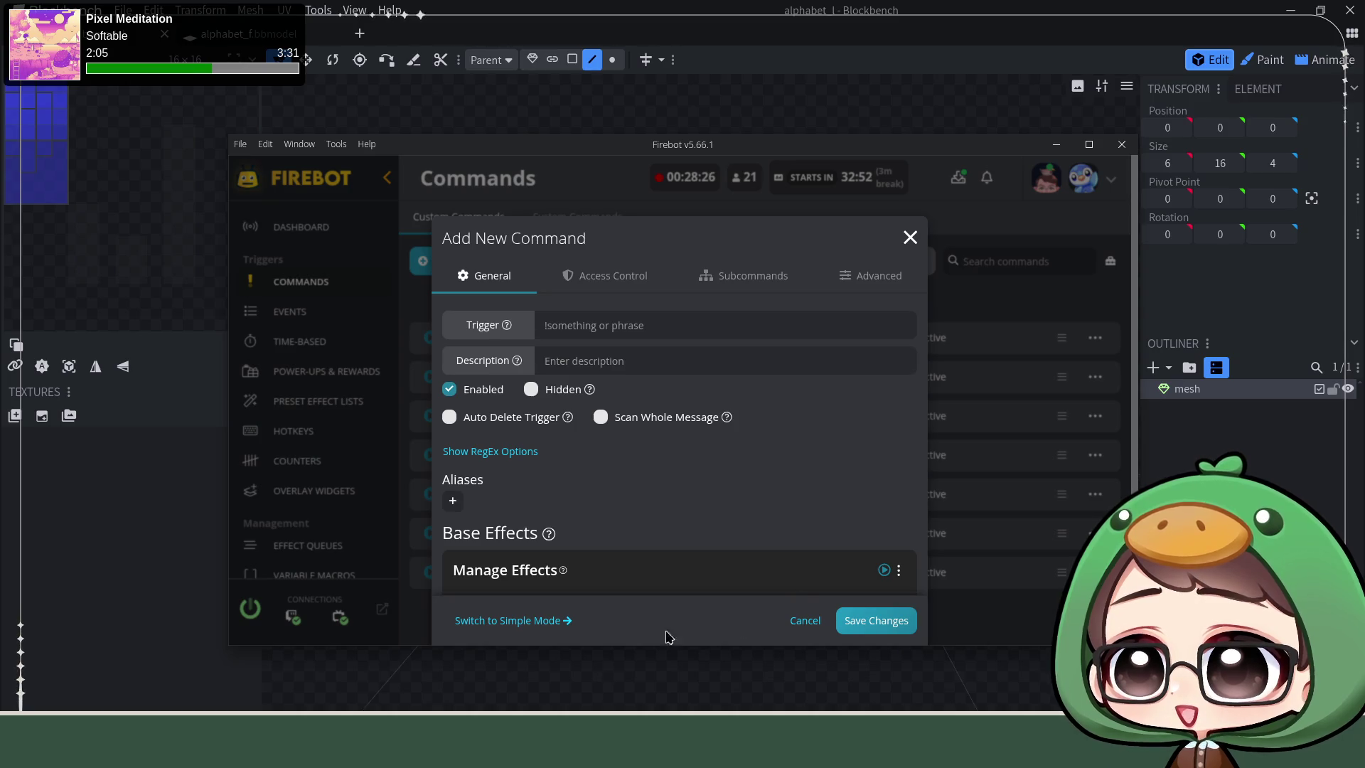
{"action": "left_click", "coordinate": [744, 320]}
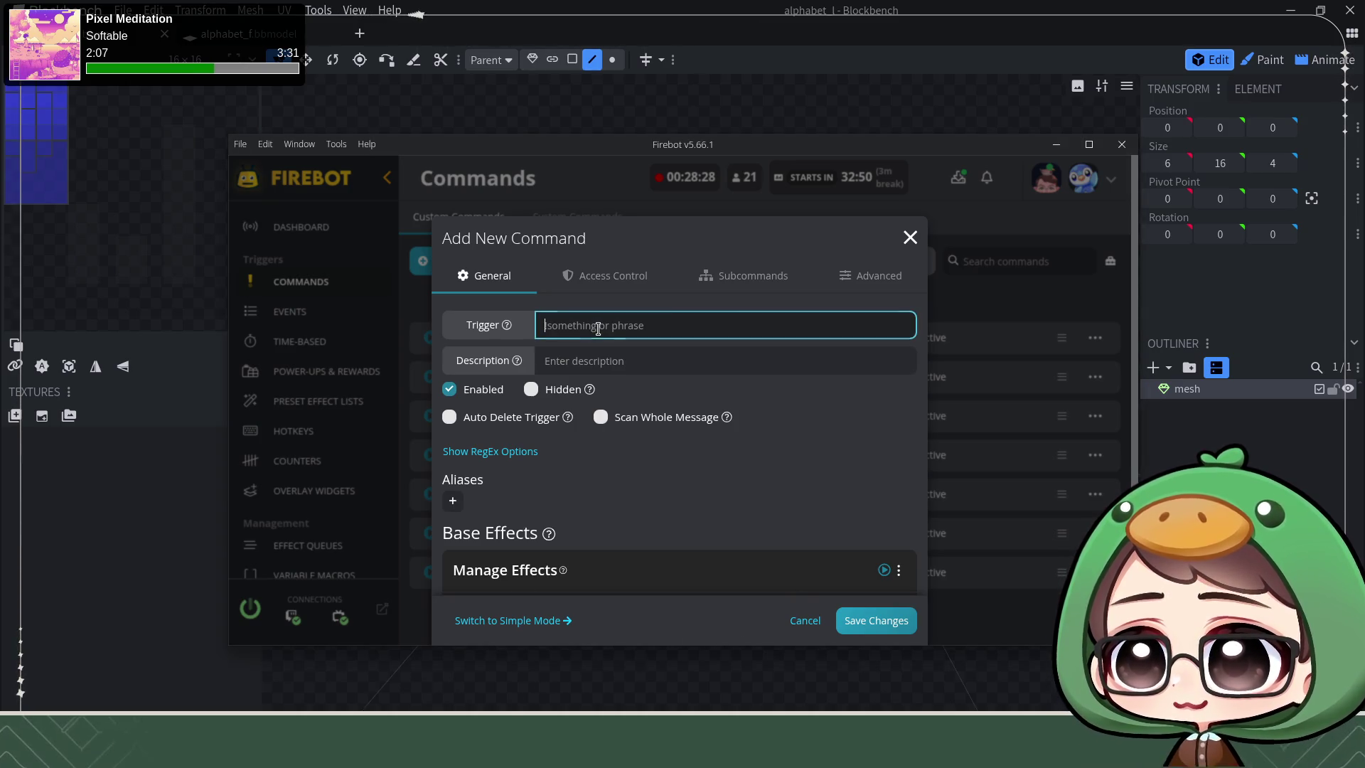
{"action": "type", "text": "!song"}
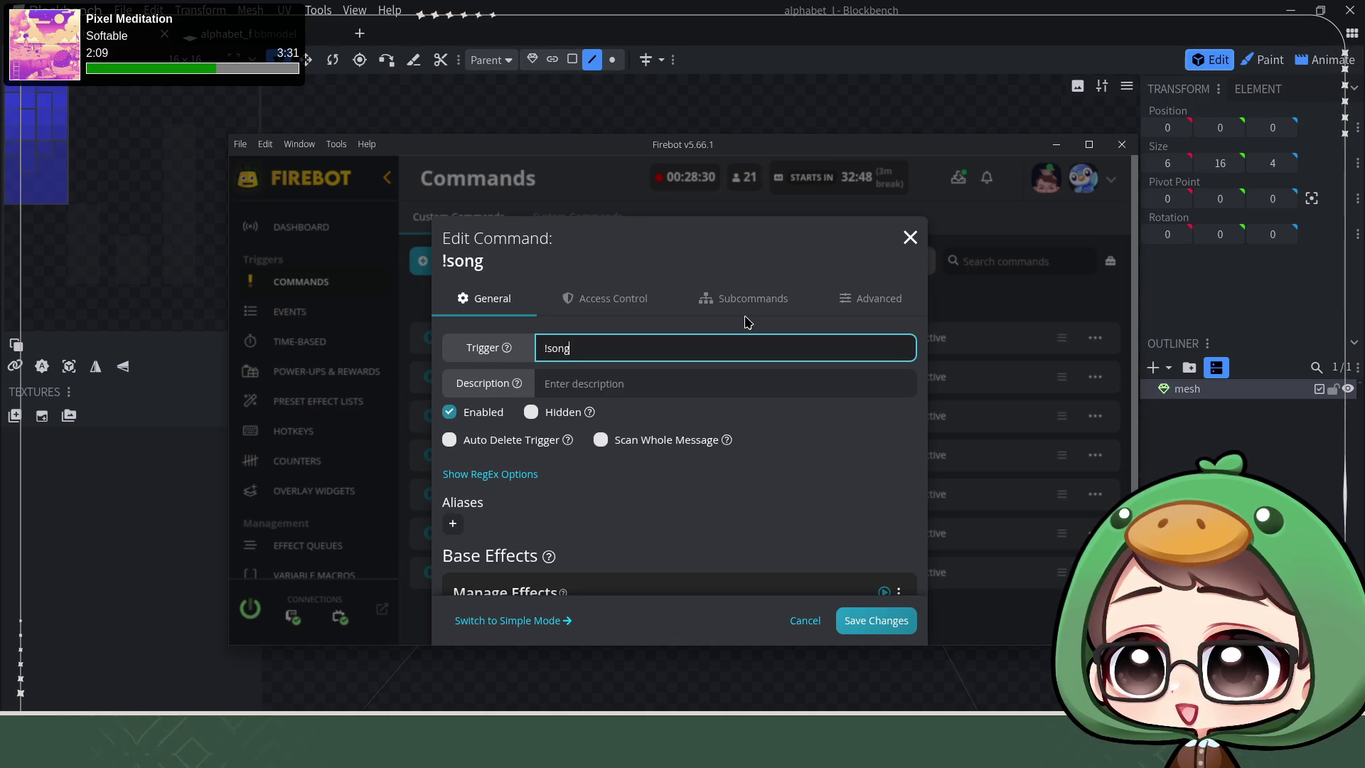
{"action": "left_click", "coordinate": [544, 382]}
{"action": "type", "text": "Get information about"}
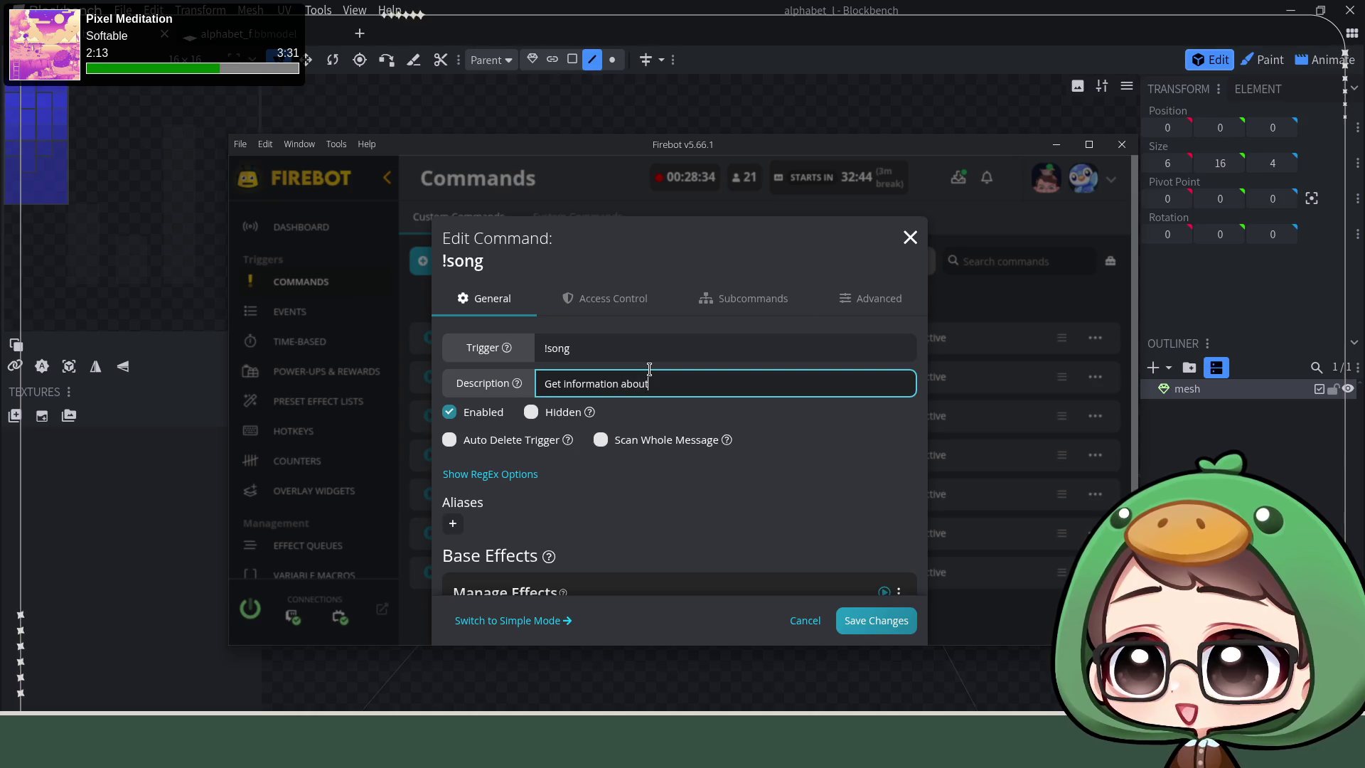
{"action": "type", "text": " the current song"}
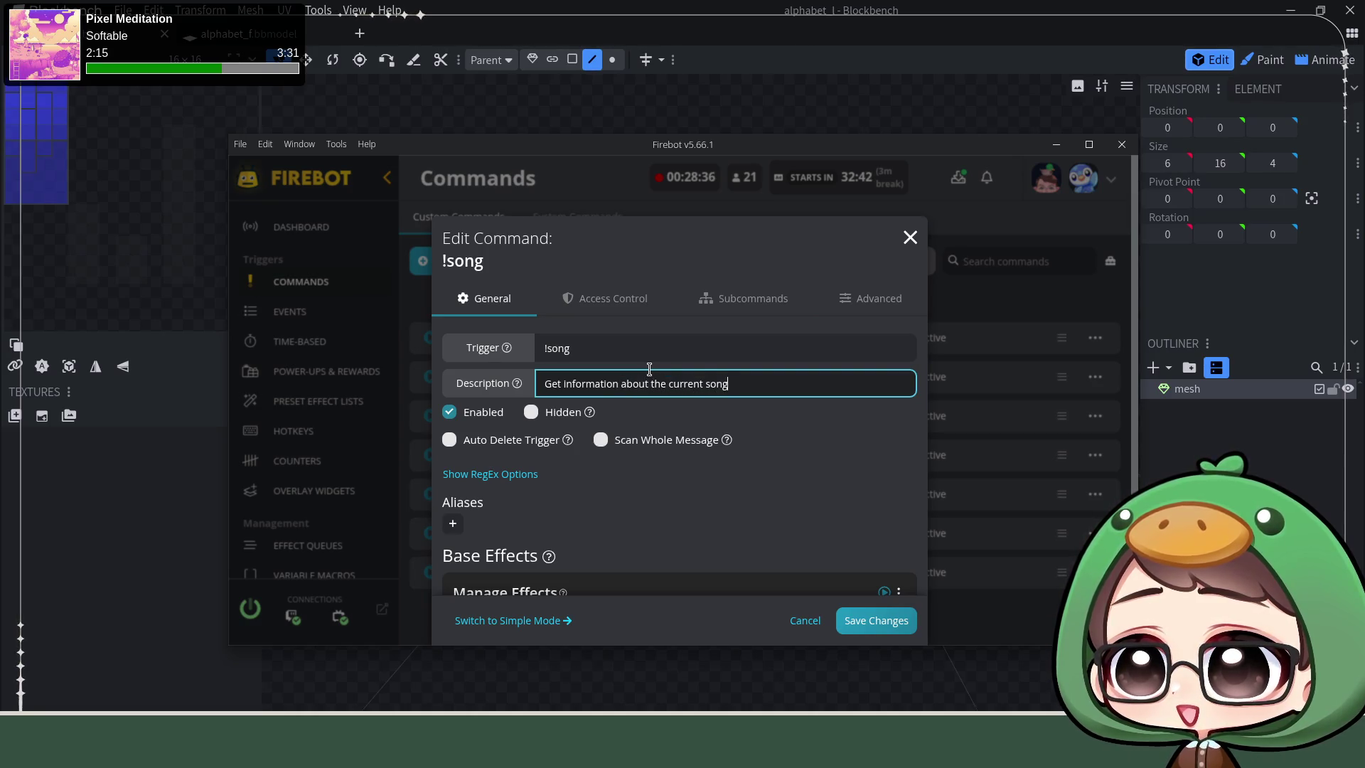
{"action": "scroll", "coordinate": [677, 451], "scroll_direction": "down", "scroll_amount": 2}
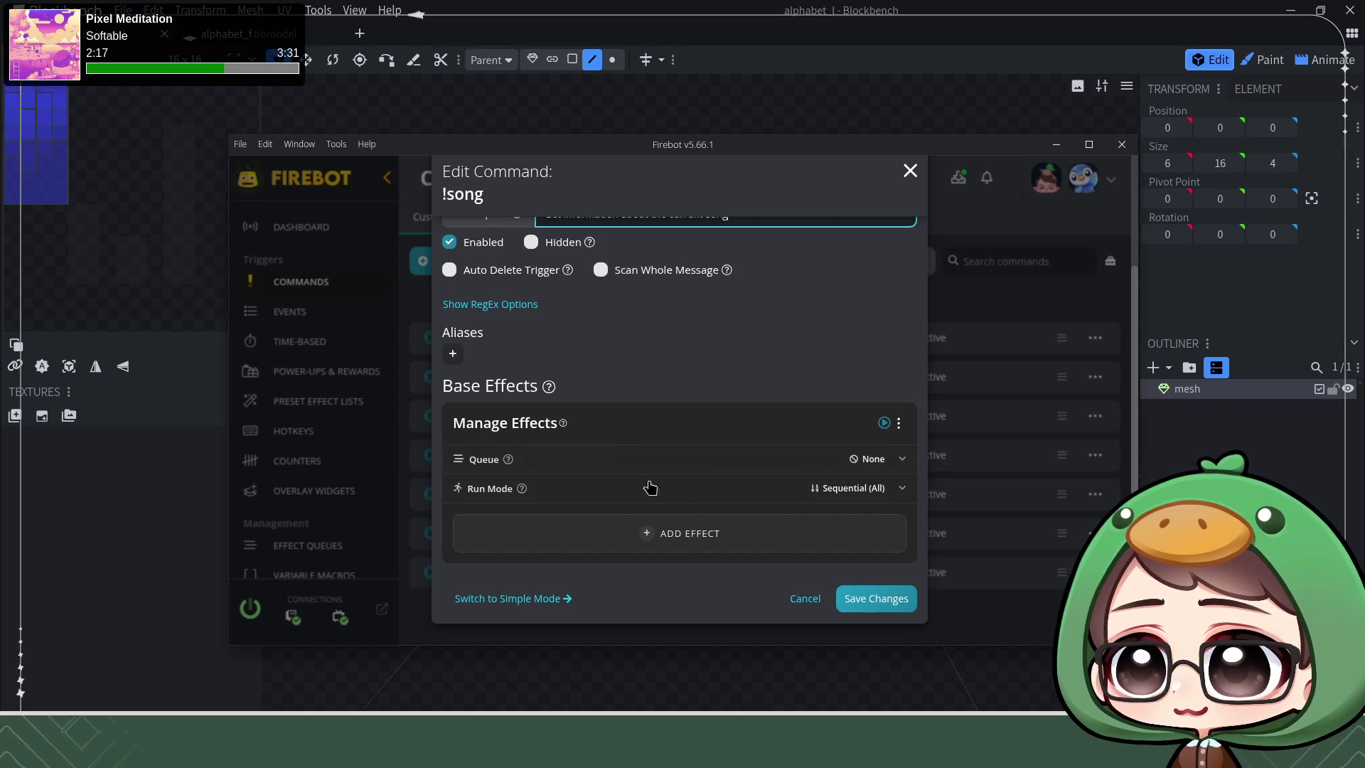
Step: Add an HTTP Request effect and paste the Jellyfin server address as its URL
{"action": "left_click", "coordinate": [699, 535]}
{"action": "type", "text": "ht"}
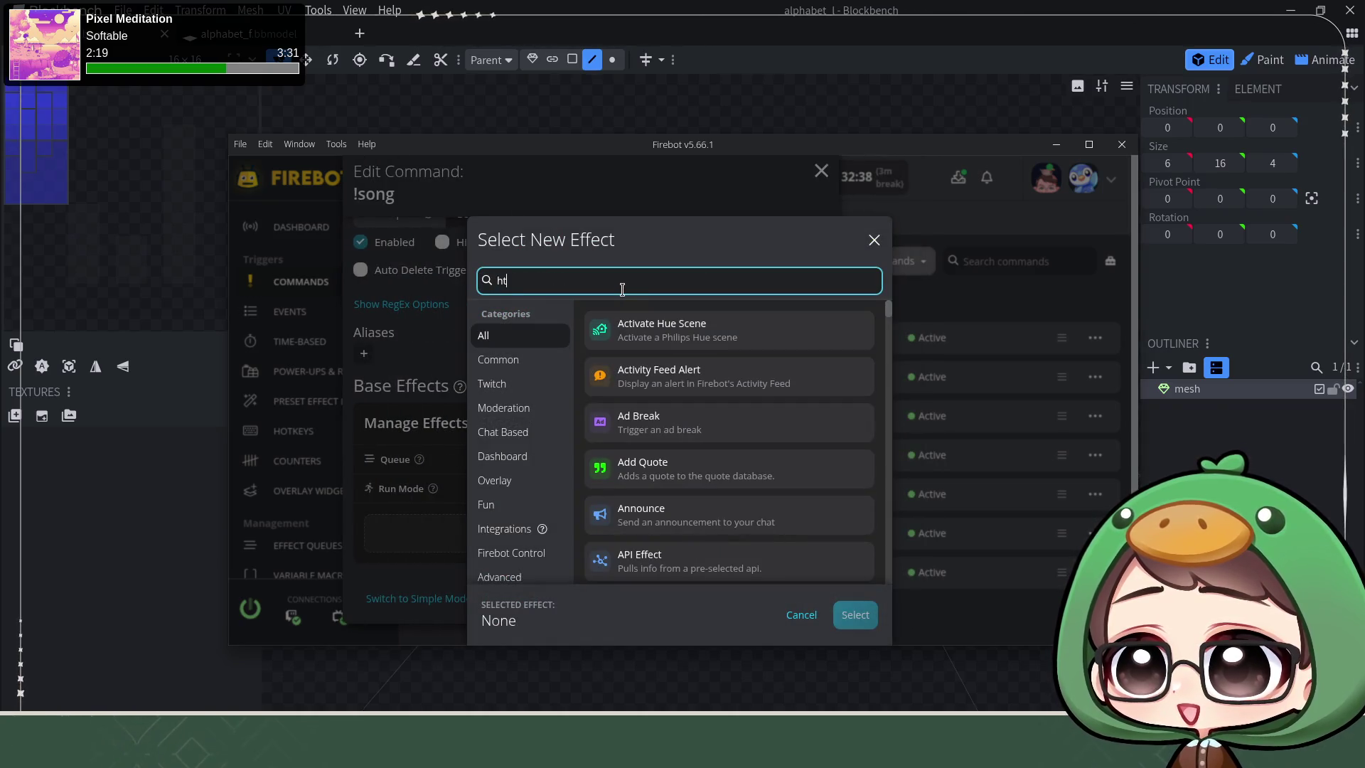
{"action": "type", "text": "tp"}
{"action": "left_click", "coordinate": [694, 327]}
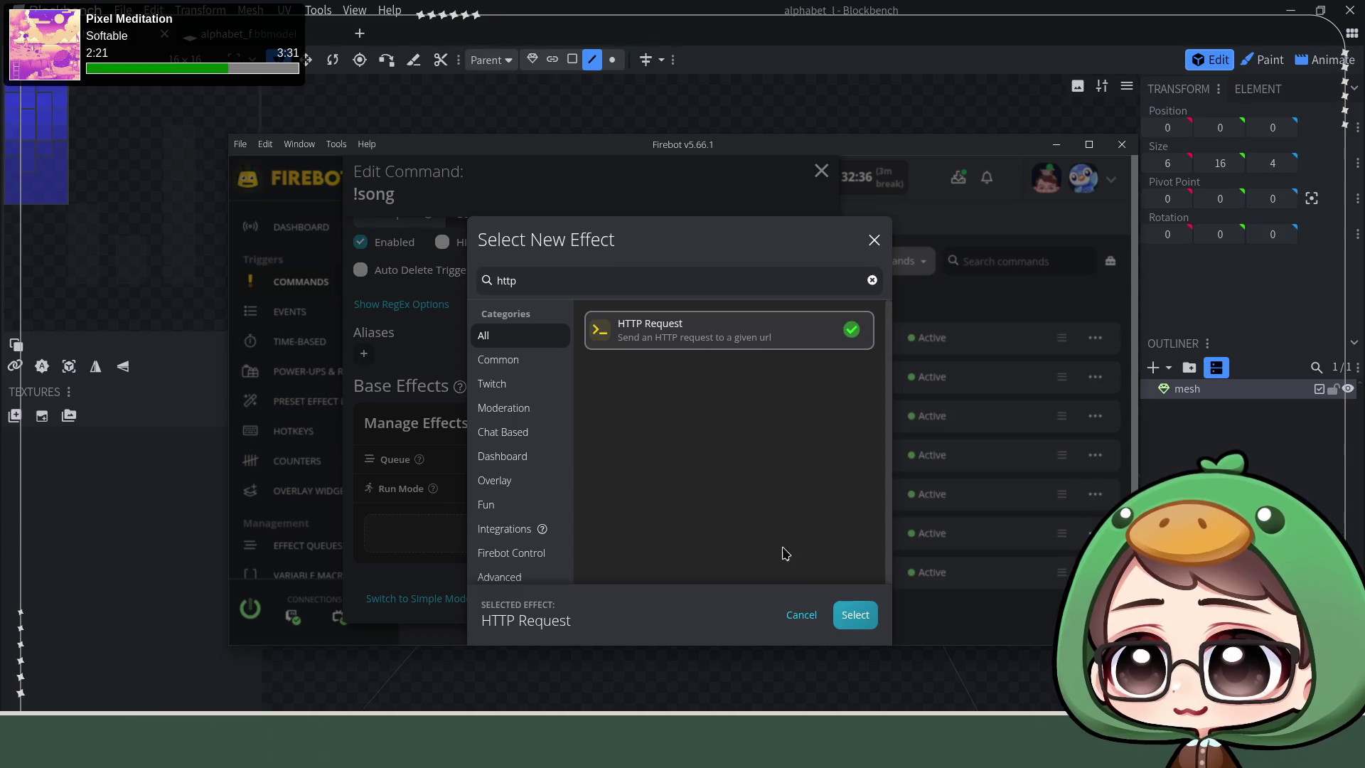
{"action": "left_click", "coordinate": [855, 615]}
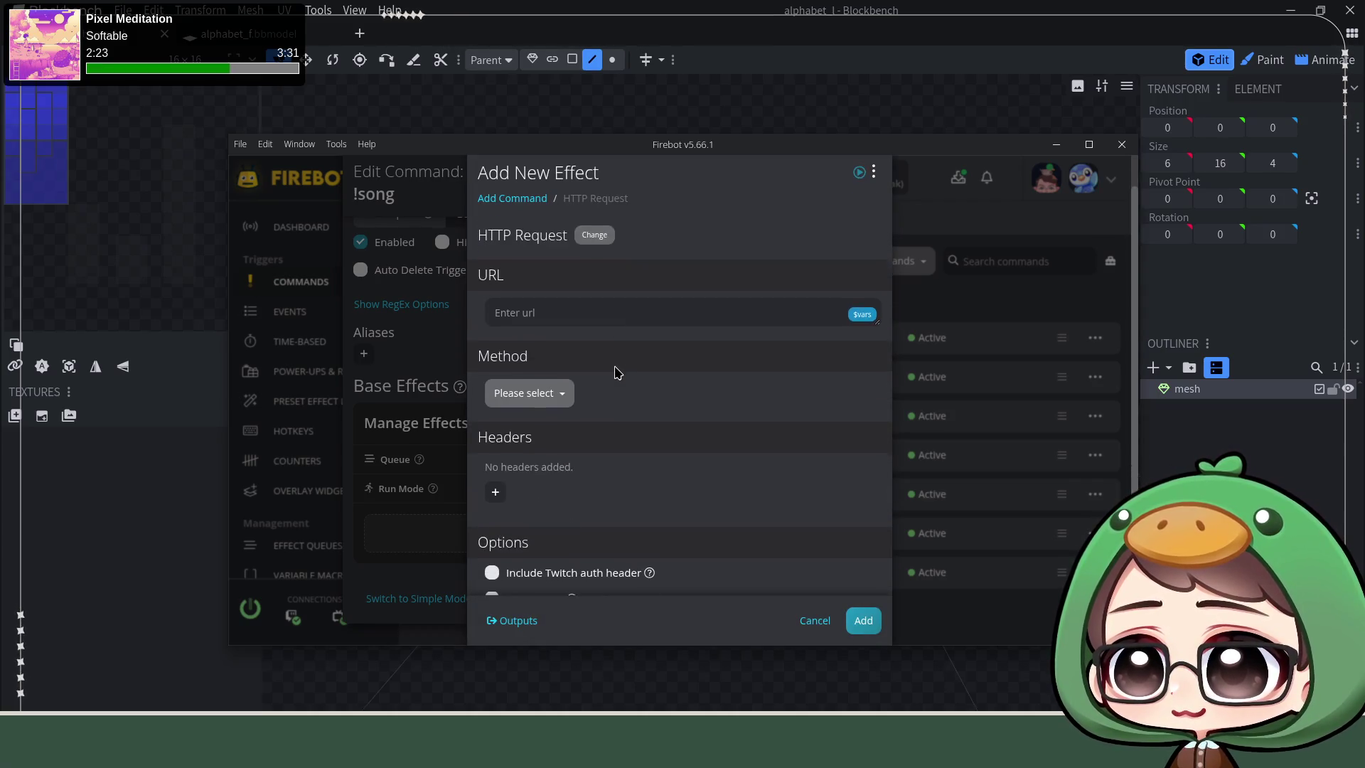
{"action": "left_click", "coordinate": [596, 319]}
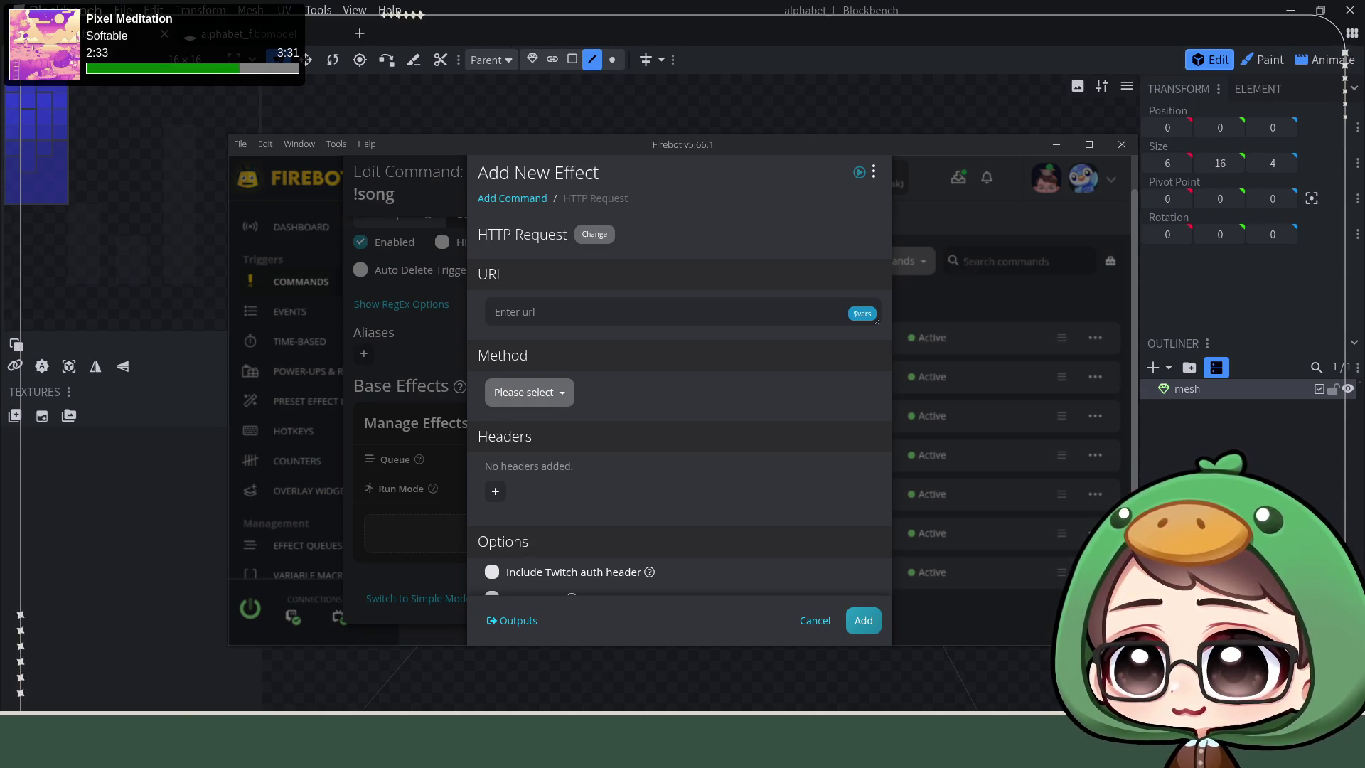
{"action": "left_click", "coordinate": [546, 311]}
{"action": "type", "text": "https://barnaby.chronicle-snares.ts.net/jellyfin"}
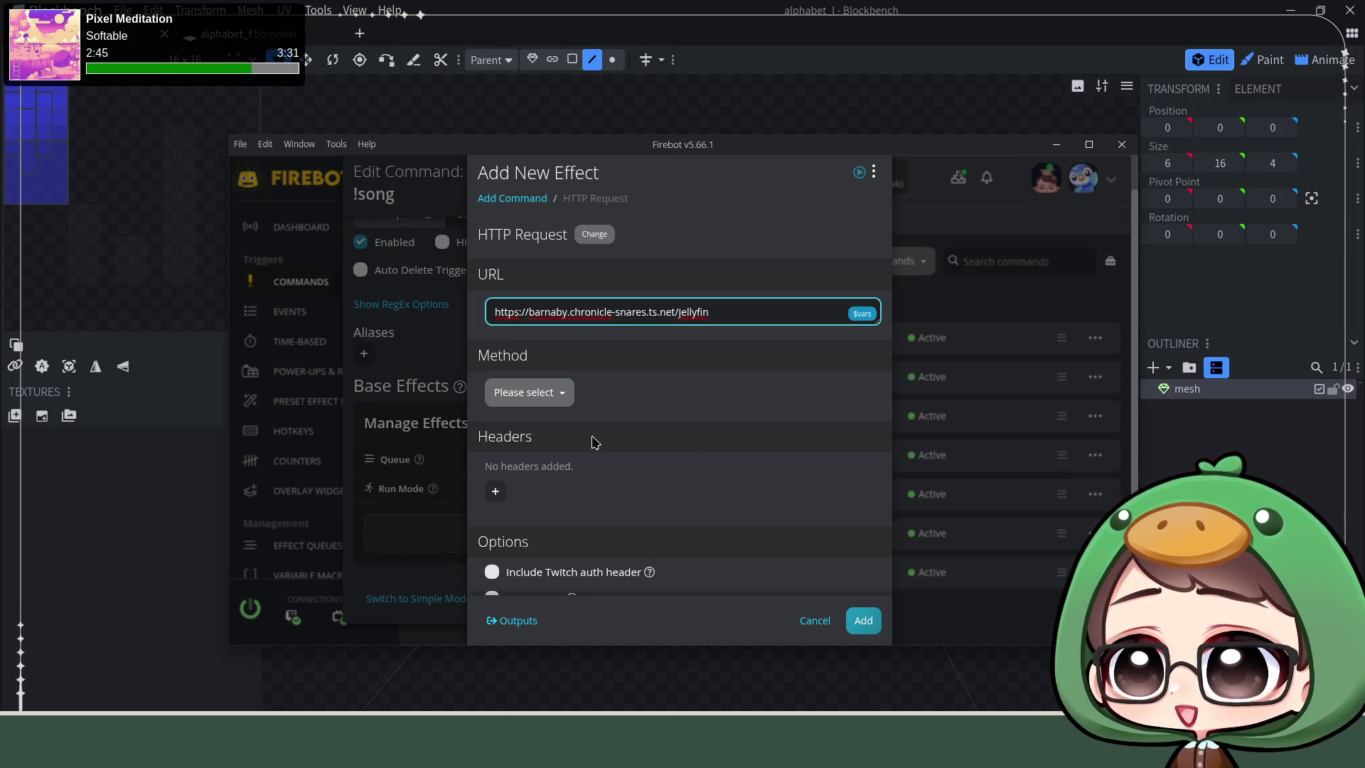
{"action": "left_click", "coordinate": [563, 393]}
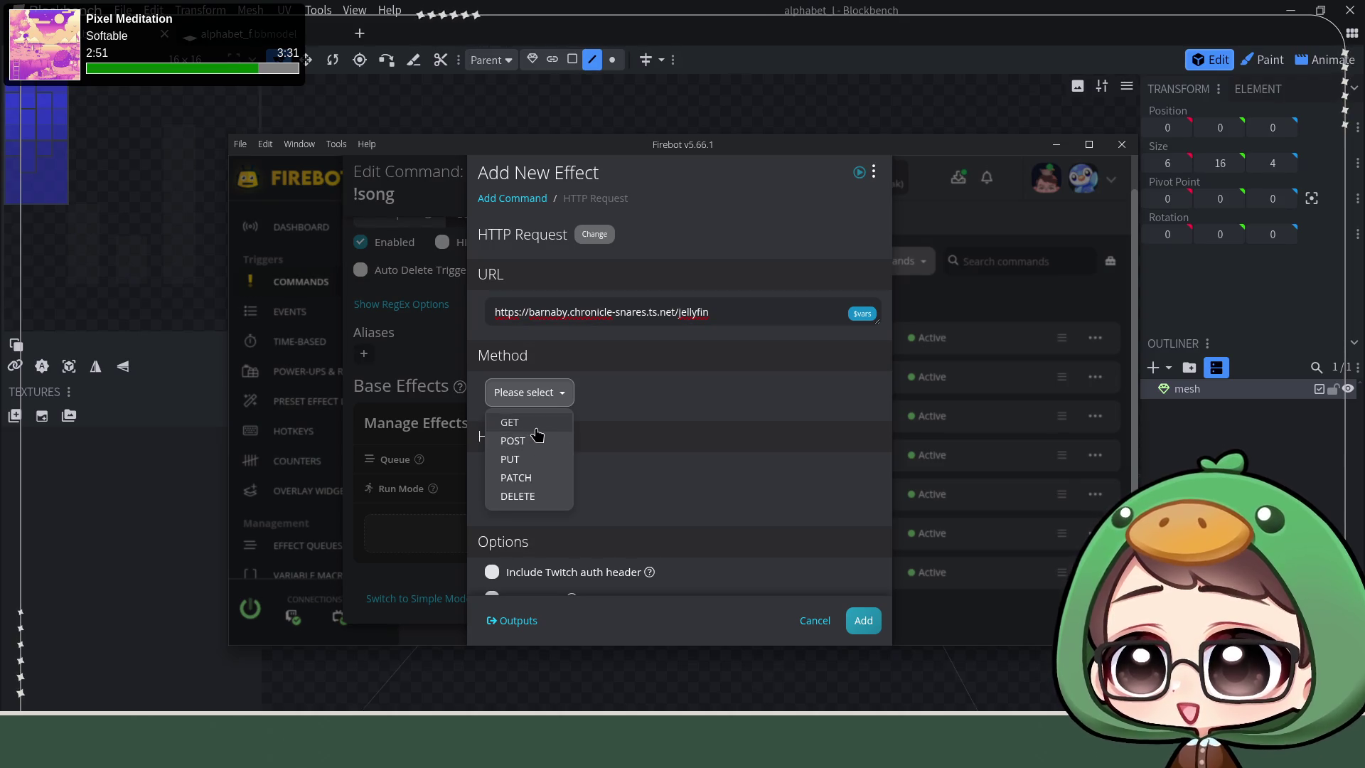
Step: Set method GET and extend the URL to Jellyfin Sessions with an activeWithinSeconds query
{"action": "left_click", "coordinate": [536, 428]}
{"action": "scroll", "coordinate": [595, 414], "scroll_direction": "down", "scroll_amount": 1}
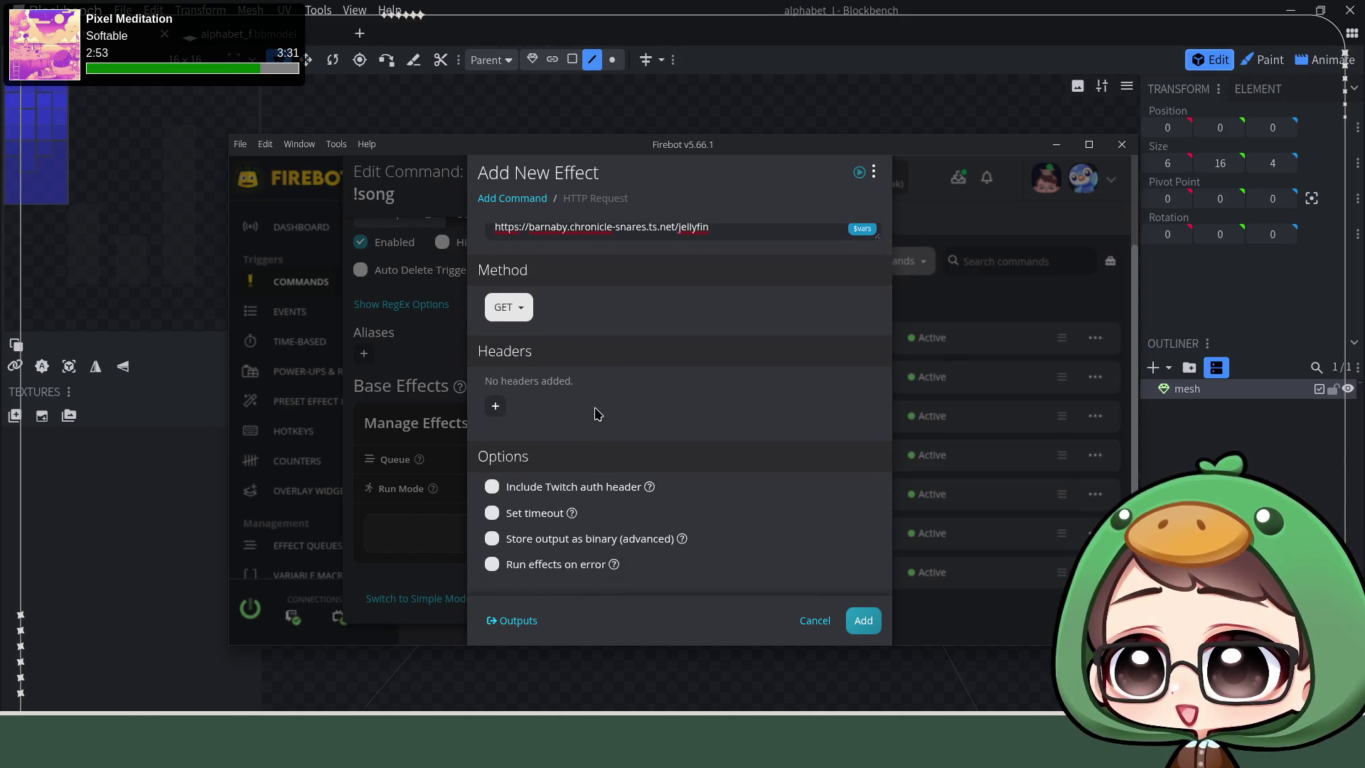
{"action": "scroll", "coordinate": [634, 415], "scroll_direction": "up", "scroll_amount": 1}
{"action": "left_click", "coordinate": [759, 314]}
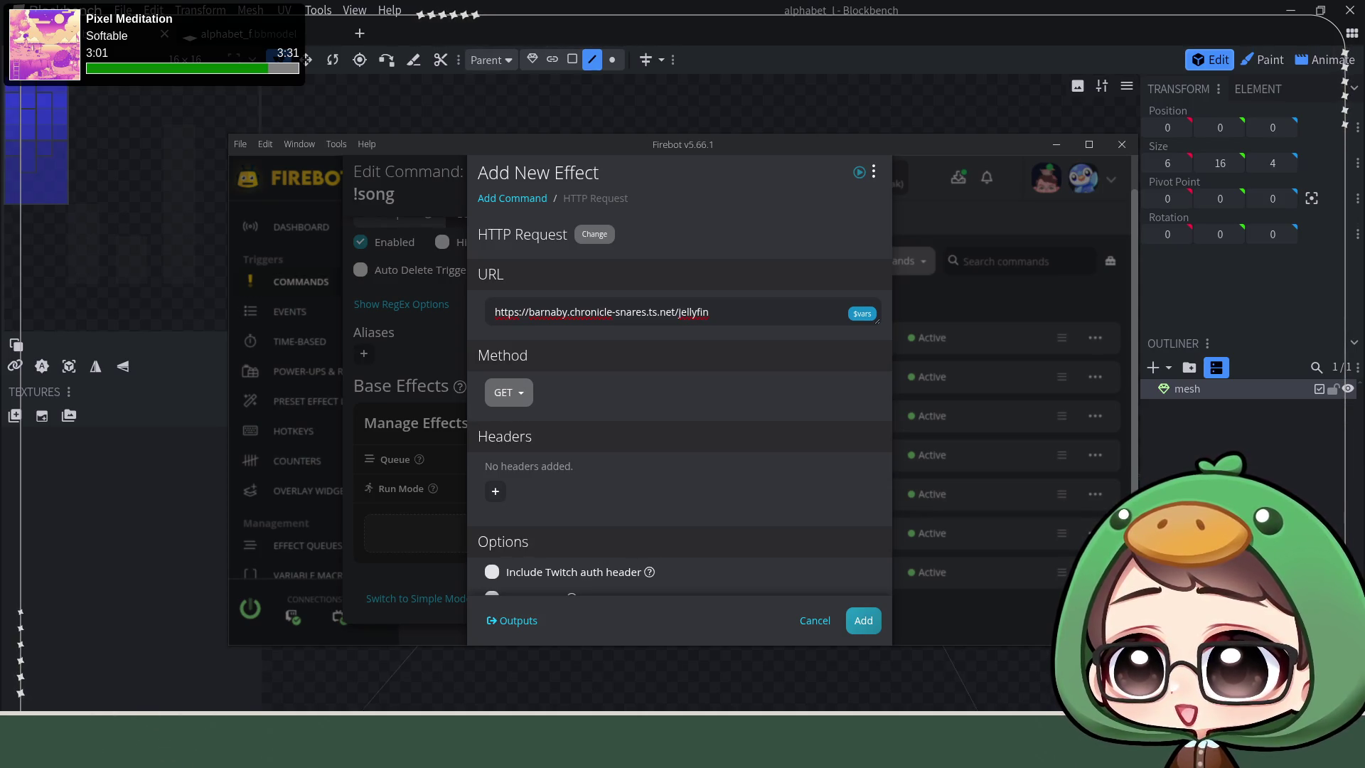
{"action": "left_click", "coordinate": [750, 310]}
{"action": "type", "text": "/"}
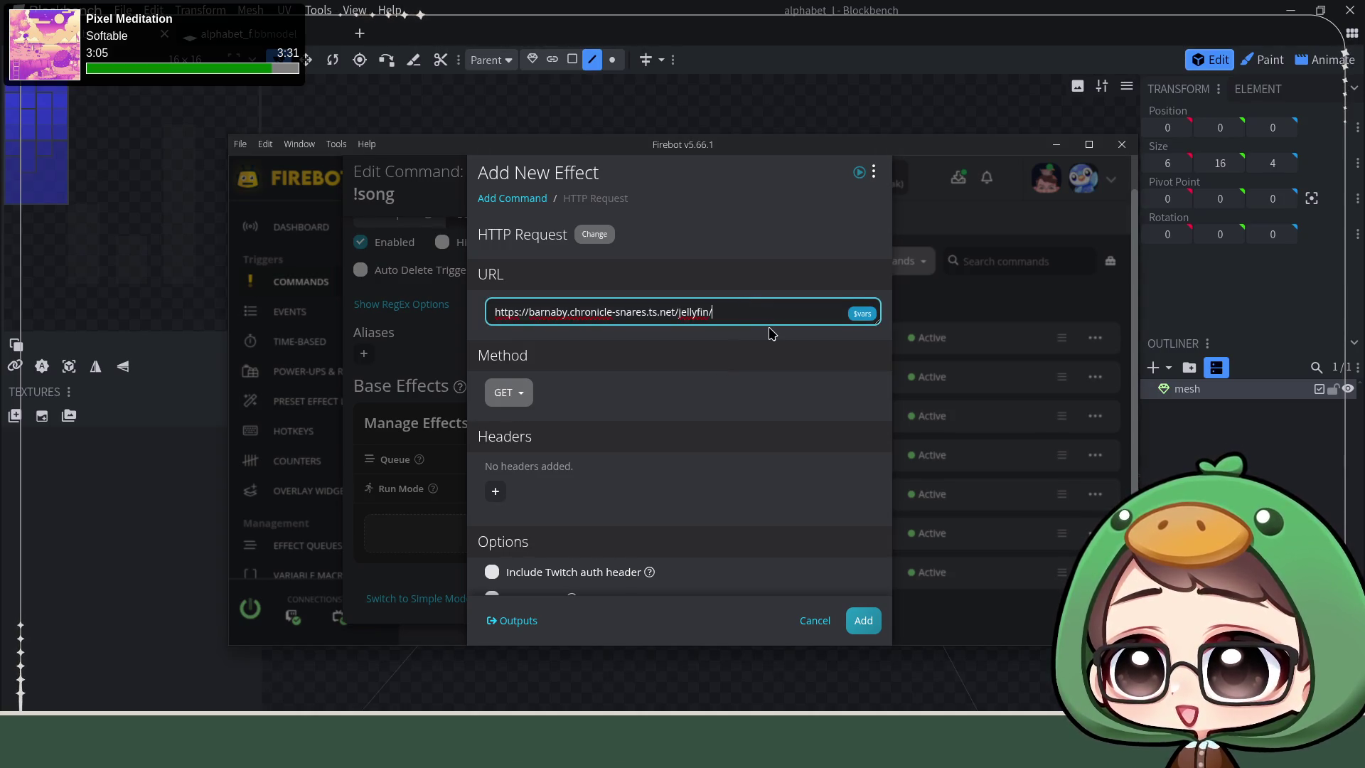
{"action": "type", "text": "Sessions"}
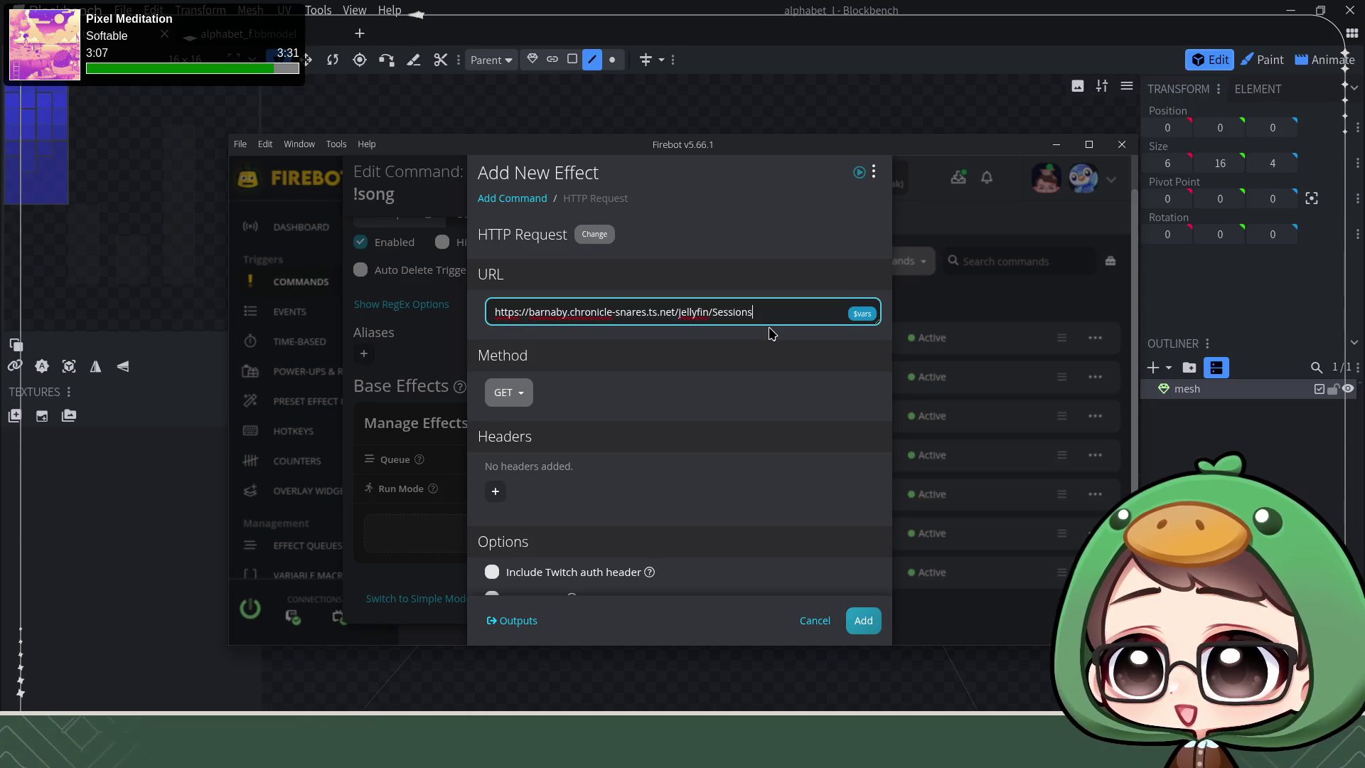
{"action": "type", "text": "?activeWithinSecond"}
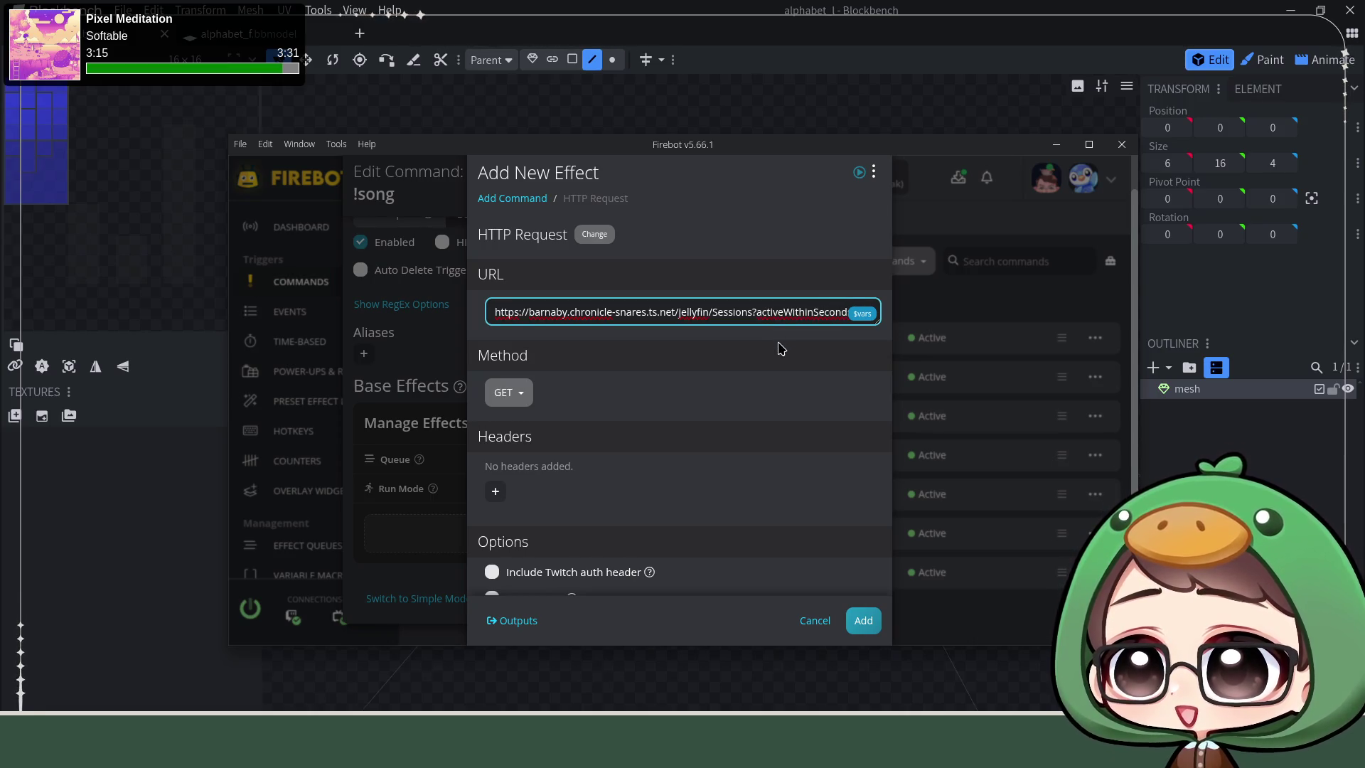
{"action": "left_click", "coordinate": [594, 400]}
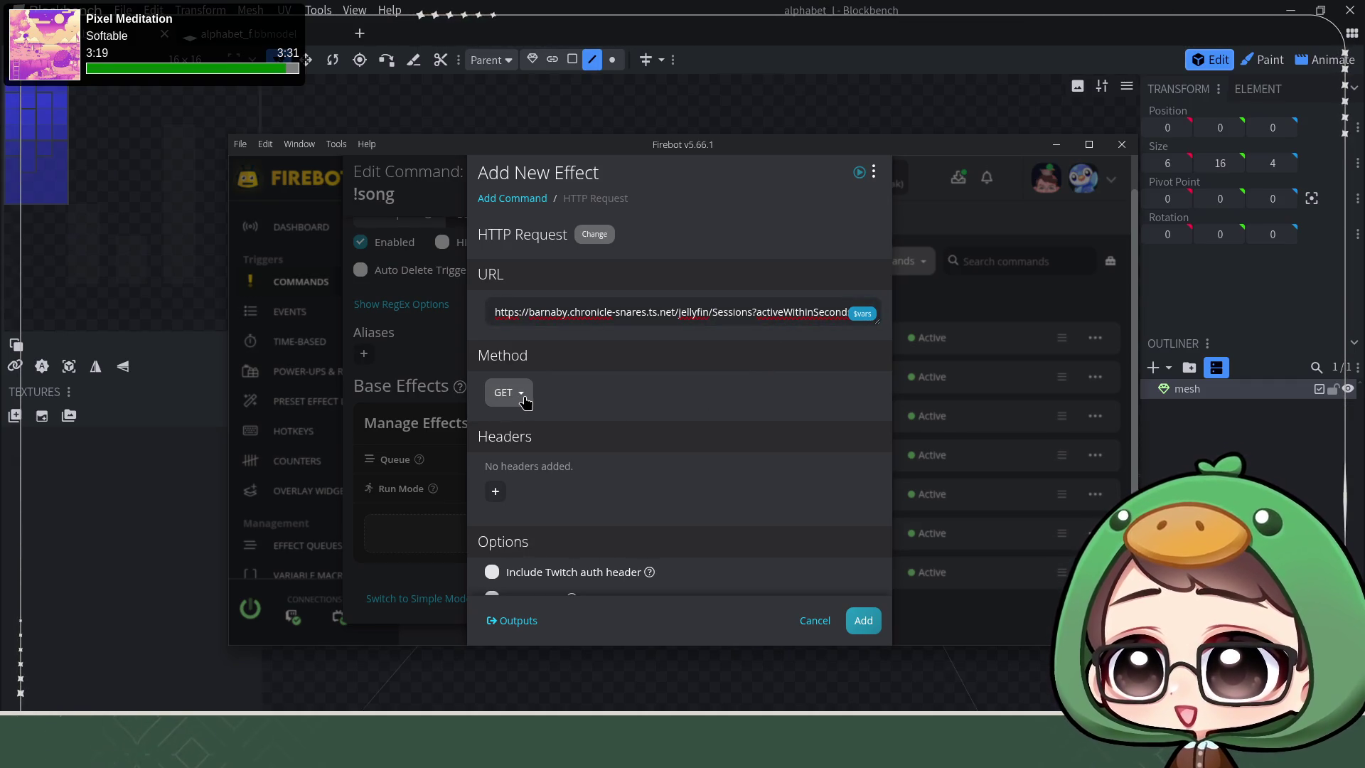
{"action": "scroll", "coordinate": [624, 398], "scroll_direction": "down", "scroll_amount": 1}
{"action": "scroll", "coordinate": [590, 403], "scroll_direction": "down", "scroll_amount": 1}
{"action": "left_click", "coordinate": [485, 406]}
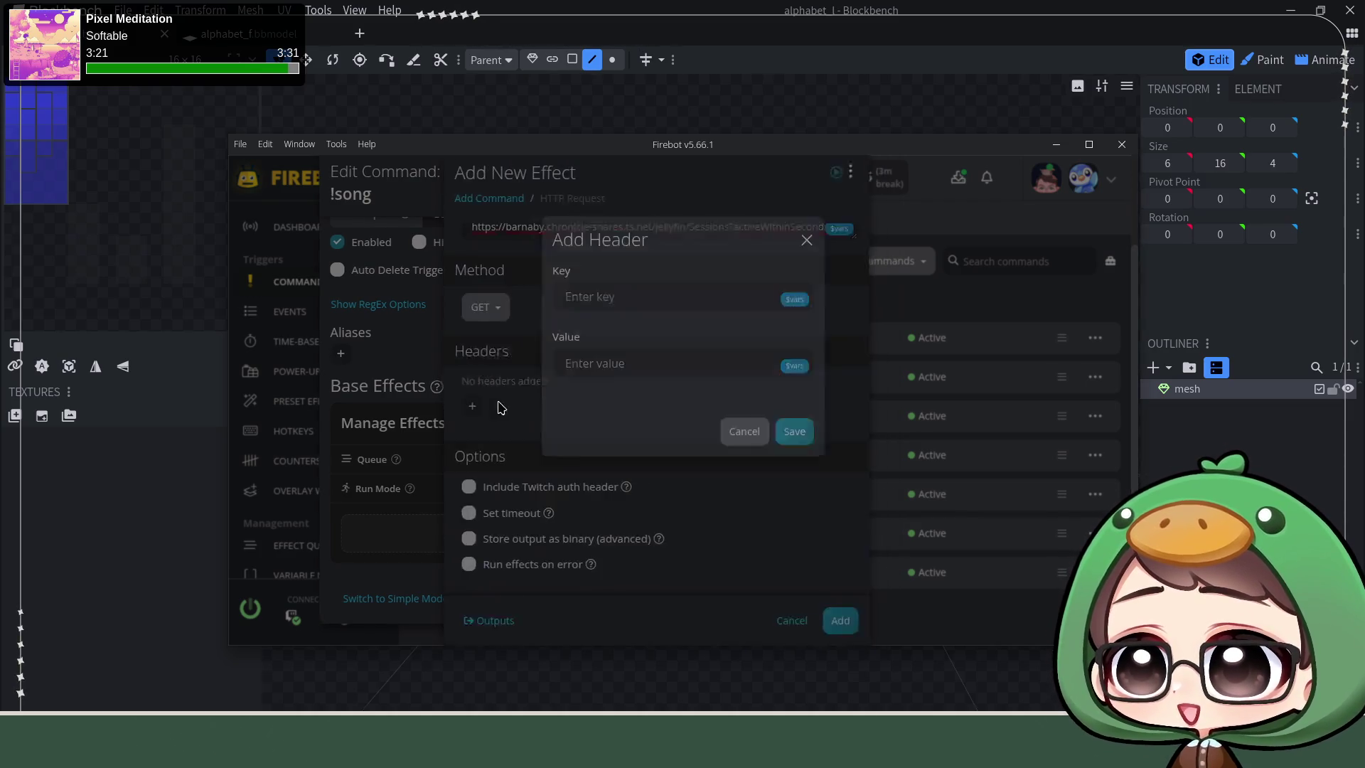
Step: Add an Accept header with value application/json
{"action": "left_click", "coordinate": [657, 299]}
{"action": "type", "text": "Accept"}
{"action": "left_click", "coordinate": [599, 368]}
{"action": "type", "text": "application/json"}
{"action": "left_click", "coordinate": [794, 431]}
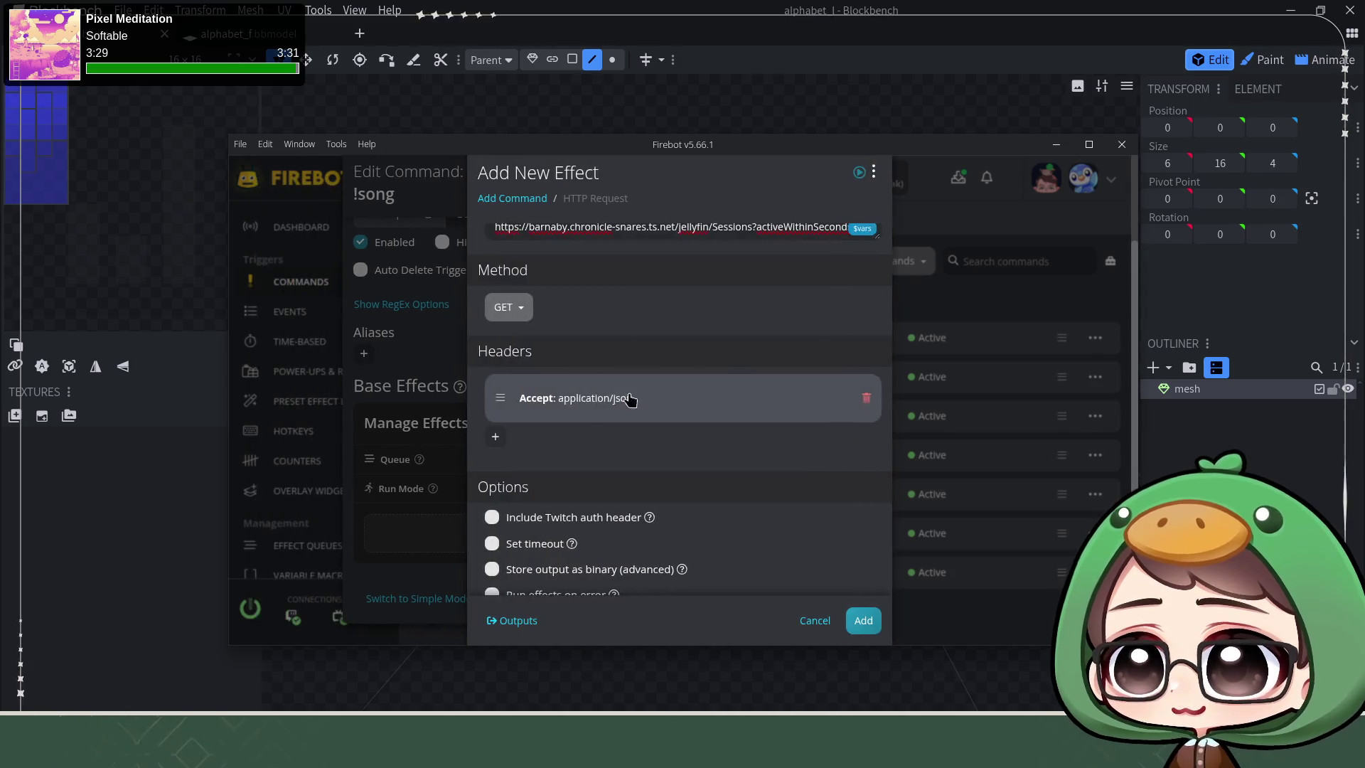
Step: Add an Authorization MediaBrowser Token header and attach the HTTP Request effect to !song
{"action": "left_click", "coordinate": [495, 436]}
{"action": "left_click", "coordinate": [610, 296]}
{"action": "type", "text": "Authoriza"}
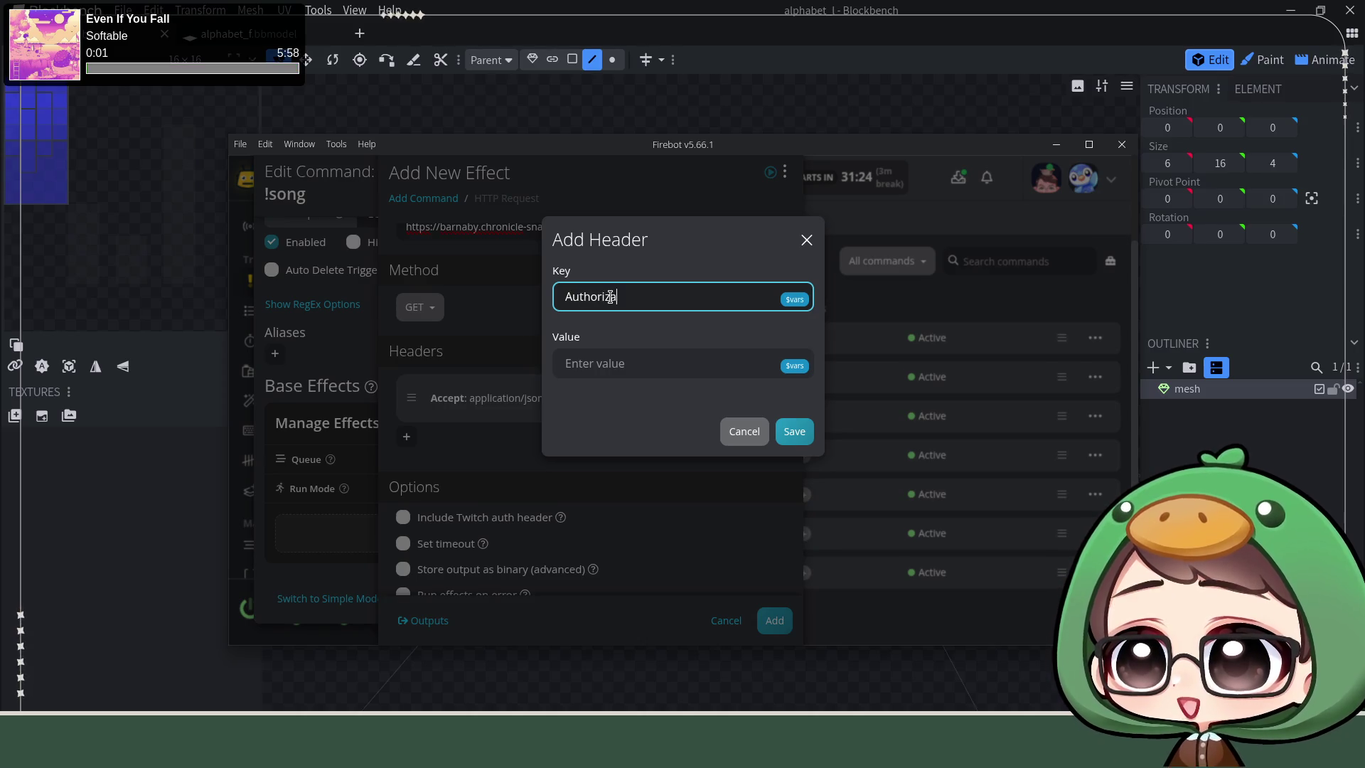
{"action": "type", "text": "tion"}
{"action": "left_click", "coordinate": [658, 368]}
{"action": "type", "text": "MediaBrowser "}
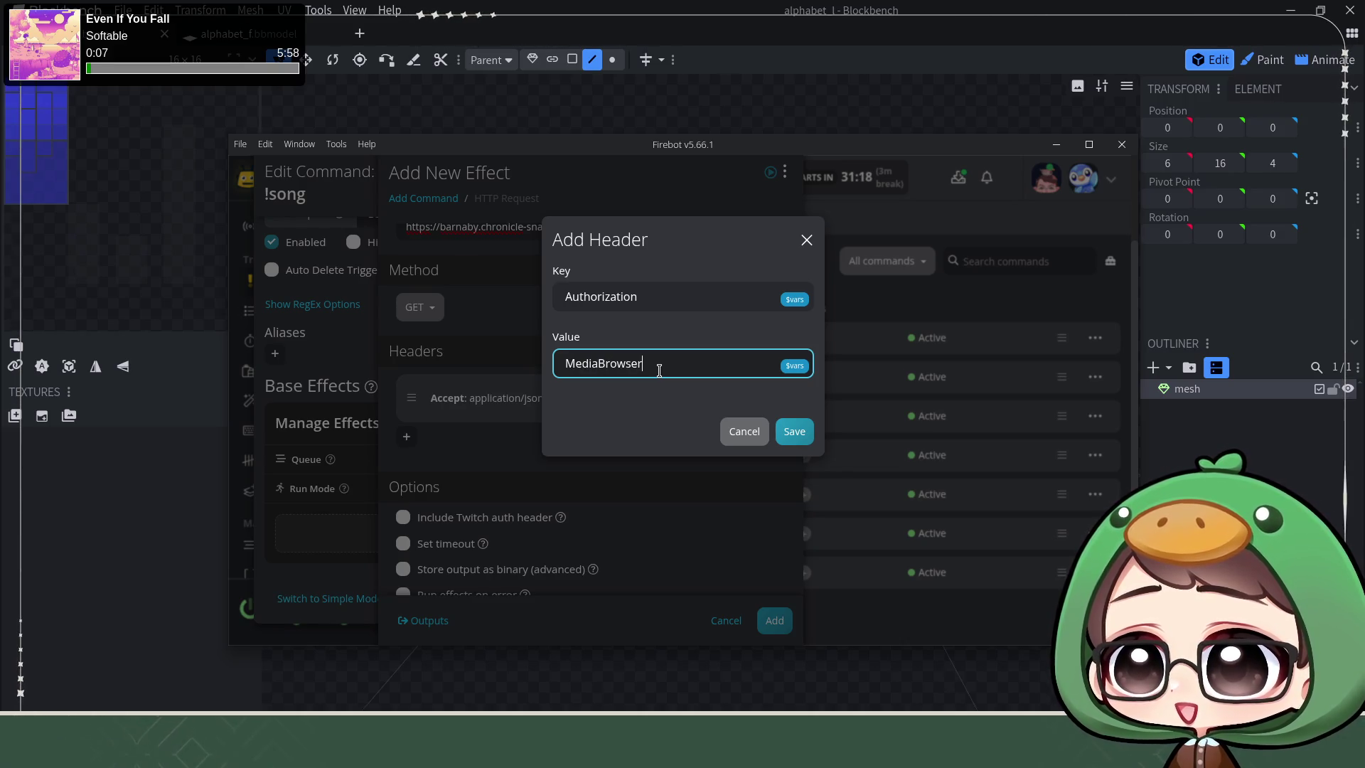
{"action": "type", "text": "Token="}
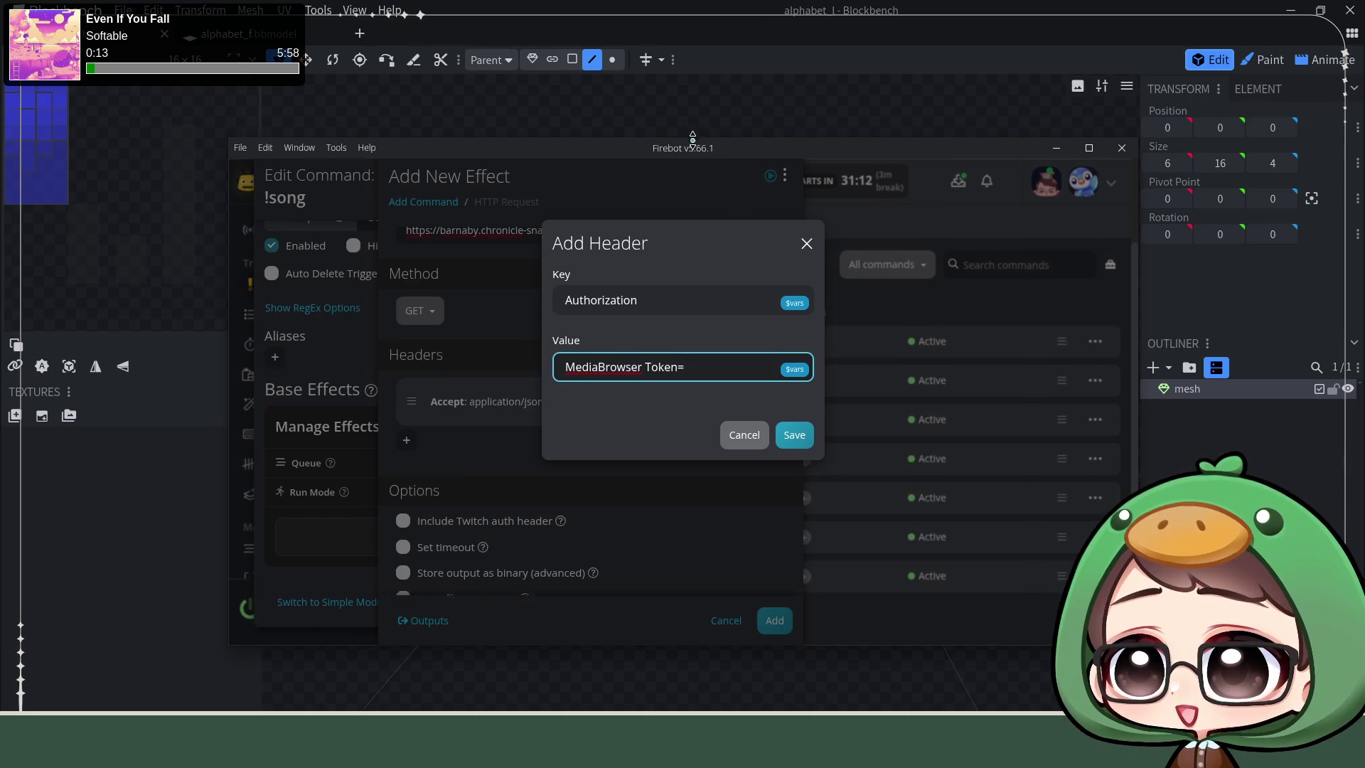
{"action": "left_click_drag", "start_coordinate": [687, 138], "coordinate": [708, 148]}
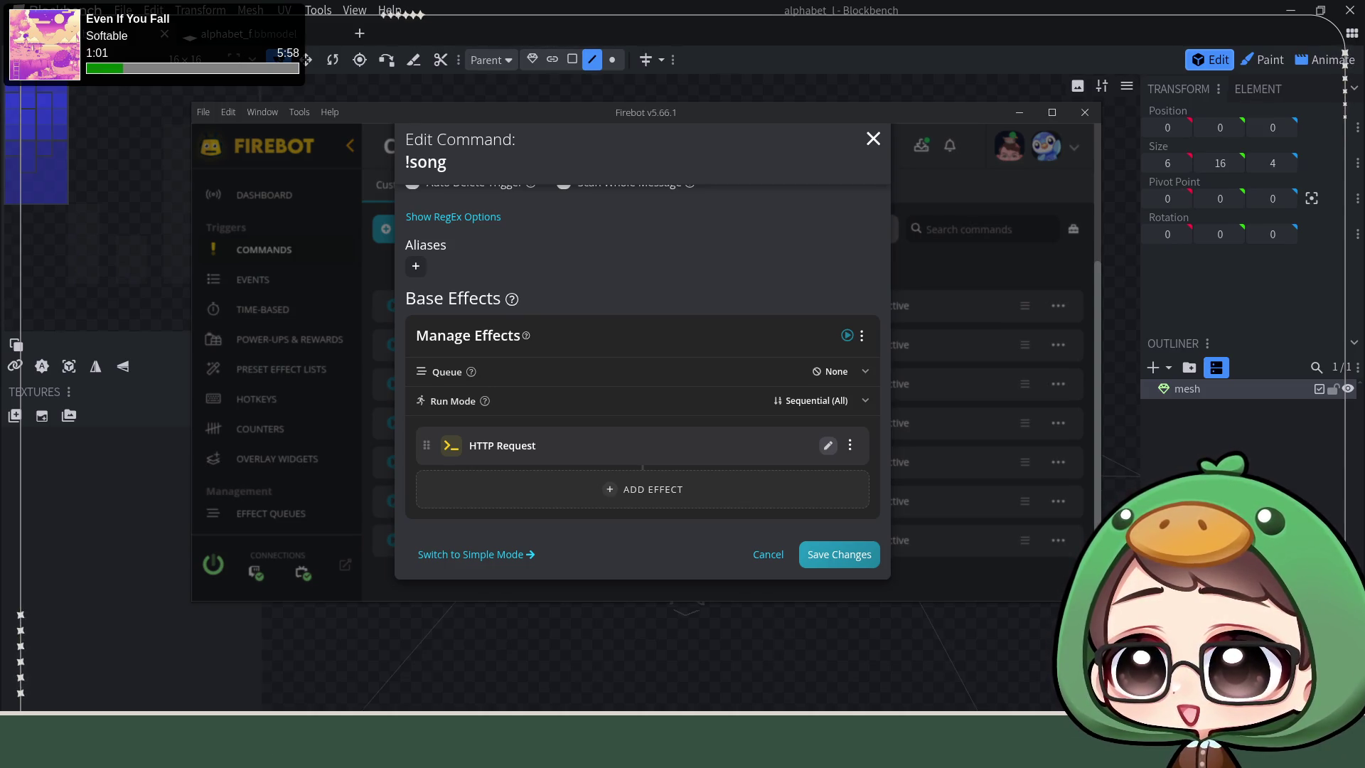
{"action": "left_click", "coordinate": [667, 507]}
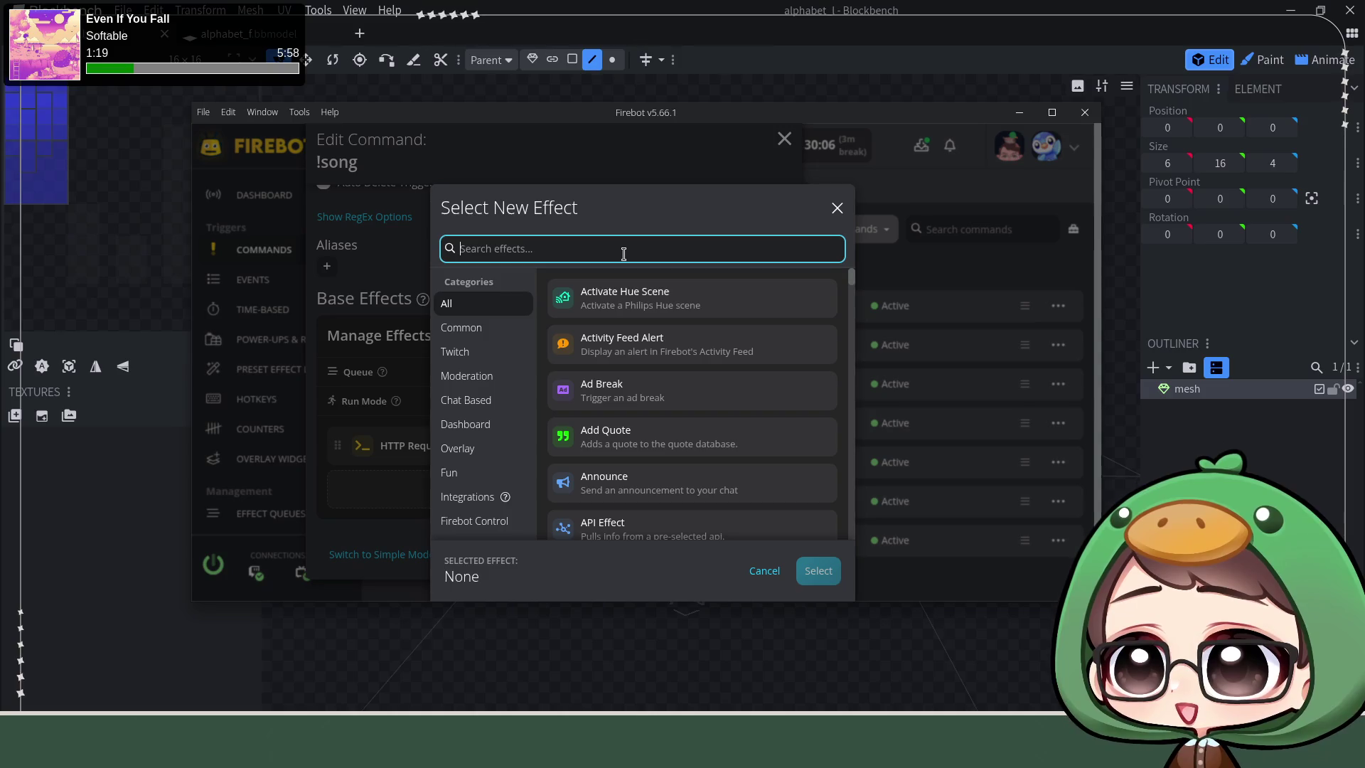
{"action": "type", "text": "json"}
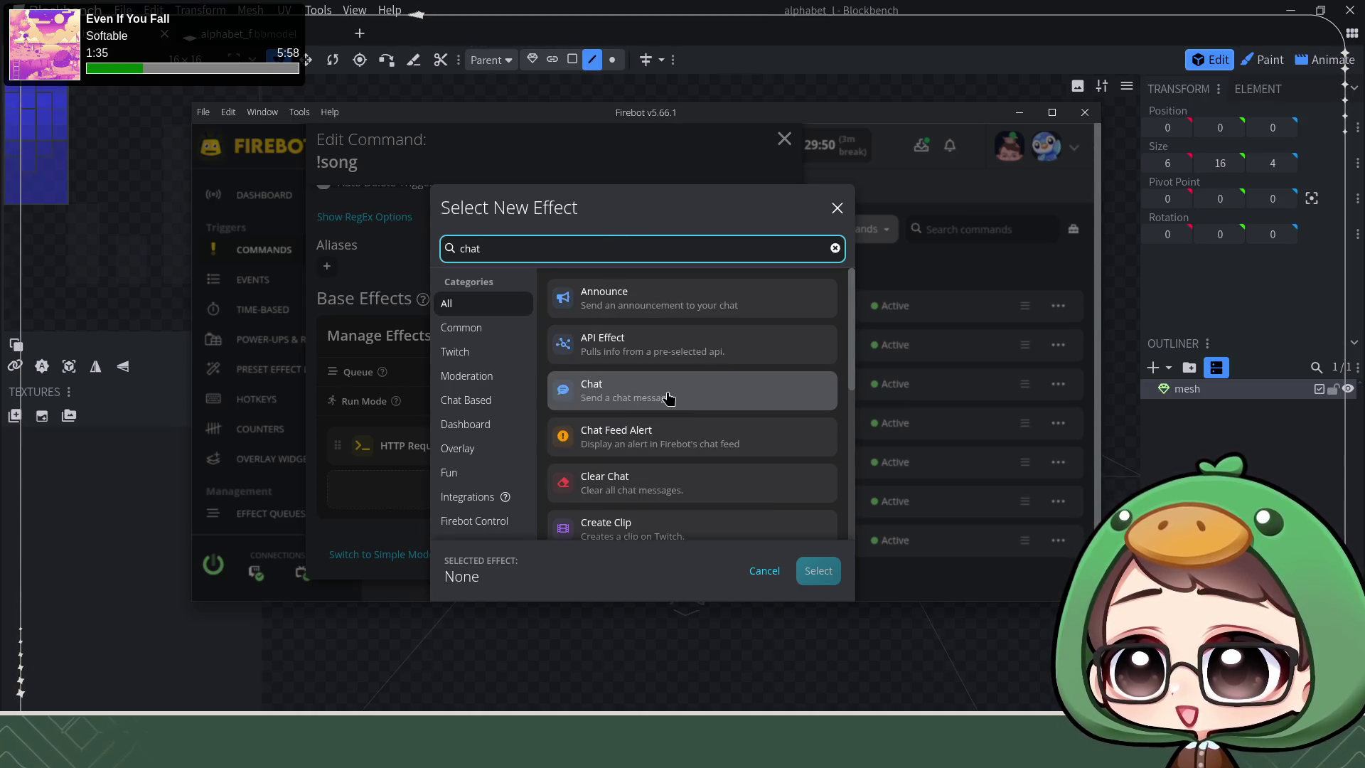
Step: Add a Chat effect posting $effectOutput[jellyfinSessionResponse] to the !song command
{"action": "left_click", "coordinate": [668, 396]}
{"action": "left_click", "coordinate": [816, 570]}
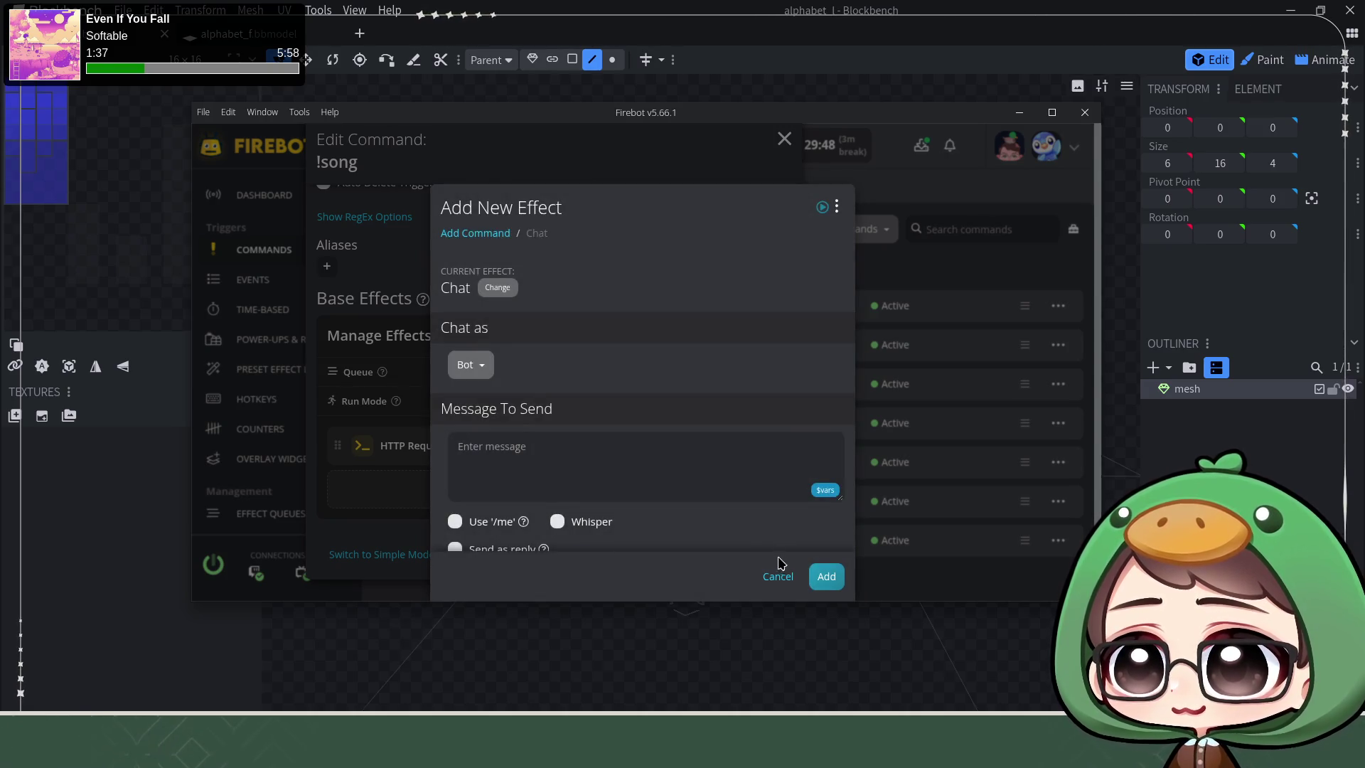
{"action": "left_click", "coordinate": [577, 467]}
{"action": "type", "text": "$effectOutput"}
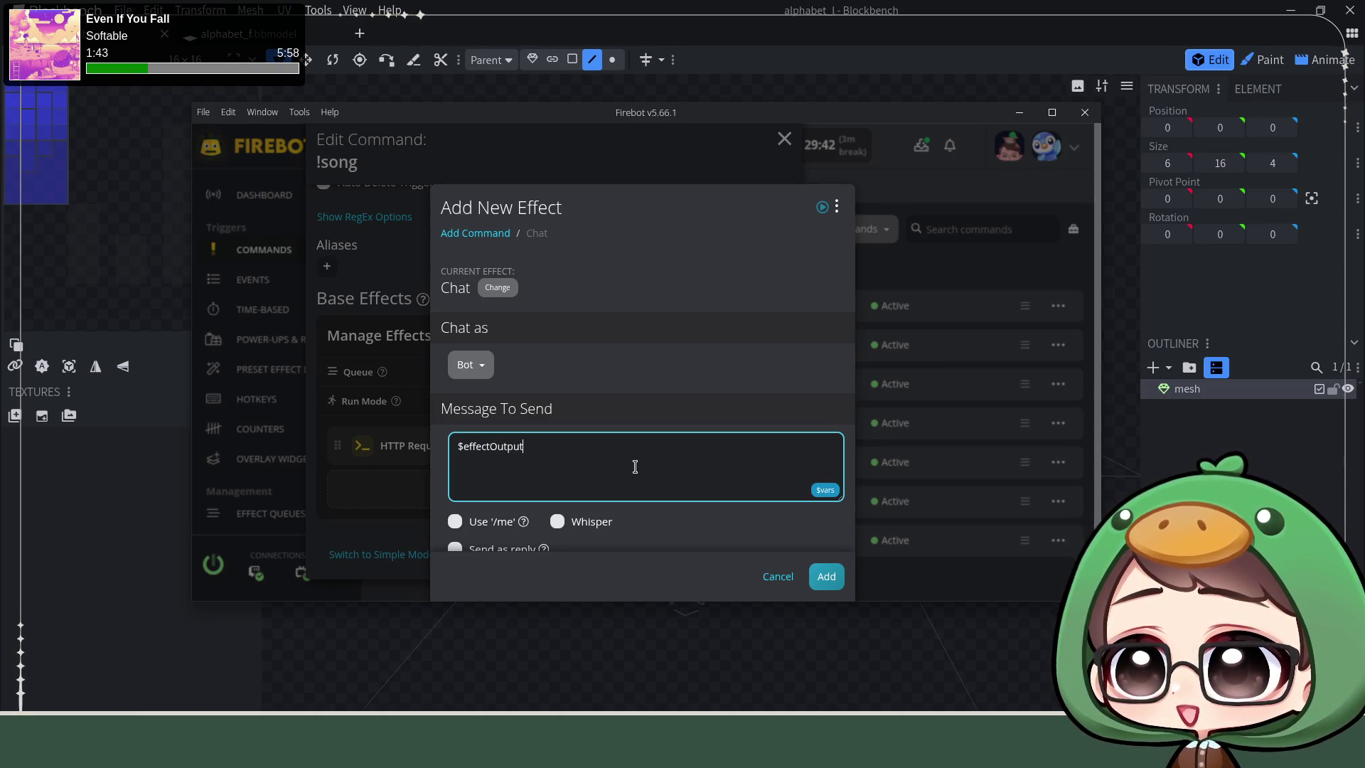
{"action": "type", "text": "[jellyfinSessionResponse]"}
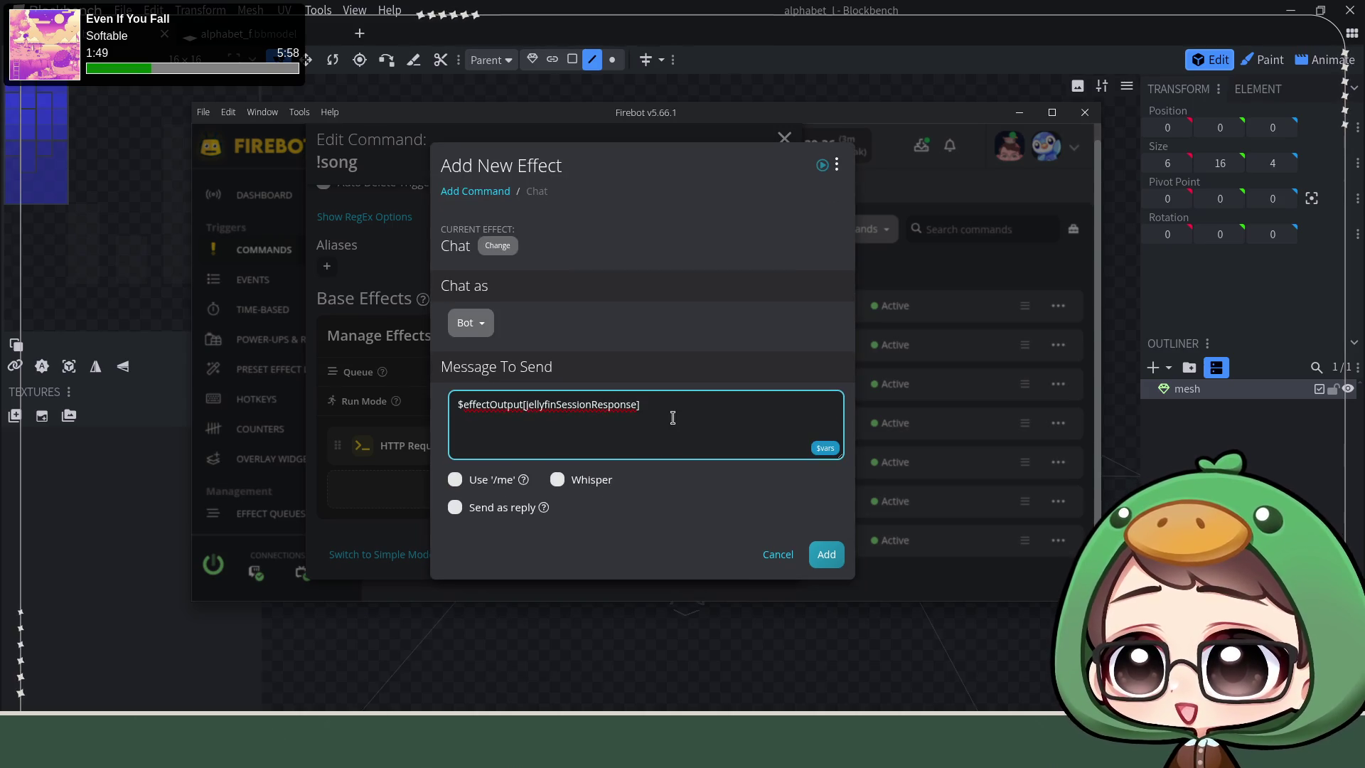
{"action": "left_click_drag", "start_coordinate": [461, 407], "coordinate": [659, 406]}
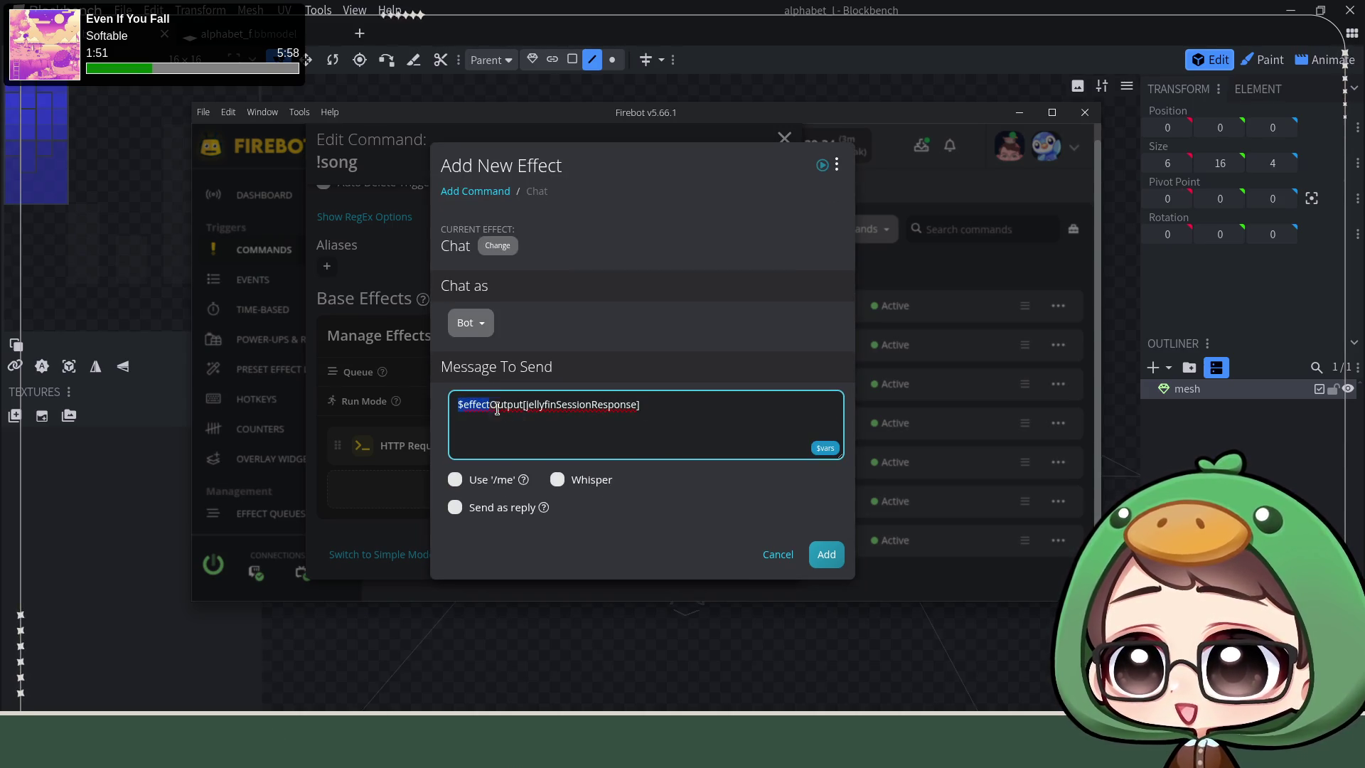
{"action": "left_click", "coordinate": [663, 408]}
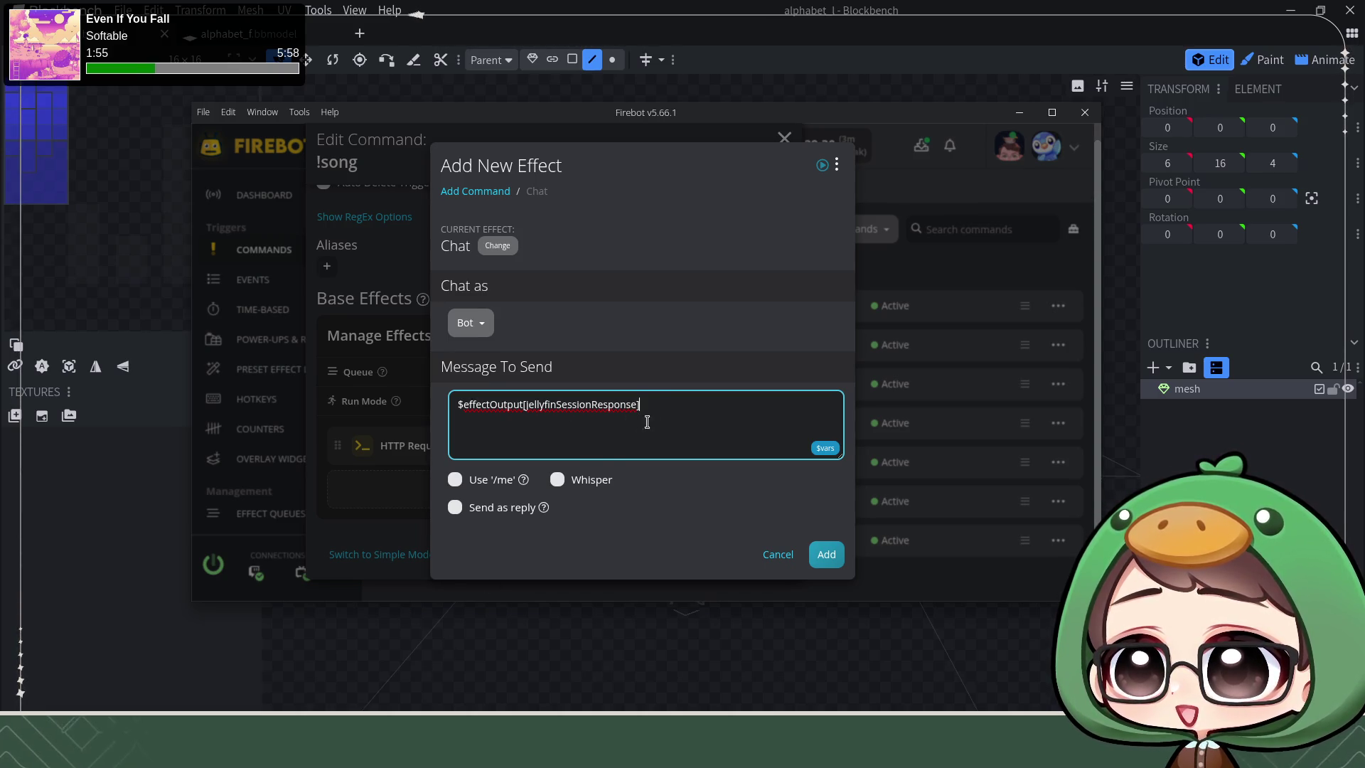
{"action": "left_click_drag", "start_coordinate": [641, 415], "coordinate": [455, 410]}
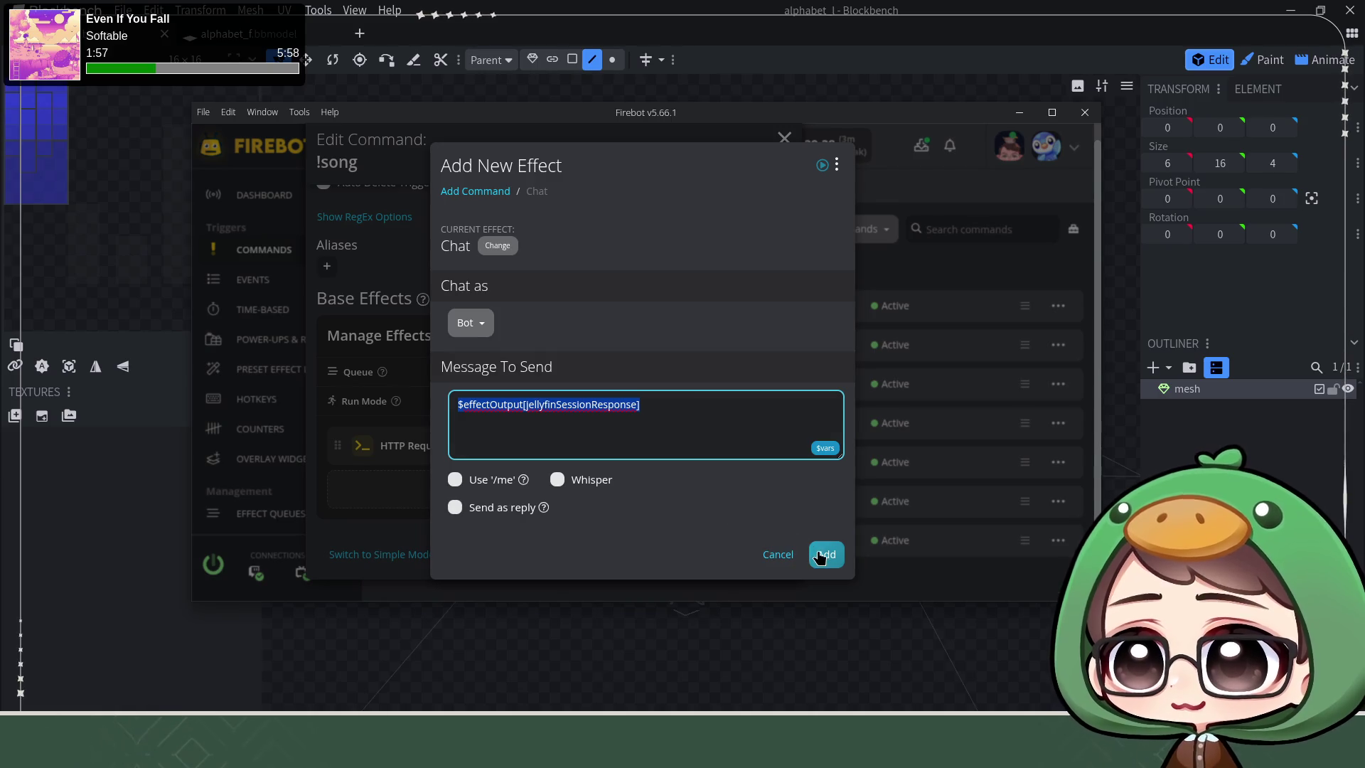
{"action": "left_click", "coordinate": [826, 553]}
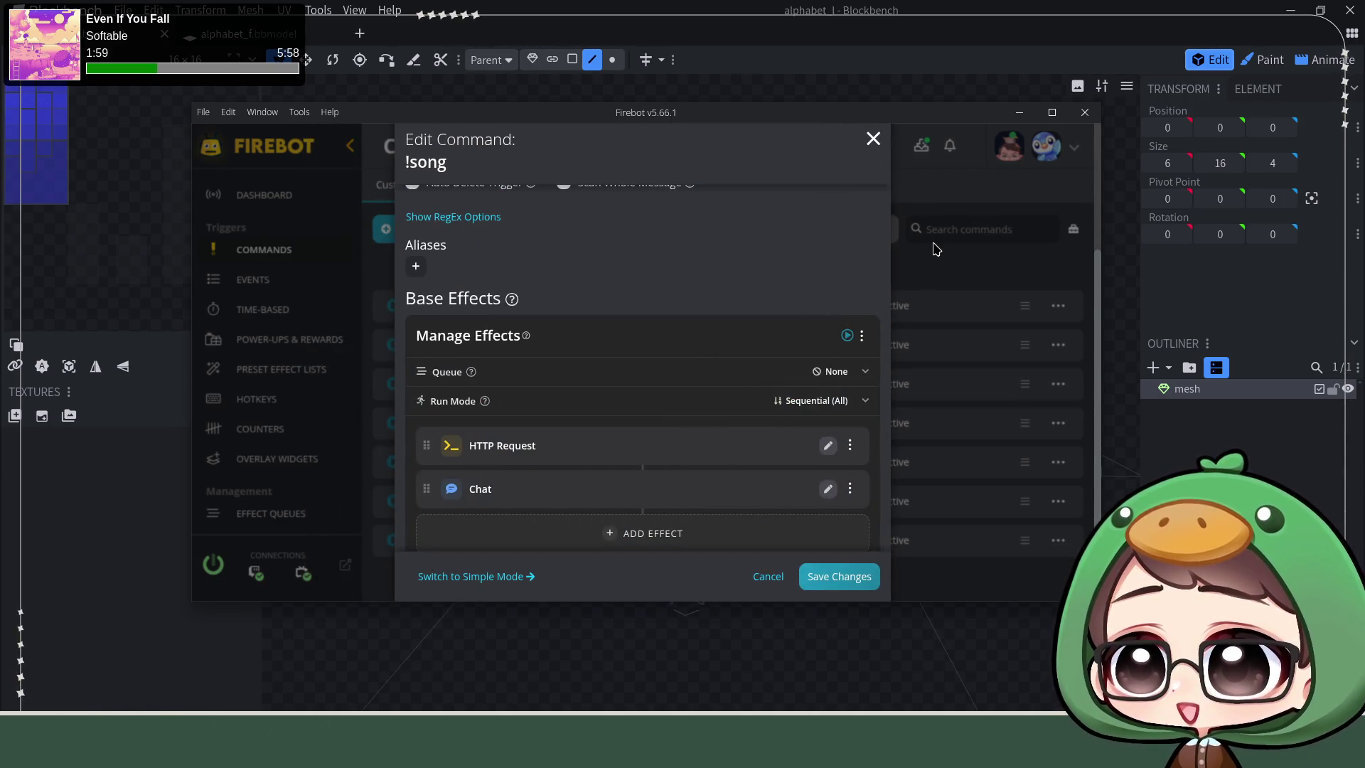
{"action": "scroll", "coordinate": [744, 258], "scroll_direction": "up", "scroll_amount": 3}
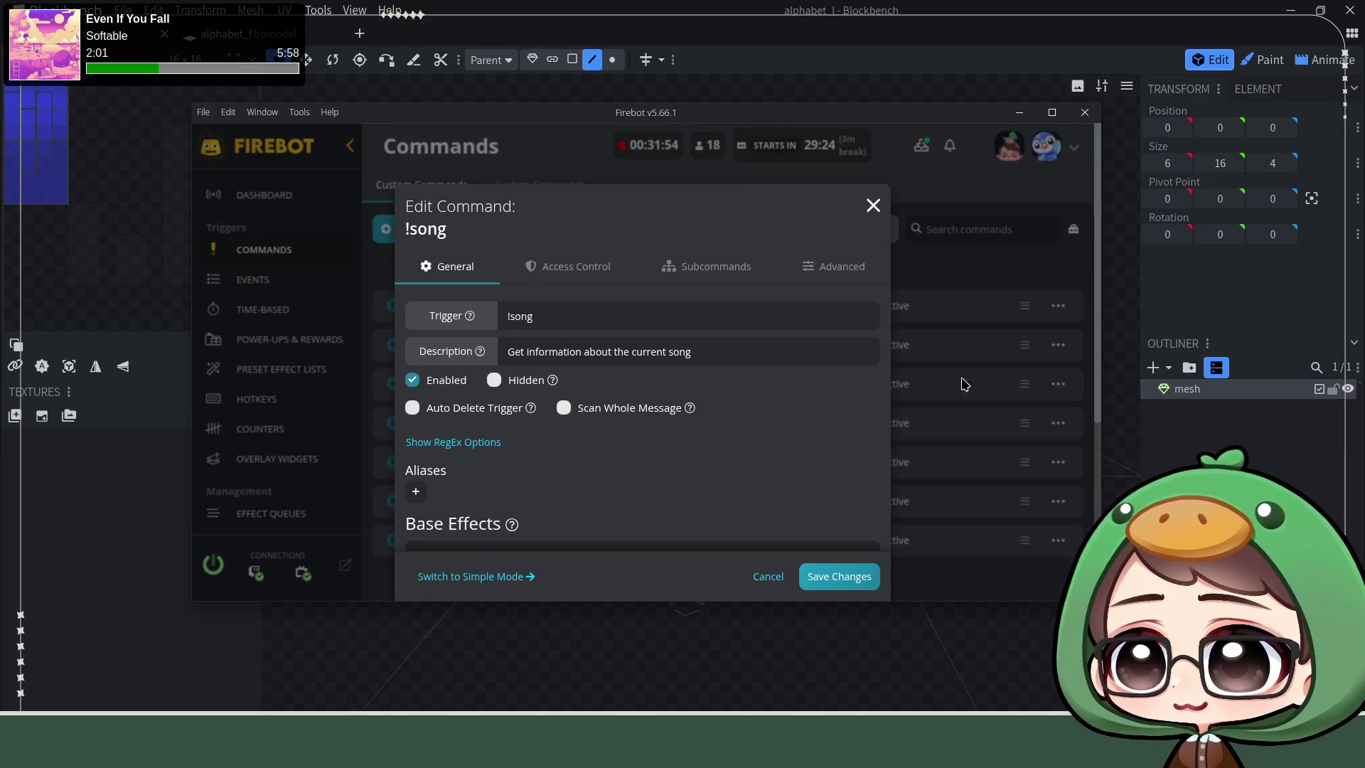
Step: Save the !song command changes and switch to the Events page
{"action": "left_click", "coordinate": [838, 576]}
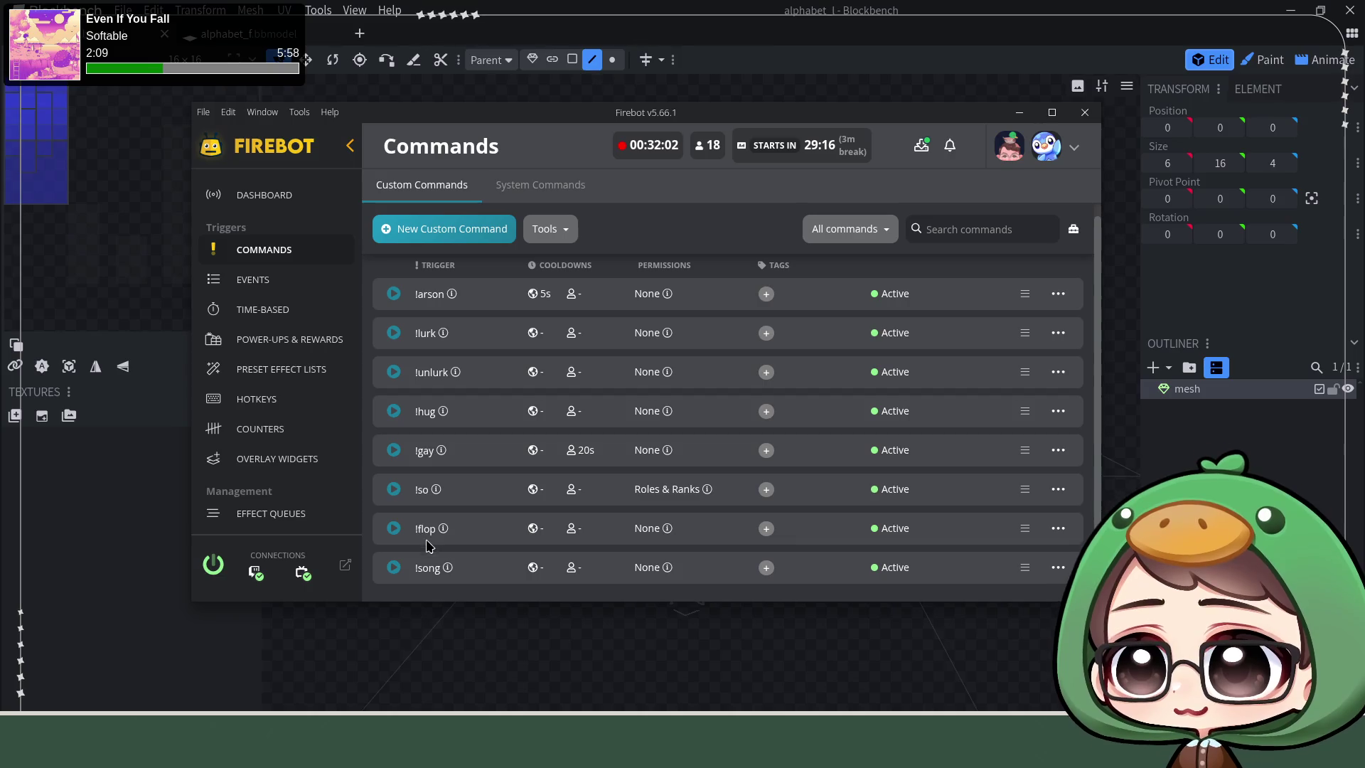
{"action": "left_click", "coordinate": [304, 283]}
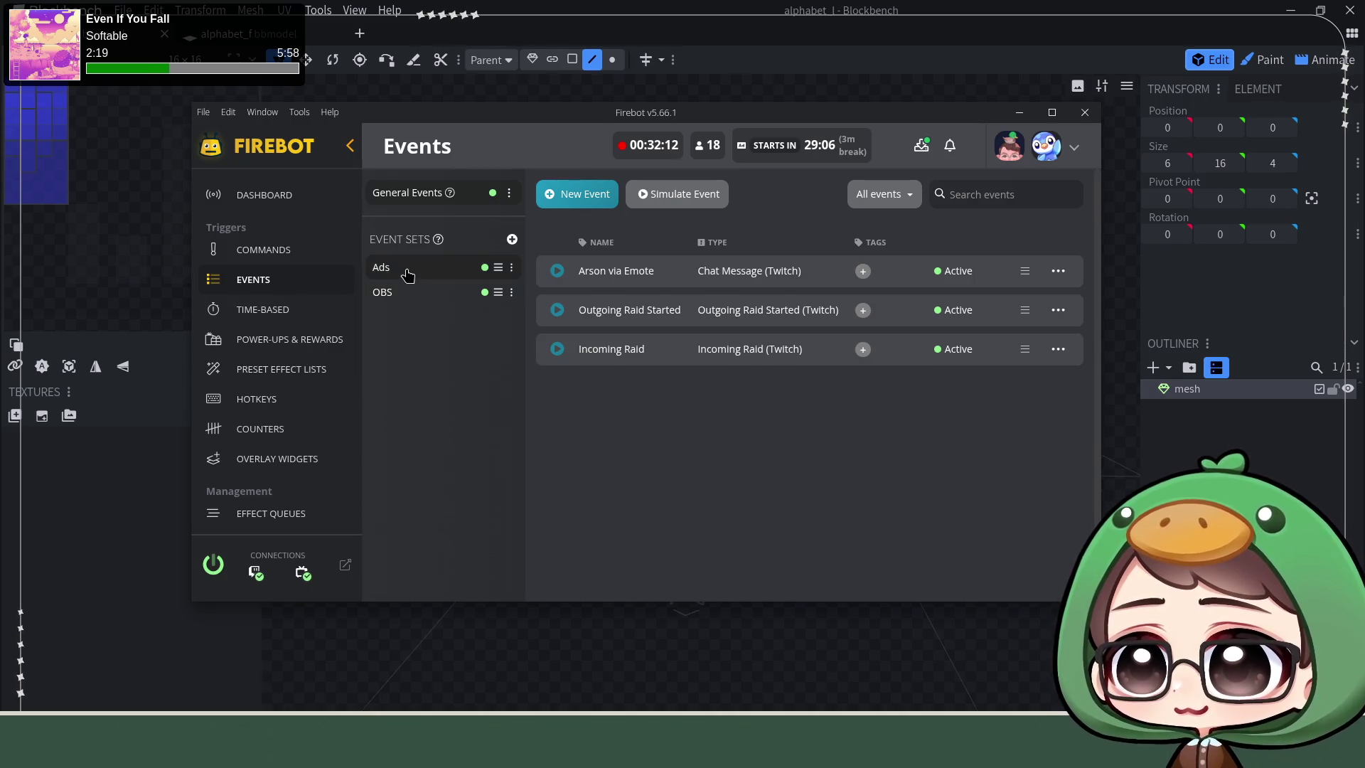
Step: Navigate via Commands to Power-ups & Rewards and show the Channel Rewards list
{"action": "left_click", "coordinate": [269, 254]}
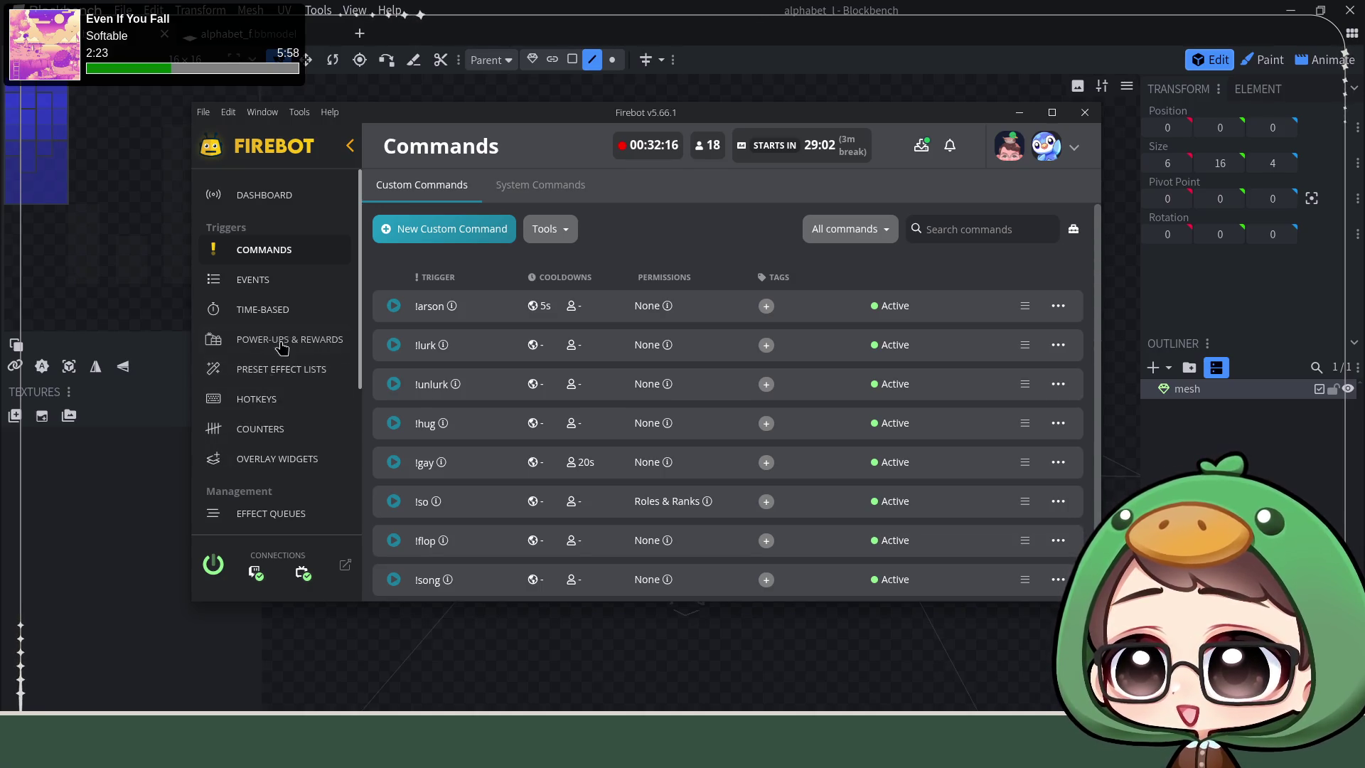
{"action": "scroll", "coordinate": [281, 352], "scroll_direction": "down", "scroll_amount": 2}
{"action": "scroll", "coordinate": [282, 352], "scroll_direction": "down", "scroll_amount": 1}
{"action": "scroll", "coordinate": [286, 476], "scroll_direction": "down", "scroll_amount": 1}
{"action": "scroll", "coordinate": [290, 460], "scroll_direction": "up", "scroll_amount": 4}
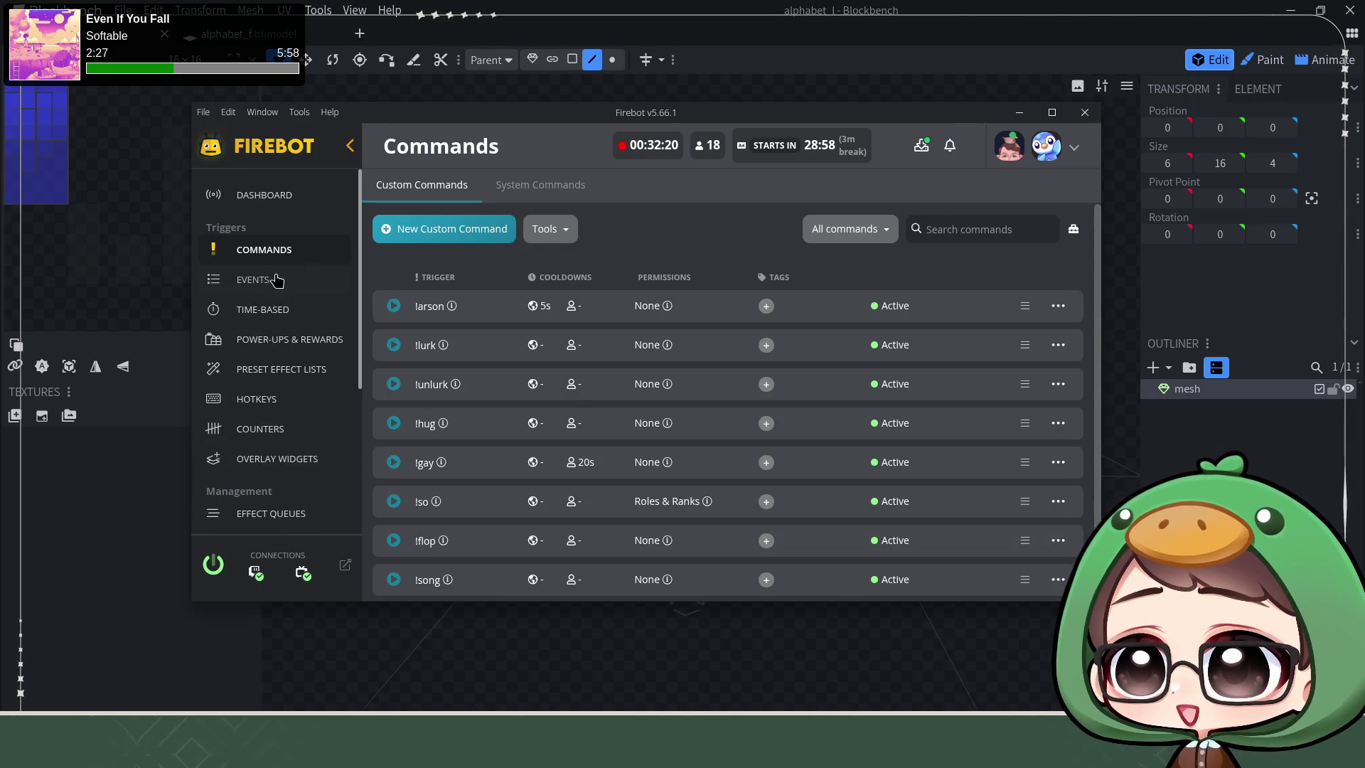
{"action": "left_click", "coordinate": [278, 343]}
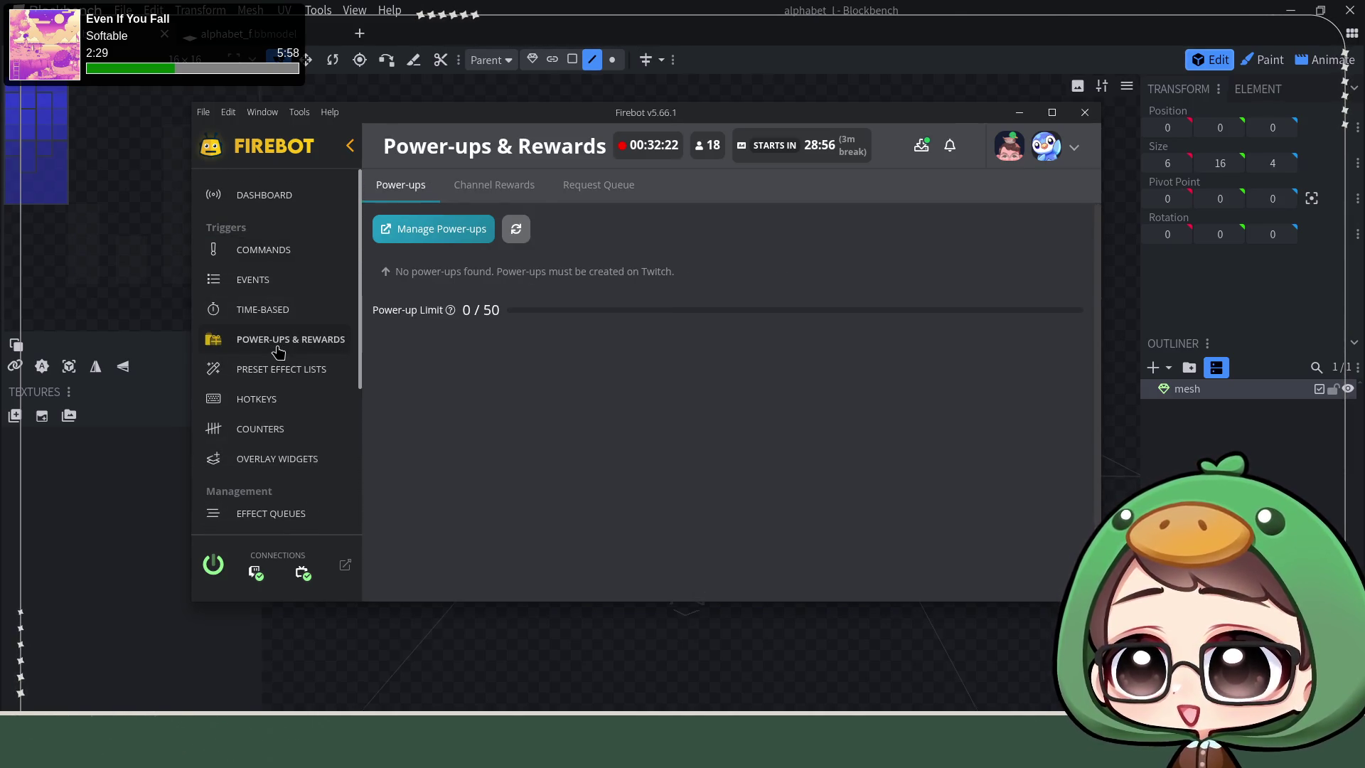
{"action": "left_click", "coordinate": [491, 188]}
{"action": "scroll", "coordinate": [538, 342], "scroll_direction": "down", "scroll_amount": 2}
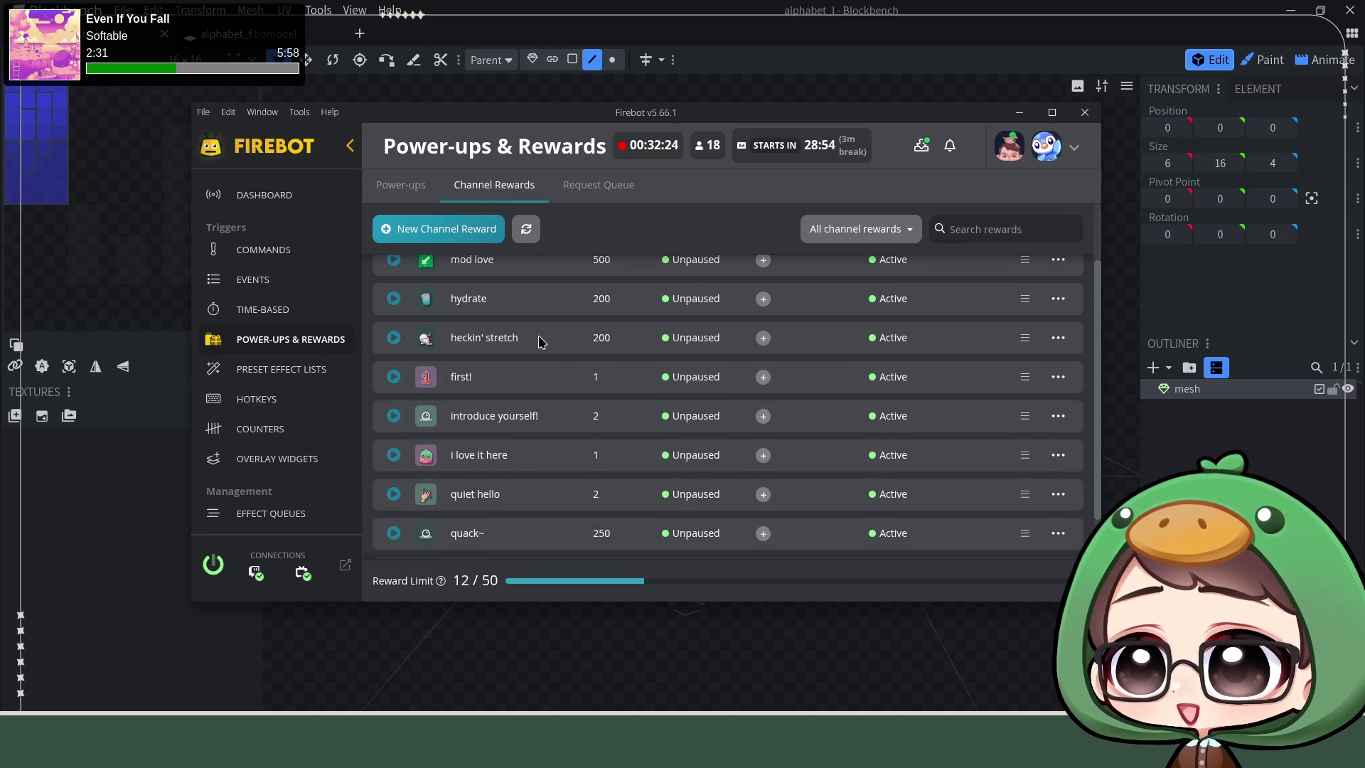
{"action": "scroll", "coordinate": [539, 344], "scroll_direction": "down", "scroll_amount": 2}
{"action": "scroll", "coordinate": [539, 344], "scroll_direction": "down", "scroll_amount": 1}
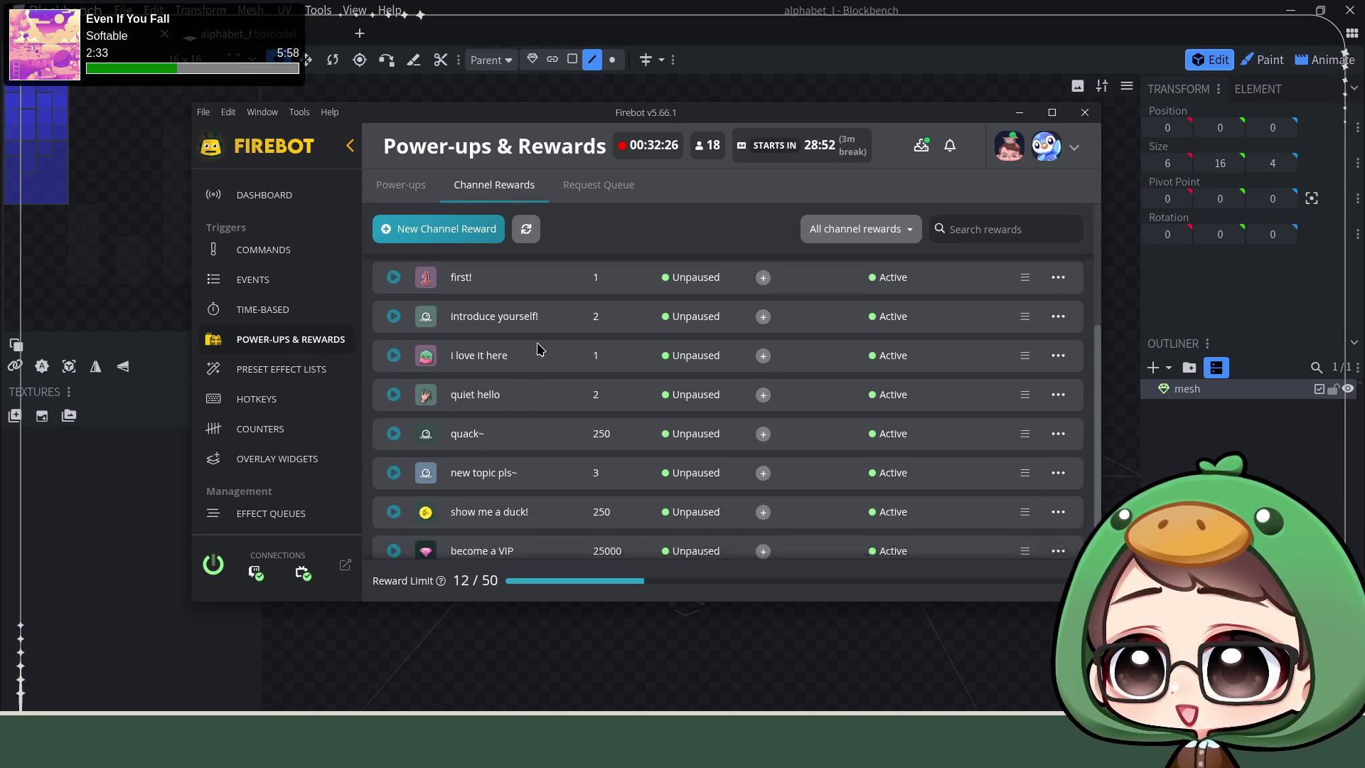
Step: Edit the 'show me a duck!' reward and peek at its HTTP Request effect without changes
{"action": "left_click", "coordinate": [1057, 491]}
{"action": "left_click", "coordinate": [922, 328]}
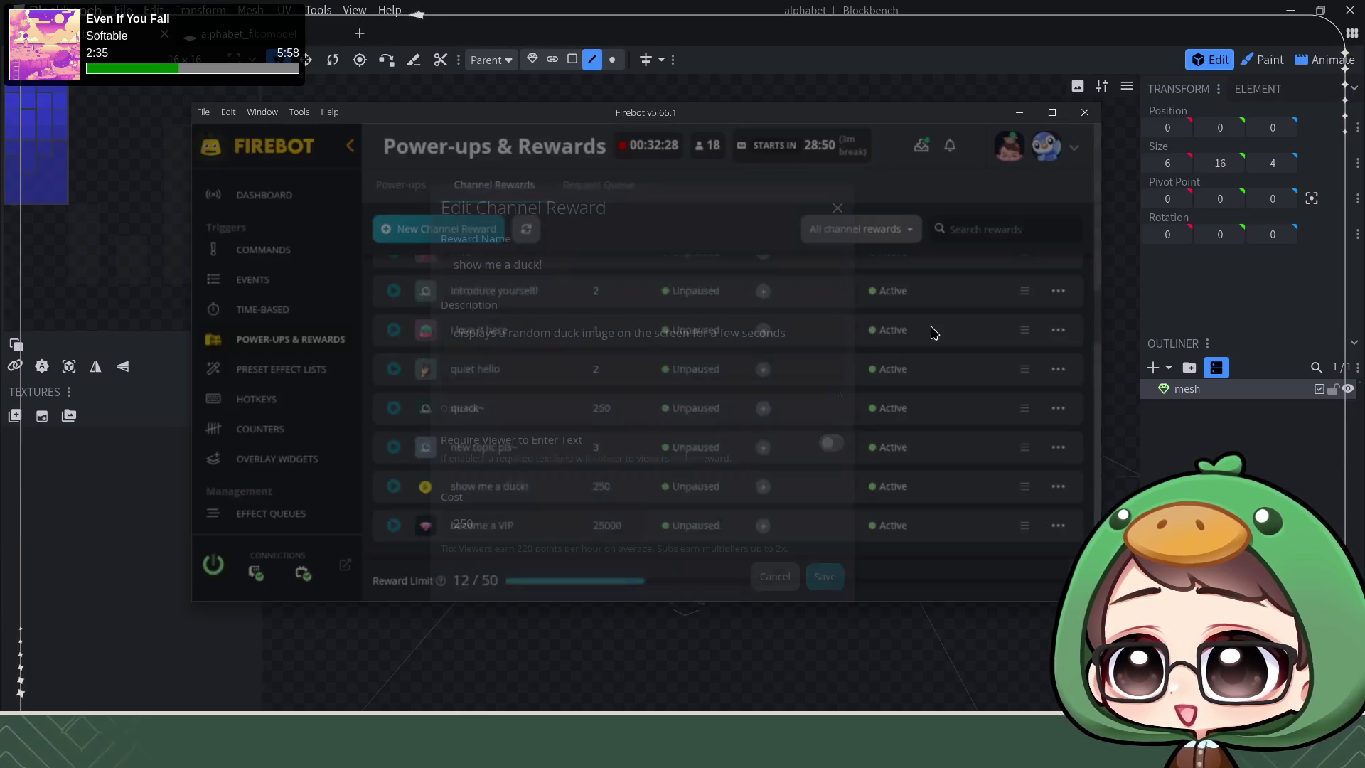
{"action": "scroll", "coordinate": [656, 384], "scroll_direction": "down", "scroll_amount": 3}
{"action": "scroll", "coordinate": [655, 387], "scroll_direction": "down", "scroll_amount": 2}
{"action": "scroll", "coordinate": [656, 387], "scroll_direction": "down", "scroll_amount": 2}
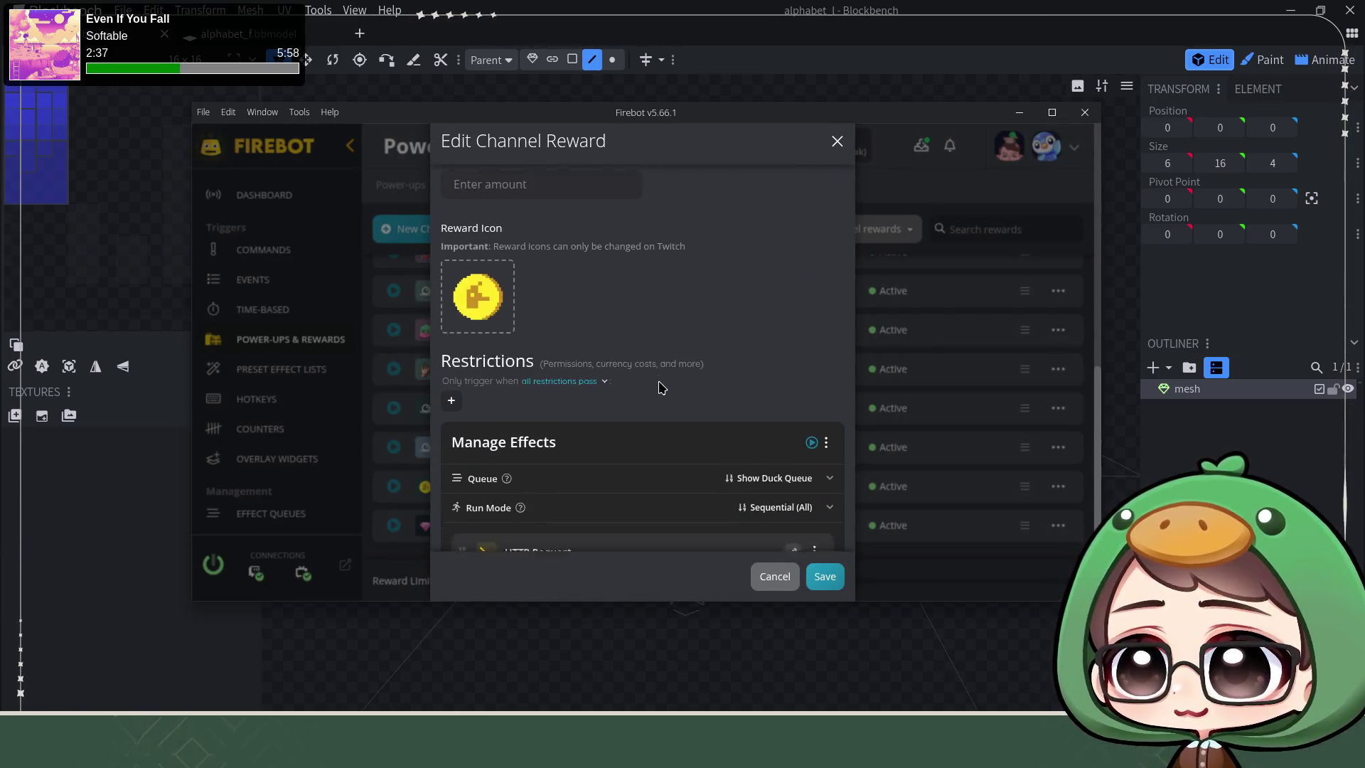
{"action": "scroll", "coordinate": [651, 391], "scroll_direction": "down", "scroll_amount": 2}
{"action": "left_click", "coordinate": [793, 369]}
{"action": "scroll", "coordinate": [662, 420], "scroll_direction": "down", "scroll_amount": 3}
{"action": "scroll", "coordinate": [690, 451], "scroll_direction": "down", "scroll_amount": 1}
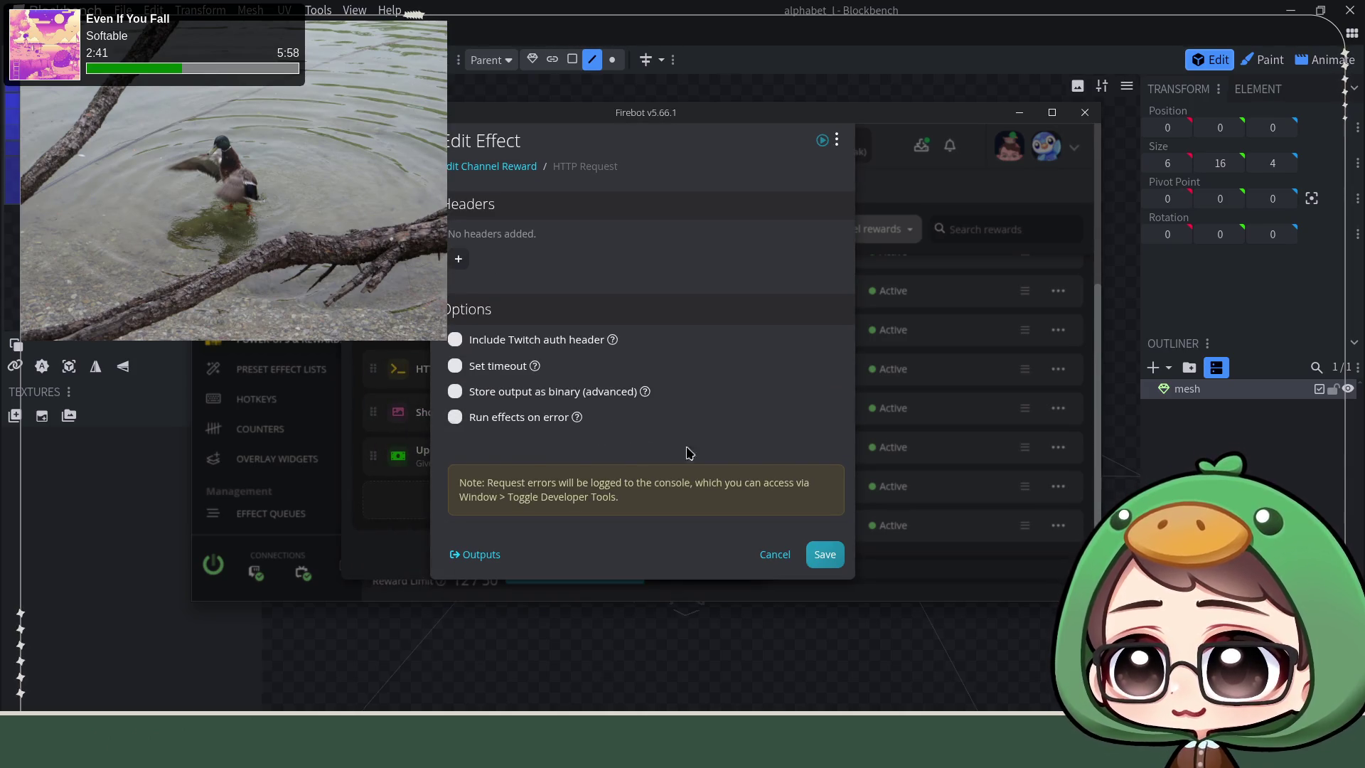
{"action": "left_click", "coordinate": [775, 556]}
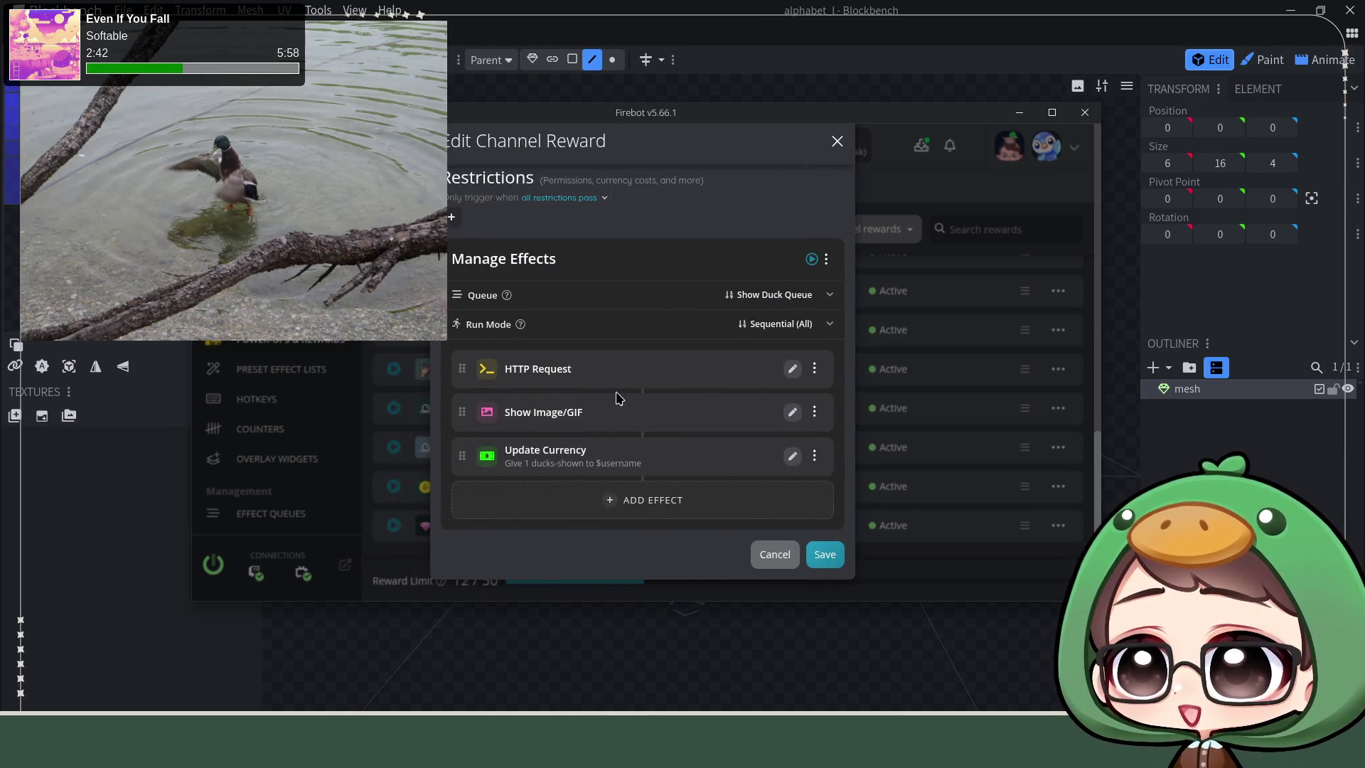
Step: Inspect the Show Image/GIF effect's URL expression built from randomDuckResponse and select it all
{"action": "left_click", "coordinate": [792, 412]}
{"action": "scroll", "coordinate": [461, 299], "scroll_direction": "down", "scroll_amount": 2}
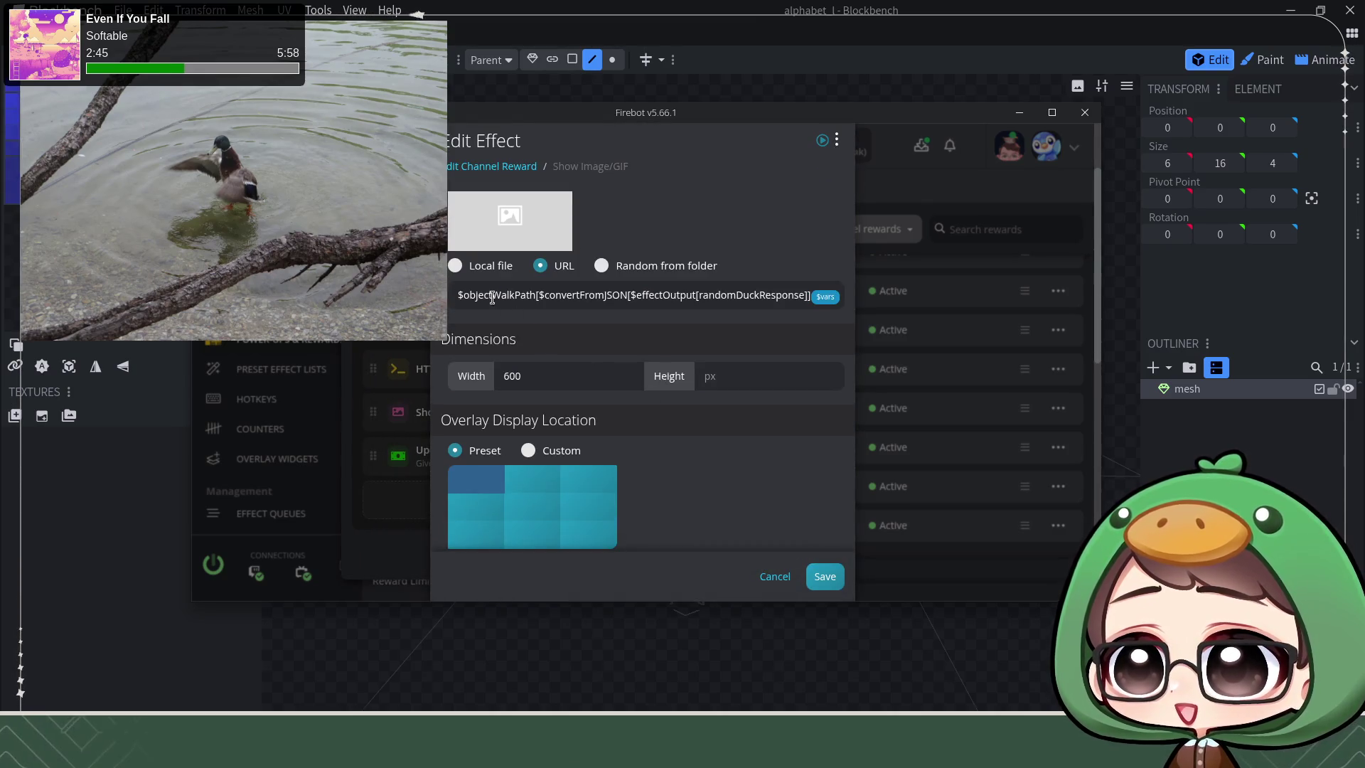
{"action": "left_click", "coordinate": [530, 300]}
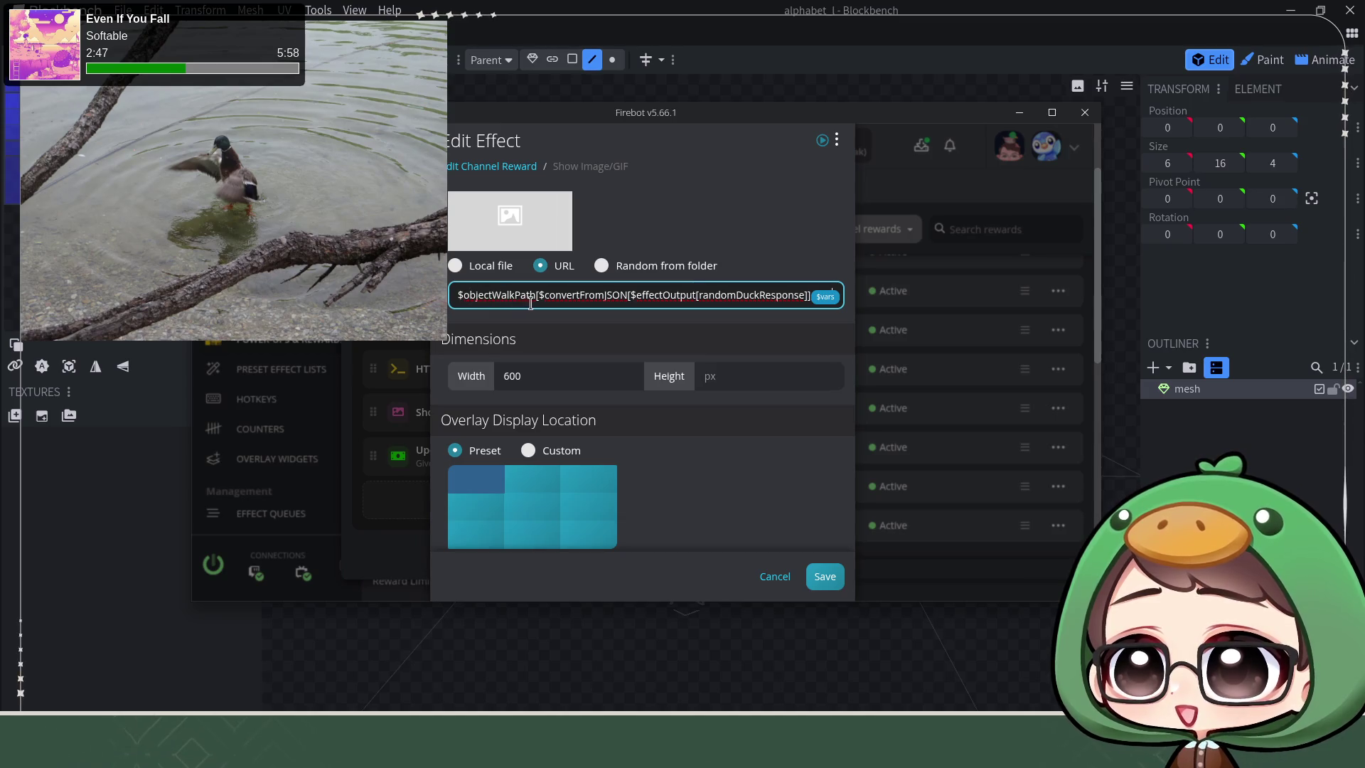
{"action": "left_click_drag", "start_coordinate": [630, 296], "coordinate": [614, 295]}
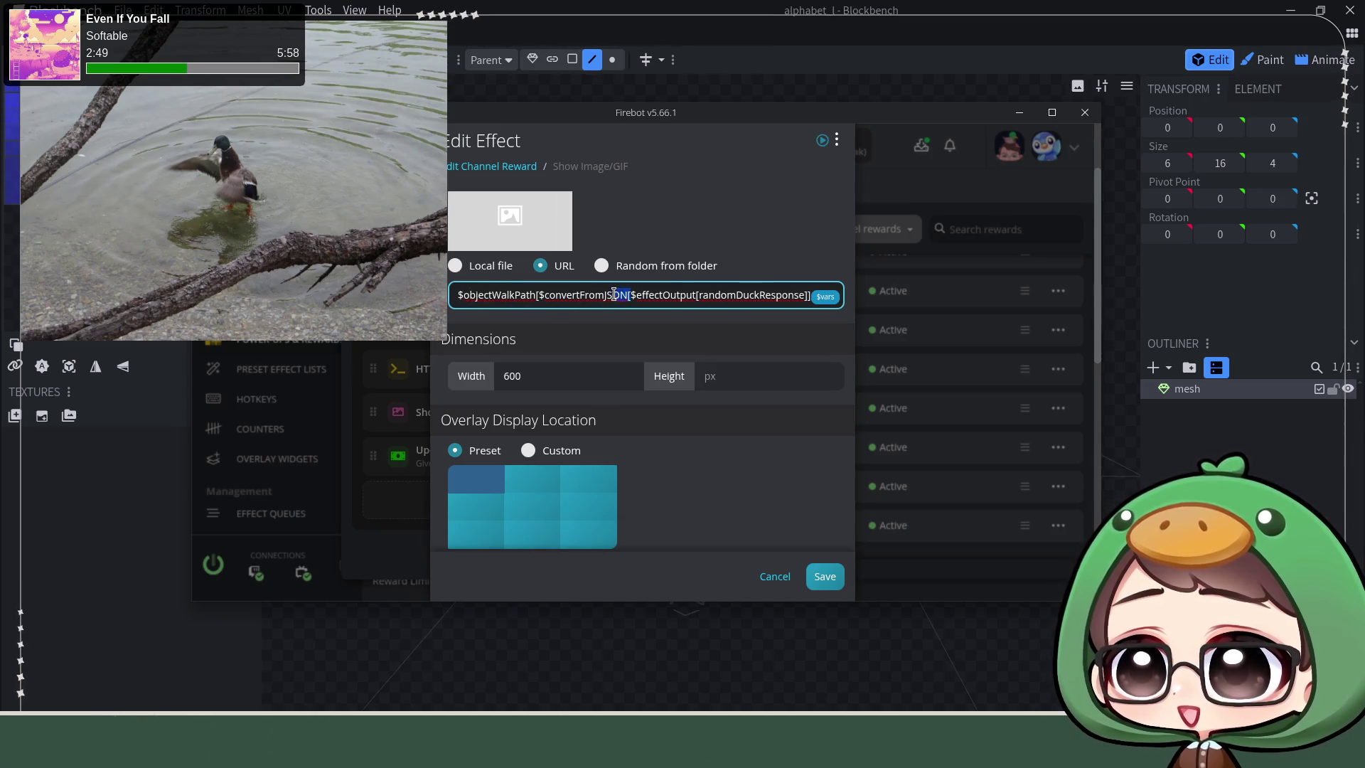
{"action": "left_click_drag", "start_coordinate": [734, 296], "coordinate": [810, 298]}
{"action": "left_click", "coordinate": [785, 301]}
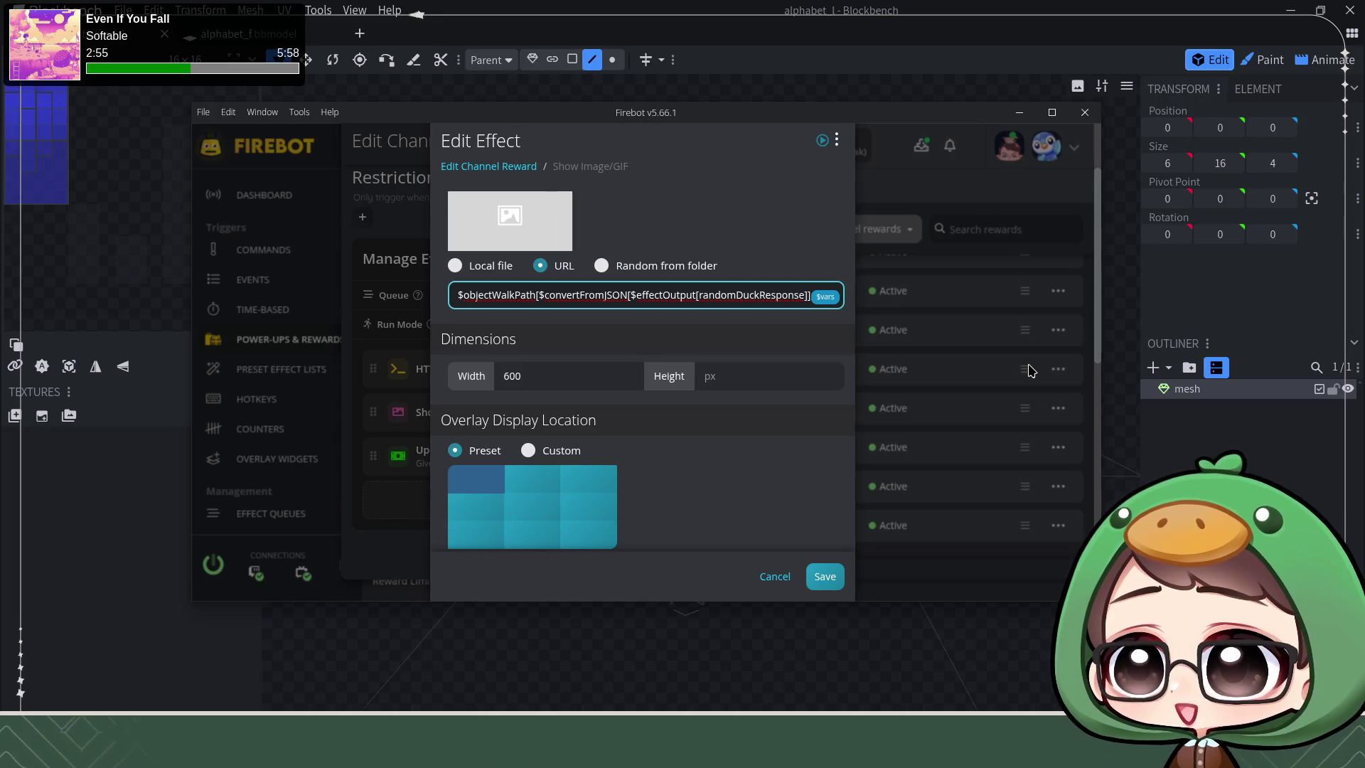
{"action": "key", "text": "ctrl+a"}
Step: Cancel the image effect and the reward editor, returning to the Channel Rewards list
{"action": "left_click", "coordinate": [776, 576]}
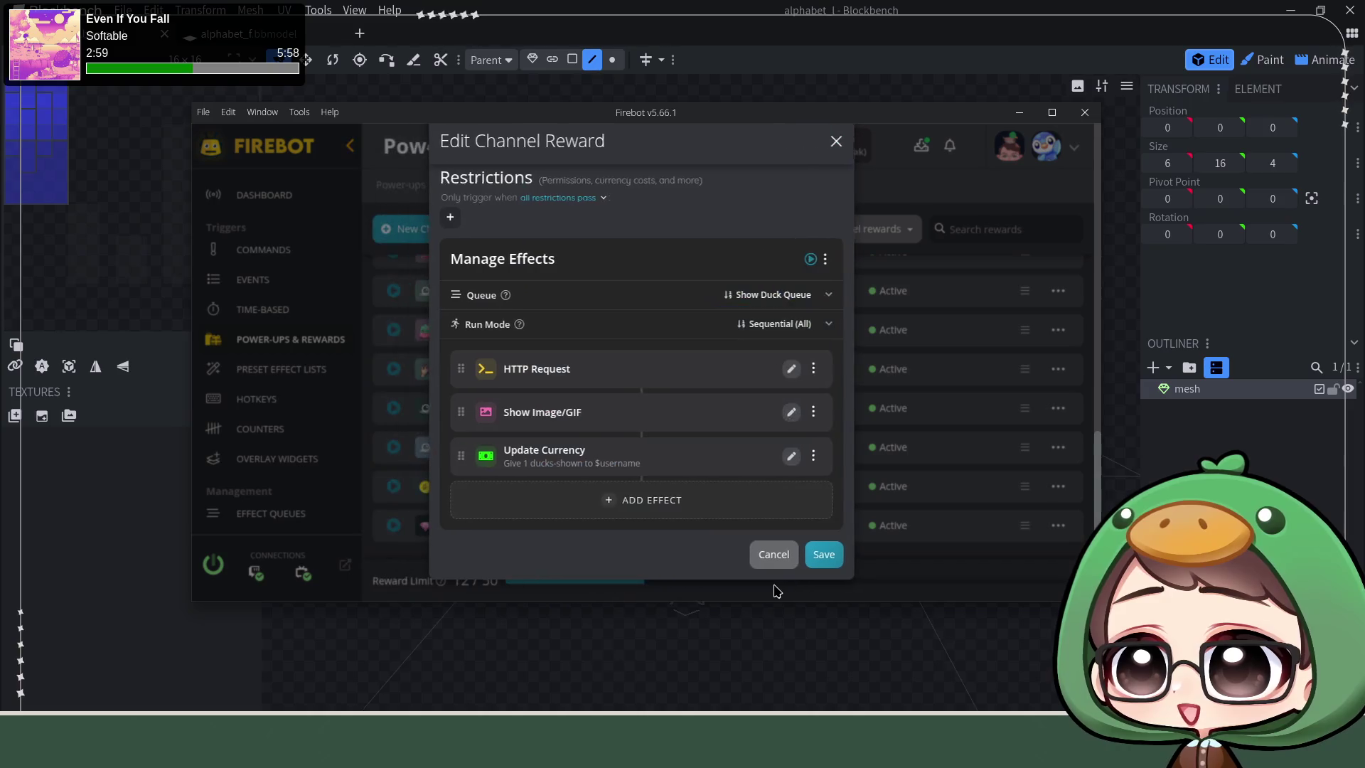
{"action": "left_click", "coordinate": [776, 555]}
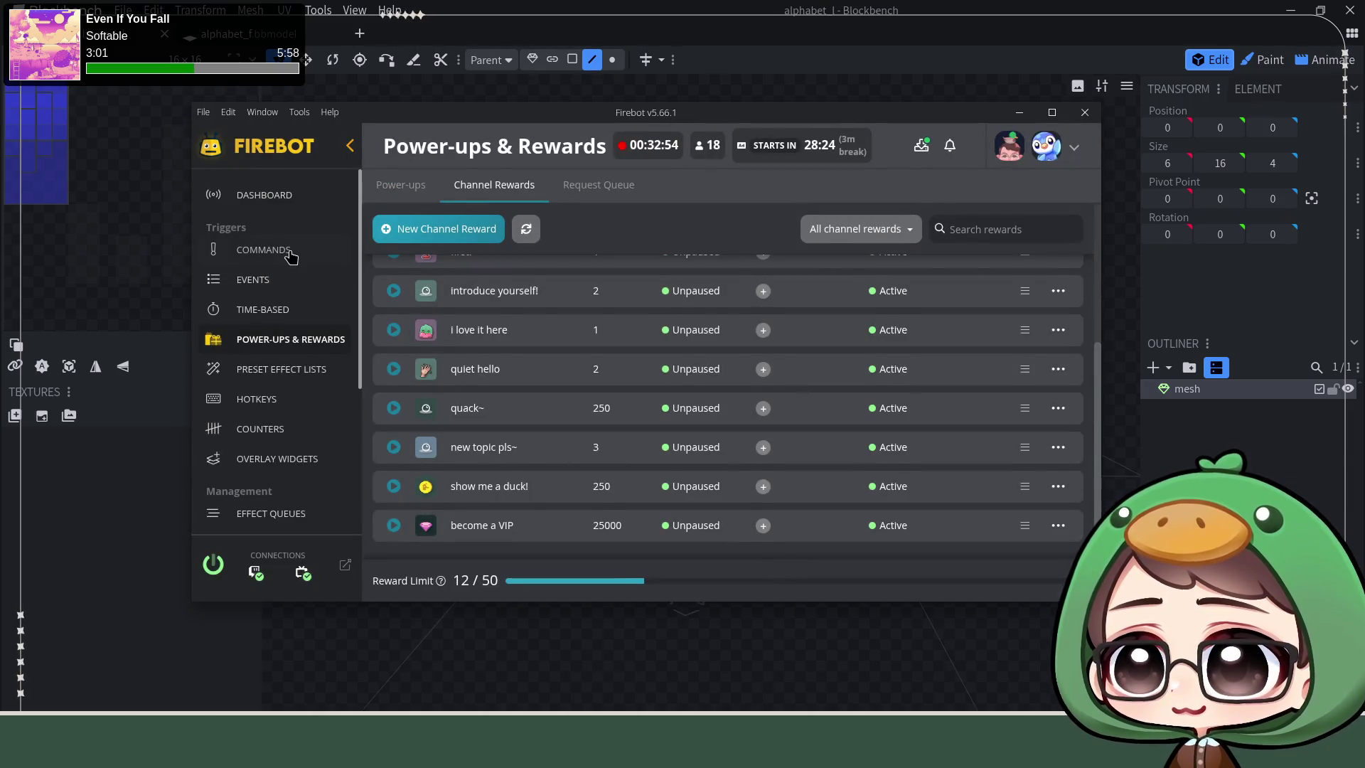
Step: Return to the Commands list and reopen !song from its options menu for editing
{"action": "left_click", "coordinate": [271, 252]}
{"action": "scroll", "coordinate": [616, 349], "scroll_direction": "down", "scroll_amount": 1}
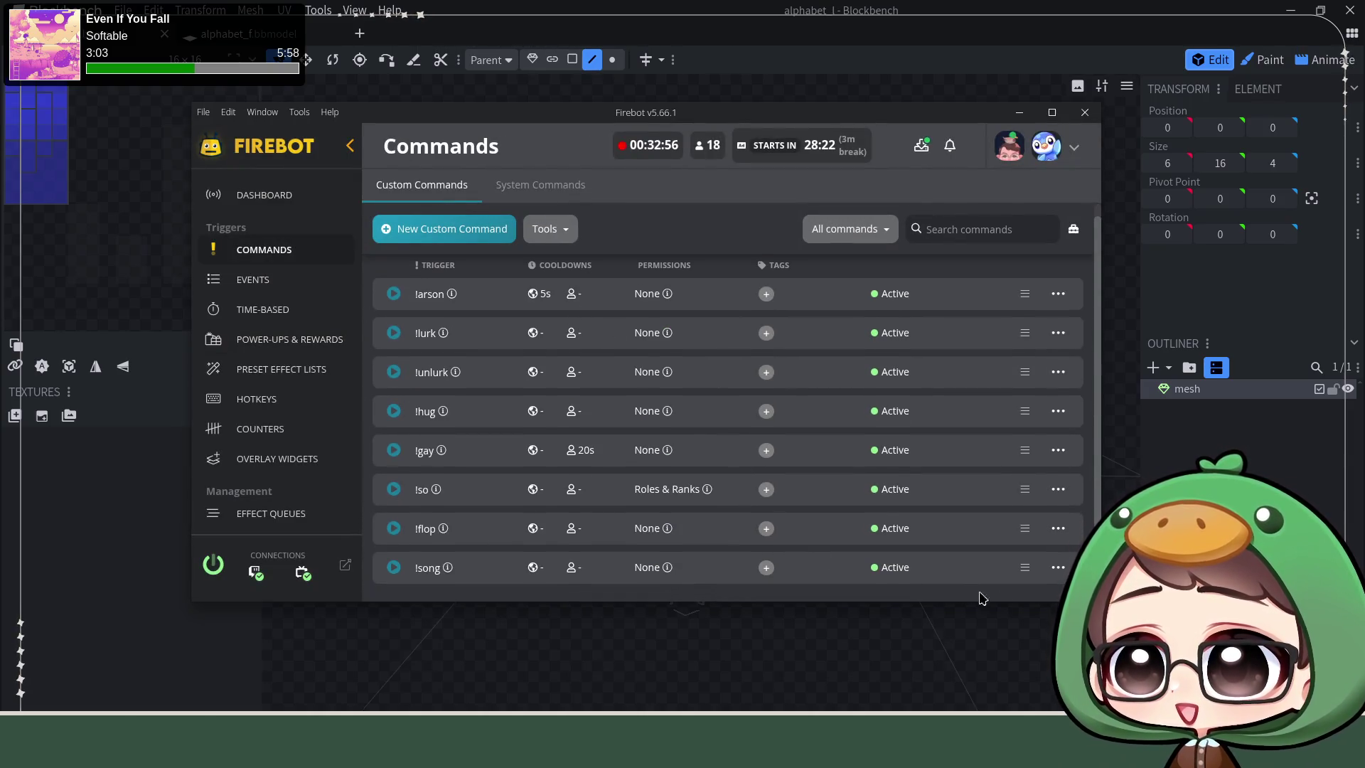
{"action": "left_click", "coordinate": [1058, 567]}
{"action": "left_click", "coordinate": [920, 376]}
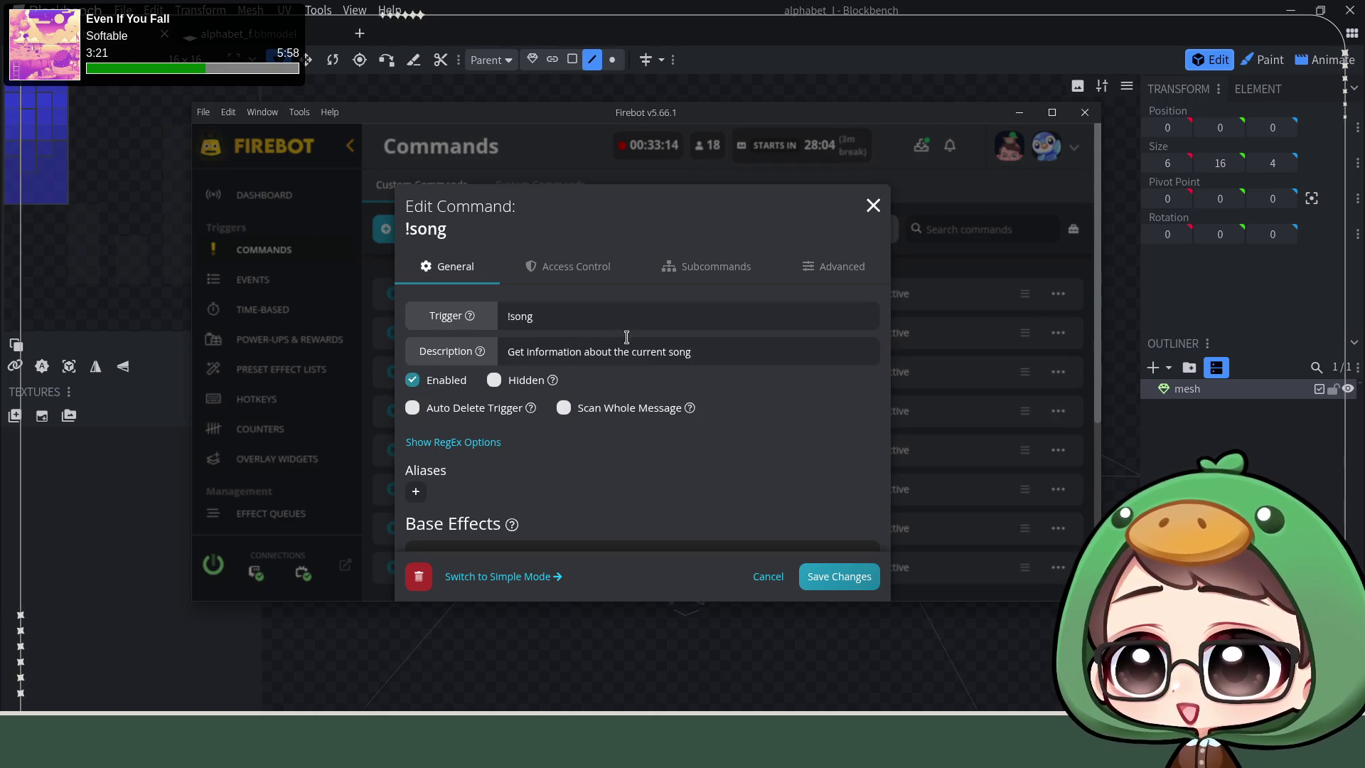
{"action": "scroll", "coordinate": [645, 402], "scroll_direction": "down", "scroll_amount": 3}
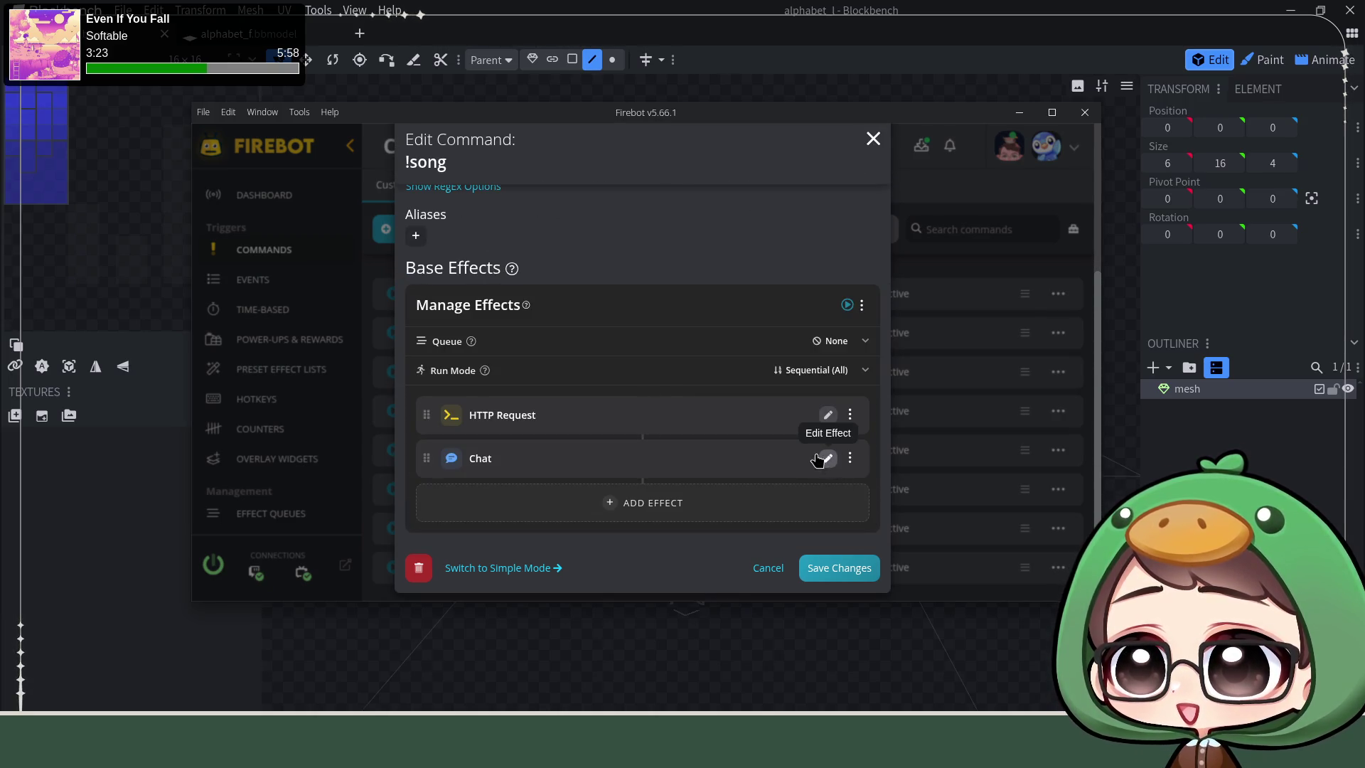
Step: Edit the Chat effect and paste the copied objectWalkPath duck URL expression on a new line
{"action": "left_click", "coordinate": [827, 459]}
{"action": "left_click", "coordinate": [671, 402]}
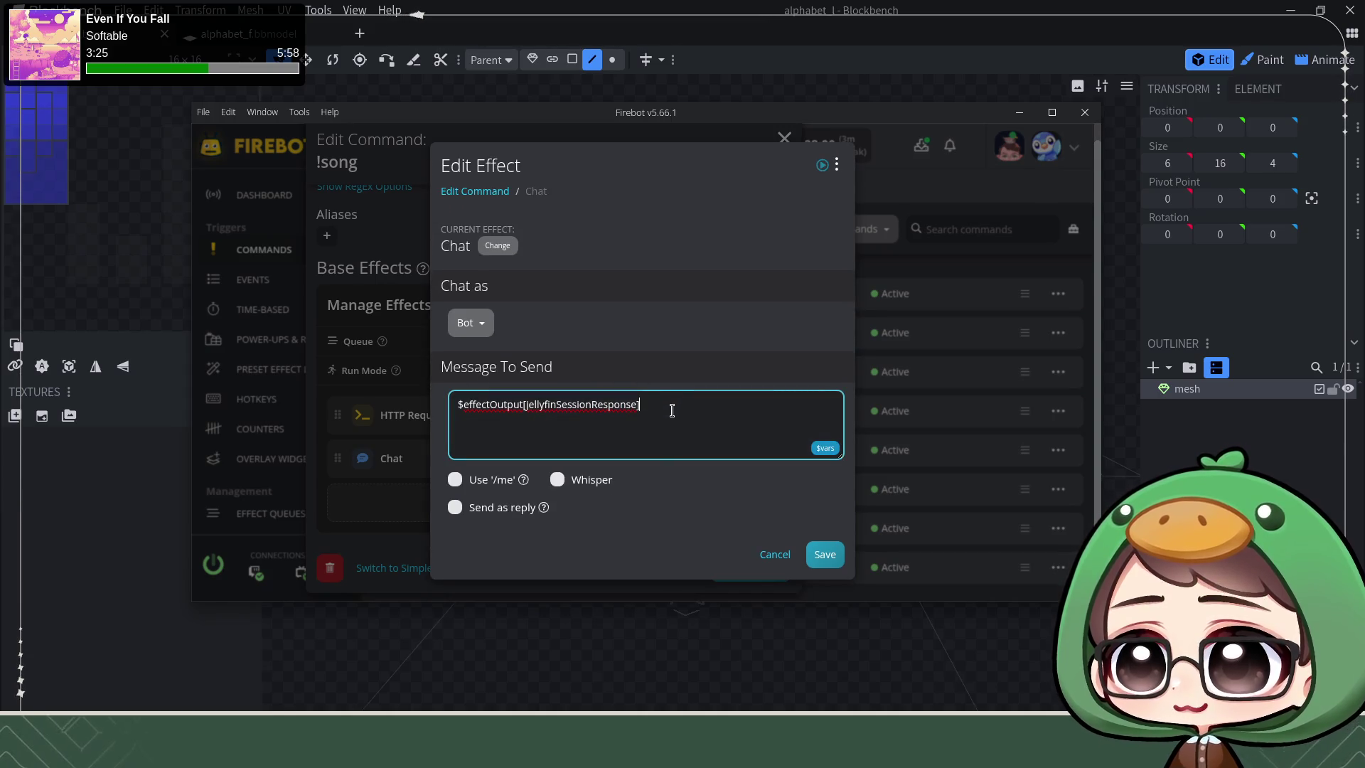
{"action": "key", "text": "Return"}
{"action": "type", "text": "$objectWalkPath[$convertFromJSON[$effectOutput[randomDuckResponse]], url]"}
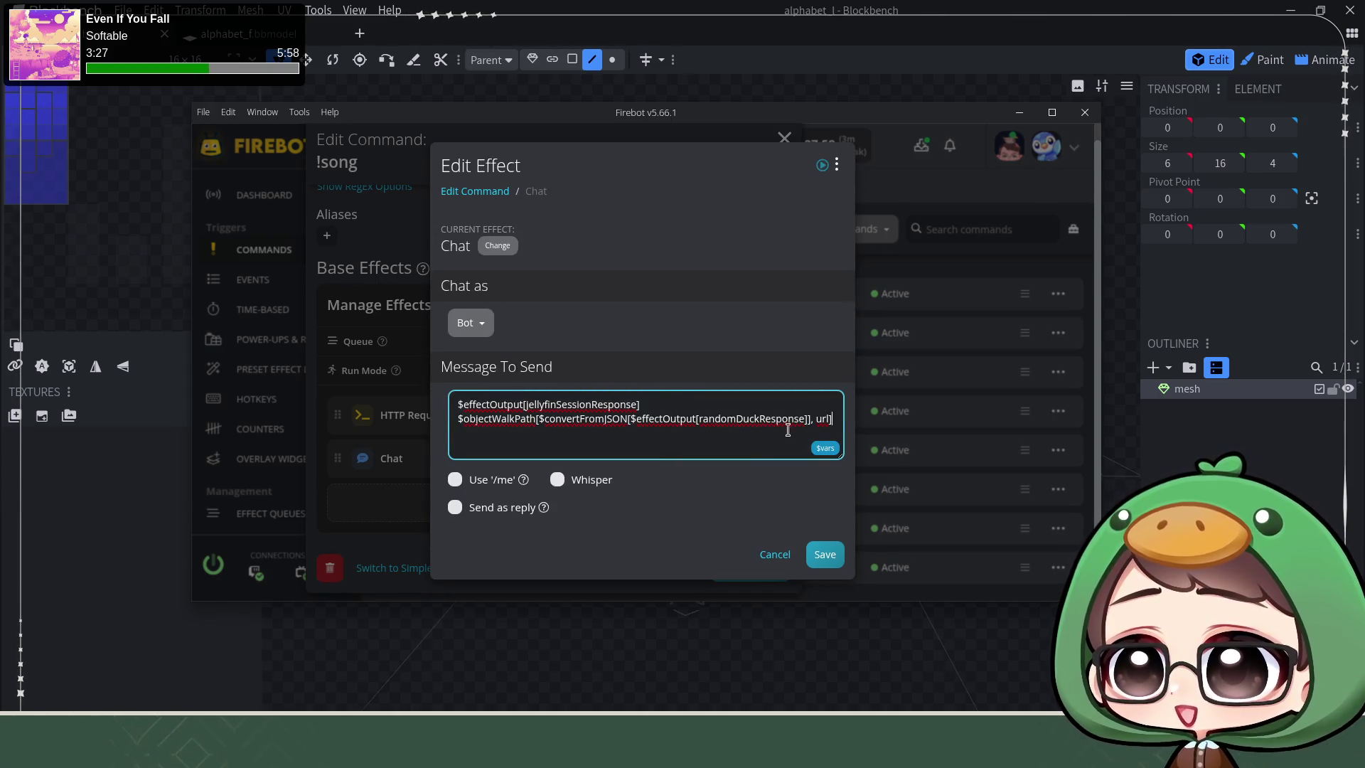
{"action": "double_click", "coordinate": [823, 418]}
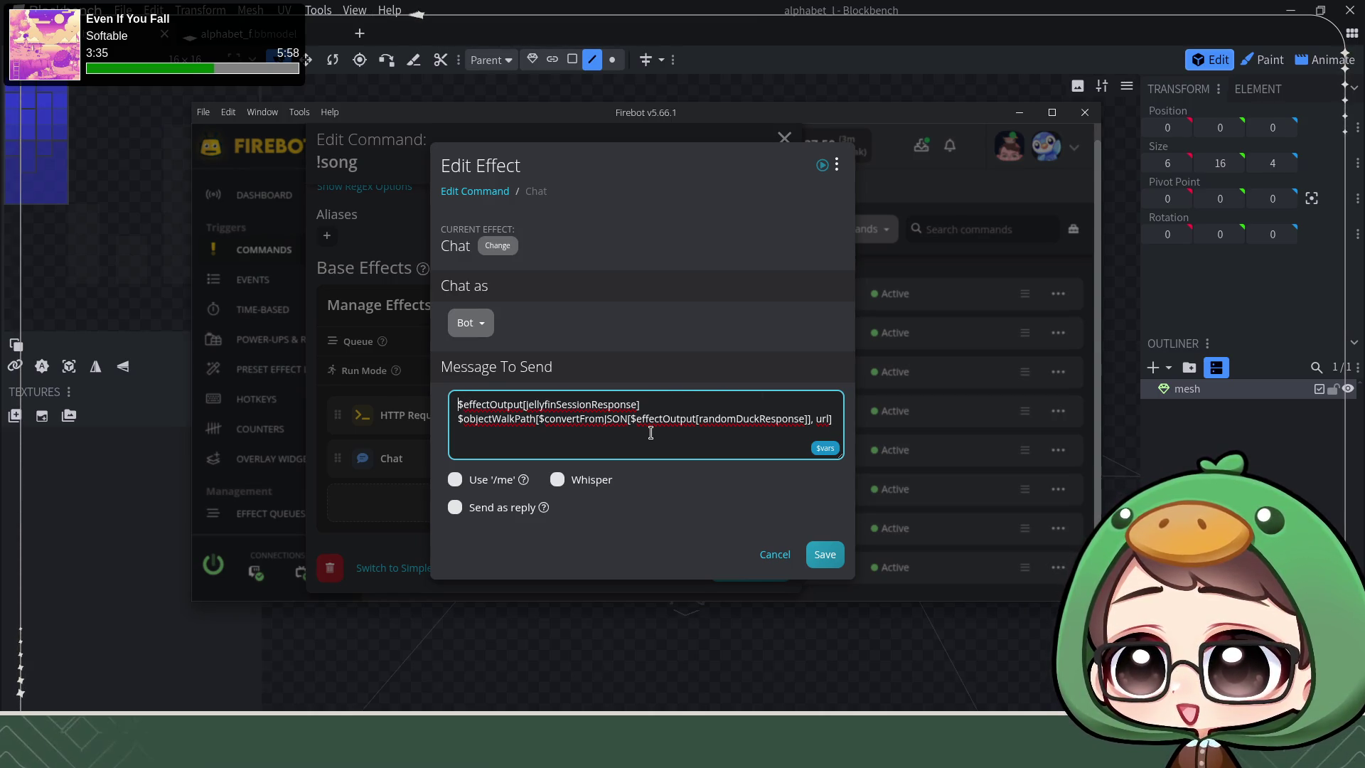
Step: Swap randomDuckResponse for jellyfinSessionResponse with path 0 and delete the old raw line
{"action": "left_click_drag", "start_coordinate": [664, 406], "coordinate": [405, 392]}
{"action": "key", "text": "ctrl+c"}
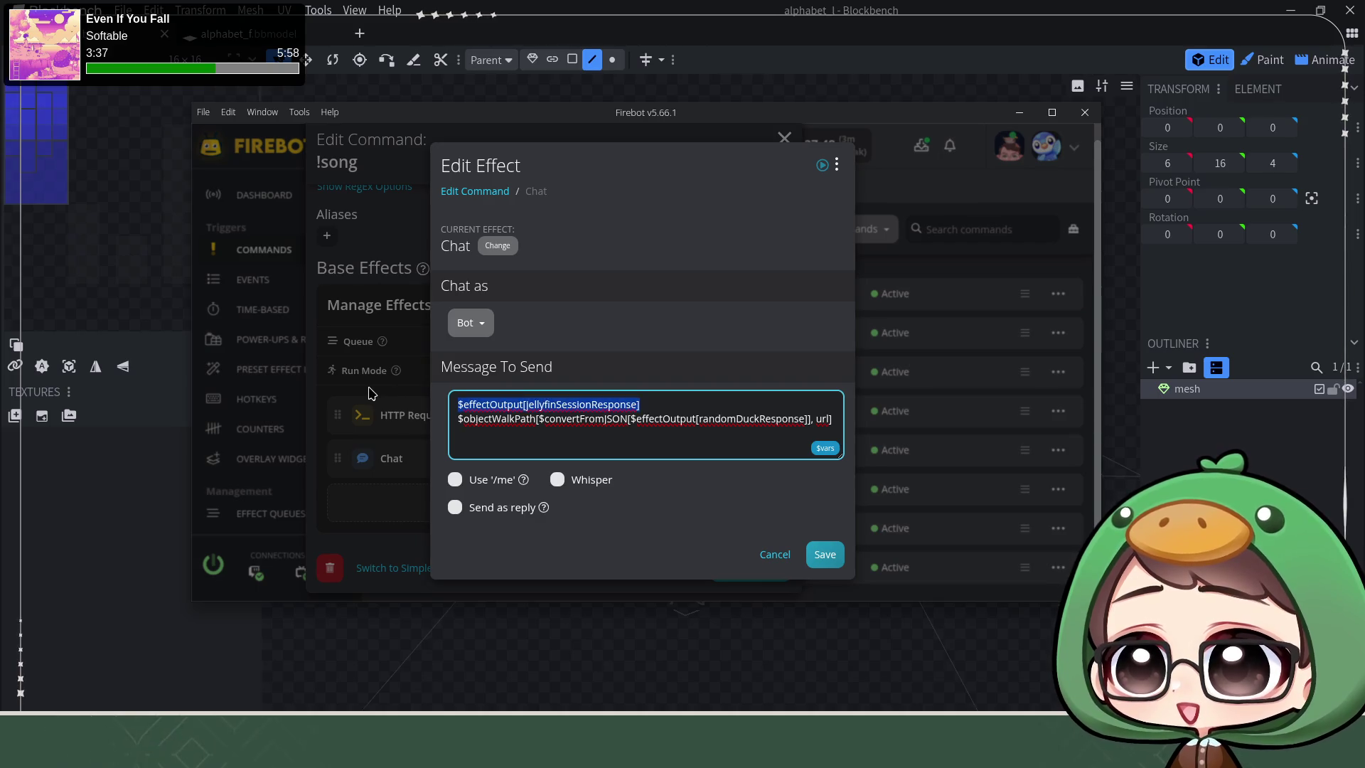
{"action": "left_click_drag", "start_coordinate": [631, 418], "coordinate": [805, 422]}
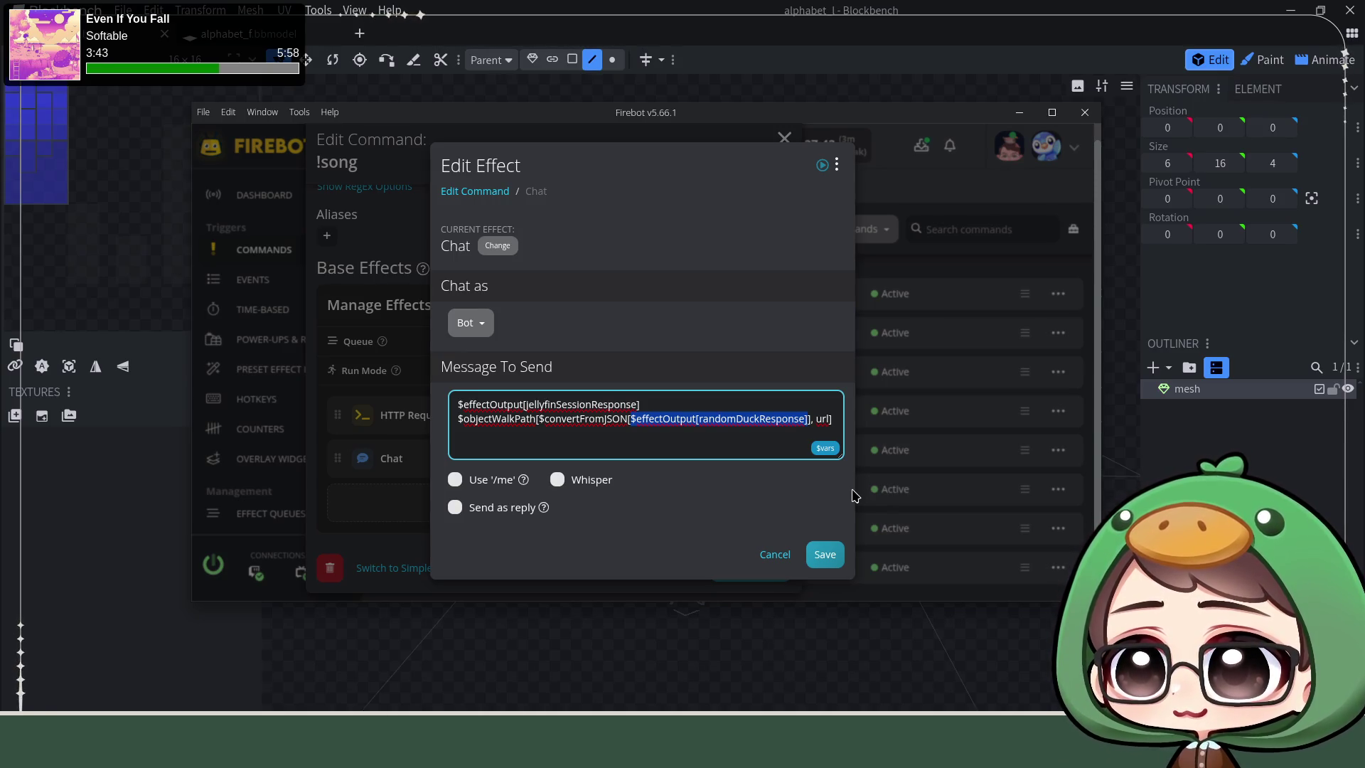
{"action": "key", "text": "ctrl+v"}
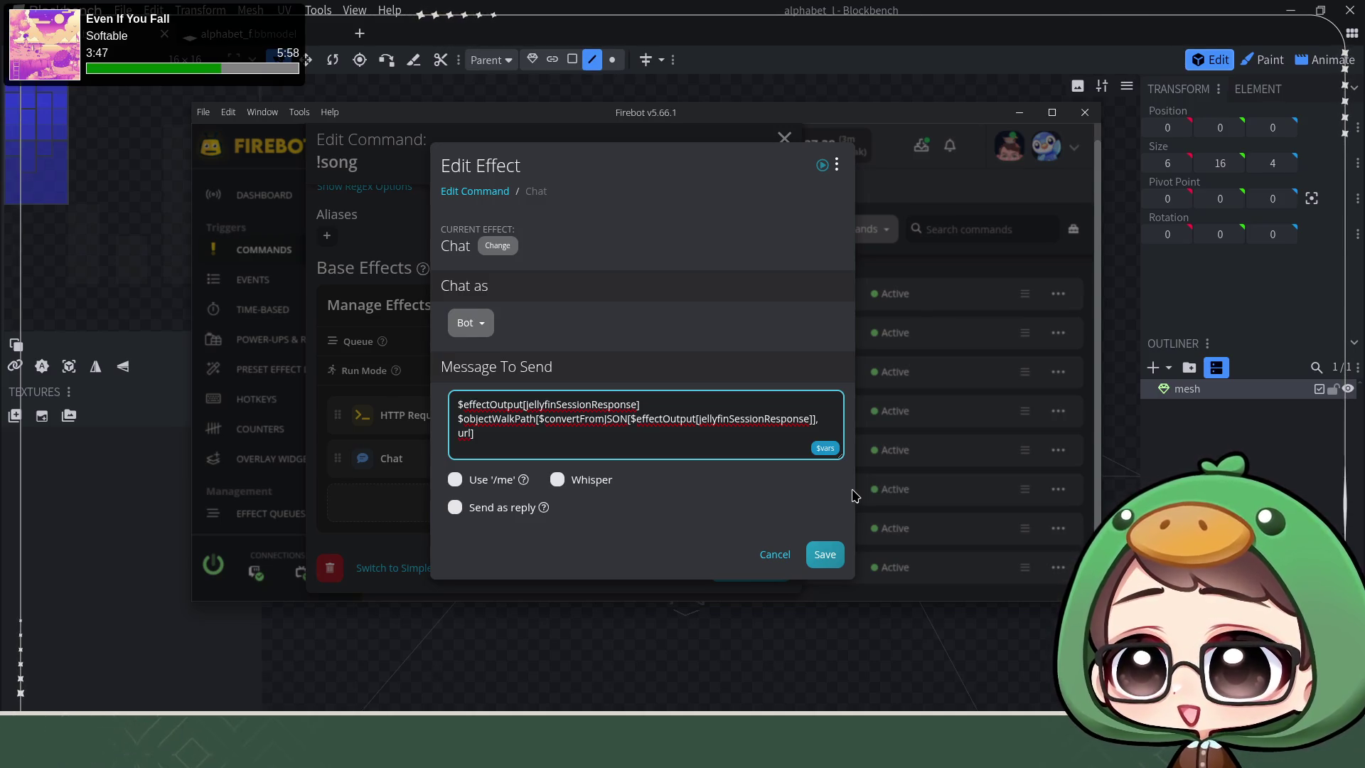
{"action": "left_click_drag", "start_coordinate": [659, 397], "coordinate": [457, 383]}
{"action": "key", "text": "BackSpace"}
{"action": "key", "text": "BackSpace"}
{"action": "type", "text": "0"}
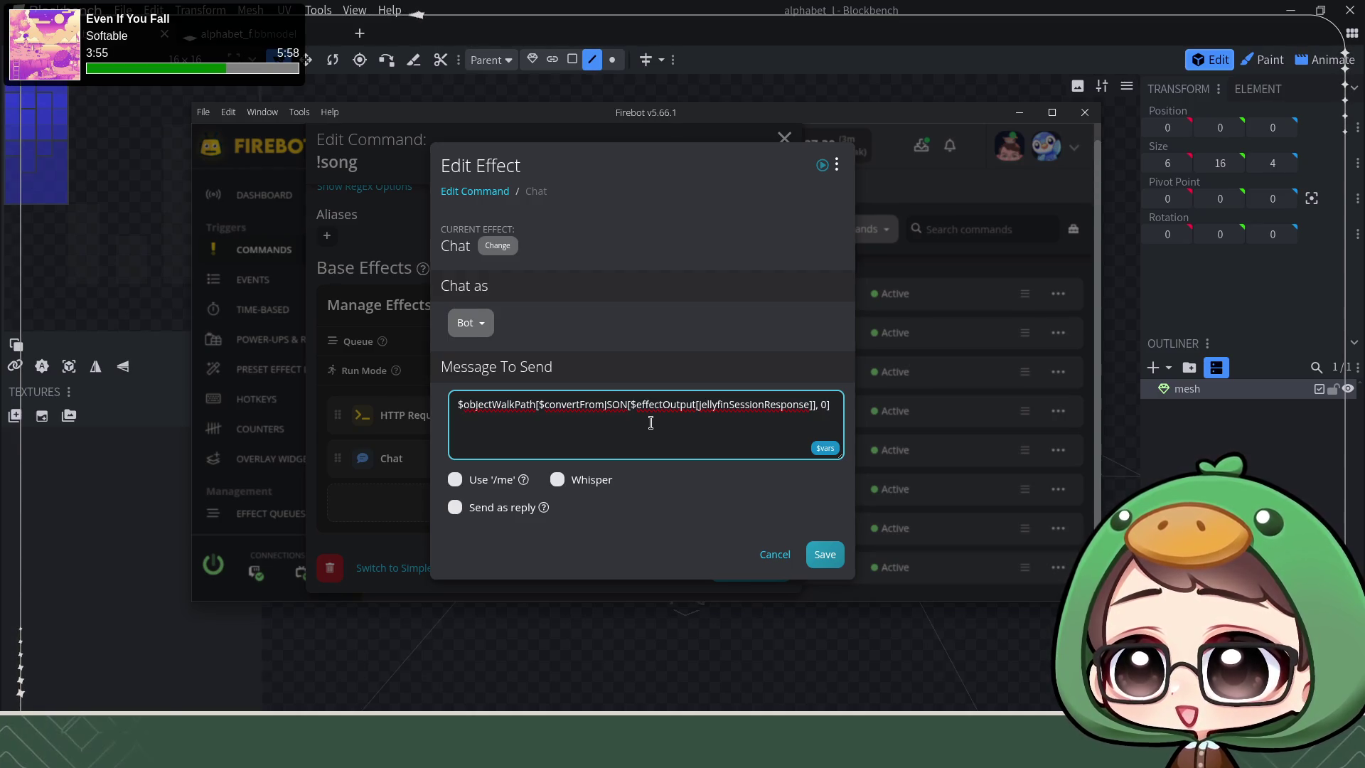
{"action": "type", "text": ".NowP"}
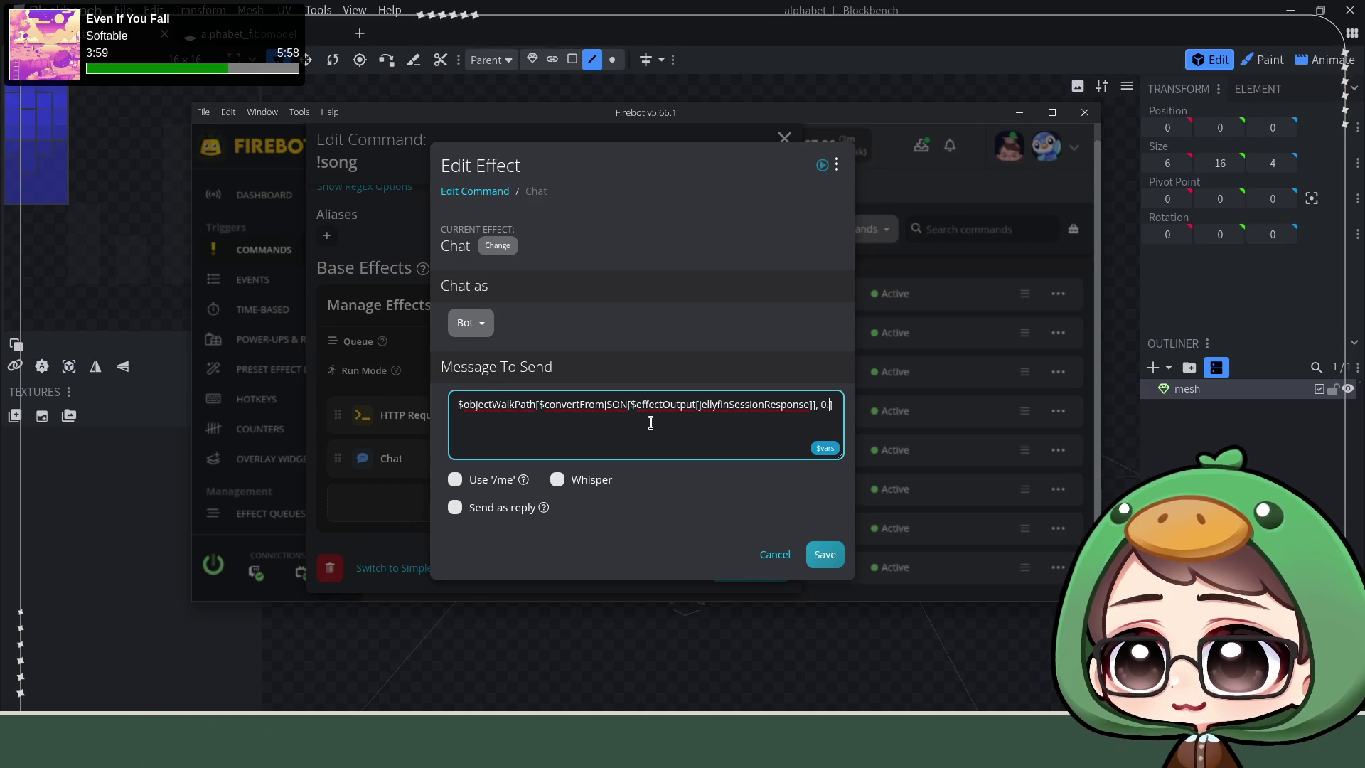
{"action": "type", "text": "laying"}
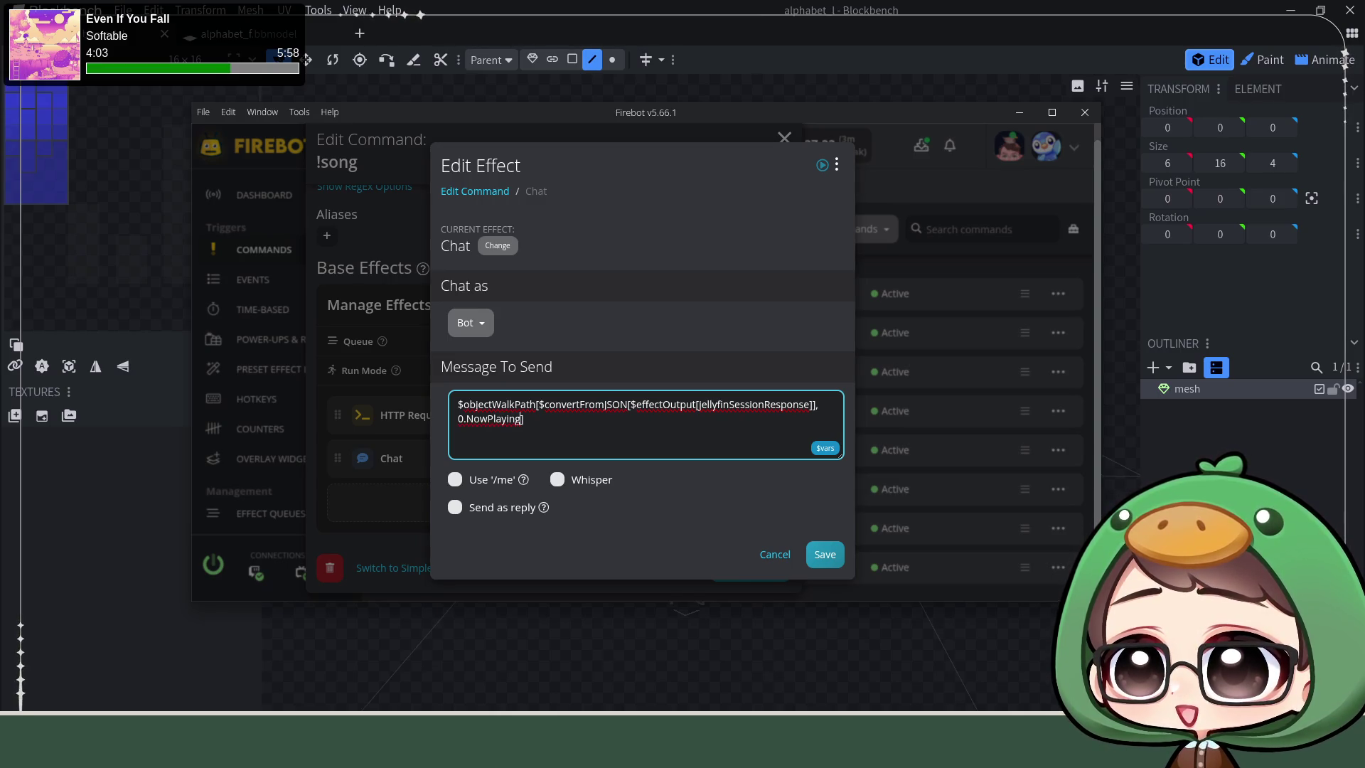
Step: Extend the path to 0.NowPlayingItem.Name and begin 'You are currently listening to' before it
{"action": "key", "text": "Tab"}
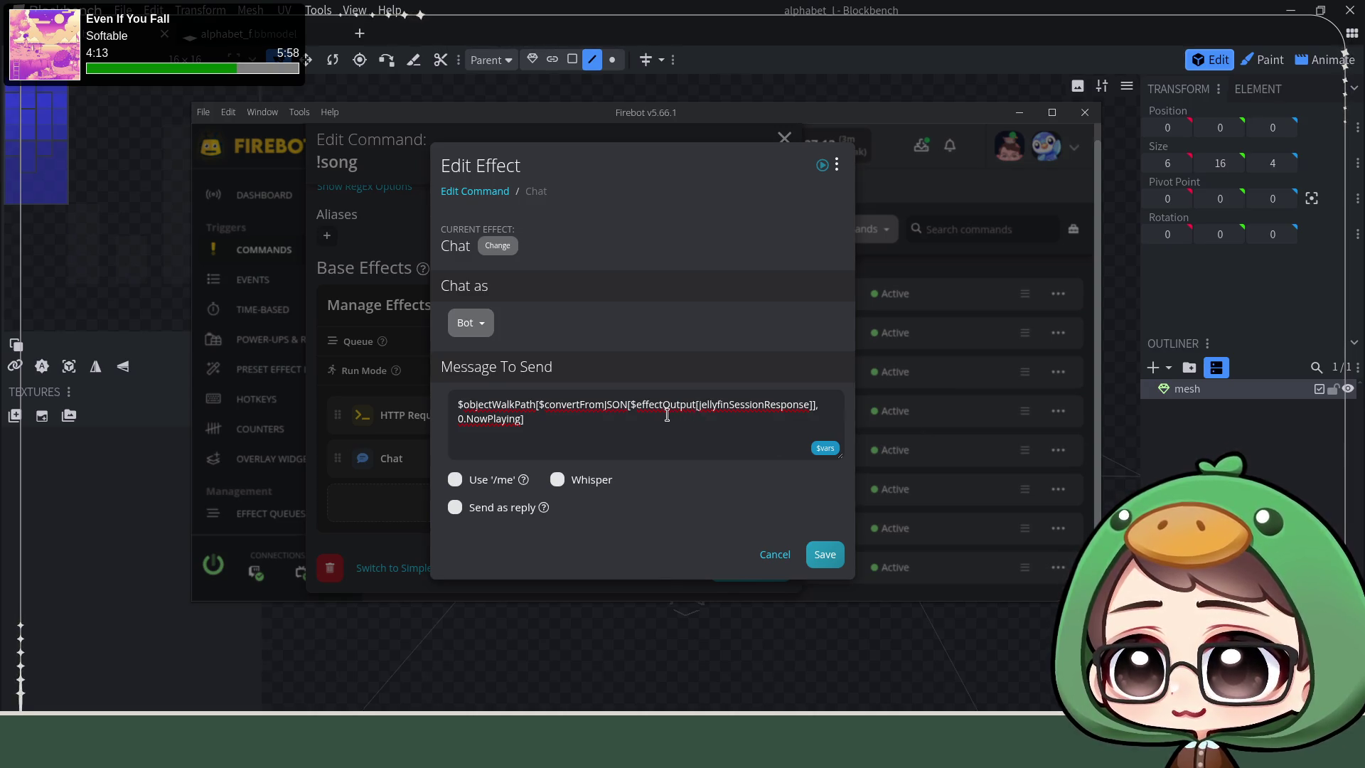
{"action": "left_click", "coordinate": [543, 422]}
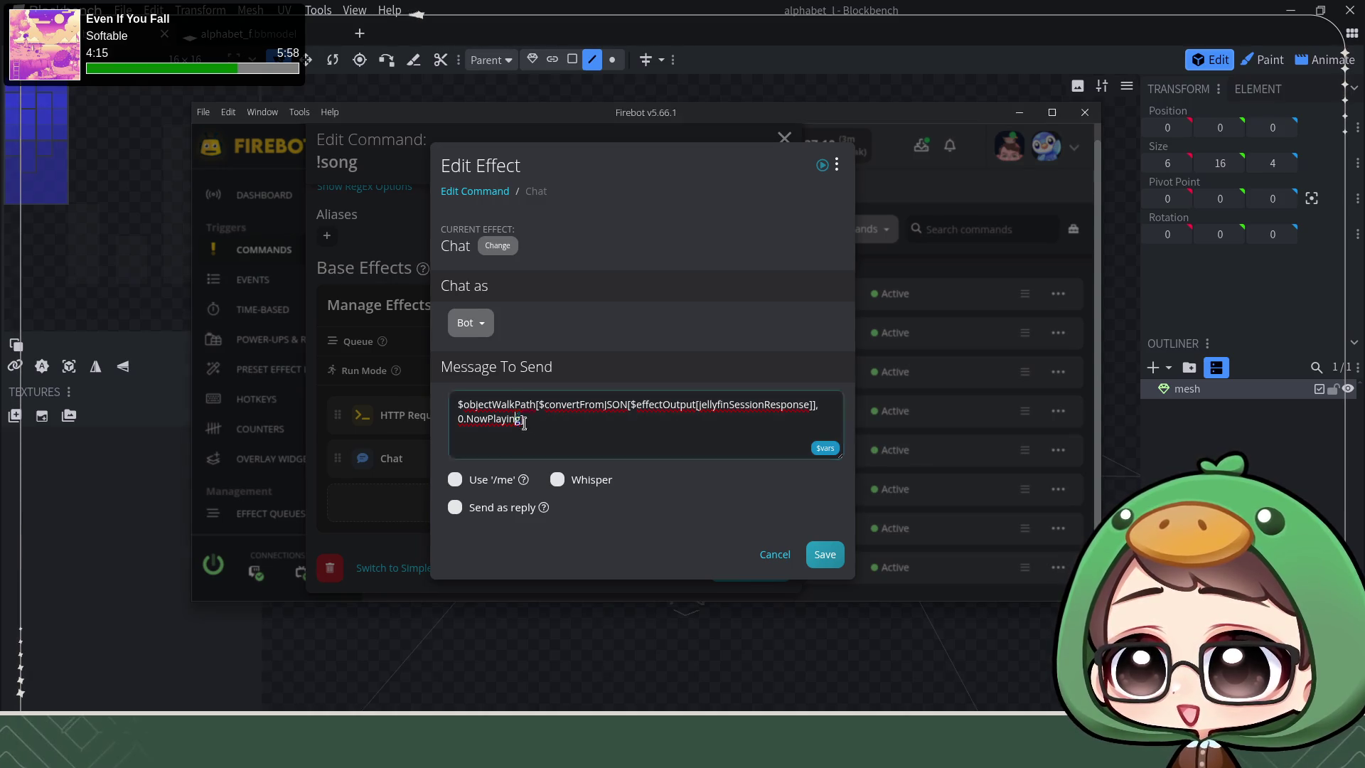
{"action": "type", "text": "Item.Name"}
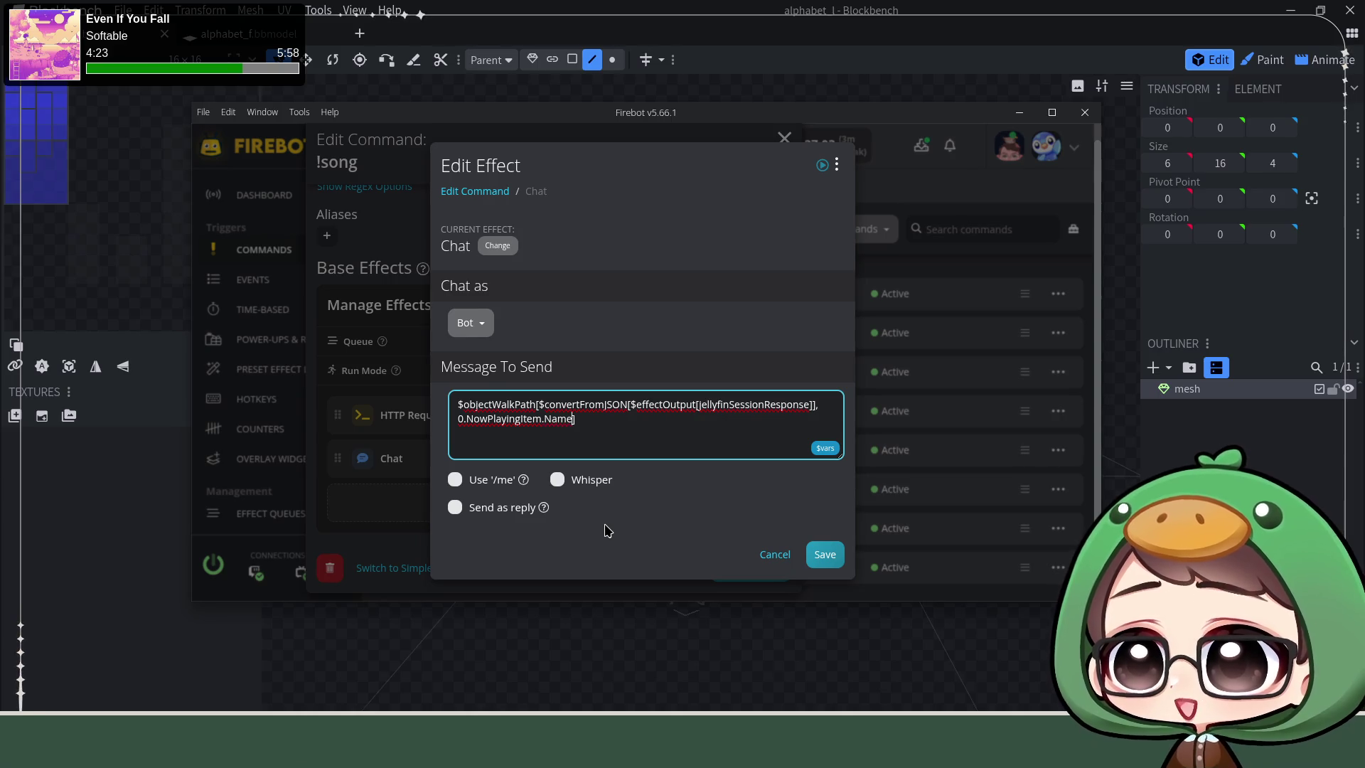
{"action": "key", "text": "ctrl+a"}
{"action": "key", "text": "Left"}
{"action": "key", "text": "ctrl+a"}
{"action": "key", "text": "ctrl+c"}
{"action": "key", "text": "Return"}
{"action": "key", "text": "BackSpace"}
{"action": "type", "text": "You are currently listening to "}
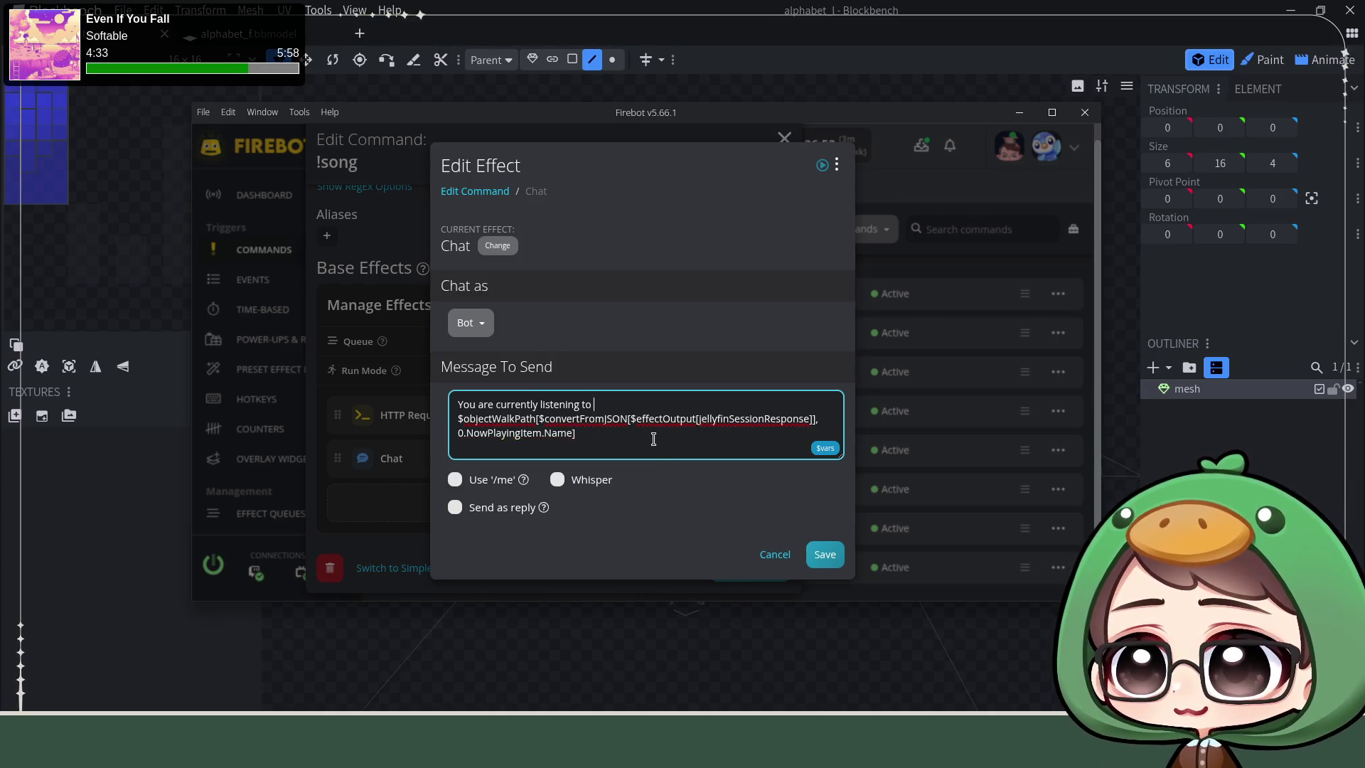
{"action": "type", "text": "]"}
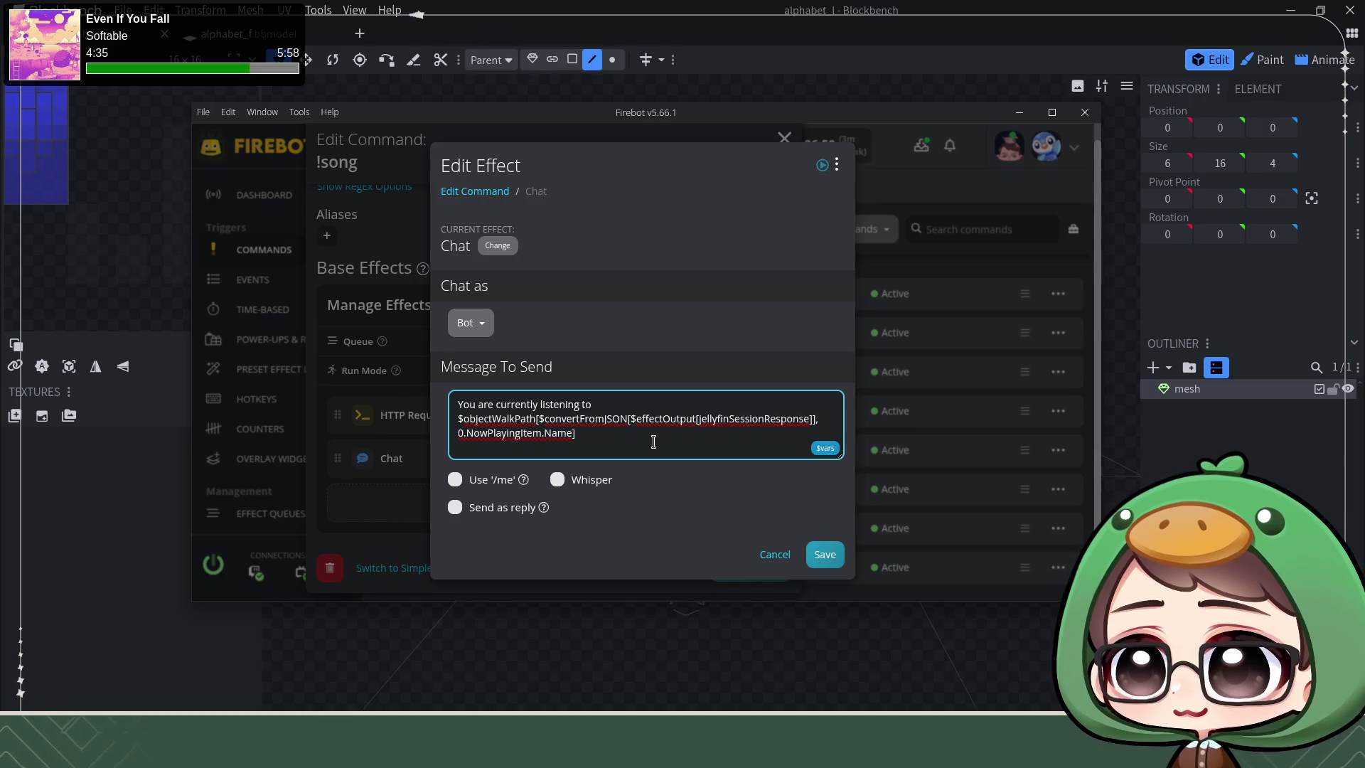
{"action": "type", "text": " by"}
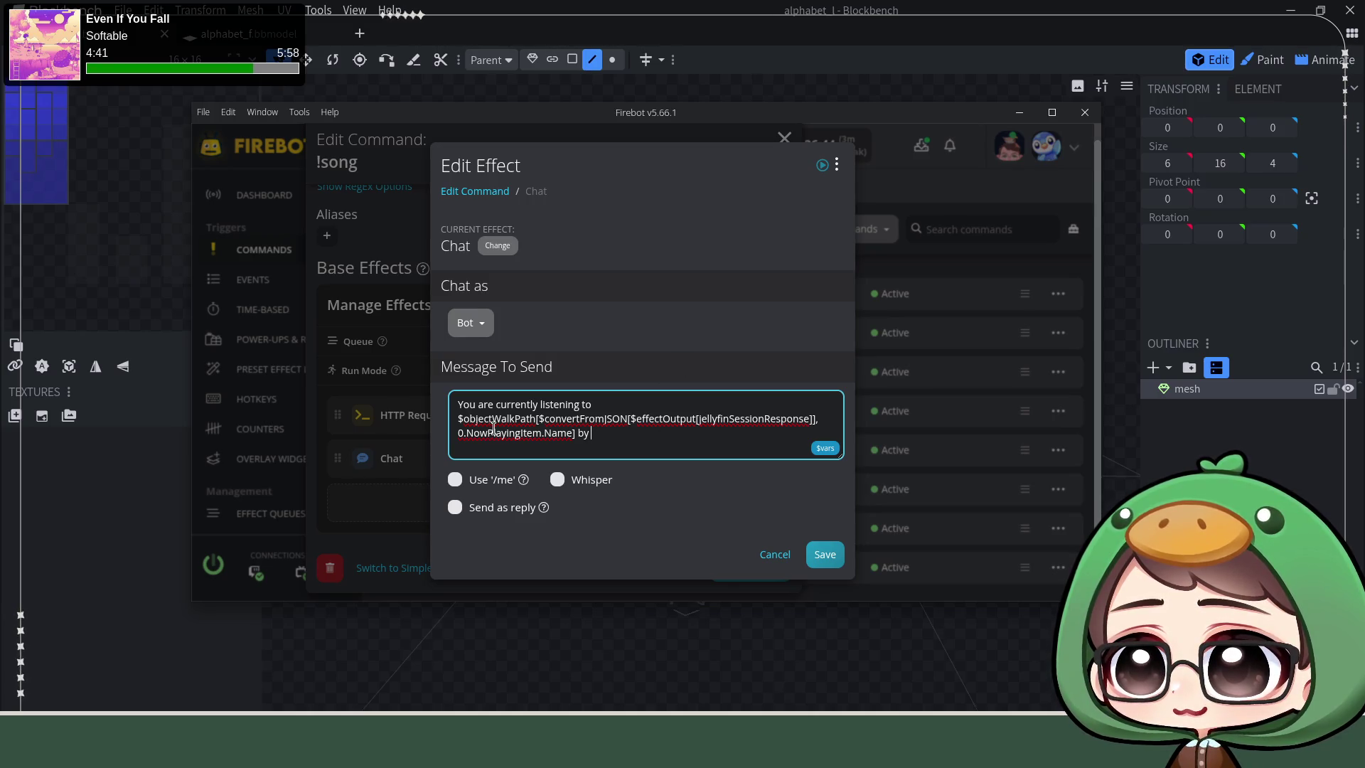
Step: Append 'by' plus a copy of the expression changed to Artists.0 and save the chat message
{"action": "left_click_drag", "start_coordinate": [459, 418], "coordinate": [479, 426]}
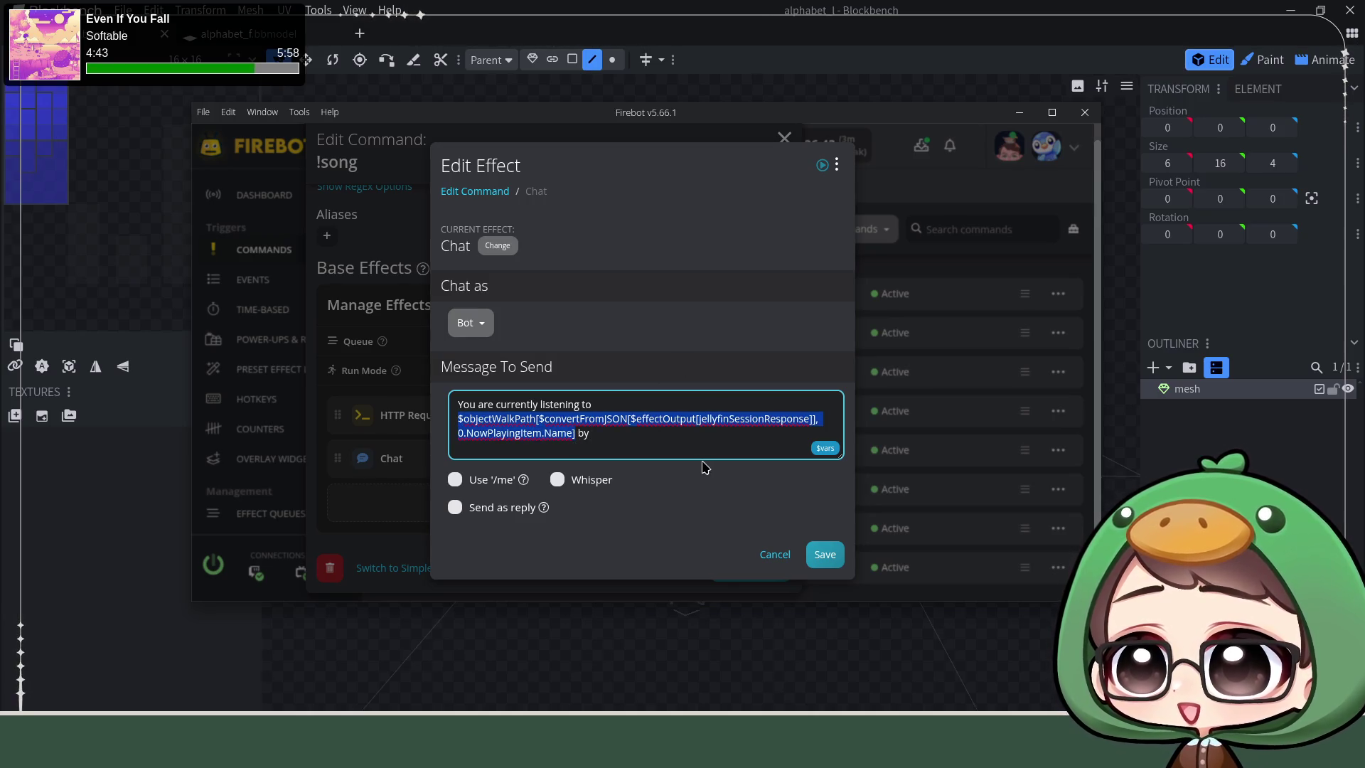
{"action": "left_click", "coordinate": [681, 452]}
{"action": "key", "text": "ctrl+v"}
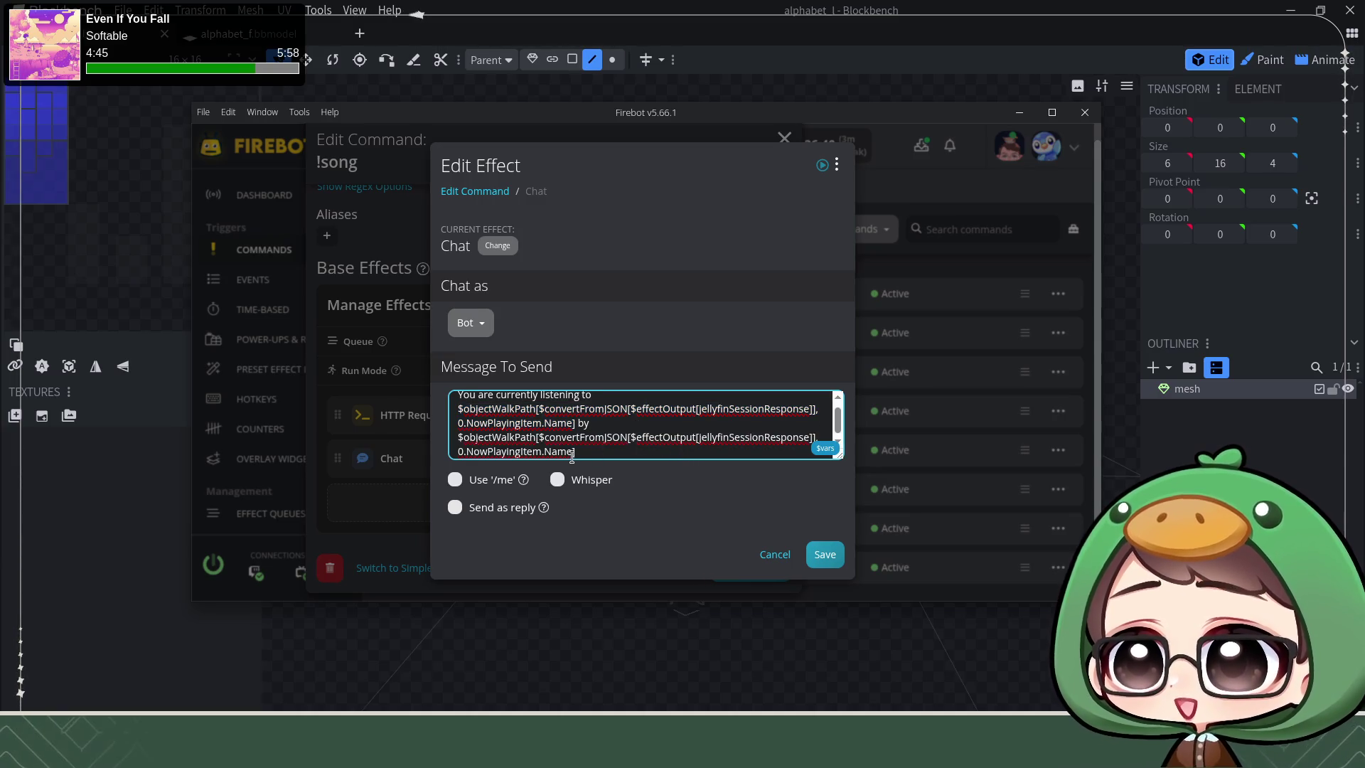
{"action": "double_click", "coordinate": [552, 451]}
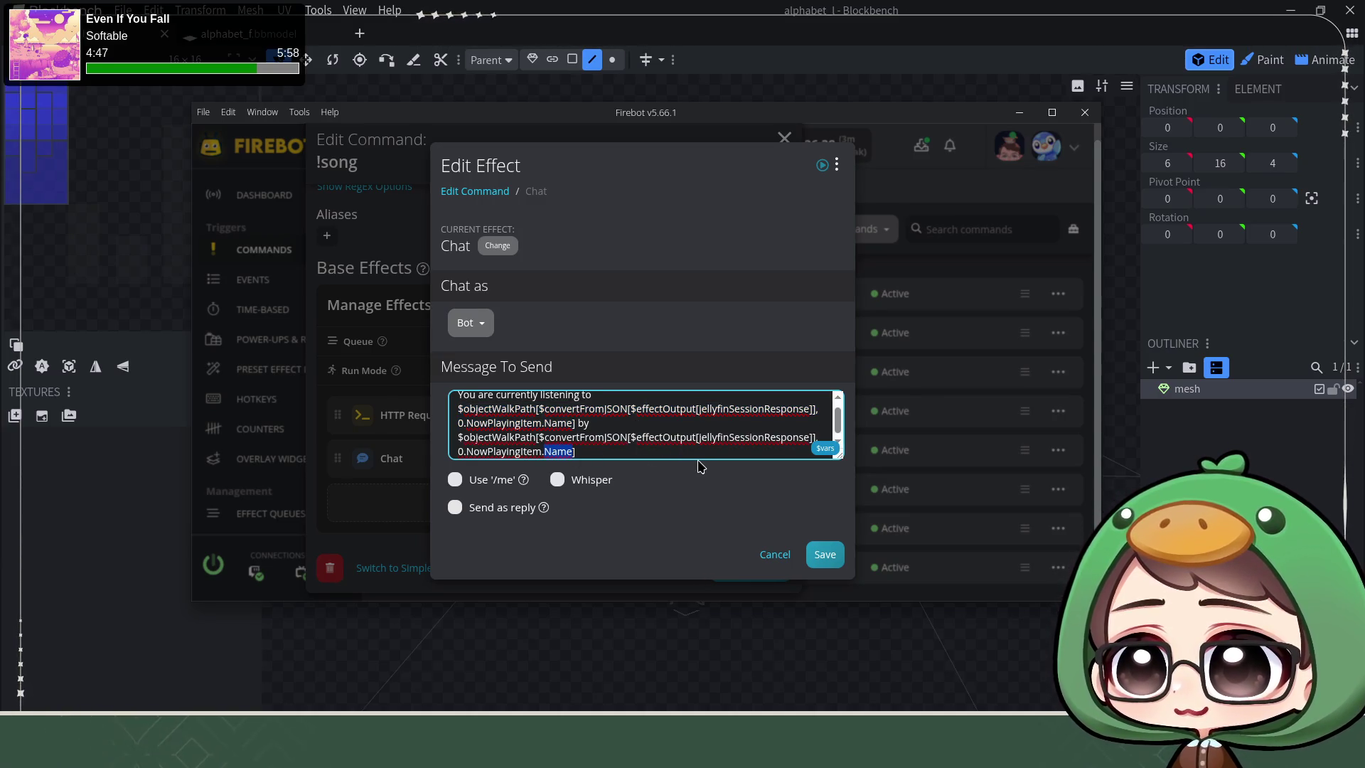
{"action": "type", "text": "Artists.0"}
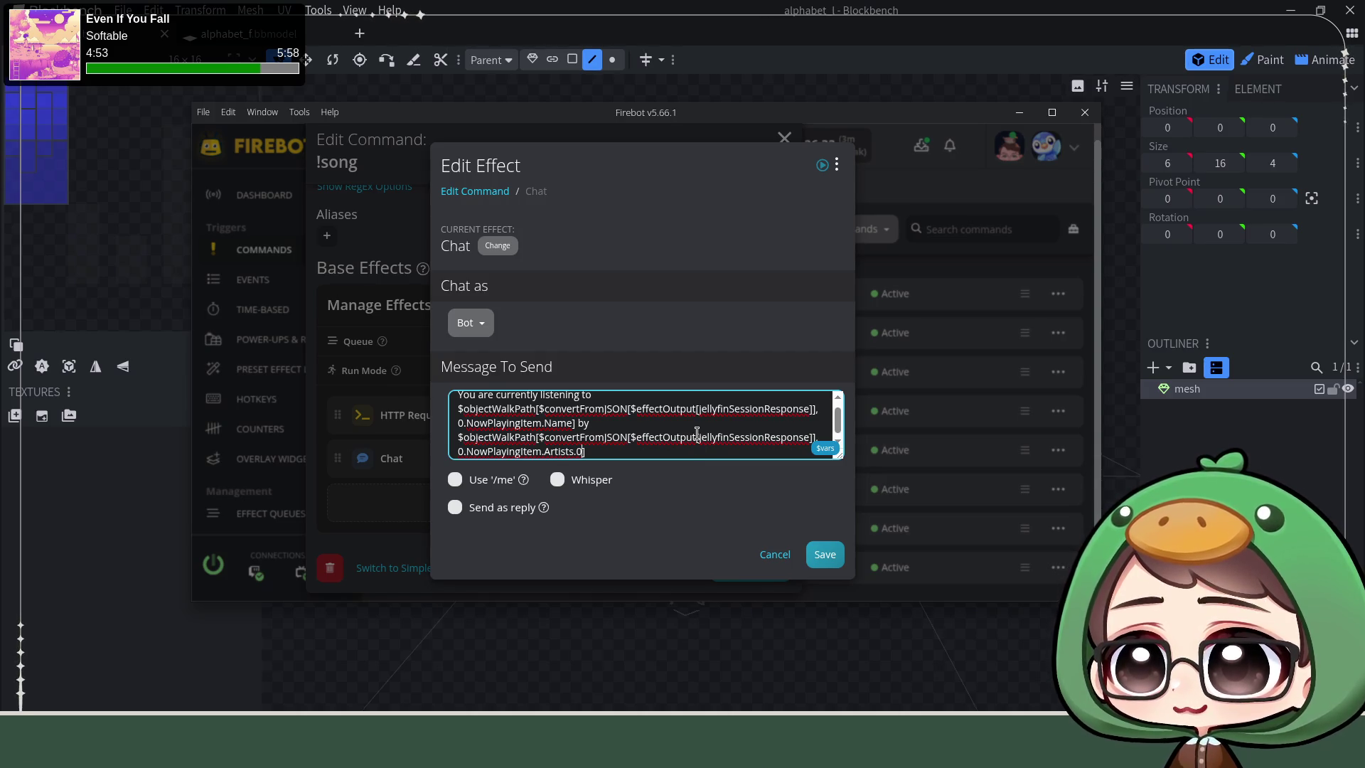
{"action": "scroll", "coordinate": [698, 434], "scroll_direction": "down", "scroll_amount": 1}
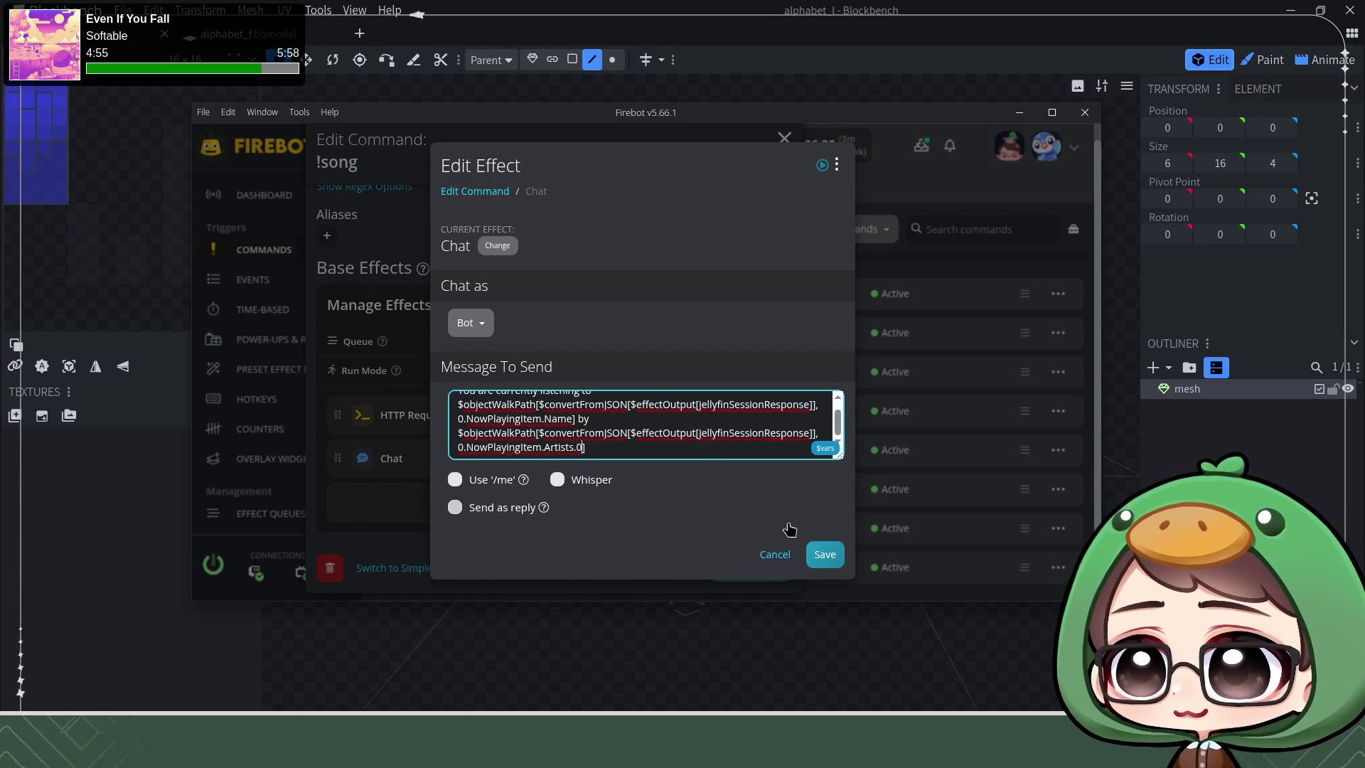
{"action": "left_click", "coordinate": [825, 555]}
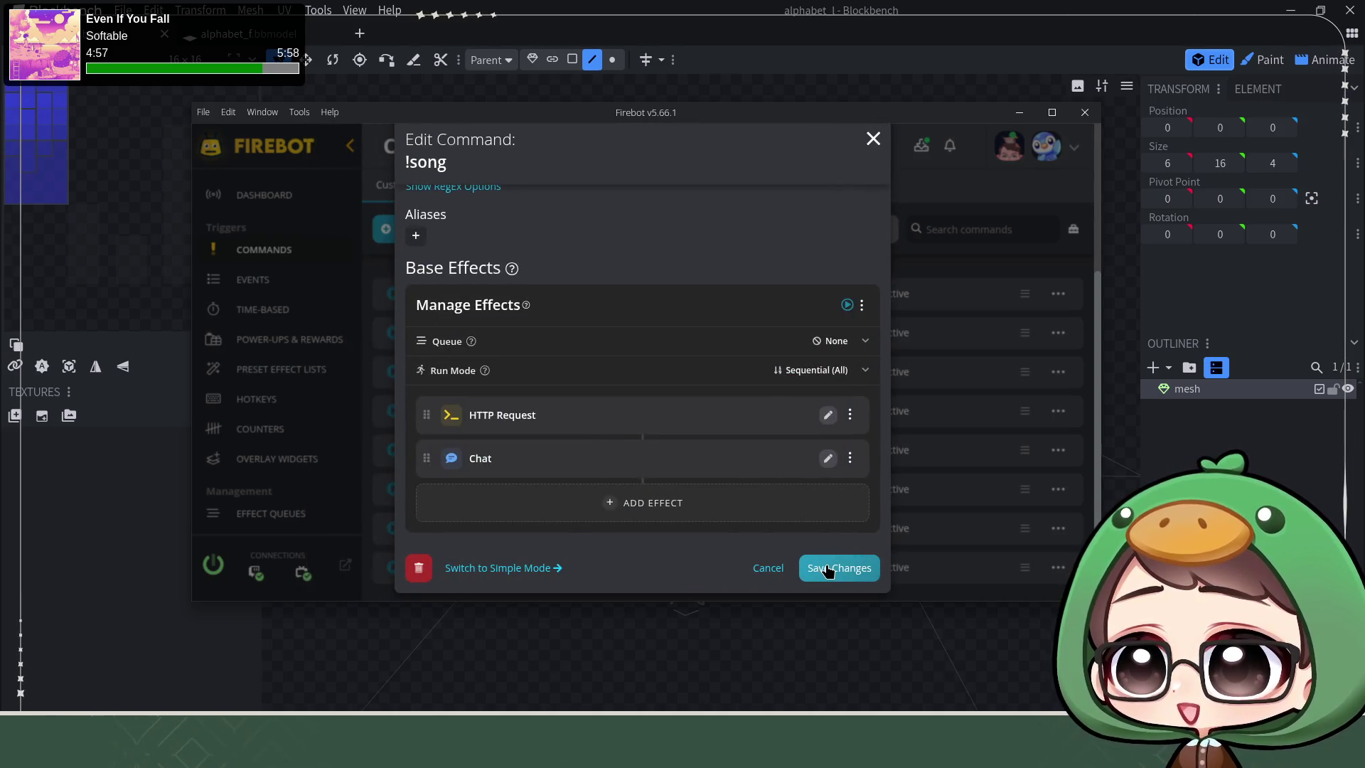
Step: Save the !song command, returning to the Custom Commands list
{"action": "left_click", "coordinate": [829, 571]}
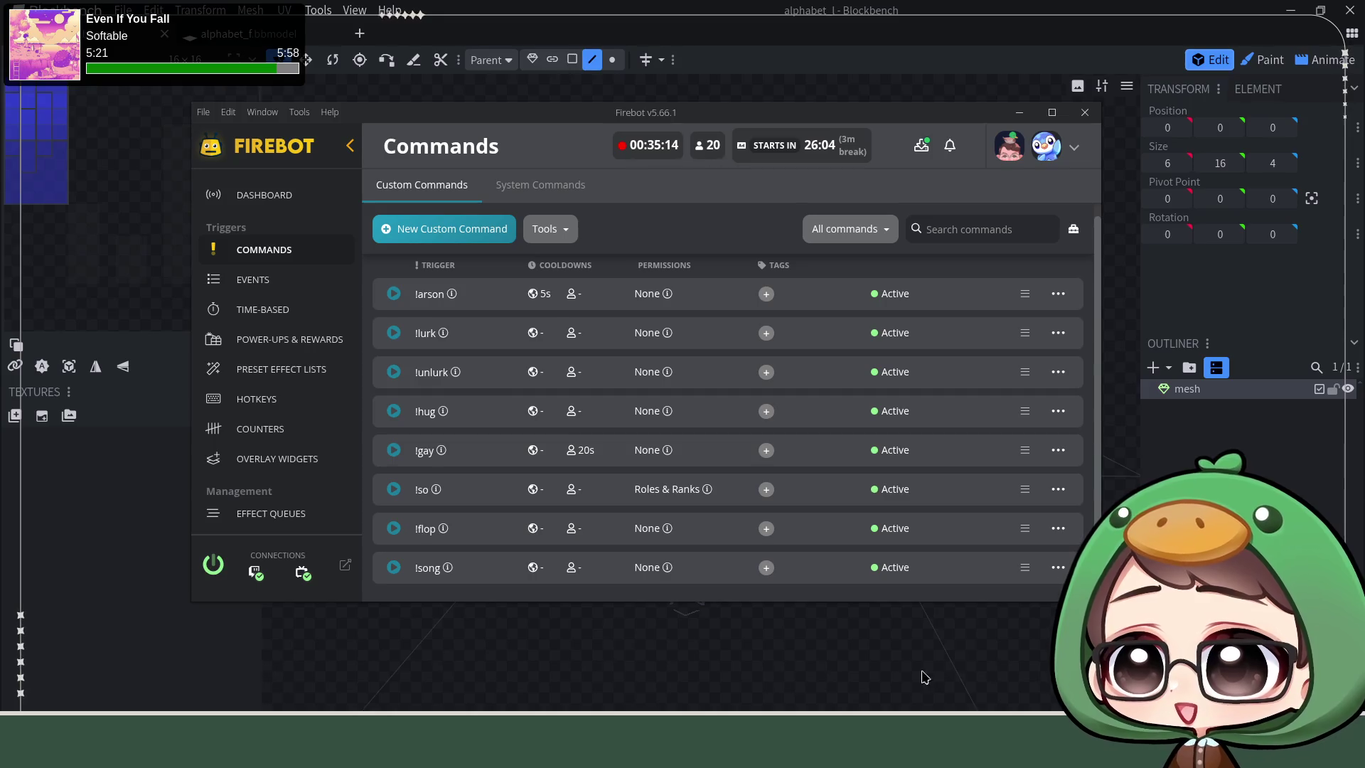
Step: Reopen !song for editing and add a !music alias
{"action": "left_click", "coordinate": [1050, 574]}
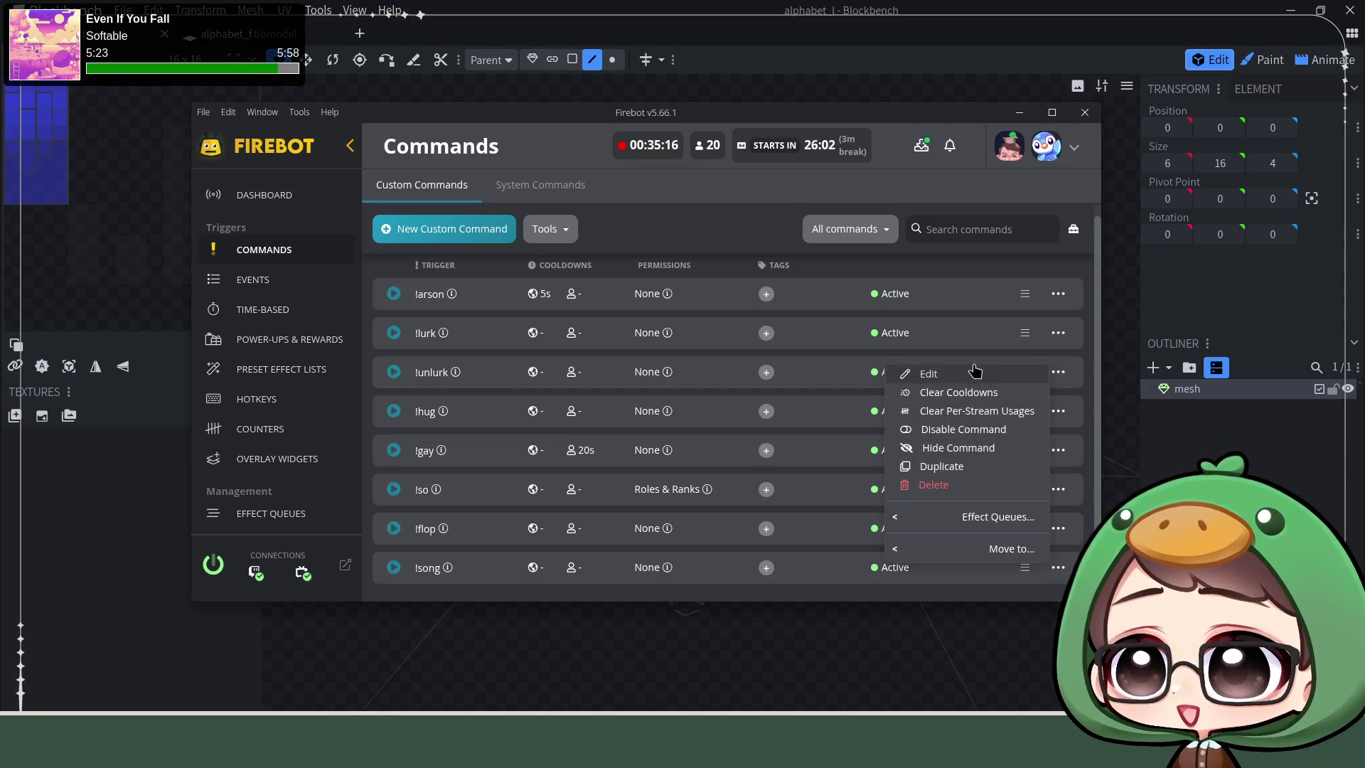
{"action": "left_click", "coordinate": [975, 369]}
{"action": "scroll", "coordinate": [527, 431], "scroll_direction": "down", "scroll_amount": 5}
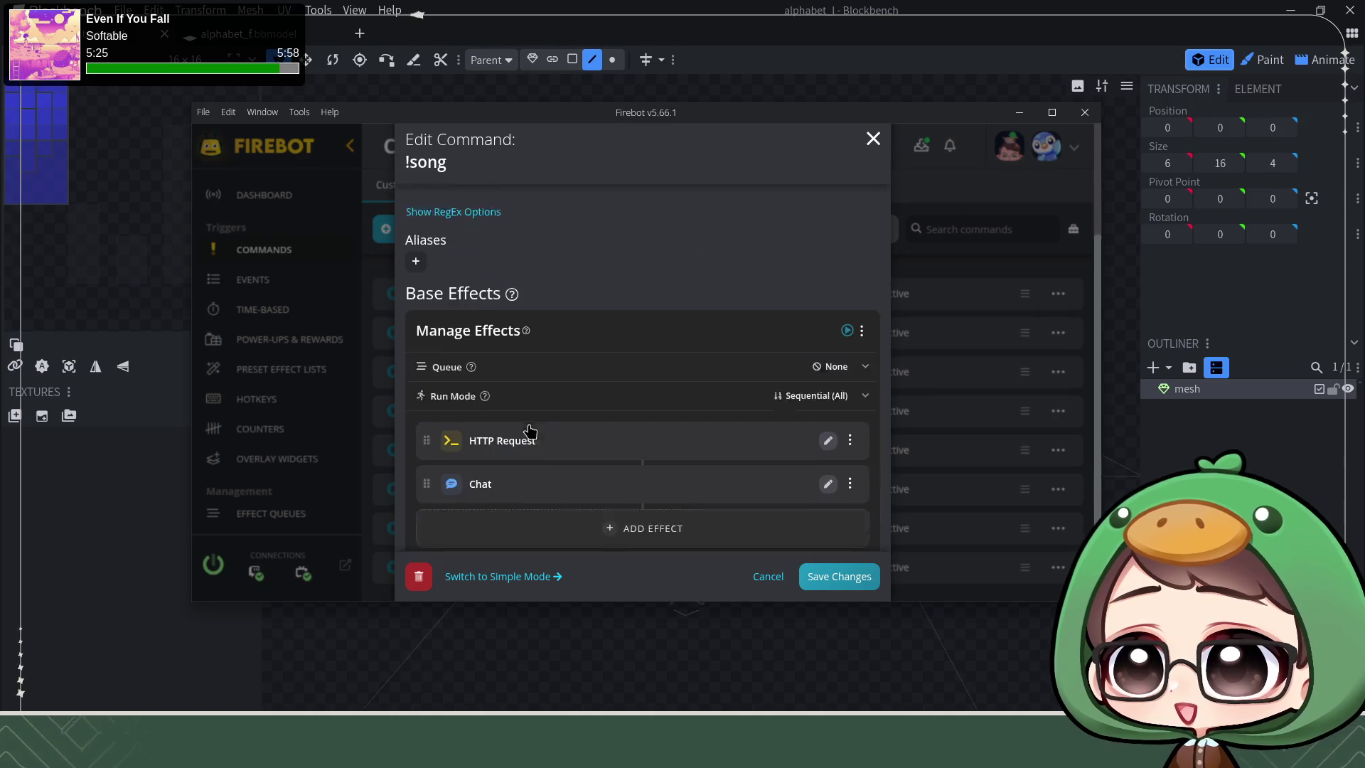
{"action": "left_click", "coordinate": [416, 237]}
{"action": "type", "text": "!music"}
{"action": "left_click", "coordinate": [757, 324]}
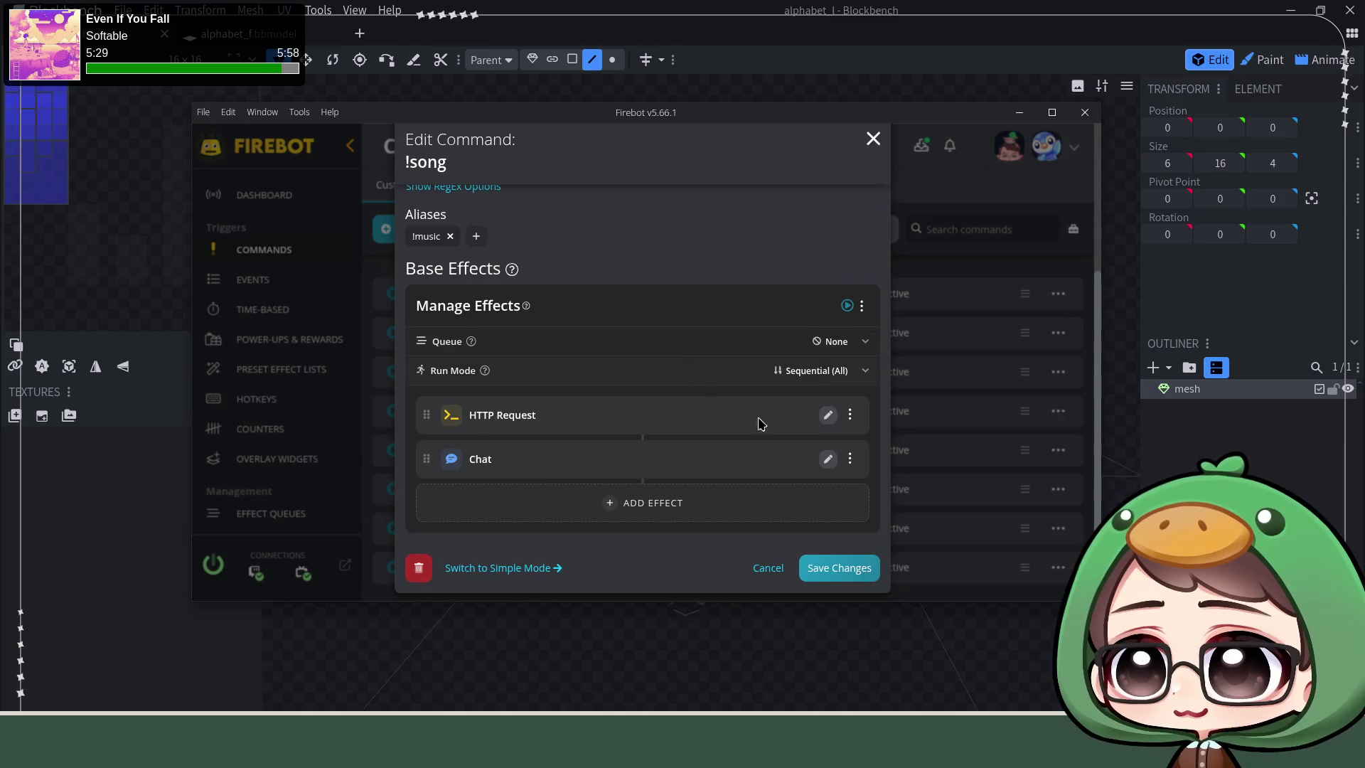
Step: Quote the song title in the chat reply, drop the trailing period, and save effect and command
{"action": "left_click", "coordinate": [823, 459]}
{"action": "left_click", "coordinate": [676, 479]}
{"action": "type", "text": "\""}
{"action": "type", "text": "\""}
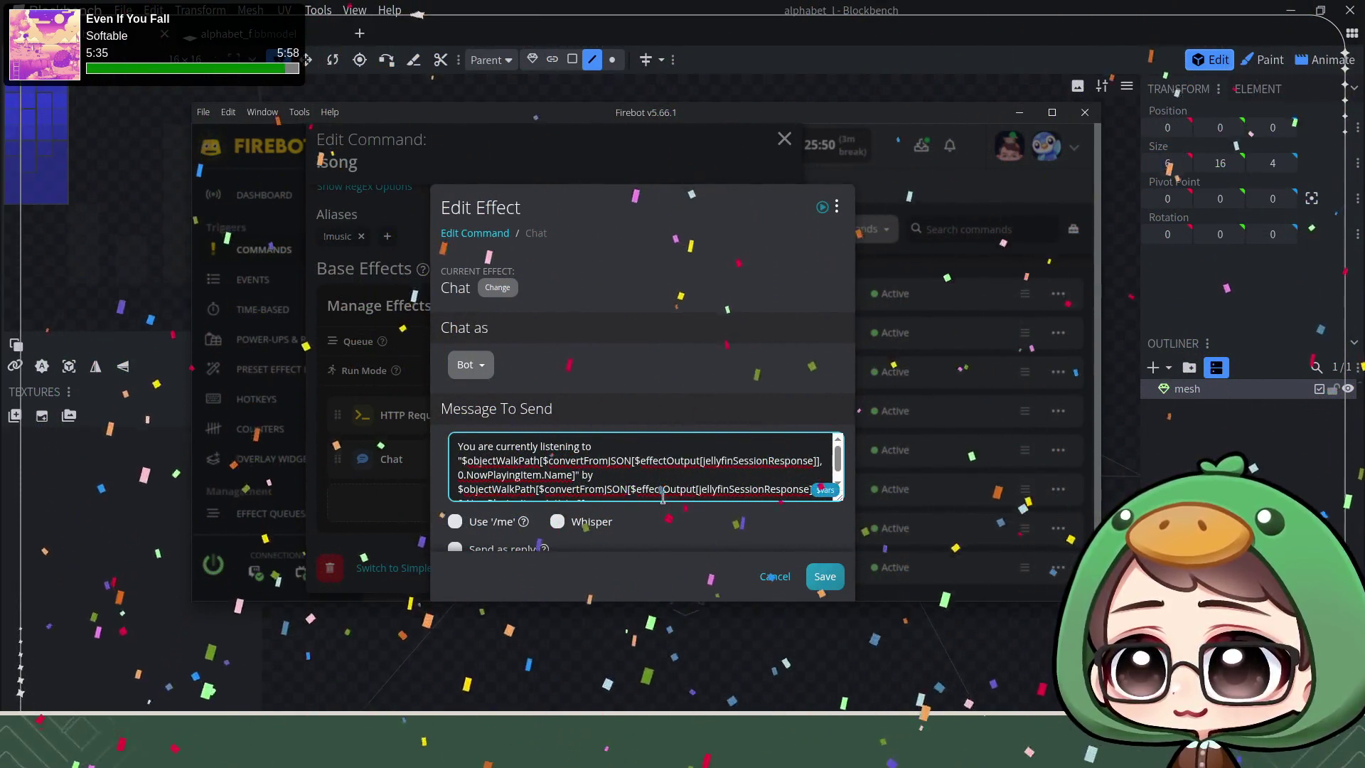
{"action": "left_click", "coordinate": [600, 454]}
{"action": "type", "text": "."}
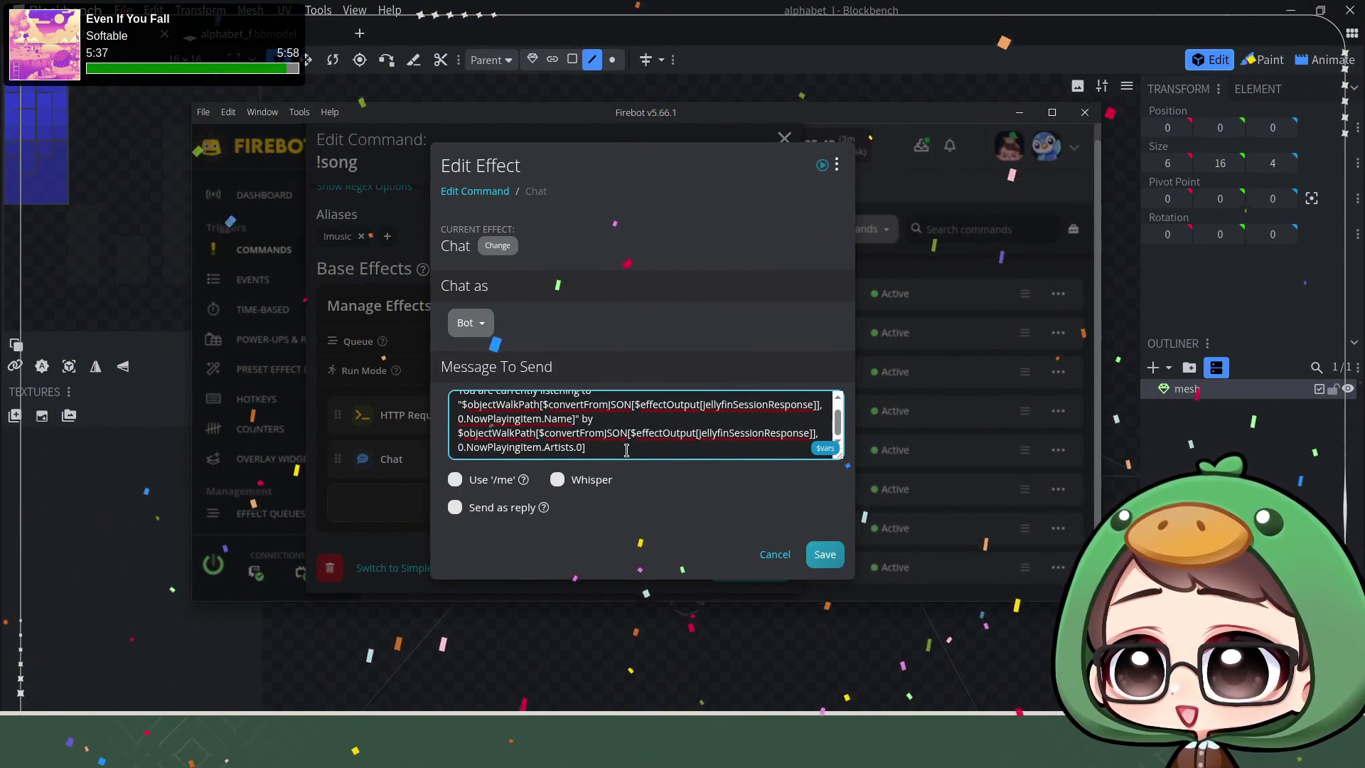
{"action": "key", "text": "BackSpace"}
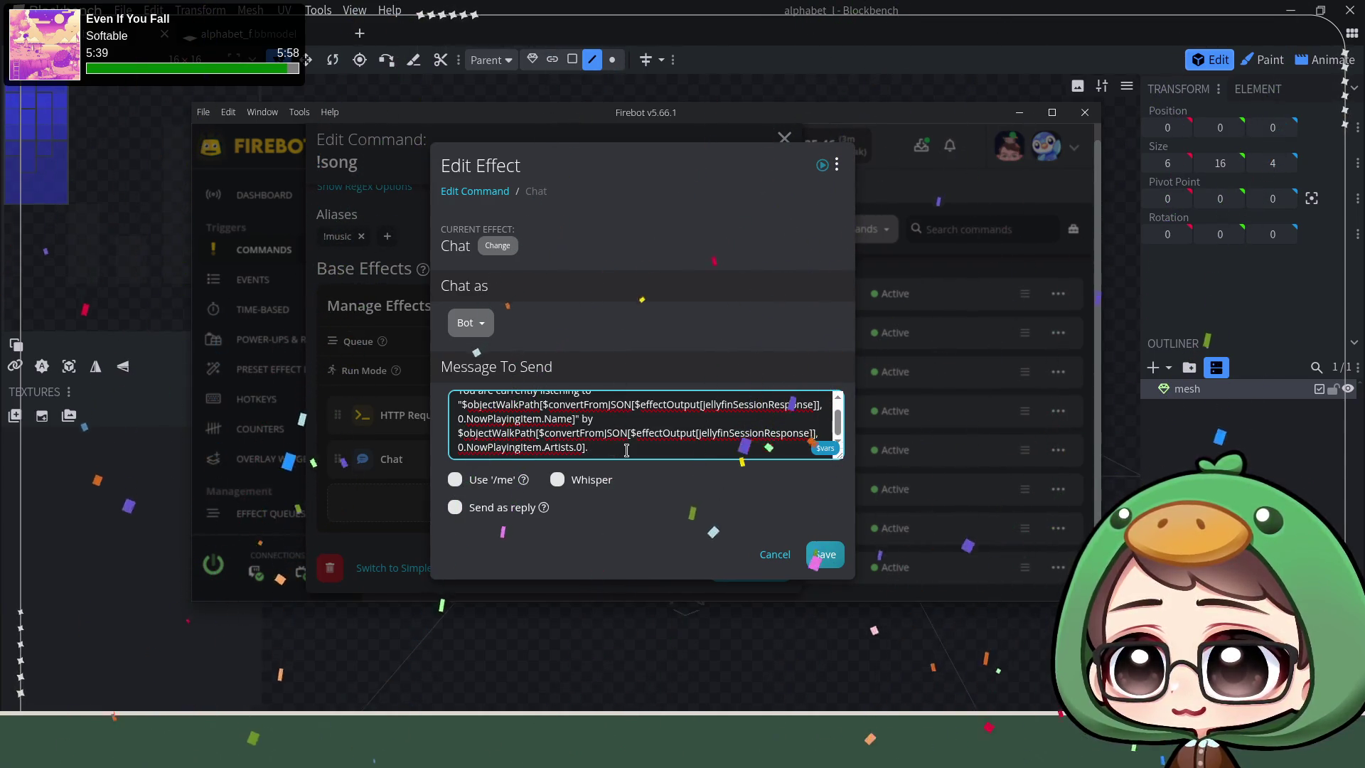
{"action": "type", "text": ","}
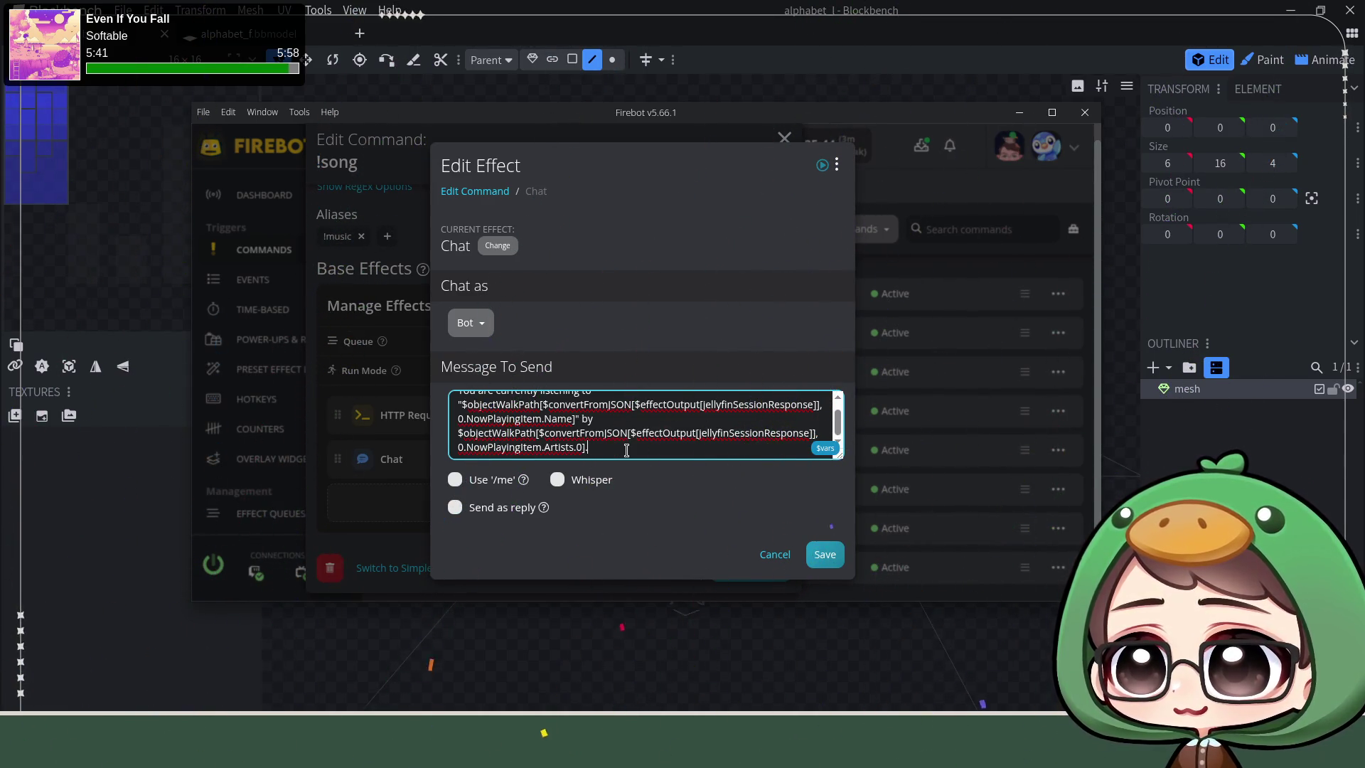
{"action": "left_click", "coordinate": [832, 560]}
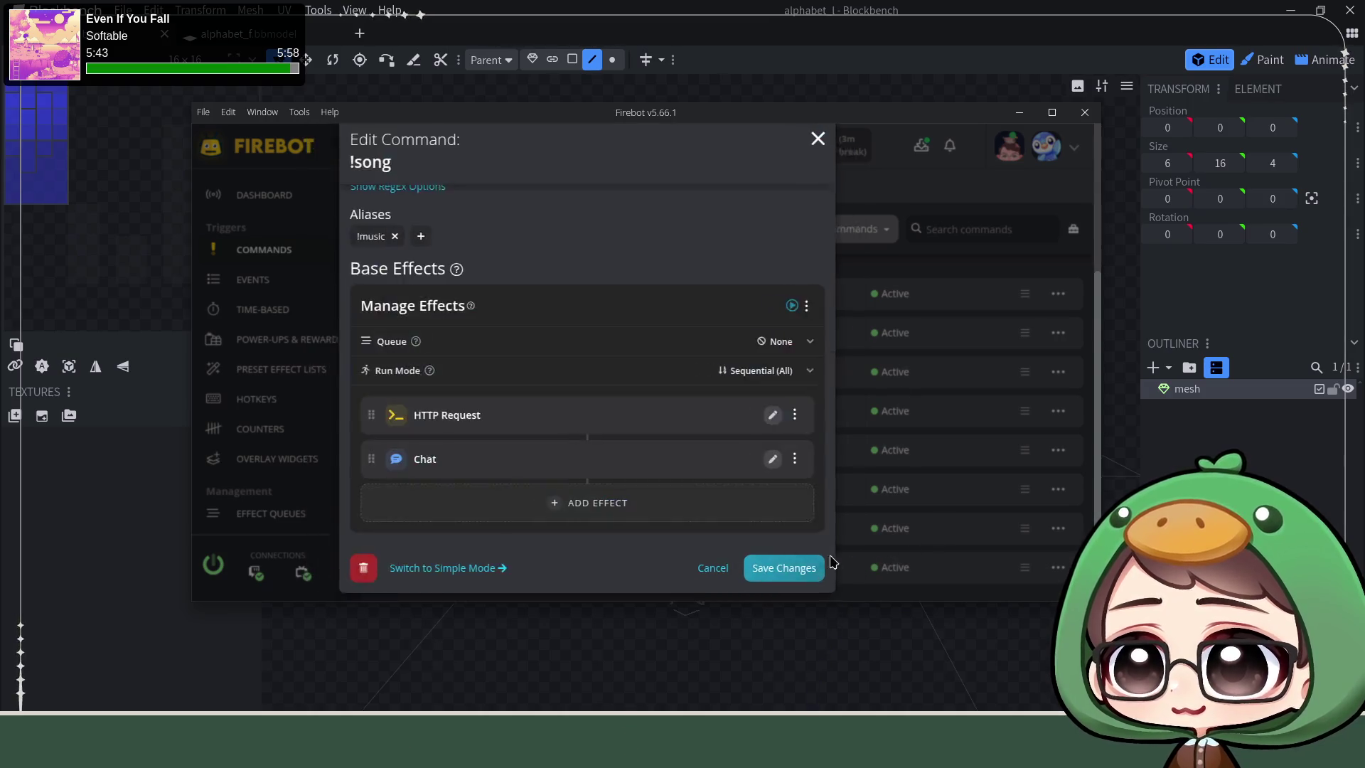
{"action": "left_click", "coordinate": [829, 566]}
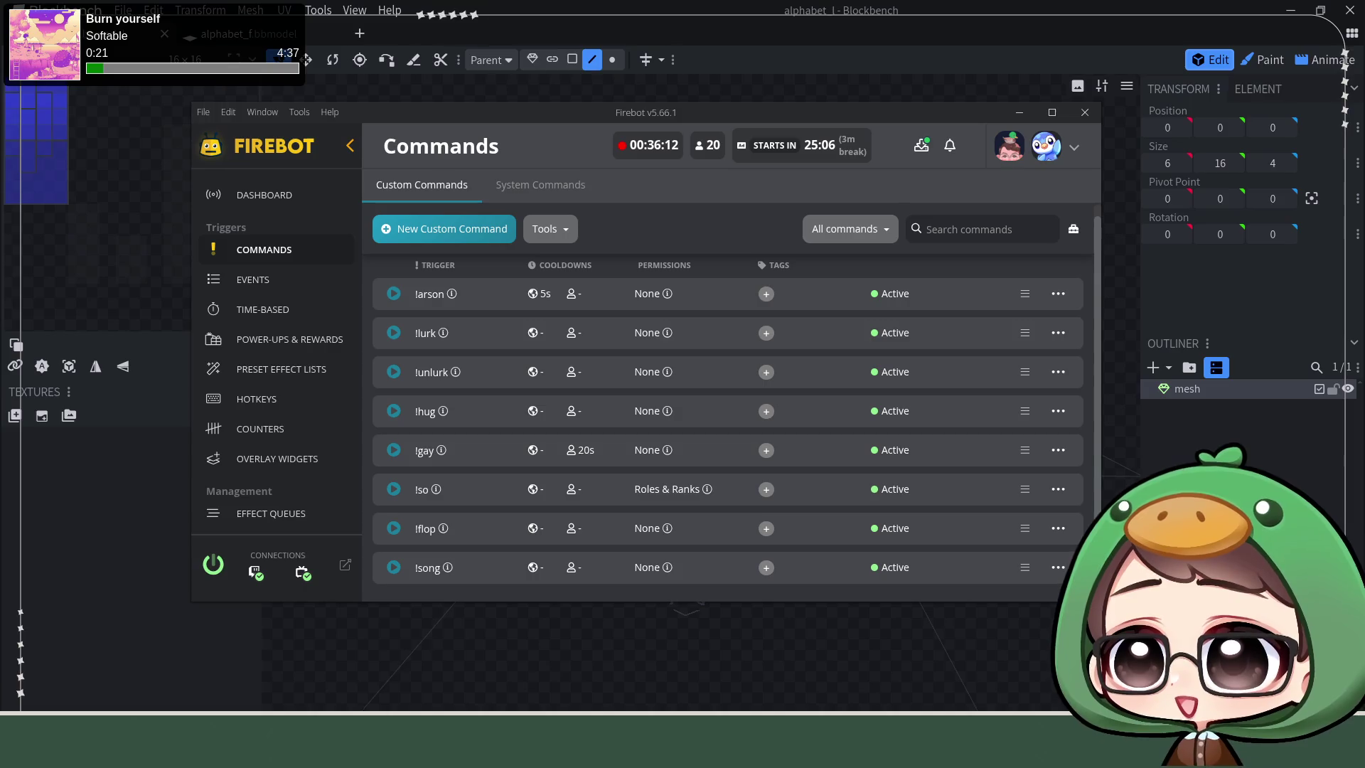
Step: Minimize Firebot and orbit the Blockbench model to view it from above and the right
{"action": "left_click", "coordinate": [851, 52]}
{"action": "scroll", "coordinate": [786, 576], "scroll_direction": "down", "scroll_amount": 1}
{"action": "scroll", "coordinate": [789, 577], "scroll_direction": "up", "scroll_amount": 1}
{"action": "scroll", "coordinate": [810, 571], "scroll_direction": "up", "scroll_amount": 2}
{"action": "mouse_move", "coordinate": [892, 564]}
{"action": "left_mouse_down"}
{"action": "mouse_move", "coordinate": [896, 638]}
{"action": "mouse_move", "coordinate": [850, 643]}
{"action": "mouse_move", "coordinate": [914, 582]}
{"action": "left_mouse_up"}
{"action": "right_click", "coordinate": [930, 554]}
{"action": "left_click", "coordinate": [899, 571]}
{"action": "right_click_drag", "start_coordinate": [860, 527], "coordinate": [810, 404]}
{"action": "mouse_move", "coordinate": [810, 404]}
{"action": "left_mouse_down"}
{"action": "mouse_move", "coordinate": [786, 479]}
{"action": "mouse_move", "coordinate": [860, 516]}
{"action": "mouse_move", "coordinate": [847, 406]}
{"action": "mouse_move", "coordinate": [841, 470]}
{"action": "mouse_move", "coordinate": [838, 417]}
{"action": "mouse_move", "coordinate": [849, 438]}
{"action": "mouse_move", "coordinate": [811, 321]}
{"action": "mouse_move", "coordinate": [835, 418]}
{"action": "mouse_move", "coordinate": [856, 423]}
{"action": "mouse_move", "coordinate": [854, 396]}
{"action": "mouse_move", "coordinate": [868, 402]}
{"action": "mouse_move", "coordinate": [826, 429]}
{"action": "mouse_move", "coordinate": [862, 423]}
{"action": "mouse_move", "coordinate": [793, 428]}
{"action": "left_mouse_up"}
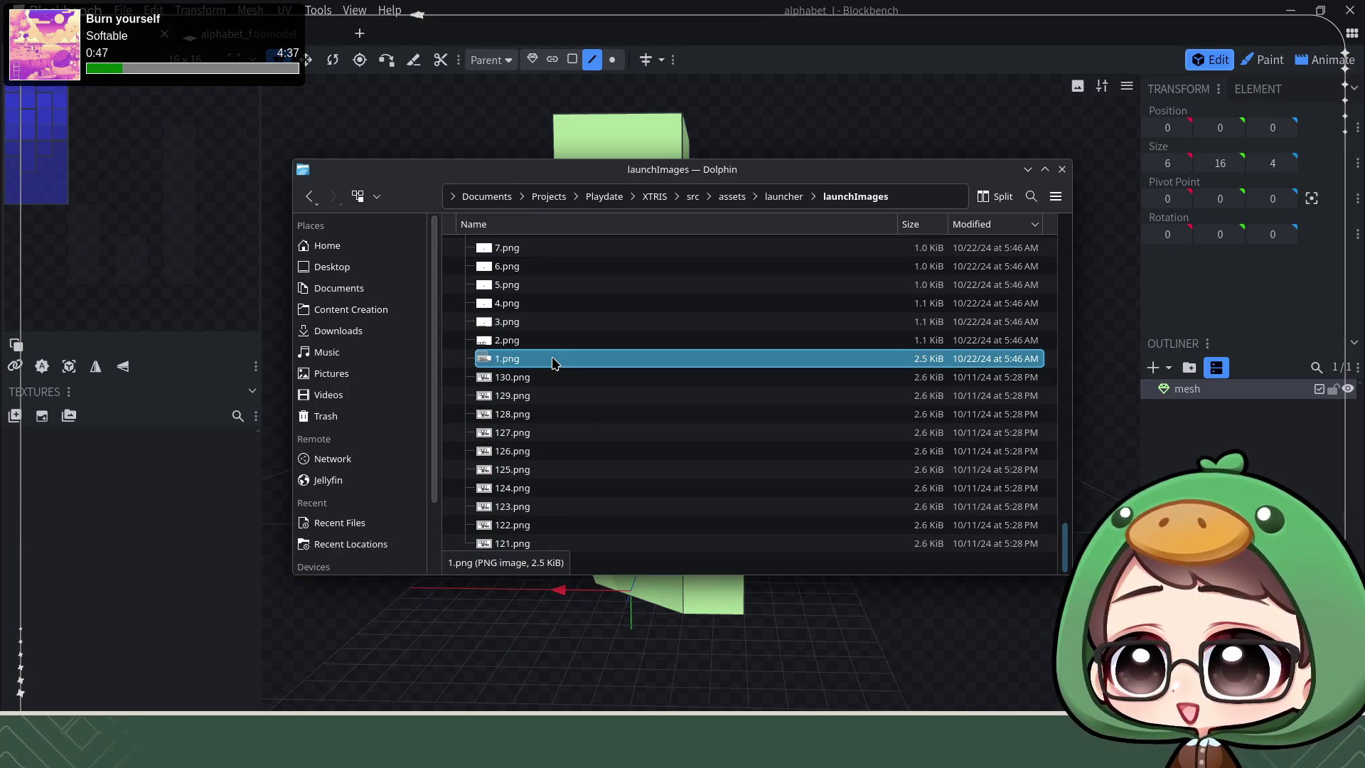
Step: View 1.png in Gwenview, dismiss its context menu and quit the viewer
{"action": "double_click", "coordinate": [555, 360]}
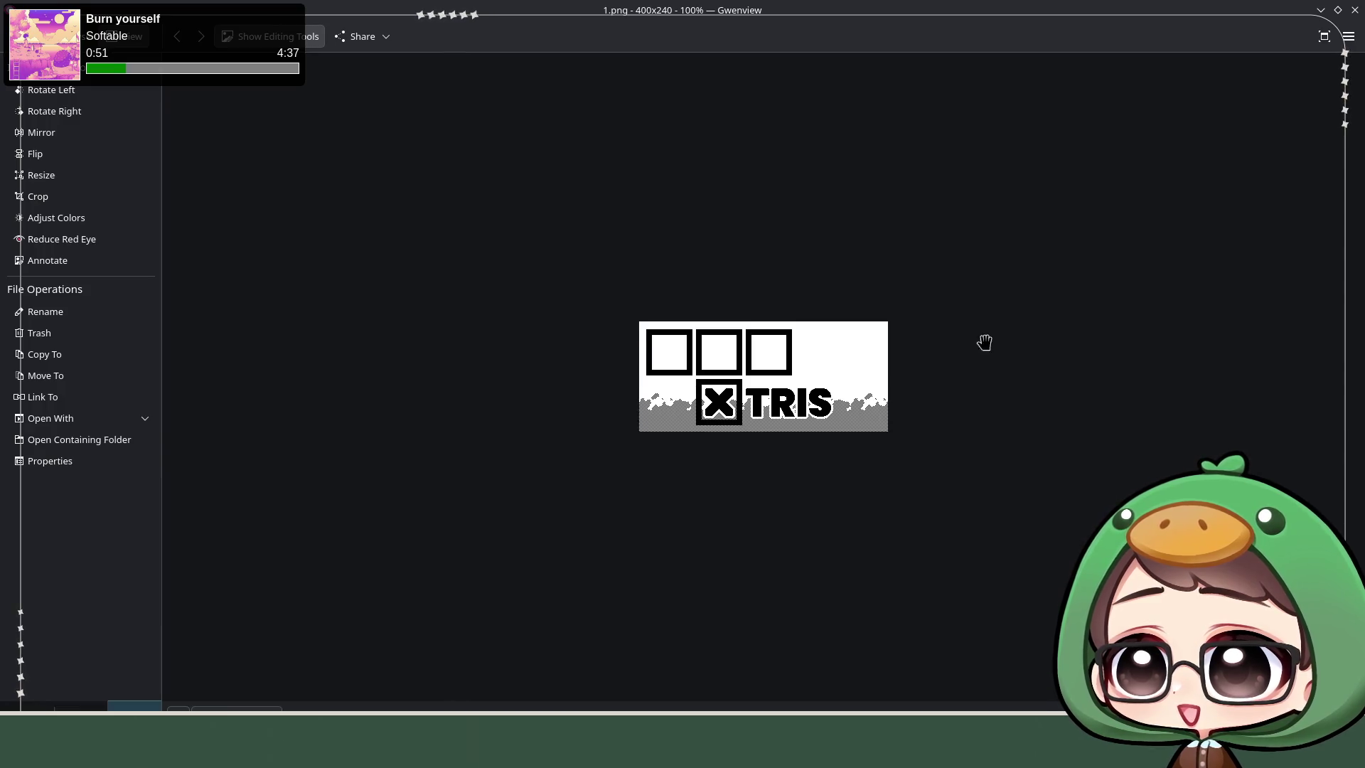
{"action": "scroll", "coordinate": [764, 376], "scroll_direction": "up", "scroll_amount": 5, "text": "ctrl"}
{"action": "scroll", "coordinate": [764, 375], "scroll_direction": "down", "scroll_amount": 1, "text": "ctrl"}
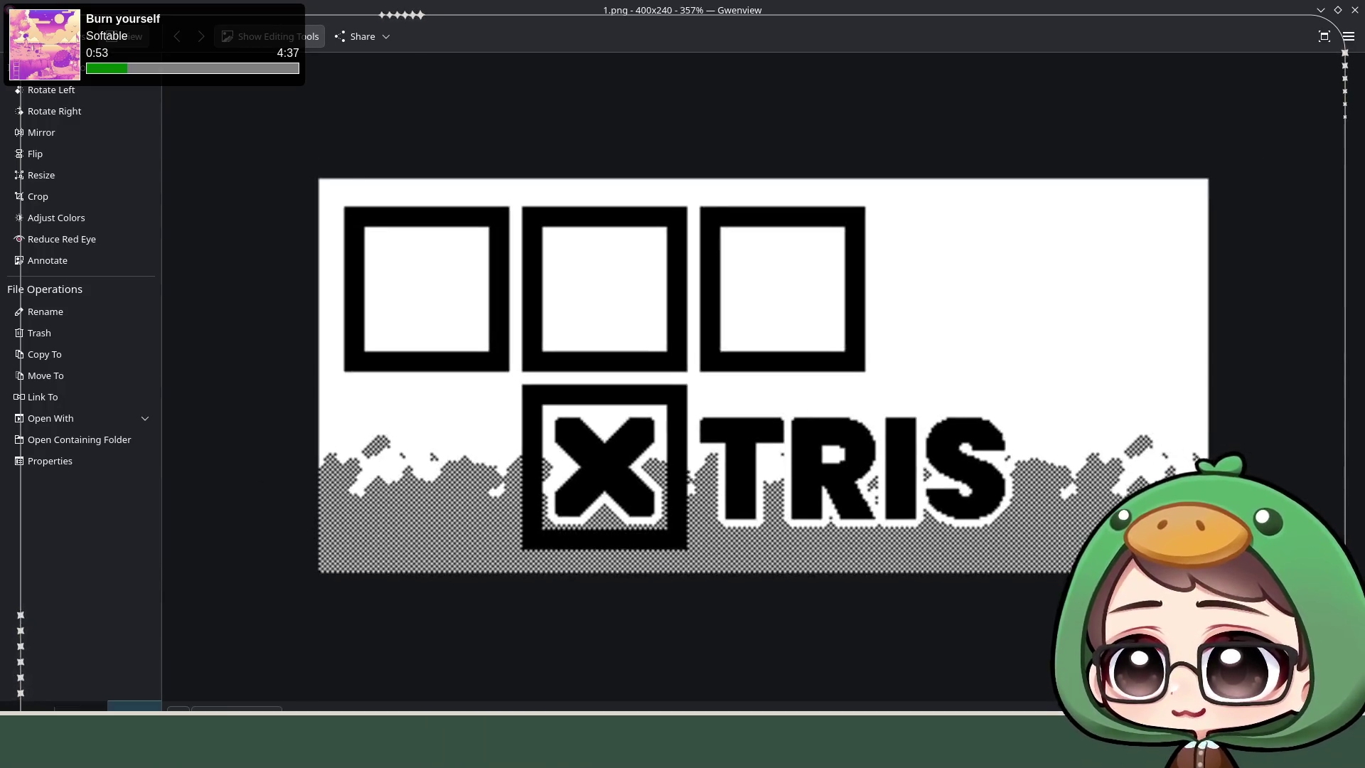
{"action": "scroll", "coordinate": [764, 375], "scroll_direction": "down", "scroll_amount": 1, "text": "ctrl"}
{"action": "scroll", "coordinate": [764, 376], "scroll_direction": "down", "scroll_amount": 1, "text": "ctrl"}
{"action": "scroll", "coordinate": [764, 375], "scroll_direction": "down", "scroll_amount": 1, "text": "ctrl"}
{"action": "scroll", "coordinate": [764, 375], "scroll_direction": "down", "scroll_amount": 1, "text": "ctrl"}
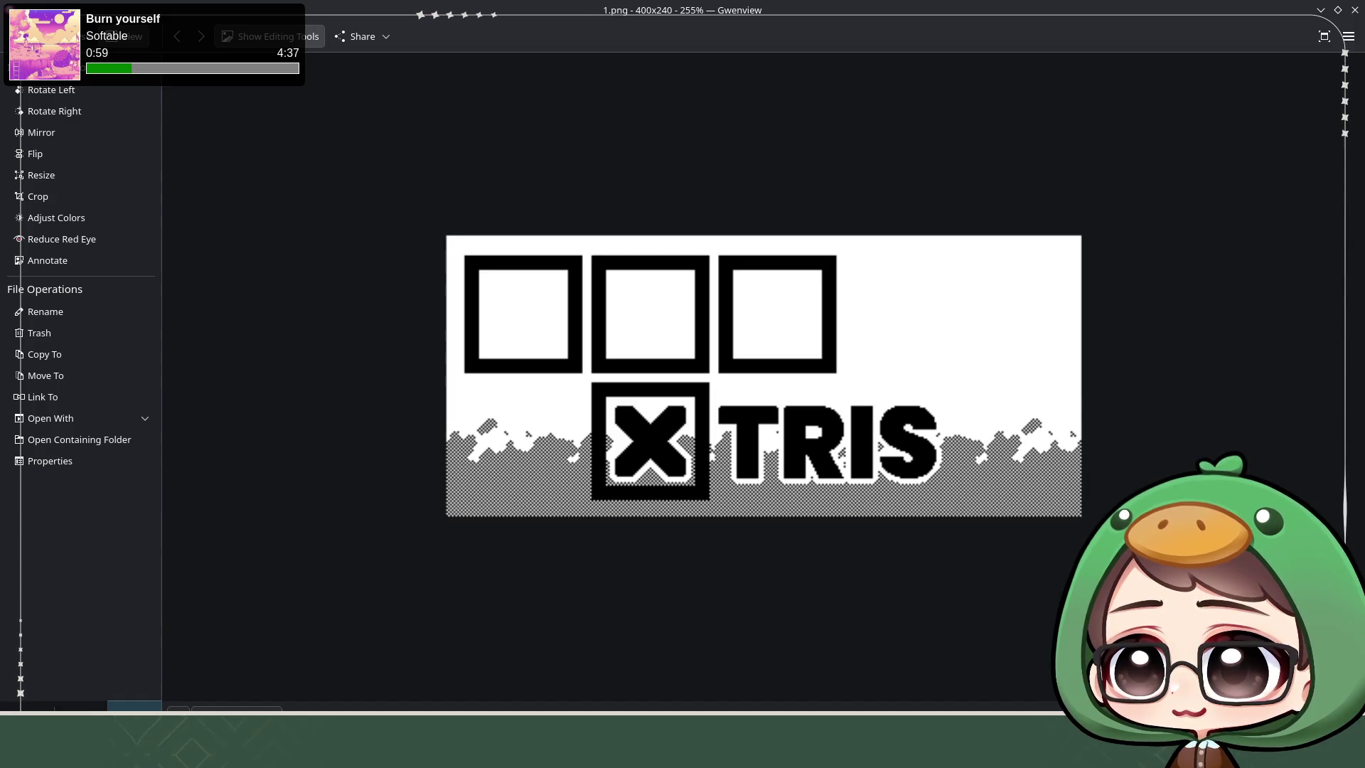
{"action": "right_click", "coordinate": [1087, 463]}
{"action": "key", "text": "Escape"}
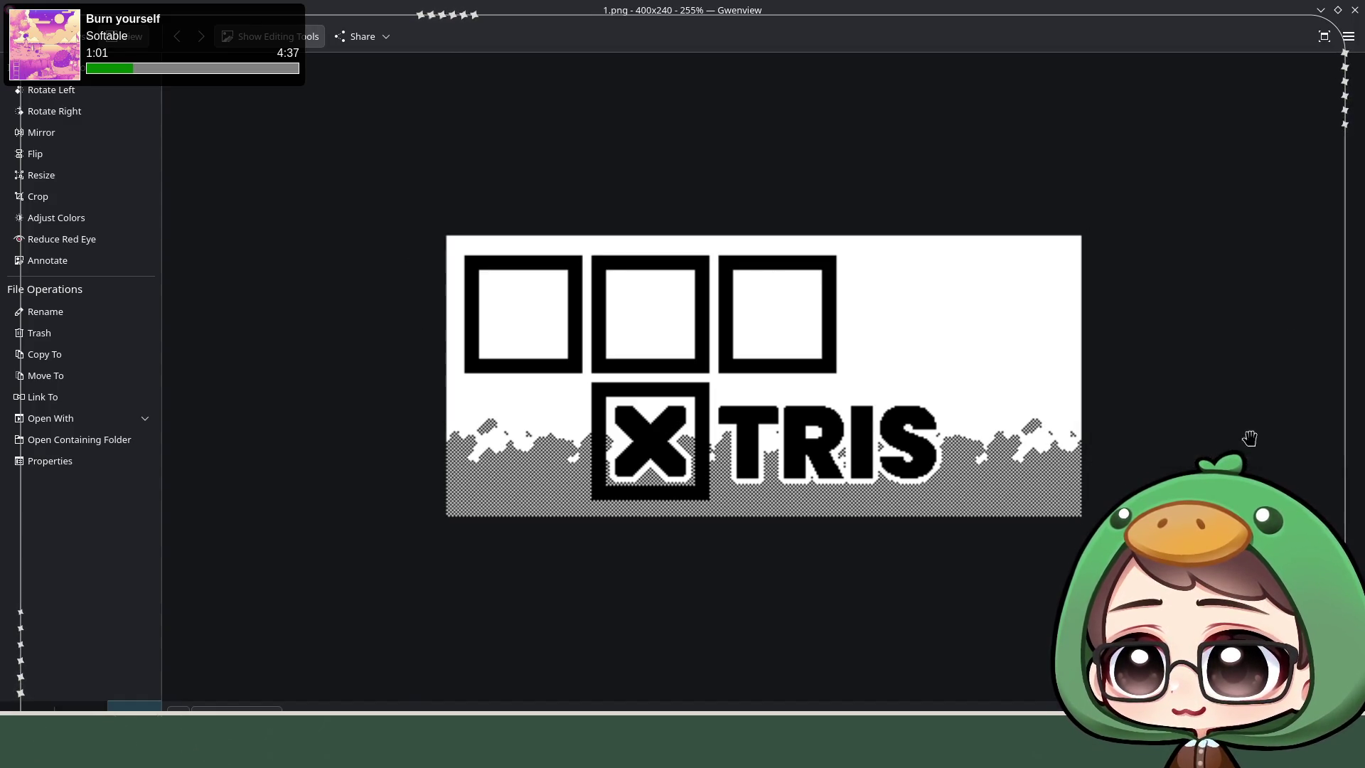
{"action": "key", "text": "ctrl+q"}
{"action": "scroll", "coordinate": [597, 363], "scroll_direction": "up", "scroll_amount": 5}
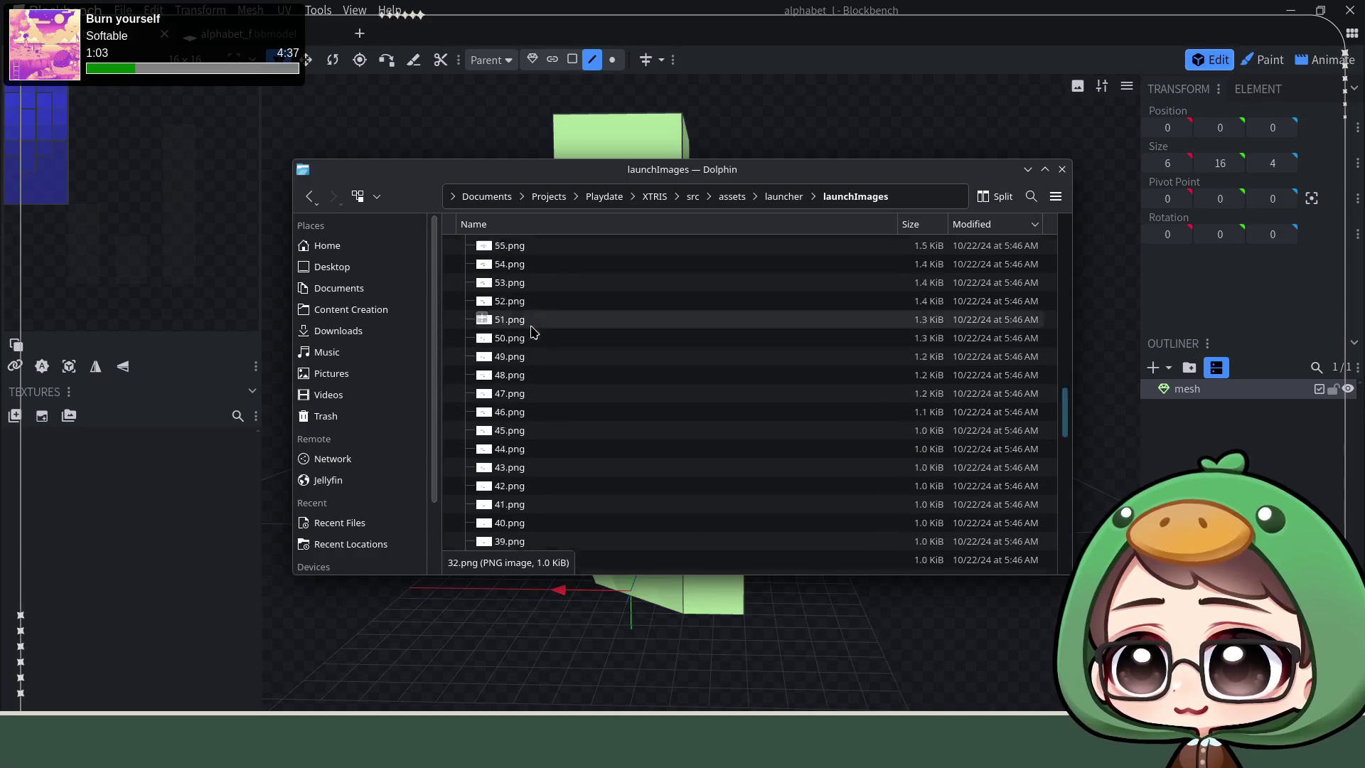
{"action": "scroll", "coordinate": [538, 306], "scroll_direction": "up", "scroll_amount": 3}
Step: Select all launch images in Dolphin, then reopen 1.png, the XTRIS title image
{"action": "key", "text": "ctrl+a"}
{"action": "right_click", "coordinate": [536, 249]}
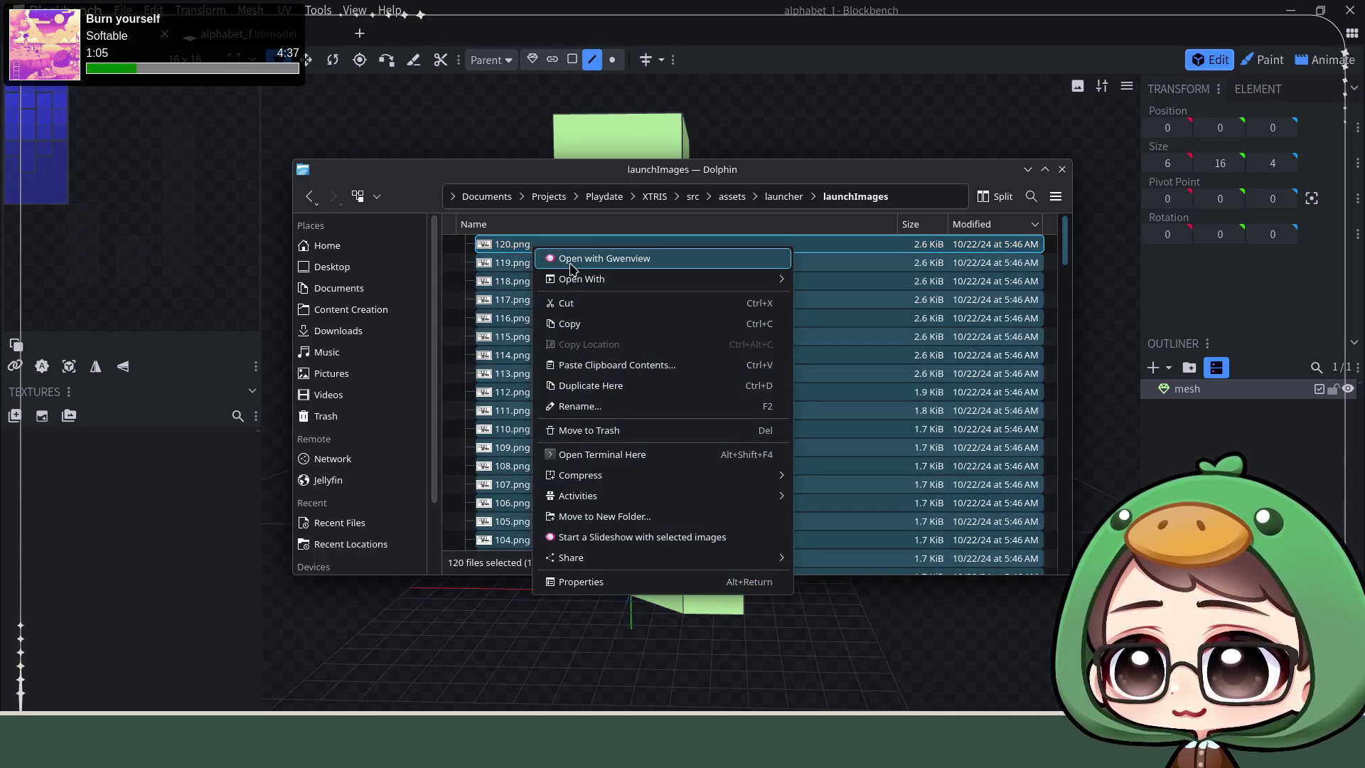
{"action": "left_click", "coordinate": [675, 430]}
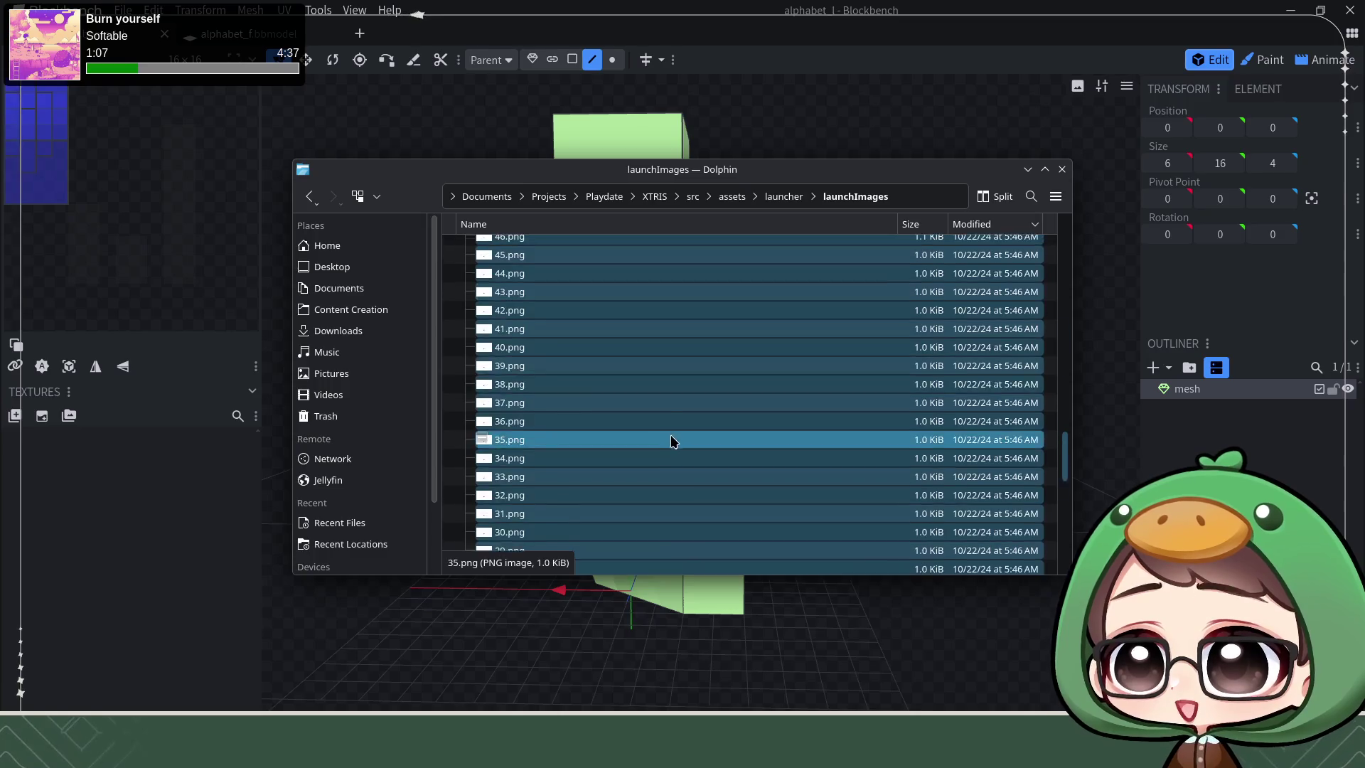
{"action": "double_click", "coordinate": [583, 360]}
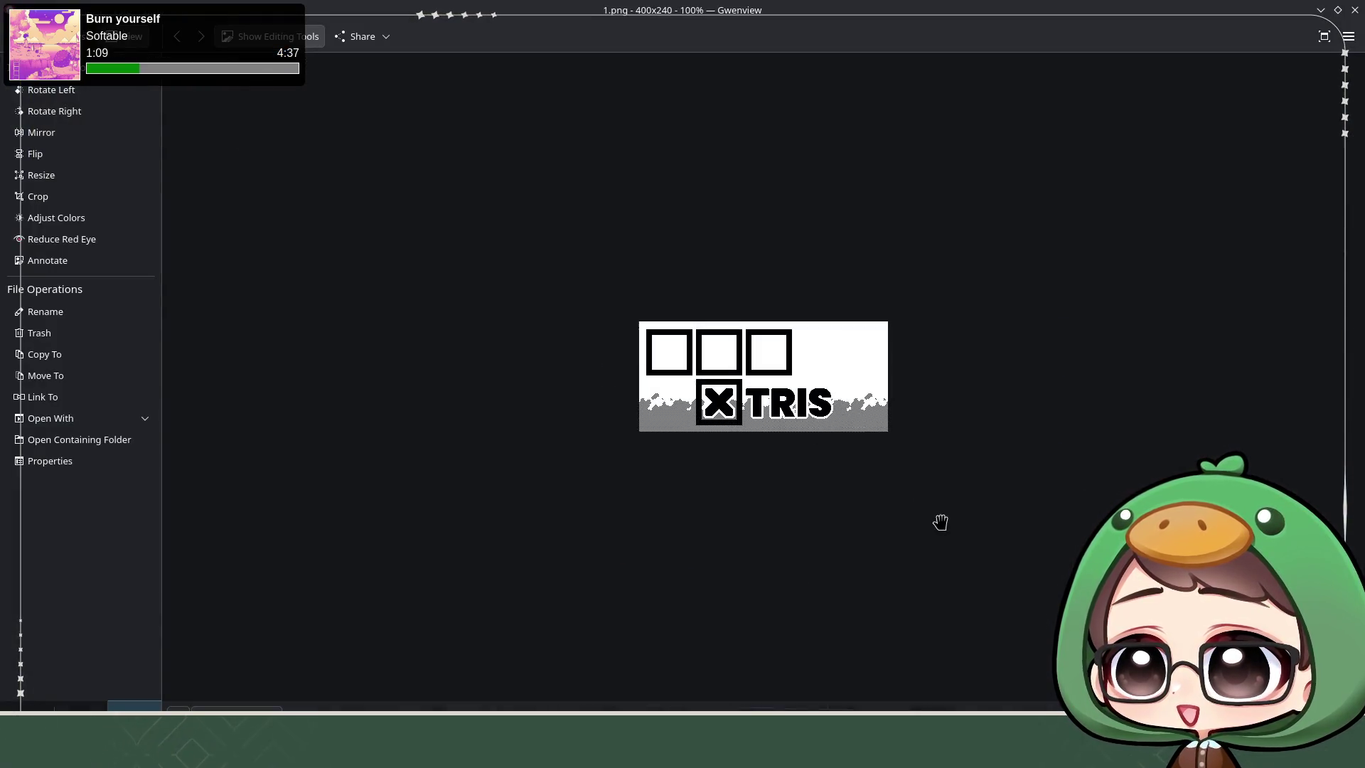
Step: Advance through the launch frames with the Right arrow until 97.png, the 'a game by flotch' card
{"action": "key", "text": "Right"}
{"action": "key", "text": "Right"}
{"action": "key", "text": "Right"}
{"action": "key", "text": "Right"}
{"action": "key", "text": "Right"}
{"action": "key", "text": "Right"}
{"action": "key", "text": "Right"}
{"action": "key", "text": "Right"}
{"action": "key", "text": "Right"}
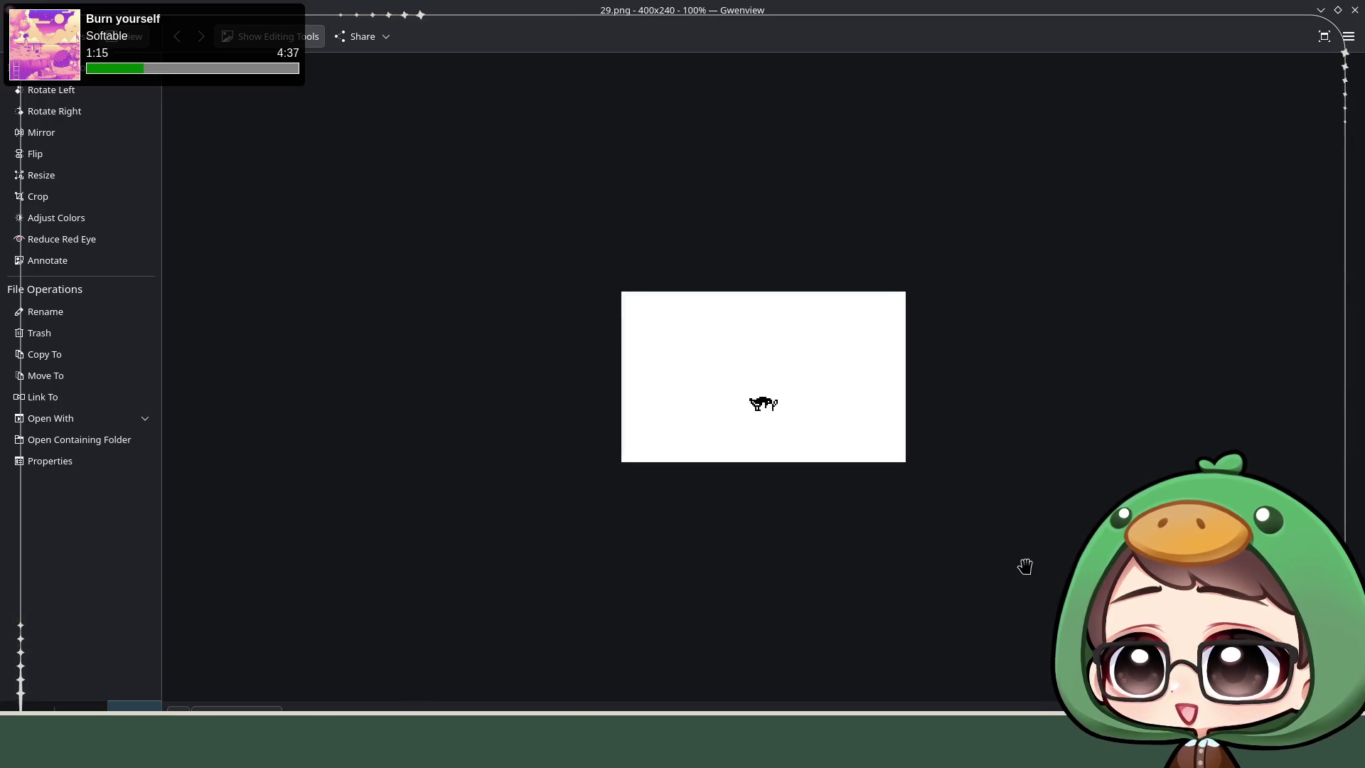
{"action": "key", "text": "Right"}
{"action": "key", "text": "Right"}
{"action": "key", "text": "Right"}
{"action": "key", "text": "Right"}
{"action": "key", "text": "Right"}
{"action": "key", "text": "Right"}
{"action": "key", "text": "Right"}
{"action": "key", "text": "Right"}
{"action": "key", "text": "Right"}
{"action": "key", "text": "Right"}
{"action": "key", "text": "Right"}
{"action": "key", "text": "Right"}
{"action": "key", "text": "Right"}
{"action": "key", "text": "Right"}
{"action": "key", "text": "Right"}
{"action": "key", "text": "Right"}
{"action": "key", "text": "Right"}
{"action": "key", "text": "Right"}
{"action": "key", "text": "Right"}
{"action": "key", "text": "Right"}
{"action": "key", "text": "Right"}
{"action": "key", "text": "Right"}
{"action": "key", "text": "Right"}
{"action": "key", "text": "Right"}
{"action": "key", "text": "Right"}
{"action": "key", "text": "Right"}
{"action": "key", "text": "Right"}
{"action": "key", "text": "Right"}
{"action": "key", "text": "Right"}
{"action": "key", "text": "Right"}
{"action": "key", "text": "Right"}
{"action": "key", "text": "Right"}
{"action": "key", "text": "Right"}
{"action": "key", "text": "Right"}
{"action": "key", "text": "Right"}
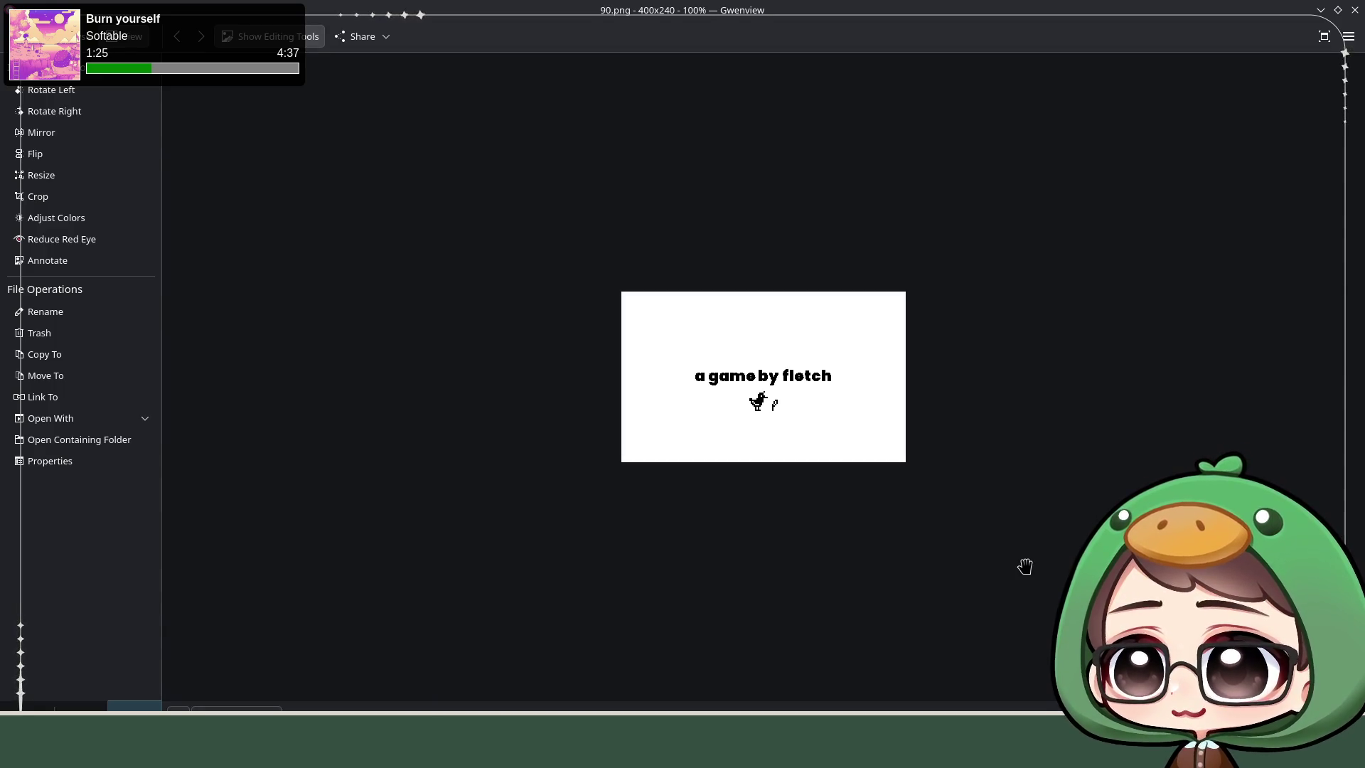
{"action": "key", "text": "Right"}
{"action": "key", "text": "Right"}
{"action": "key", "text": "Right"}
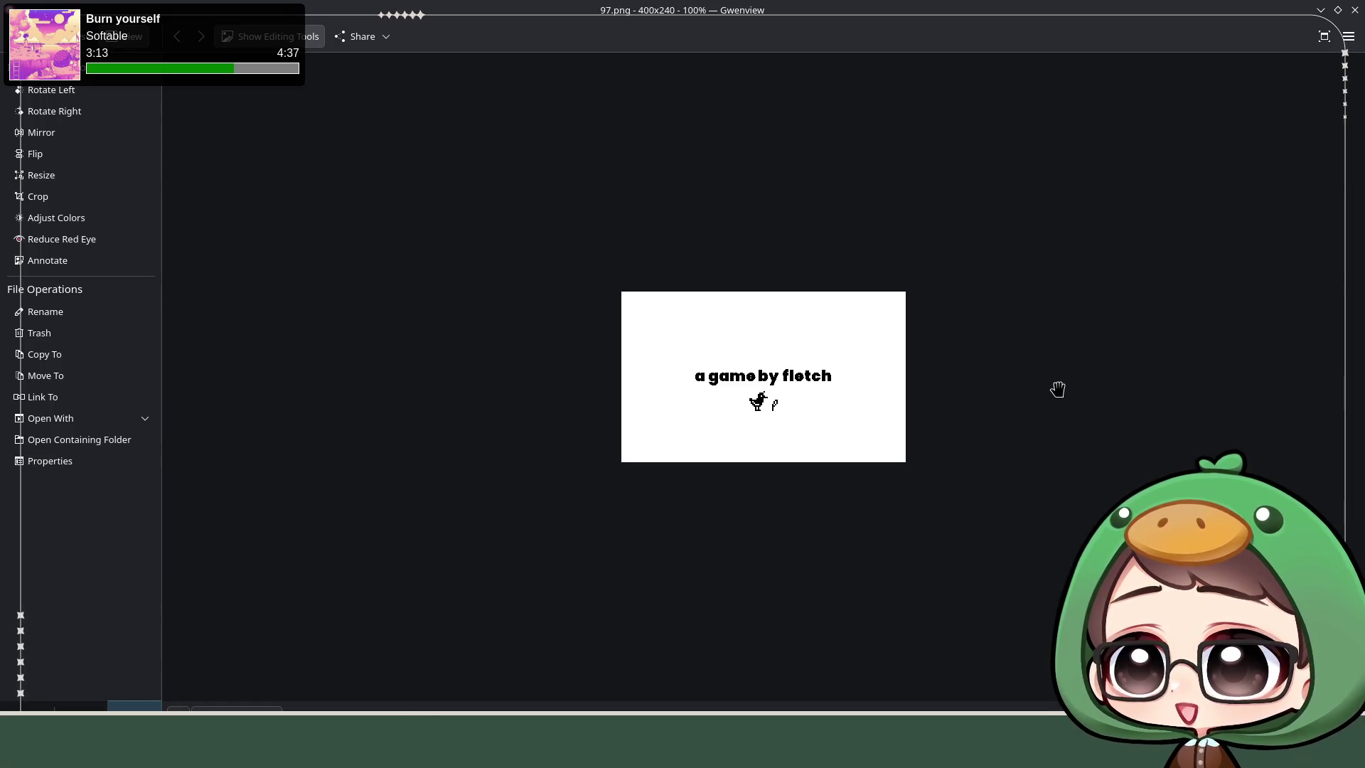
Step: Close the Gwenview window from its title bar
{"action": "left_click", "coordinate": [1355, 10]}
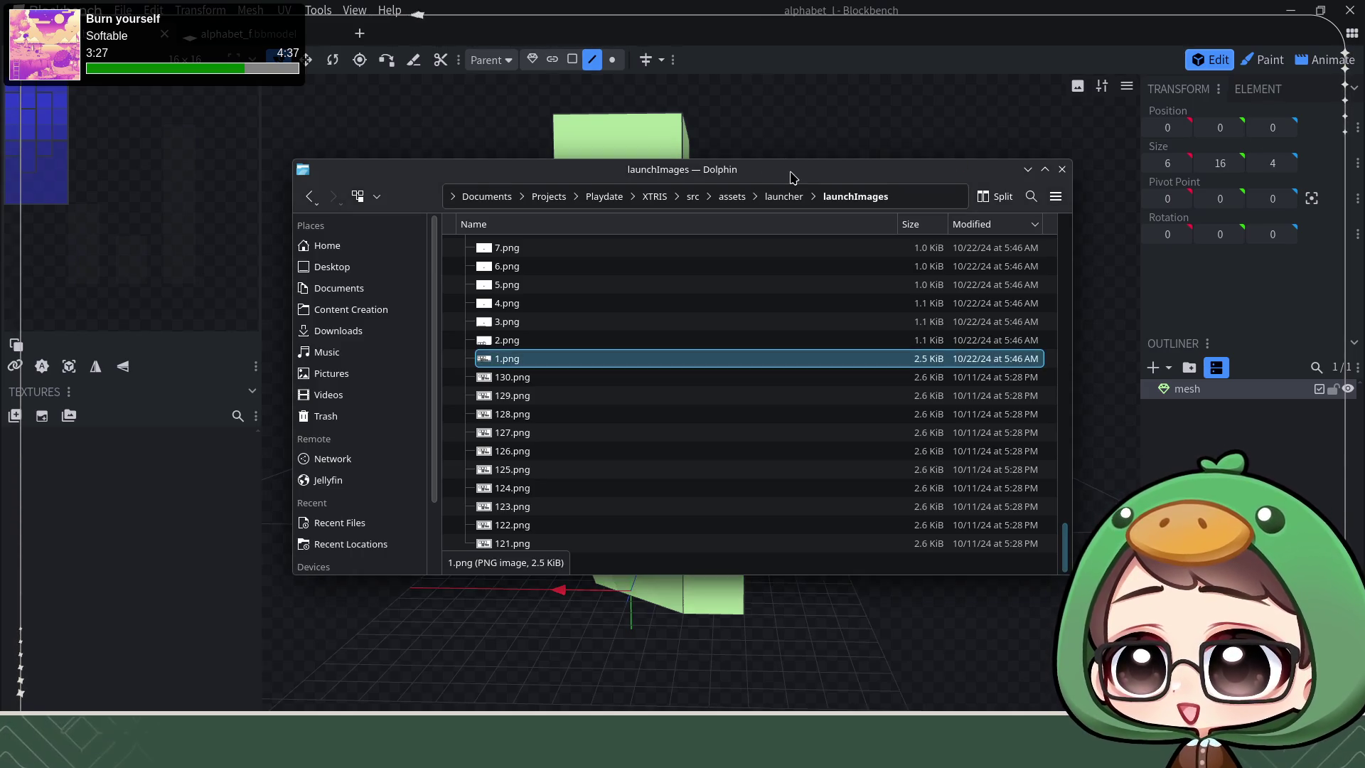
Step: Switch windows and close the Dolphin launchImages folder, revealing the green Blockbench model
{"action": "key", "text": "alt+Tab"}
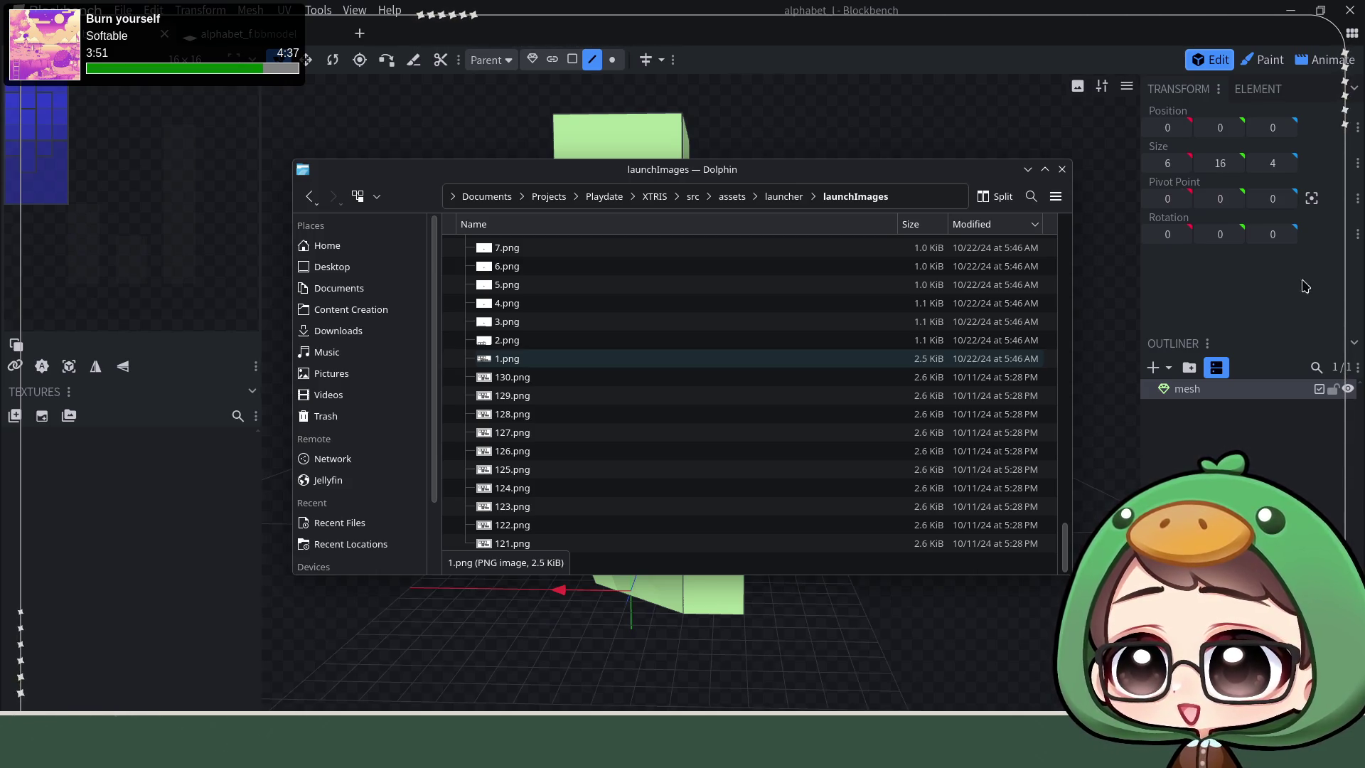
{"action": "left_click", "coordinate": [1062, 169]}
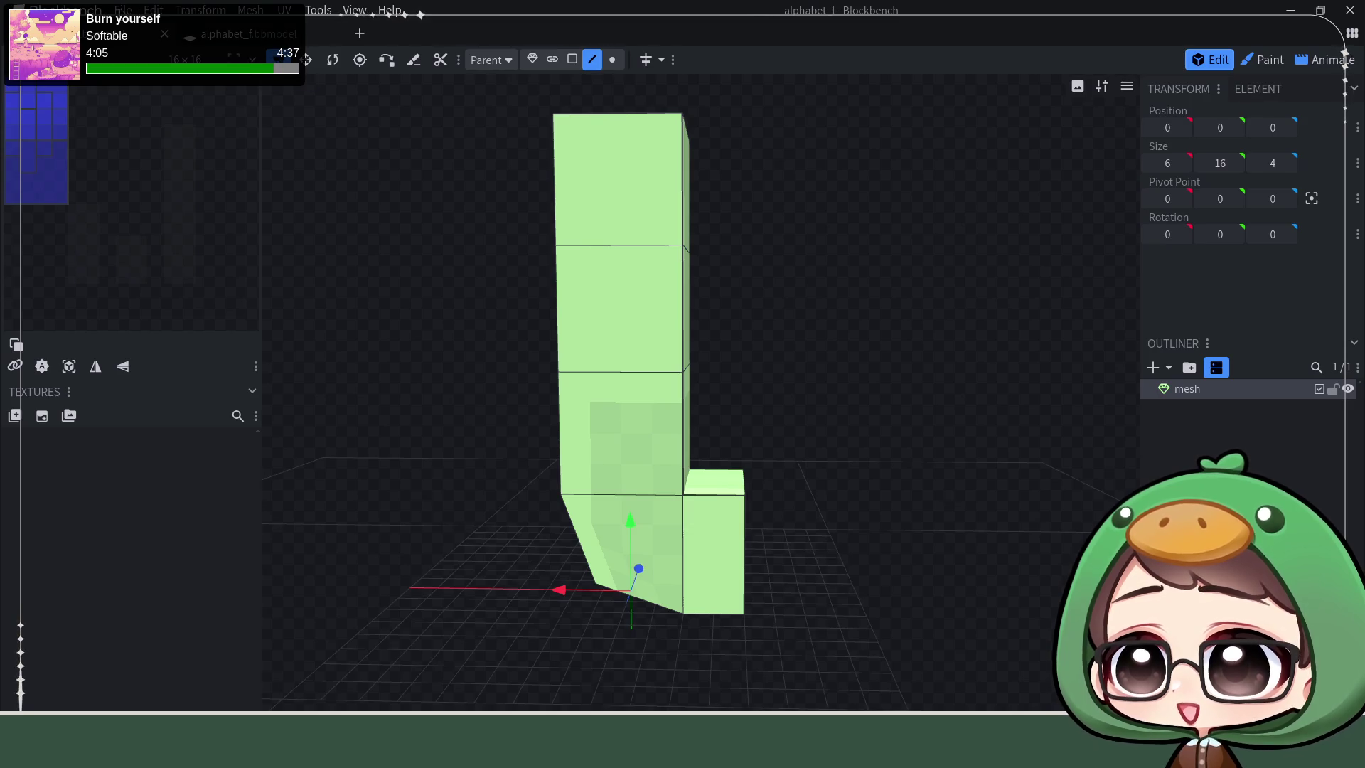
Step: Start a new generic model project named alphabet_e
{"action": "left_click", "coordinate": [123, 10]}
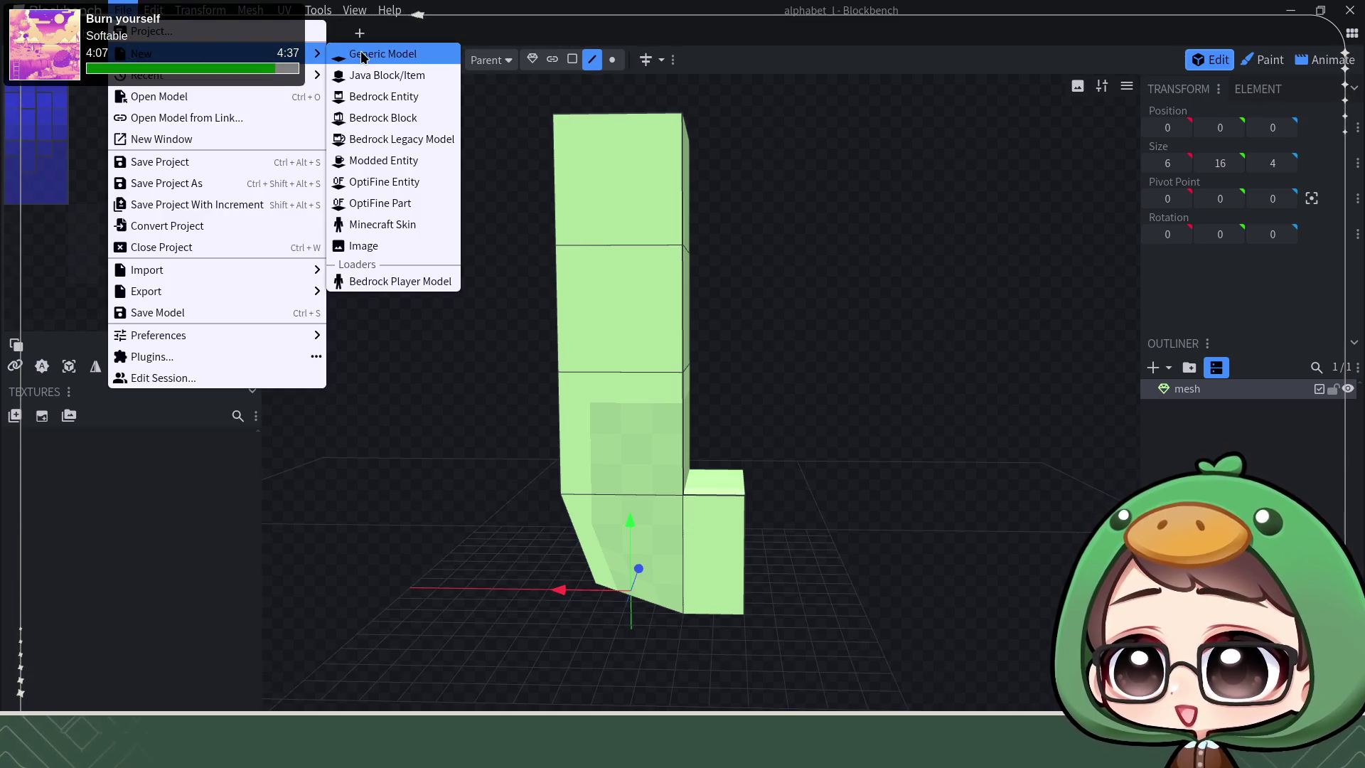
{"action": "left_click", "coordinate": [363, 56]}
{"action": "type", "text": "alphabet_e"}
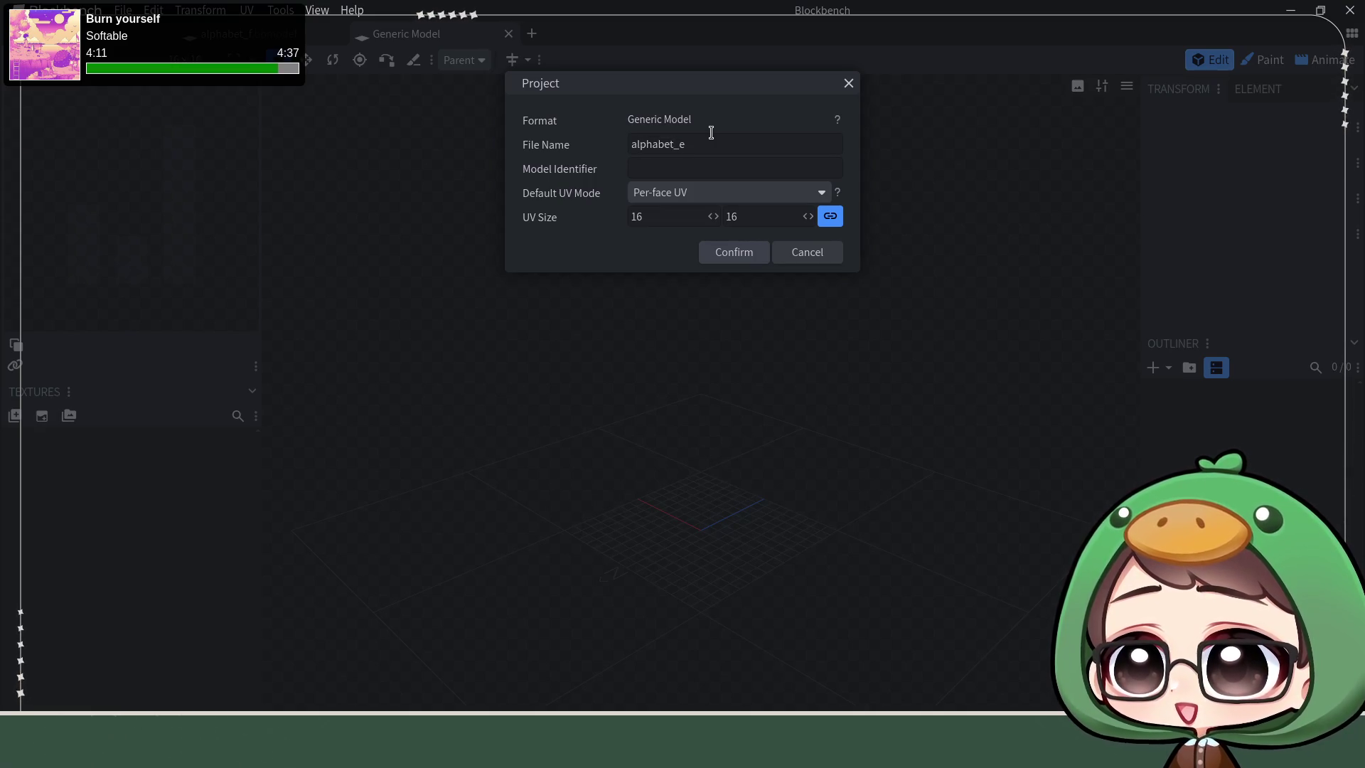
{"action": "left_click", "coordinate": [757, 256]}
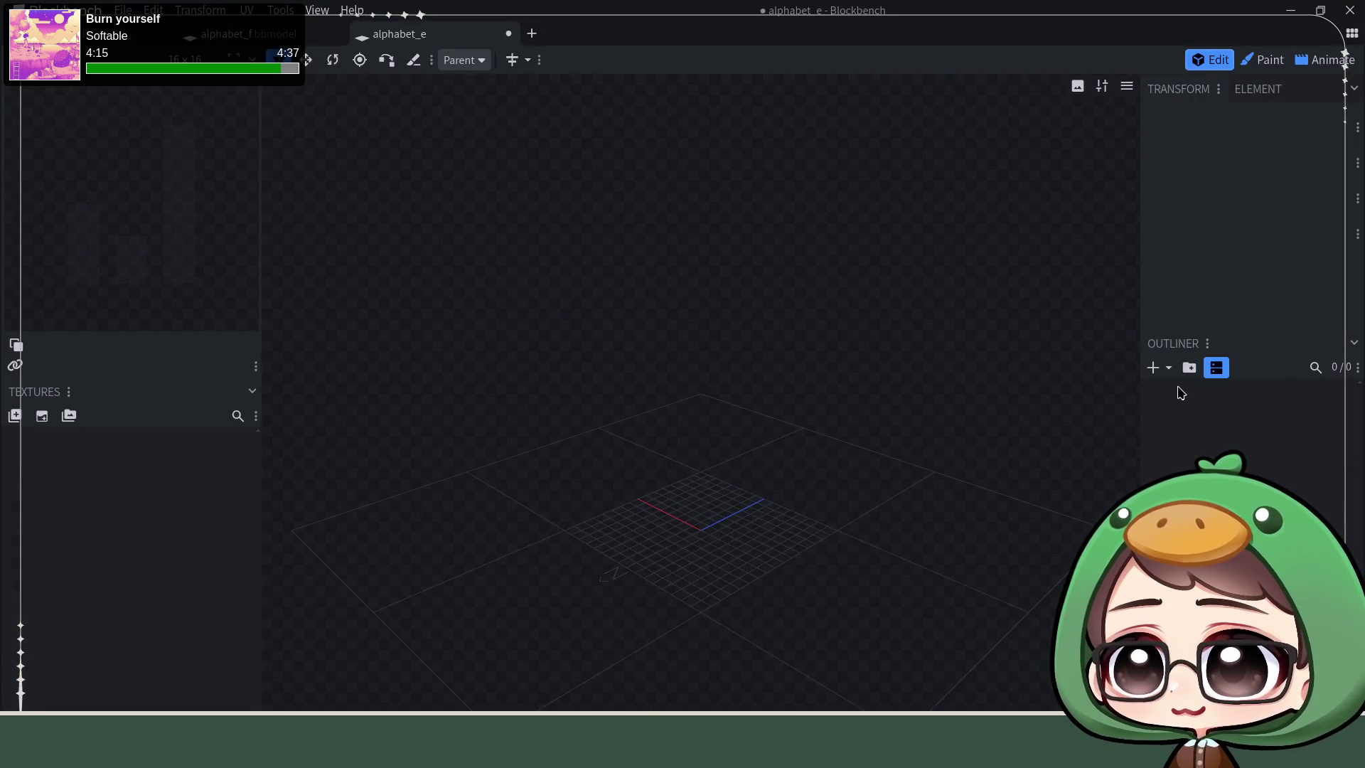
Step: Add a cuboid mesh with diameter 4 and height 8 and level the view on it
{"action": "left_click", "coordinate": [1153, 368]}
{"action": "left_click", "coordinate": [1174, 388]}
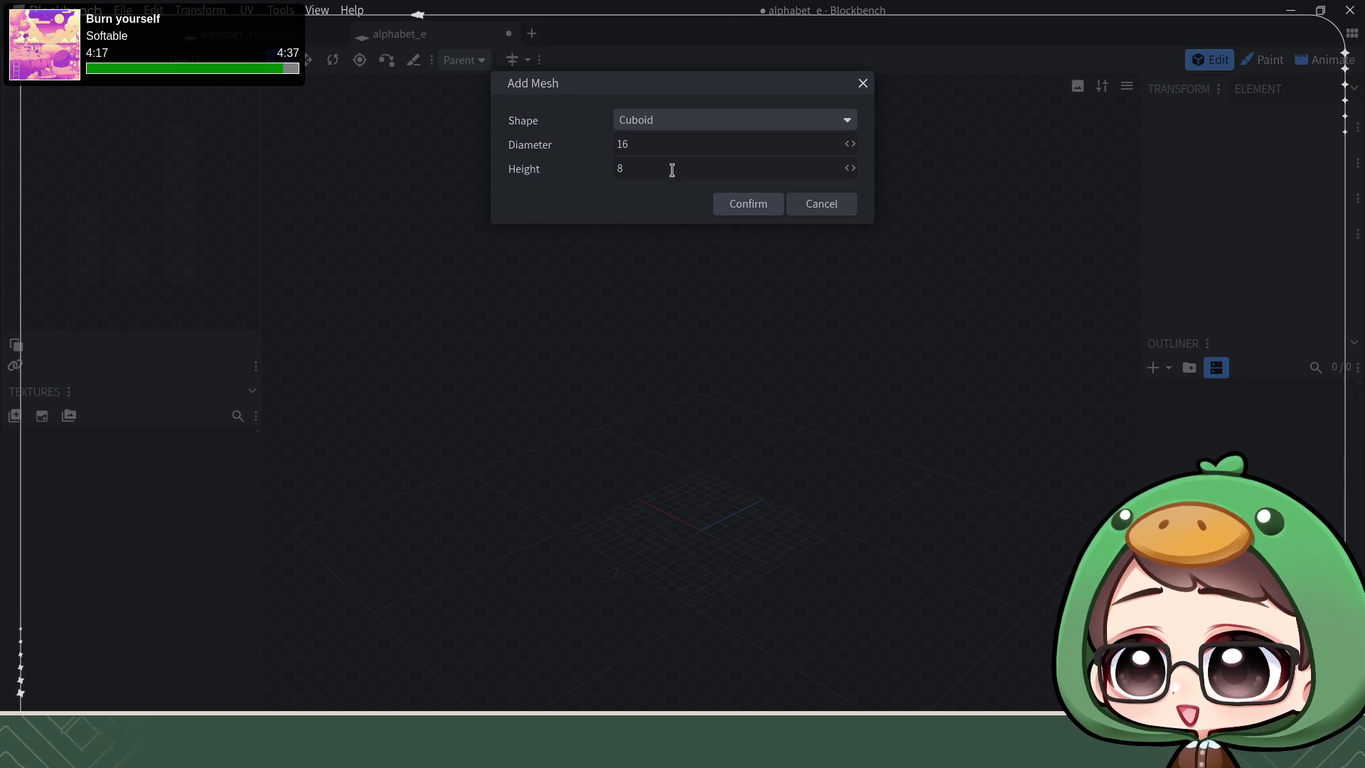
{"action": "left_click_drag", "start_coordinate": [652, 142], "coordinate": [651, 125]}
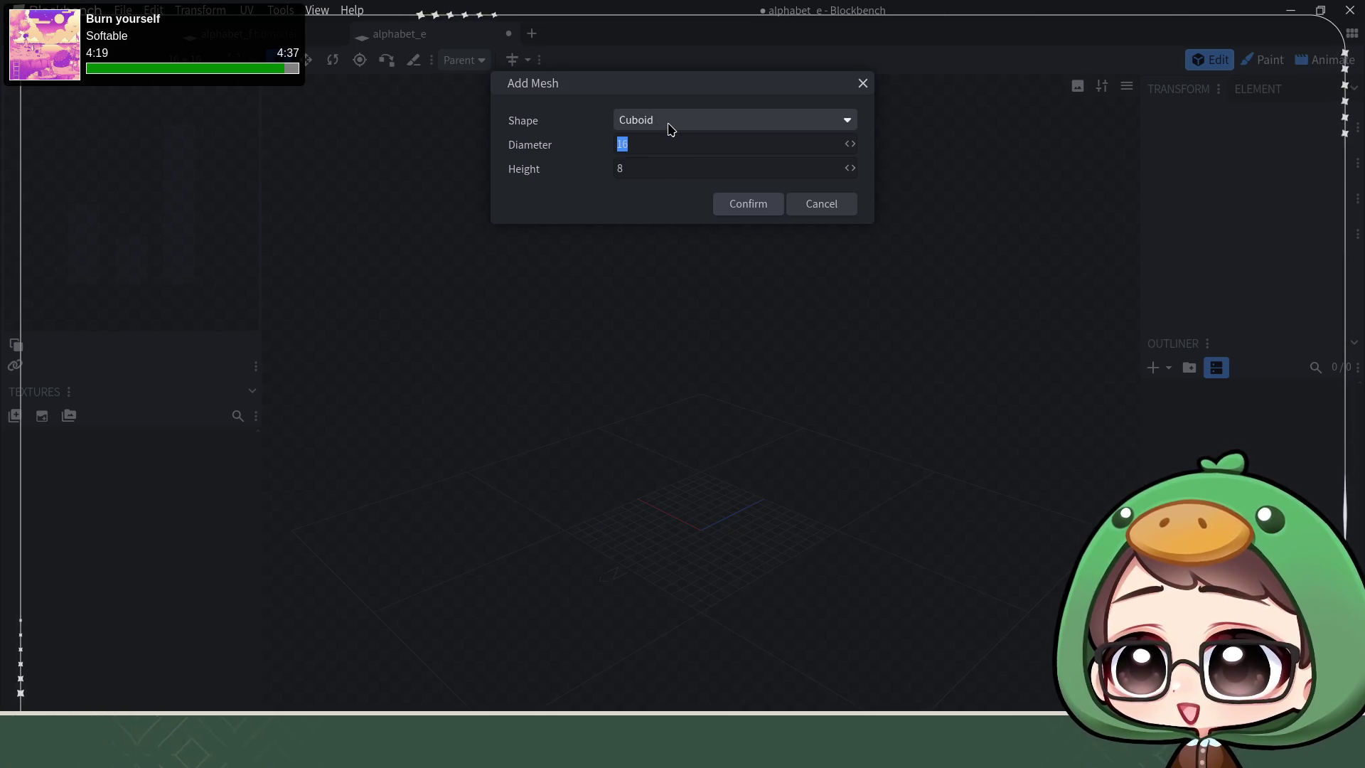
{"action": "type", "text": "4"}
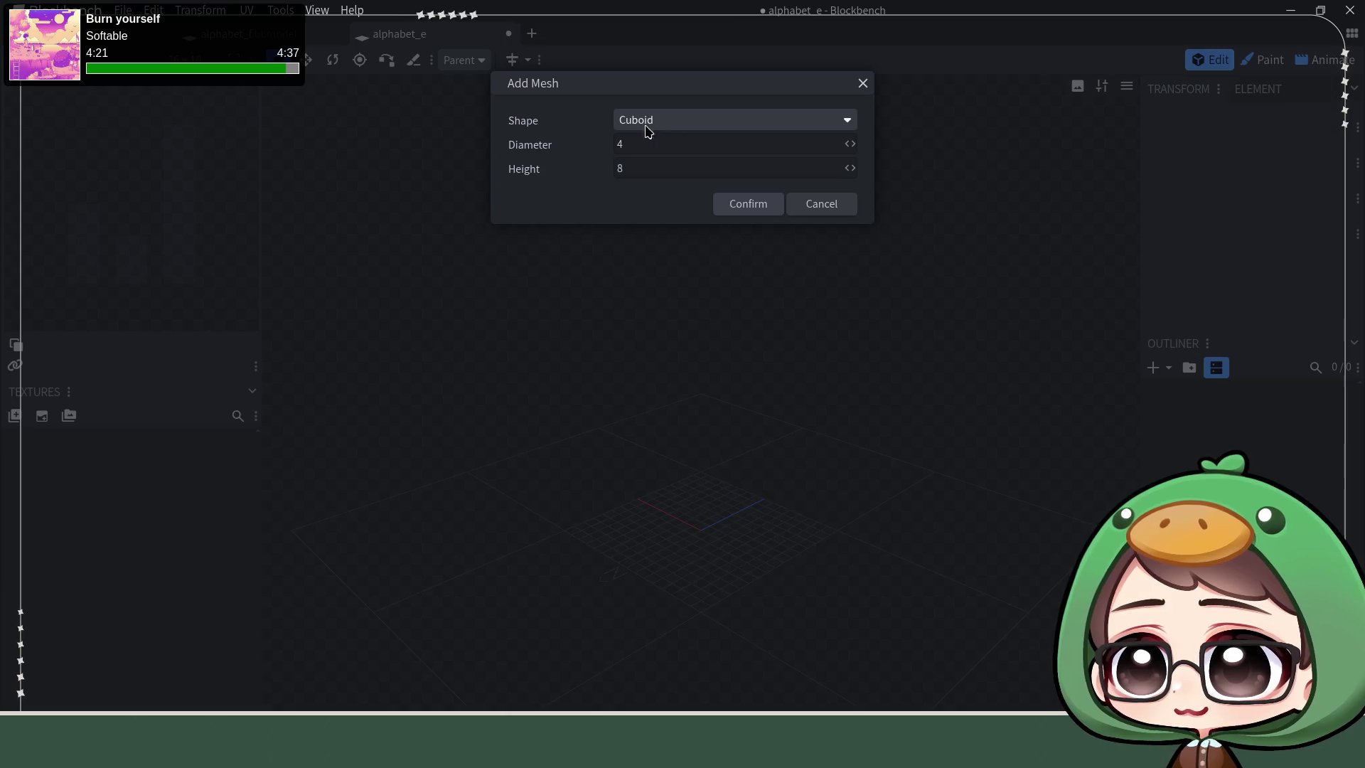
{"action": "left_click", "coordinate": [748, 204]}
{"action": "scroll", "coordinate": [753, 581], "scroll_direction": "up", "scroll_amount": 2}
{"action": "scroll", "coordinate": [747, 587], "scroll_direction": "up", "scroll_amount": 2}
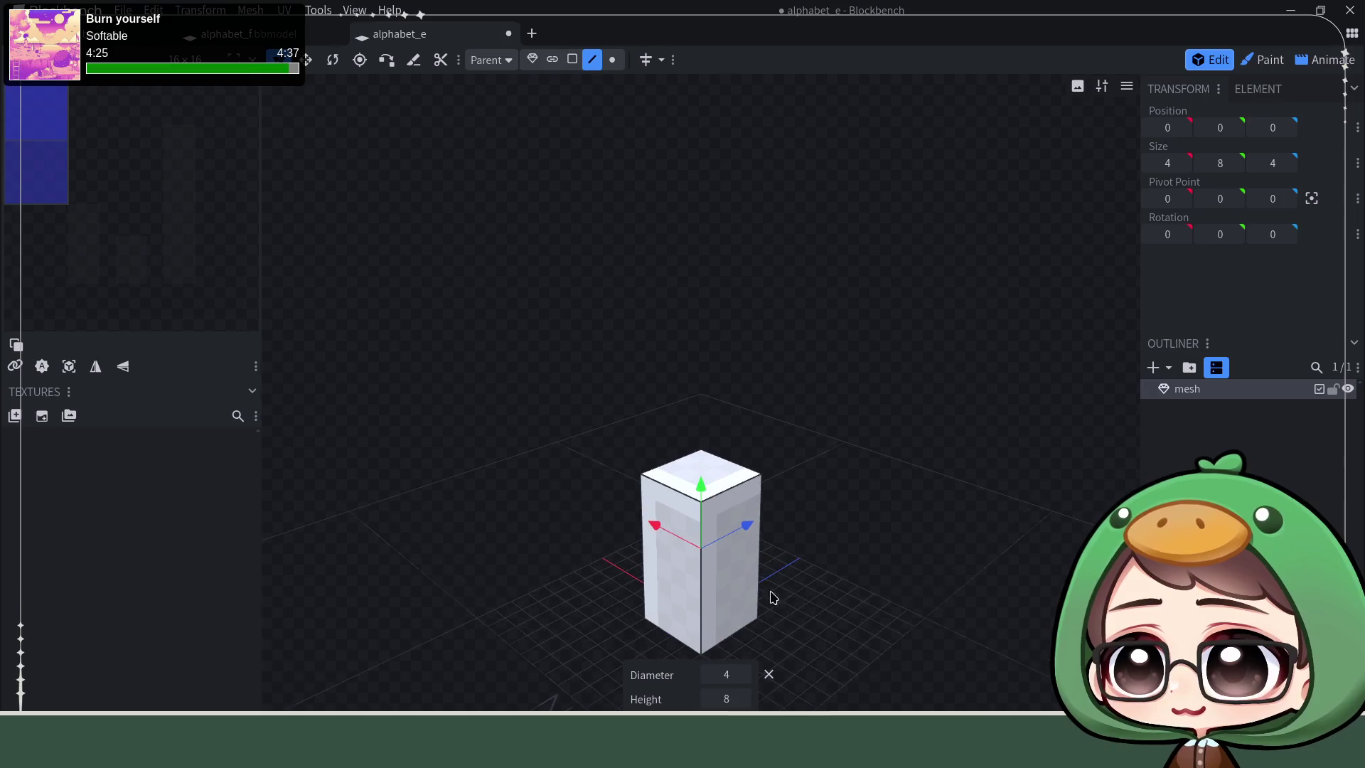
{"action": "mouse_move", "coordinate": [844, 582]}
{"action": "left_mouse_down"}
{"action": "mouse_move", "coordinate": [894, 573]}
{"action": "mouse_move", "coordinate": [906, 600]}
{"action": "mouse_move", "coordinate": [886, 352]}
{"action": "mouse_move", "coordinate": [732, 436]}
{"action": "mouse_move", "coordinate": [847, 415]}
{"action": "mouse_move", "coordinate": [853, 336]}
{"action": "mouse_move", "coordinate": [832, 332]}
{"action": "mouse_move", "coordinate": [840, 392]}
{"action": "mouse_move", "coordinate": [893, 366]}
{"action": "mouse_move", "coordinate": [871, 394]}
{"action": "mouse_move", "coordinate": [918, 349]}
{"action": "mouse_move", "coordinate": [905, 342]}
{"action": "mouse_move", "coordinate": [886, 372]}
{"action": "left_mouse_up"}
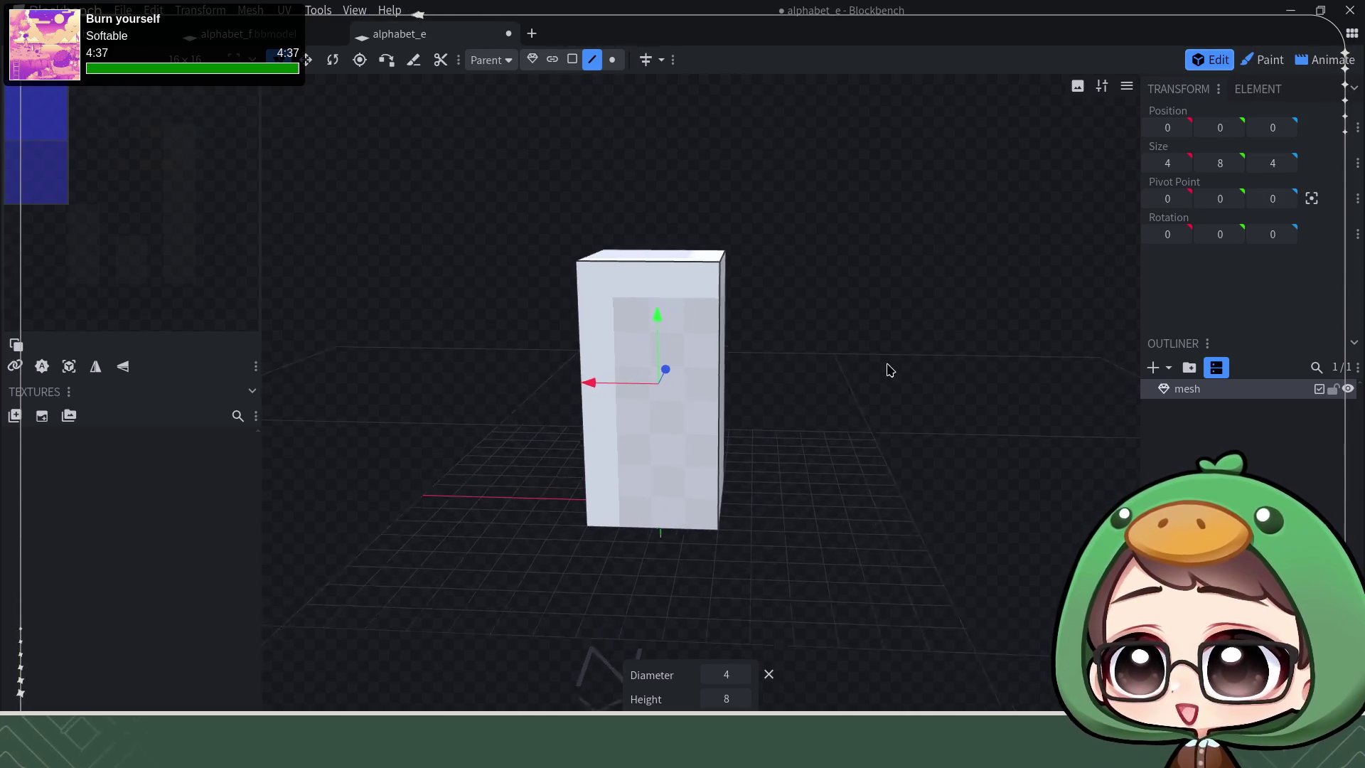
{"action": "scroll", "coordinate": [885, 370], "scroll_direction": "down", "scroll_amount": 3}
{"action": "mouse_move", "coordinate": [874, 280]}
{"action": "left_mouse_down"}
{"action": "mouse_move", "coordinate": [857, 295]}
{"action": "mouse_move", "coordinate": [860, 347]}
{"action": "mouse_move", "coordinate": [868, 267]}
{"action": "mouse_move", "coordinate": [886, 245]}
{"action": "mouse_move", "coordinate": [923, 290]}
{"action": "mouse_move", "coordinate": [896, 311]}
{"action": "mouse_move", "coordinate": [858, 305]}
{"action": "mouse_move", "coordinate": [863, 284]}
{"action": "mouse_move", "coordinate": [856, 310]}
{"action": "left_mouse_up"}
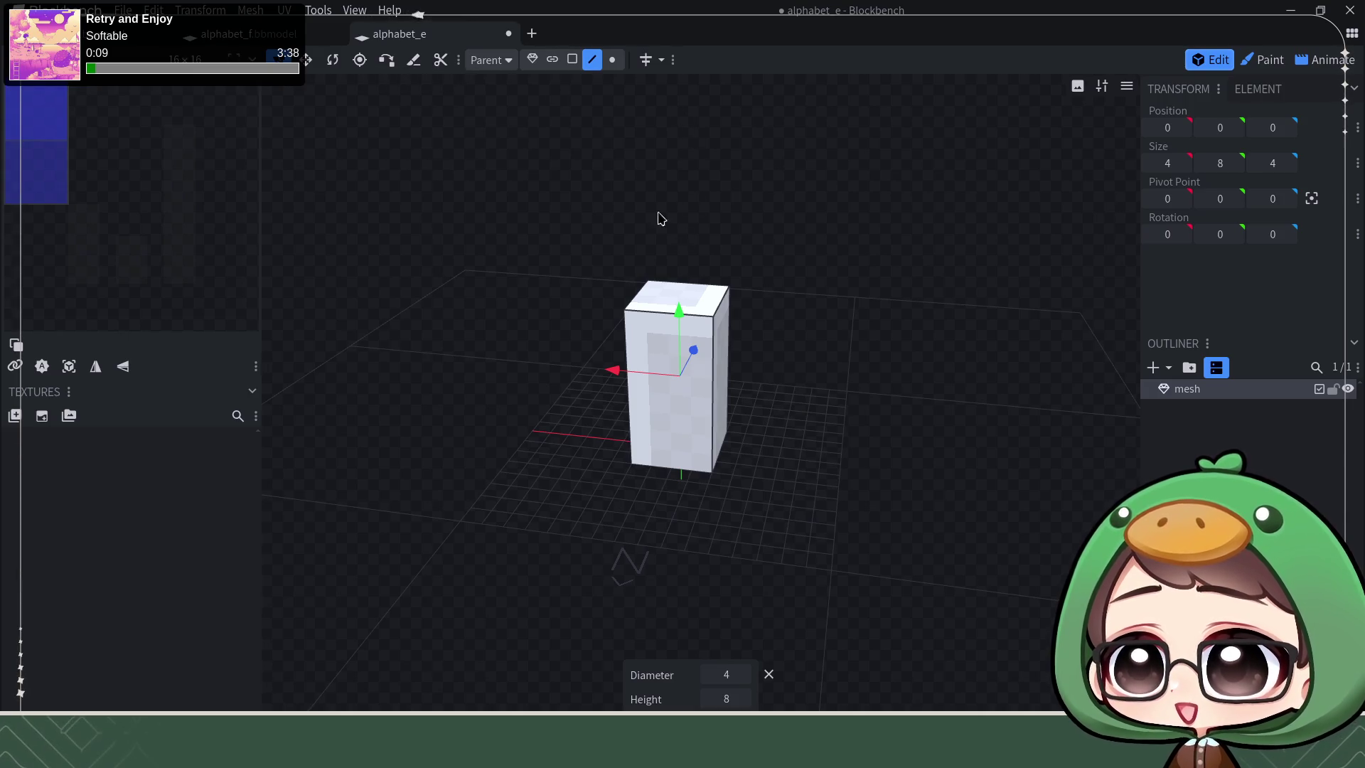
{"action": "left_click", "coordinate": [572, 59]}
Step: Extrude the cuboid's top face upward to raise the column
{"action": "left_click", "coordinate": [680, 288]}
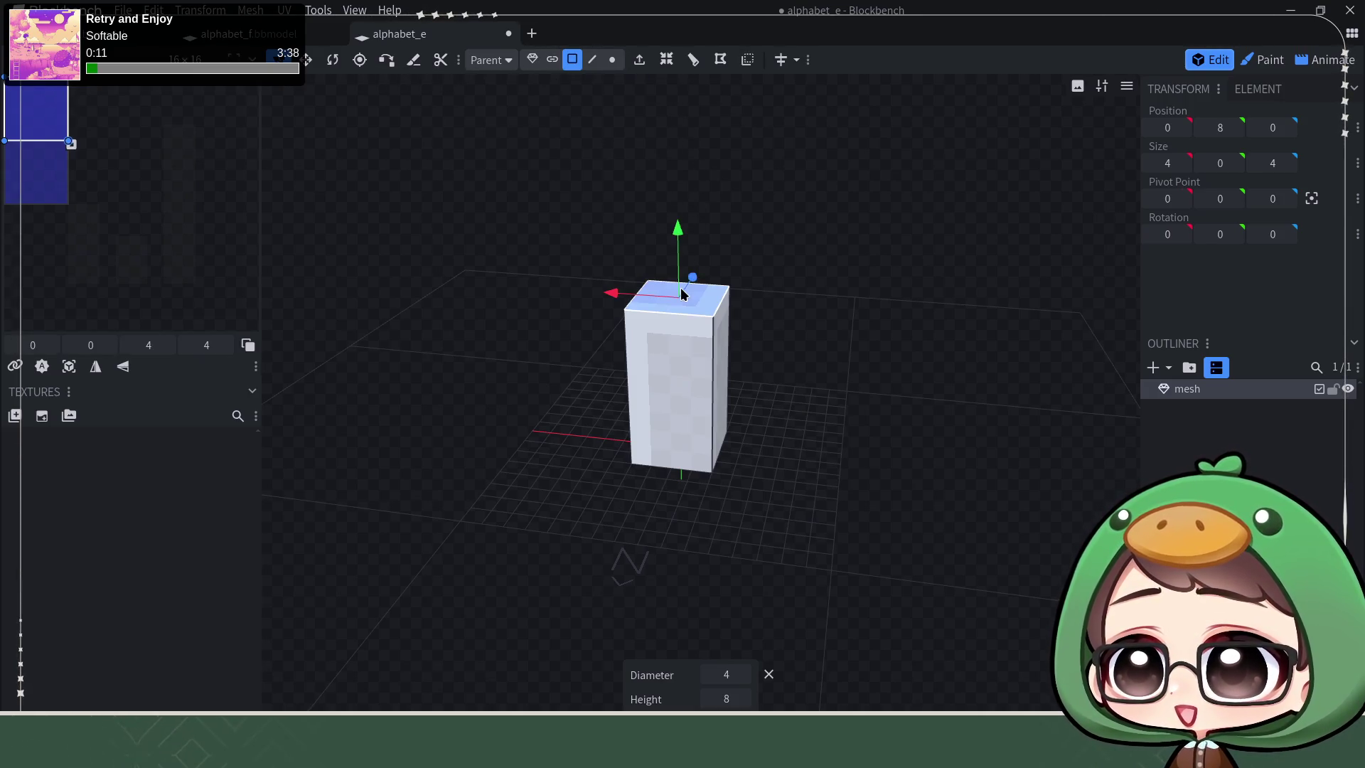
{"action": "left_click", "coordinate": [638, 59]}
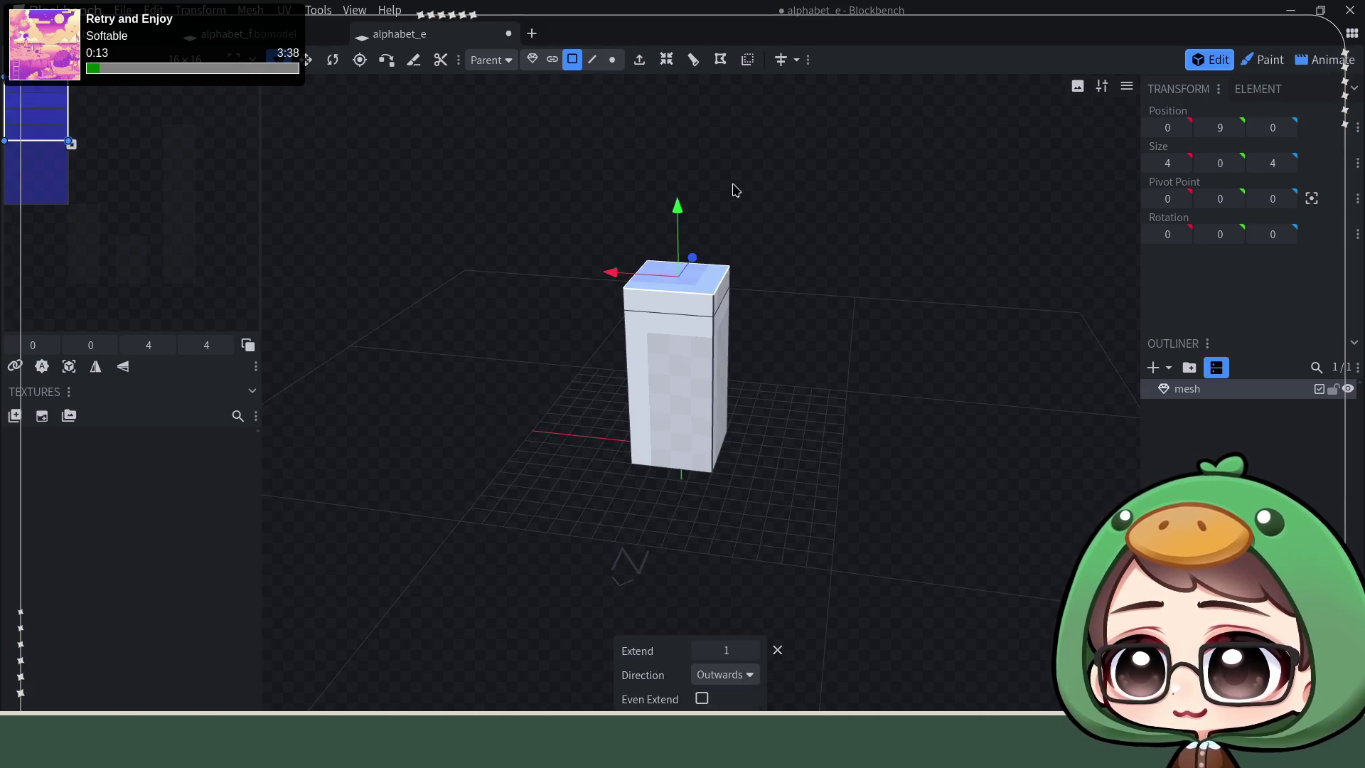
{"action": "left_click_drag", "start_coordinate": [677, 207], "coordinate": [682, 153]}
{"action": "scroll", "coordinate": [880, 385], "scroll_direction": "up", "scroll_amount": 3}
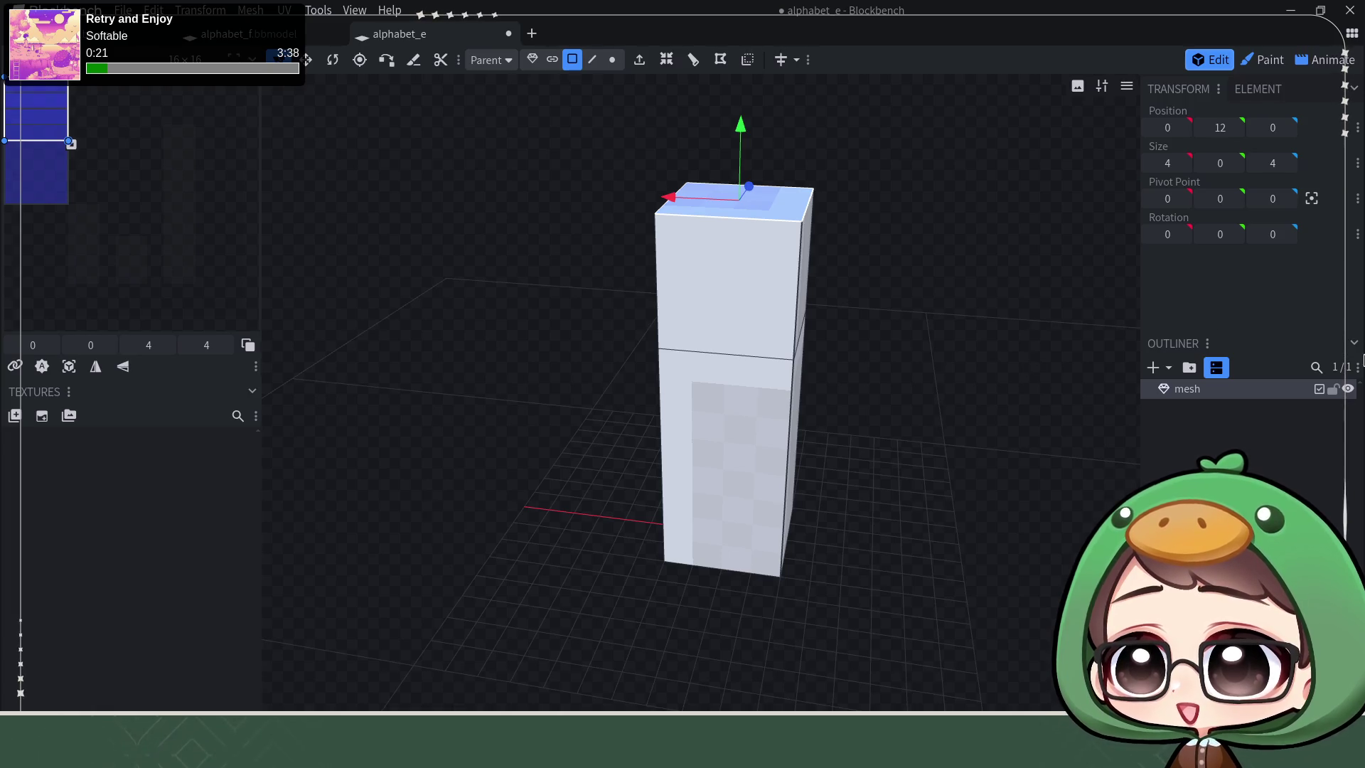
{"action": "left_click_drag", "start_coordinate": [1006, 446], "coordinate": [991, 381]}
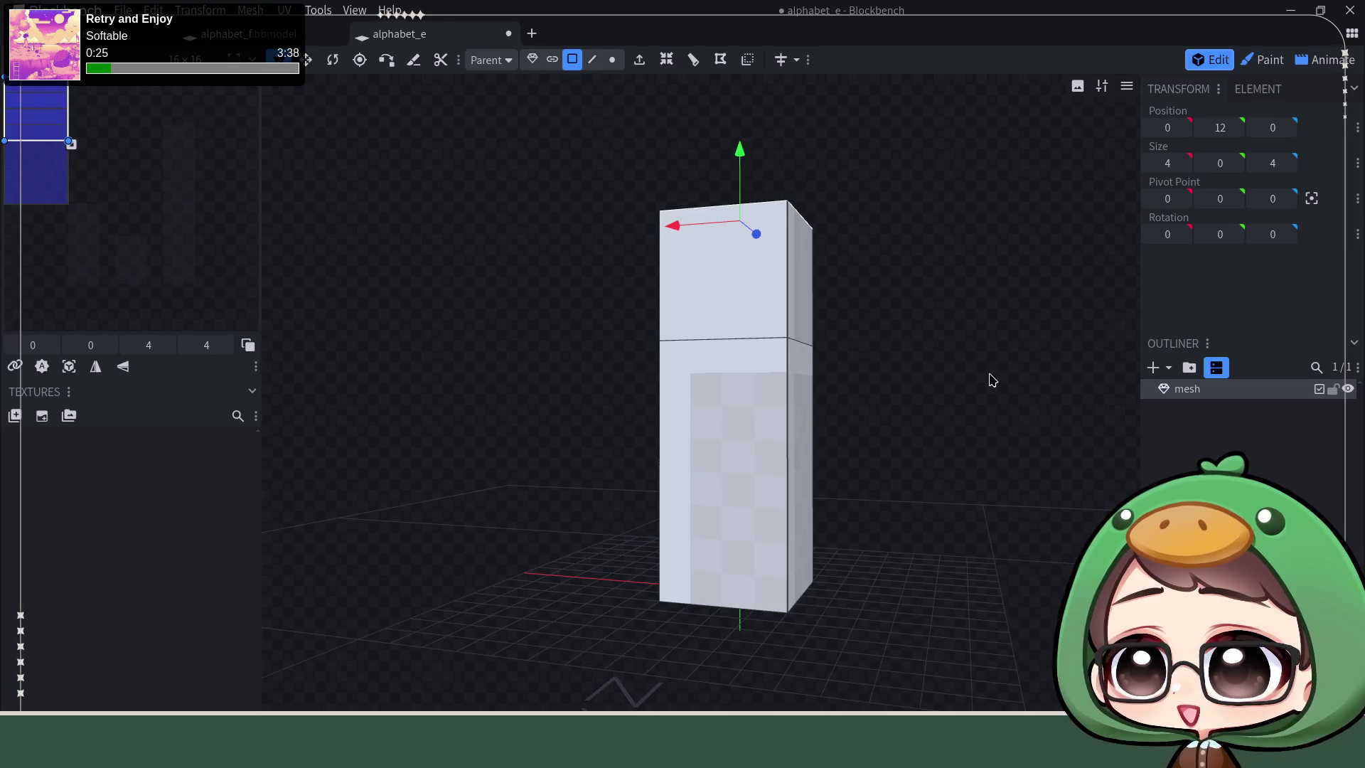
{"action": "left_click_drag", "start_coordinate": [991, 379], "coordinate": [960, 424]}
Step: Extrude the upper side face outward along X into a long top arm, forming an inverted L
{"action": "left_click", "coordinate": [616, 227]}
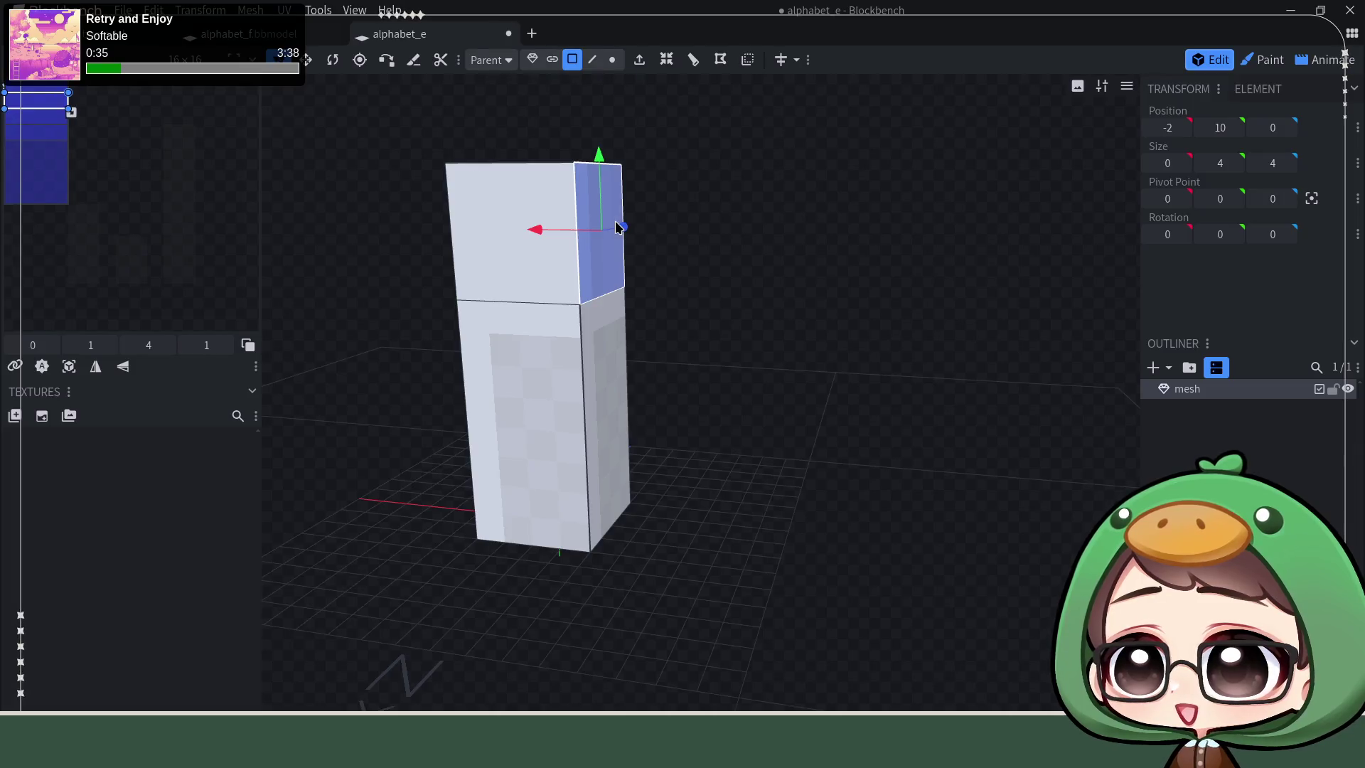
{"action": "left_click", "coordinate": [639, 60]}
{"action": "left_click_drag", "start_coordinate": [582, 231], "coordinate": [787, 265]}
{"action": "mouse_move", "coordinate": [764, 314]}
{"action": "left_mouse_down"}
{"action": "mouse_move", "coordinate": [795, 478]}
{"action": "mouse_move", "coordinate": [818, 465]}
{"action": "mouse_move", "coordinate": [807, 479]}
{"action": "left_mouse_up"}
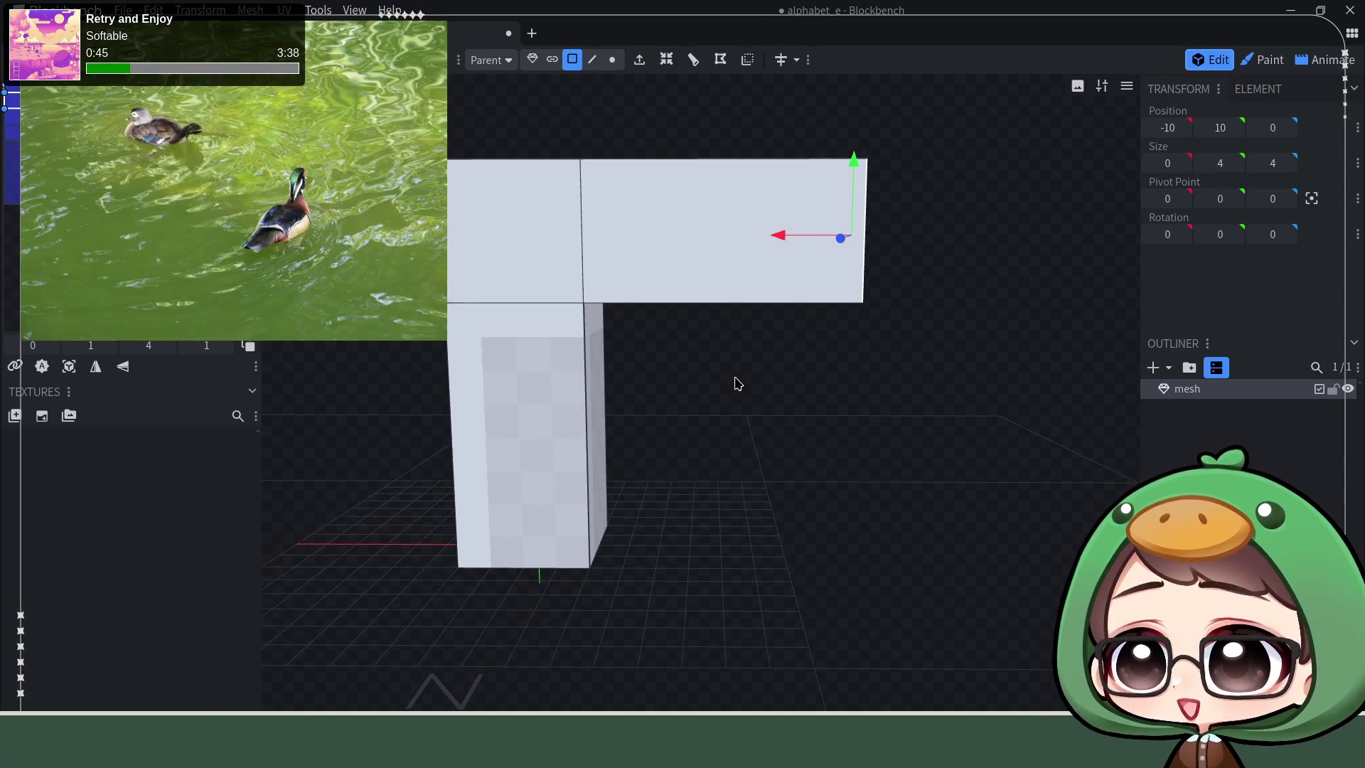
{"action": "left_click_drag", "start_coordinate": [735, 425], "coordinate": [703, 423]}
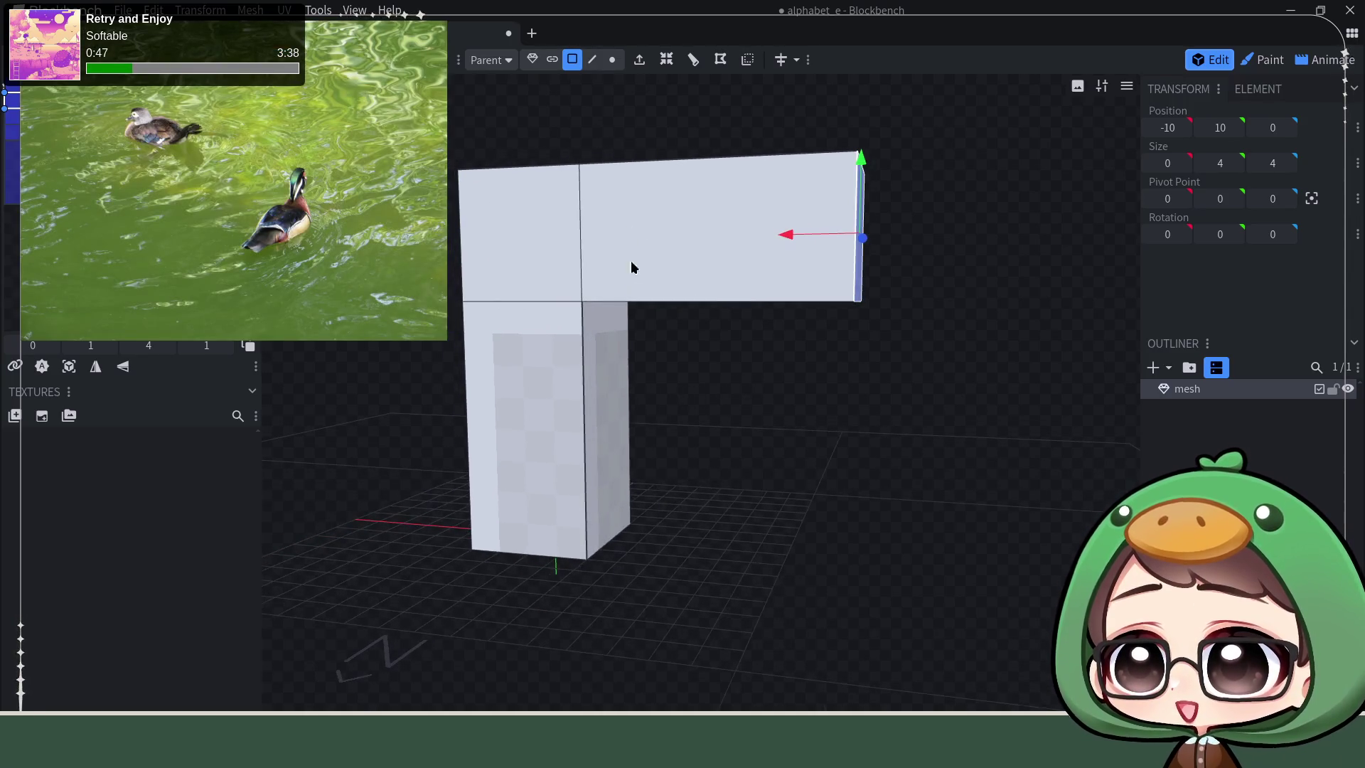
Step: Loop cut the column twice horizontally below the top arm and select the face between the cuts
{"action": "left_click", "coordinate": [592, 59]}
{"action": "left_click", "coordinate": [583, 400]}
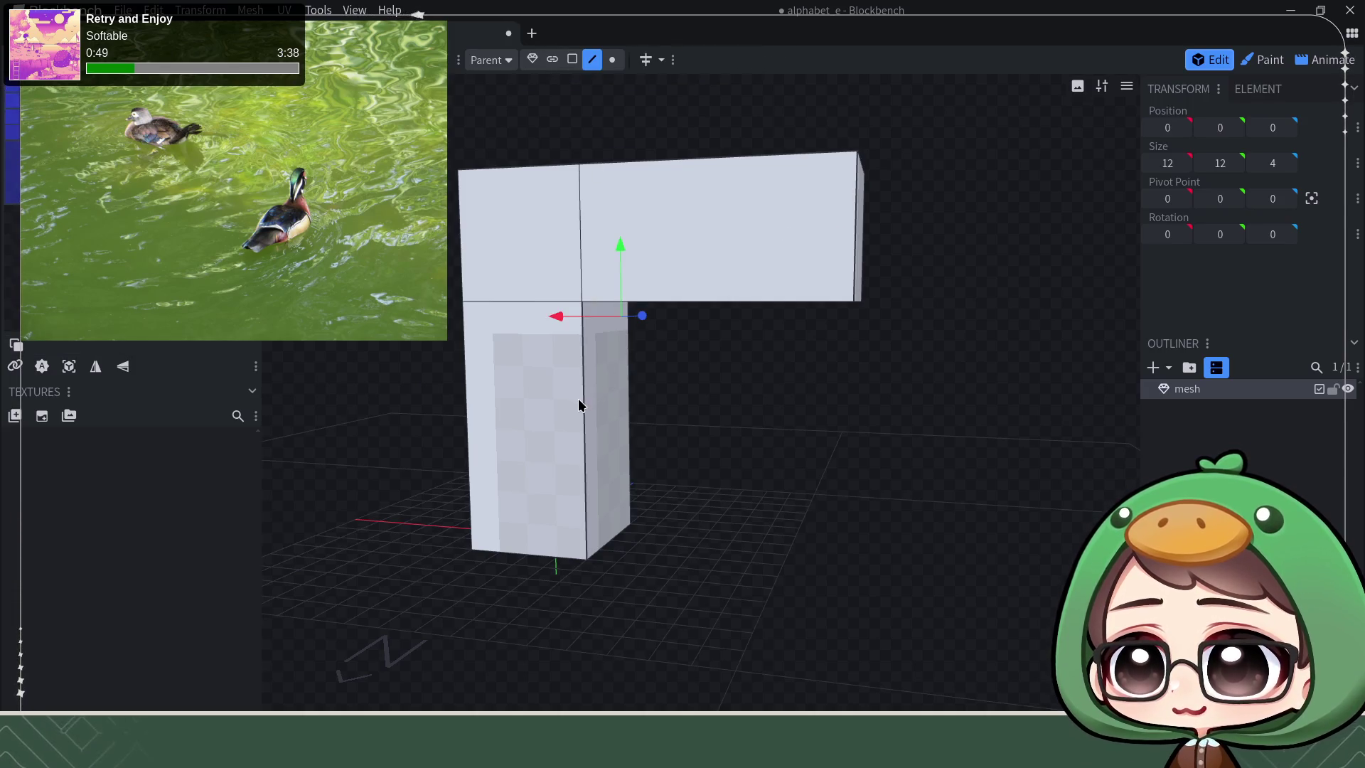
{"action": "left_click", "coordinate": [667, 60]}
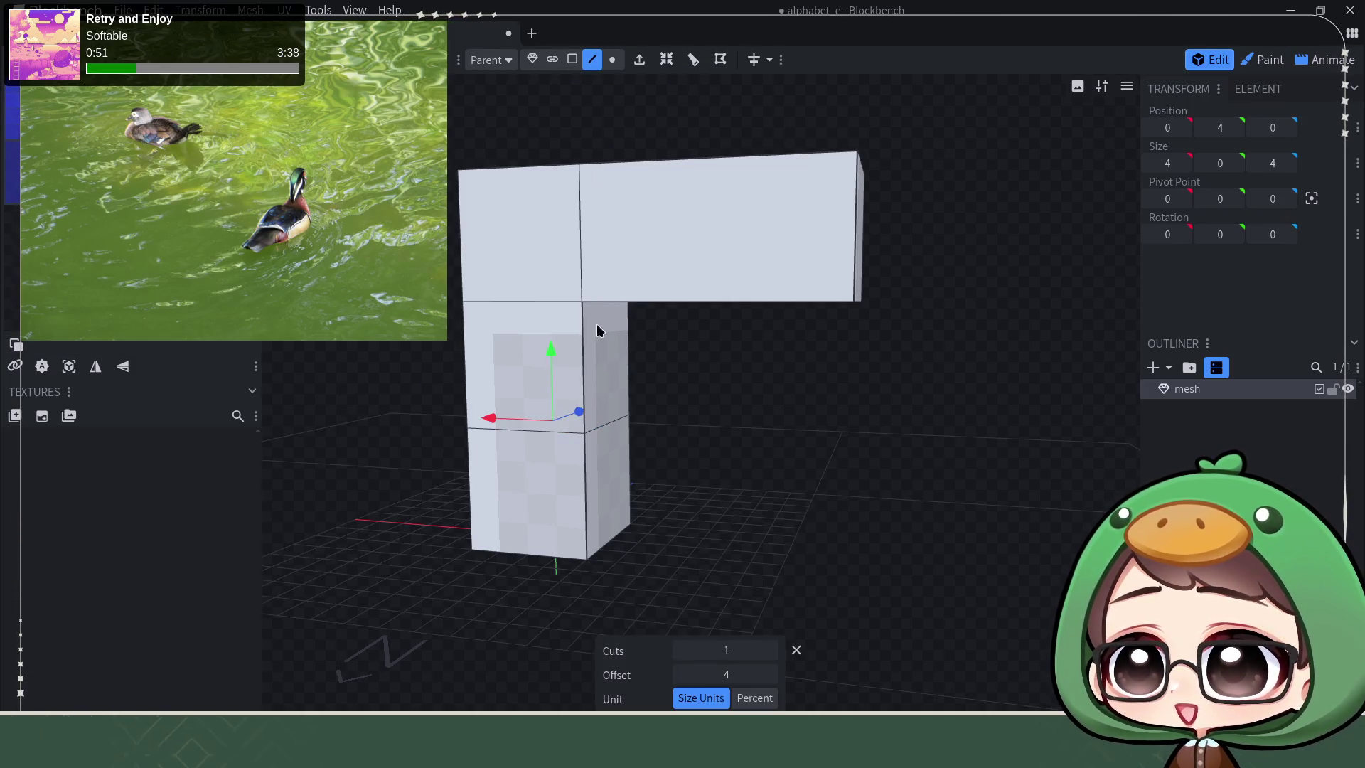
{"action": "left_click_drag", "start_coordinate": [549, 353], "coordinate": [550, 352]}
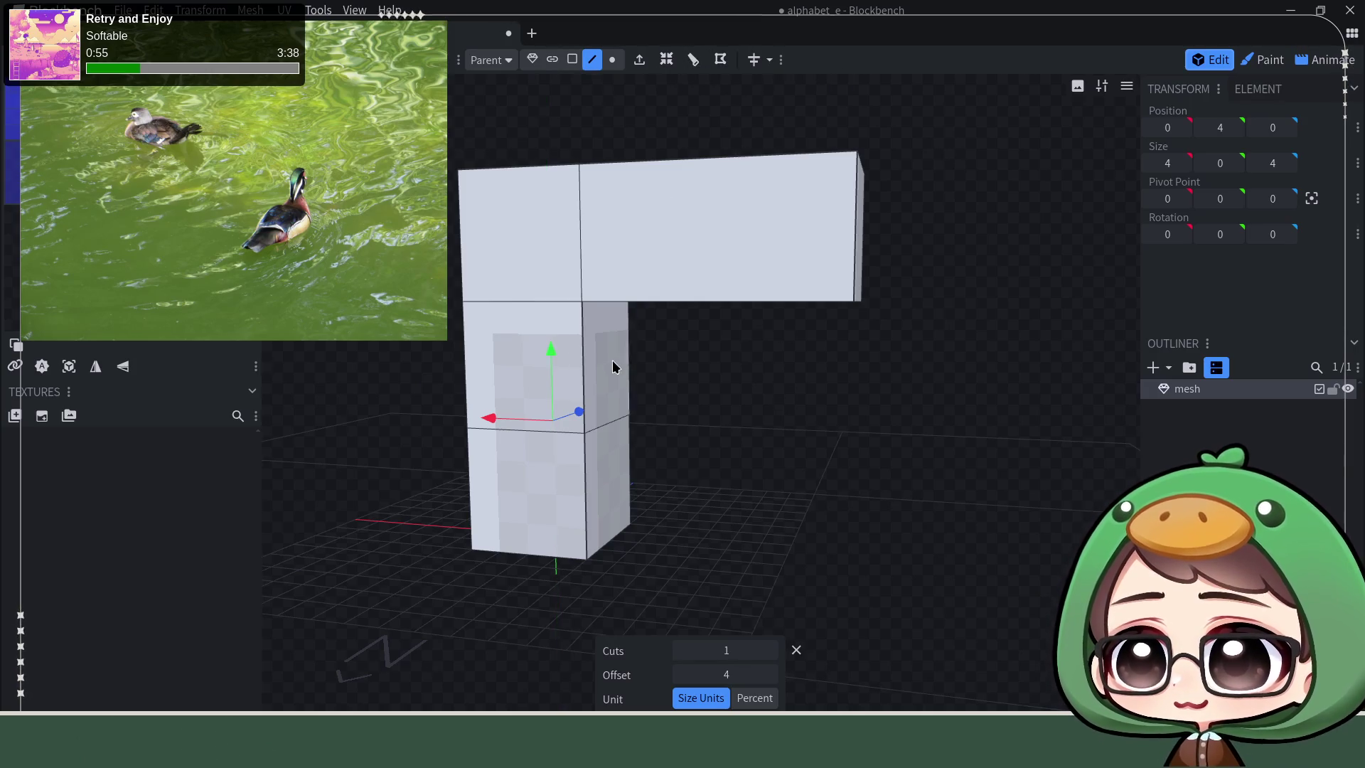
{"action": "left_click", "coordinate": [585, 363]}
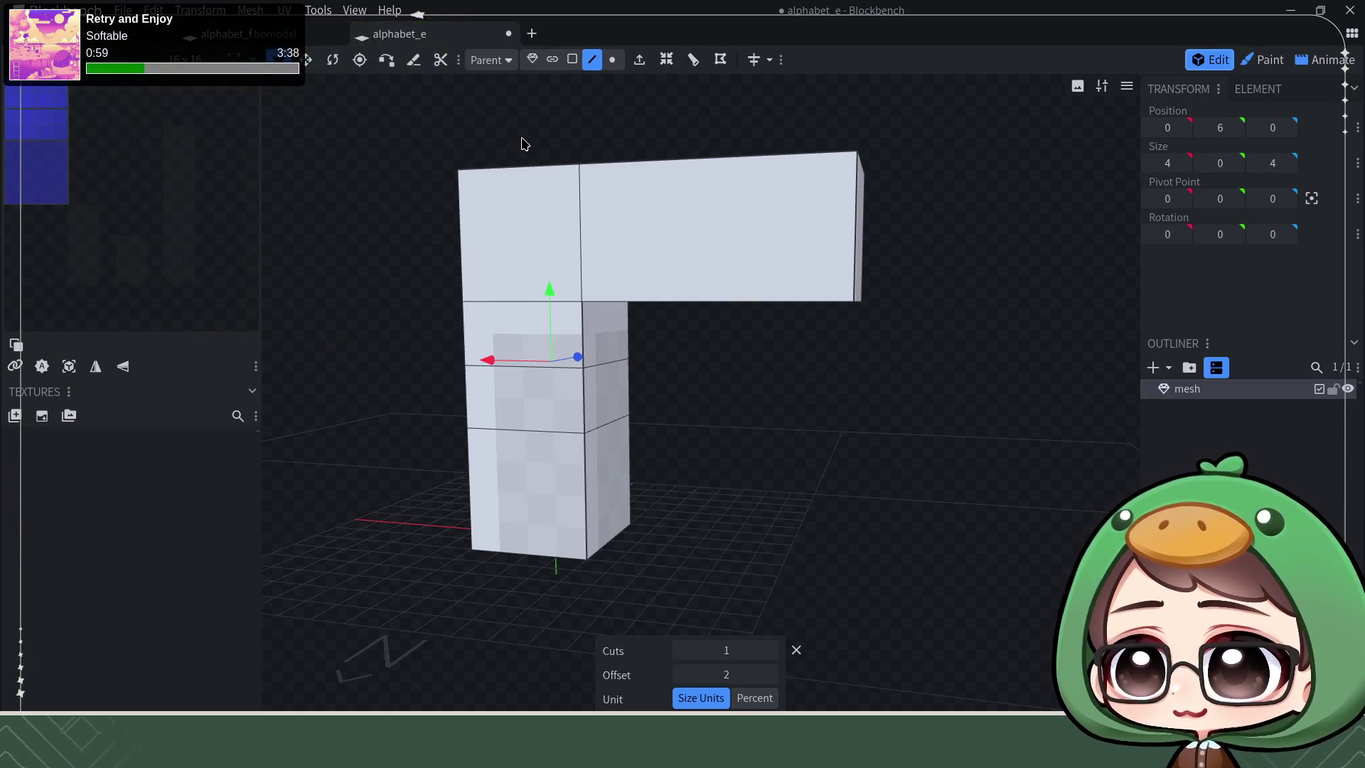
{"action": "left_click", "coordinate": [572, 59]}
{"action": "left_click", "coordinate": [595, 399]}
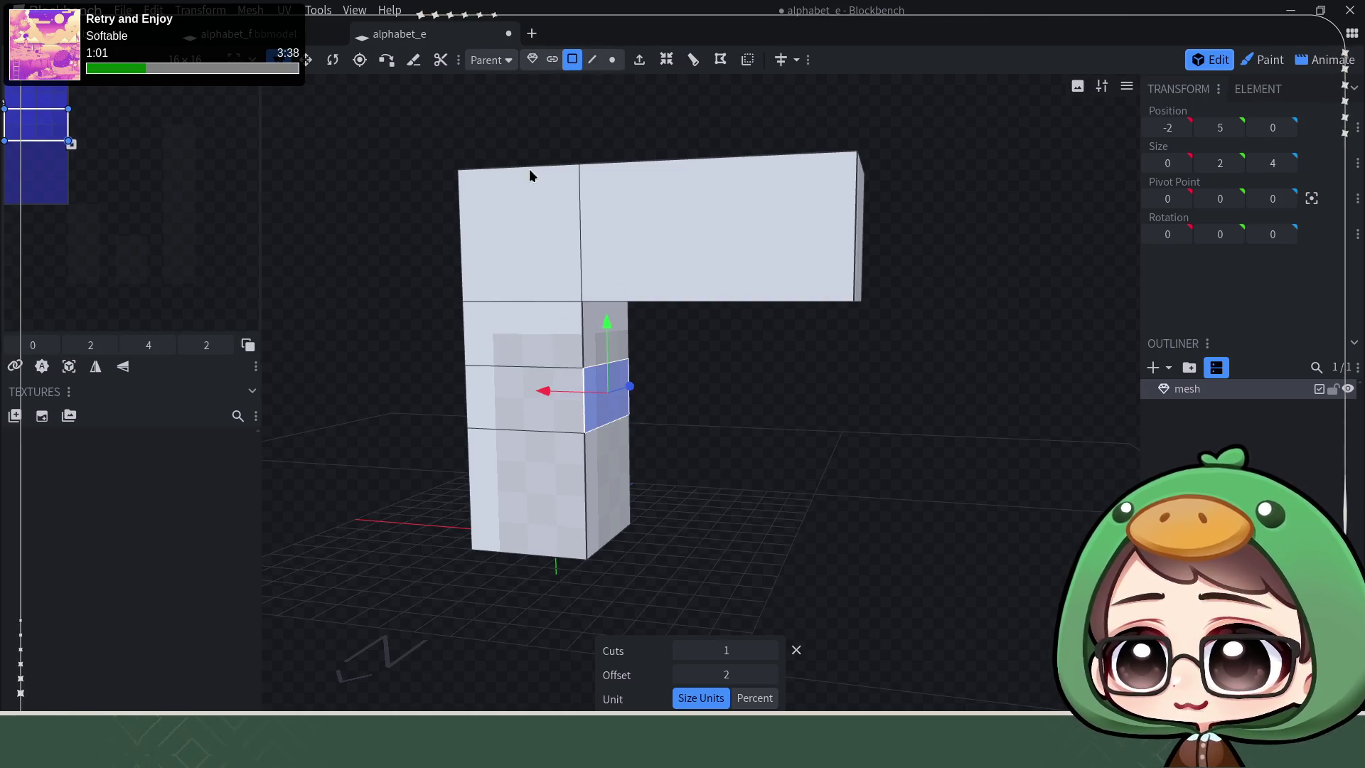
Step: Extrude the middle side face outward to X -10, forming a thinner middle arm
{"action": "left_click", "coordinate": [643, 62]}
{"action": "left_click_drag", "start_coordinate": [587, 395], "coordinate": [783, 426]}
{"action": "mouse_move", "coordinate": [893, 487]}
{"action": "left_mouse_down"}
{"action": "mouse_move", "coordinate": [912, 523]}
{"action": "mouse_move", "coordinate": [897, 597]}
{"action": "left_mouse_up"}
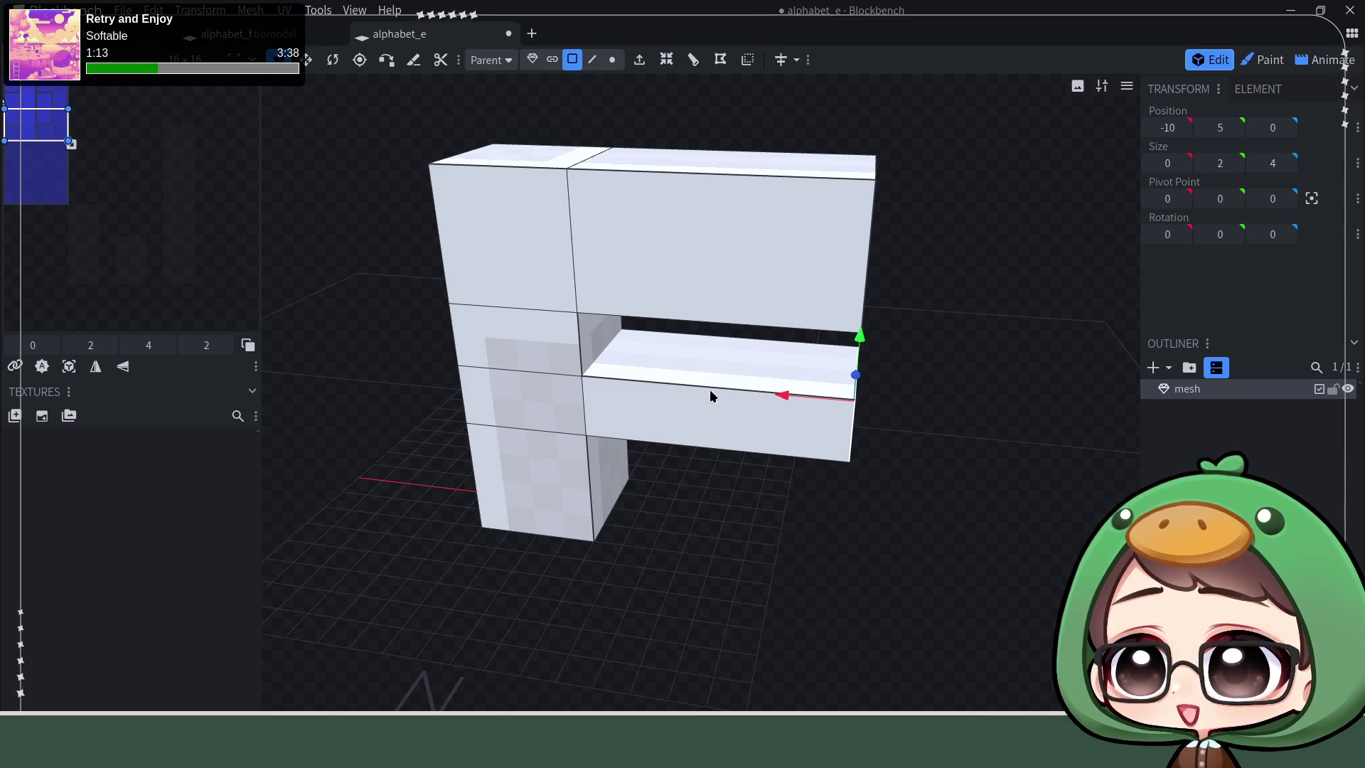
{"action": "left_click", "coordinate": [593, 66]}
Step: Loop cut the middle arm vertically and slide the cut toward its midpoint
{"action": "left_click", "coordinate": [749, 386]}
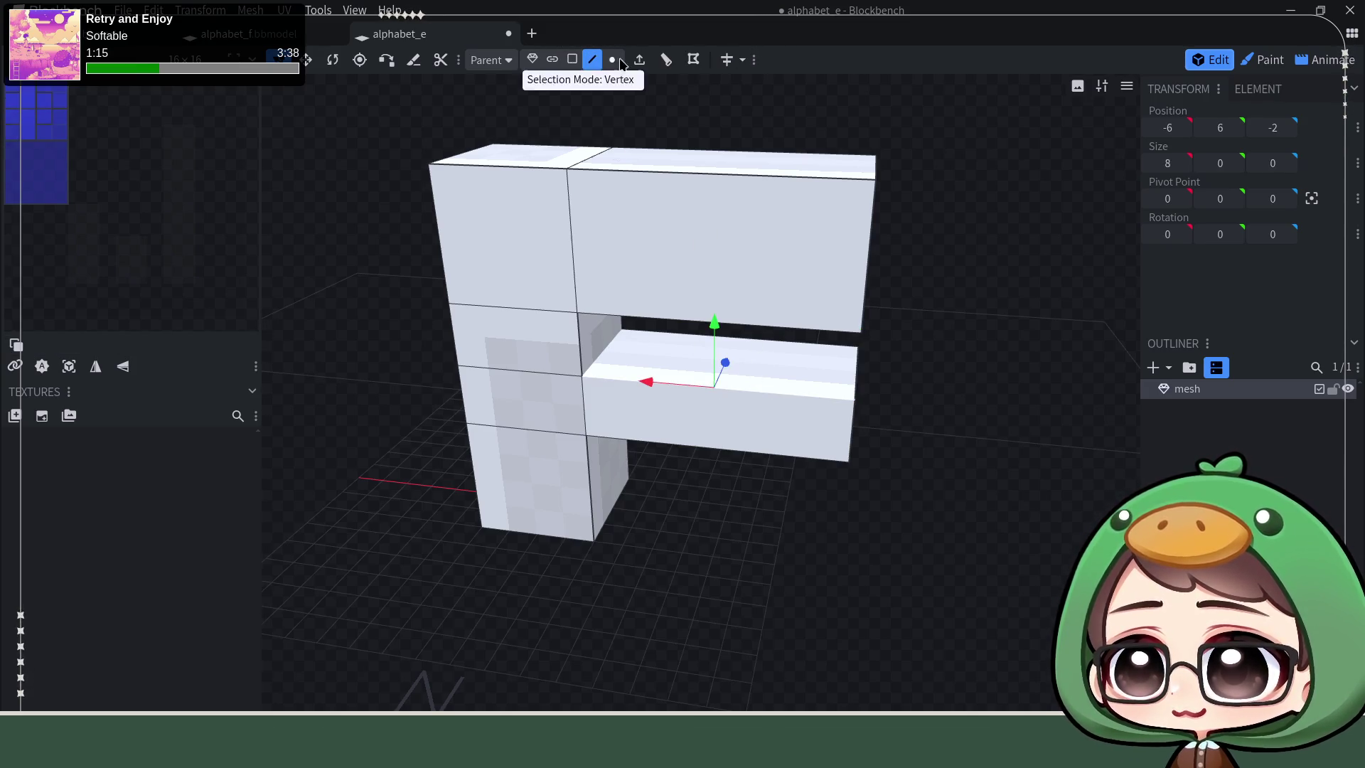
{"action": "left_click", "coordinate": [667, 61]}
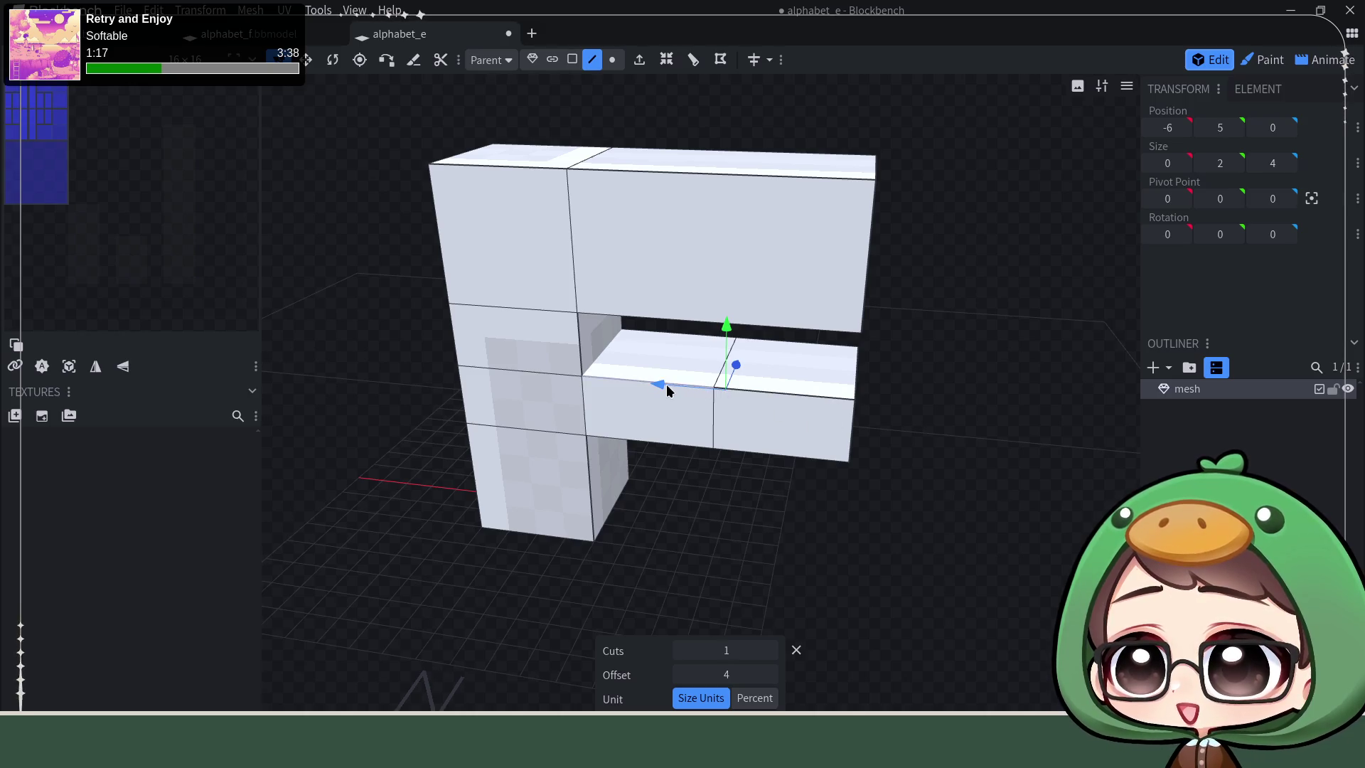
{"action": "left_click_drag", "start_coordinate": [666, 390], "coordinate": [726, 395]}
{"action": "mouse_move", "coordinate": [946, 609]}
{"action": "left_mouse_down"}
{"action": "mouse_move", "coordinate": [943, 565]}
{"action": "mouse_move", "coordinate": [857, 552]}
{"action": "left_mouse_up"}
{"action": "left_click_drag", "start_coordinate": [714, 388], "coordinate": [656, 391]}
{"action": "left_click_drag", "start_coordinate": [832, 491], "coordinate": [815, 432]}
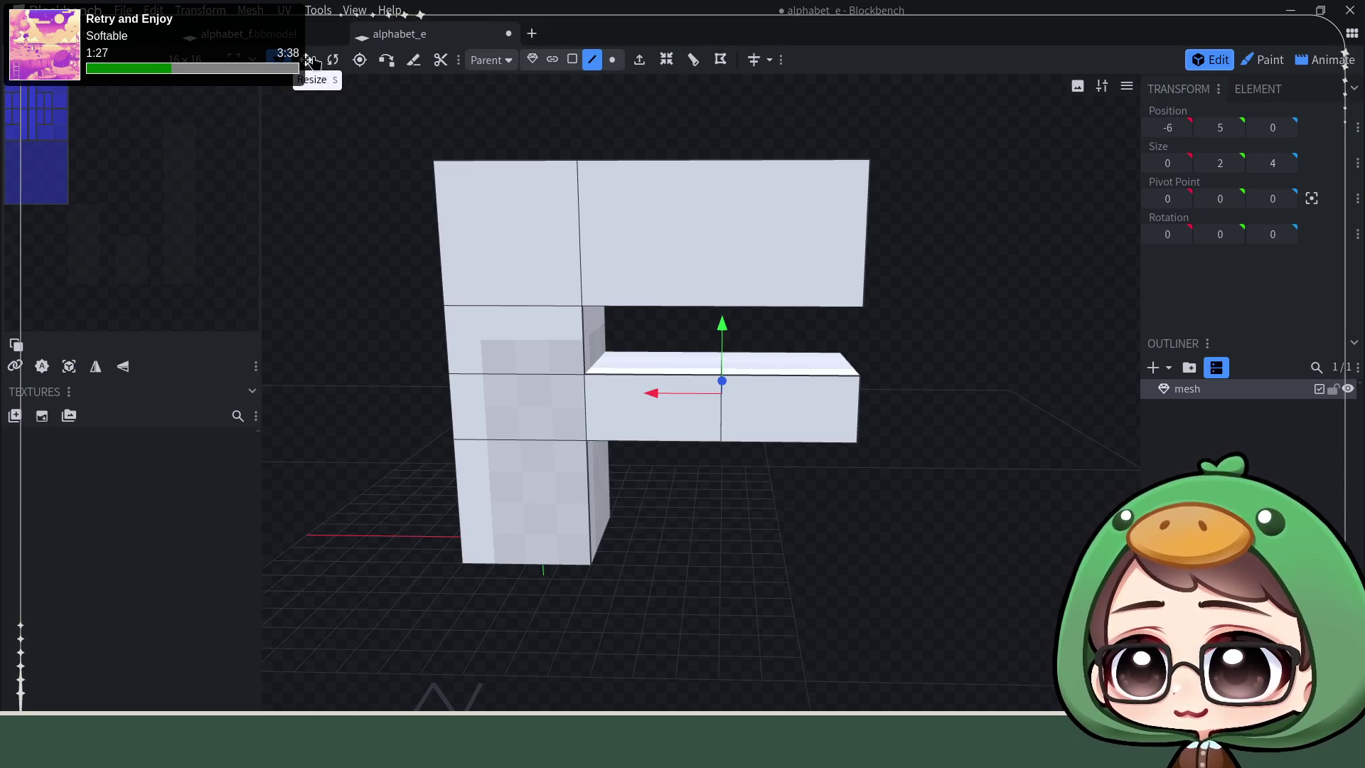
Step: Orbit to a front-on view and select the top edge of the upper arm
{"action": "mouse_move", "coordinate": [1067, 321]}
{"action": "left_mouse_down"}
{"action": "mouse_move", "coordinate": [1044, 247]}
{"action": "mouse_move", "coordinate": [1031, 310]}
{"action": "mouse_move", "coordinate": [837, 312]}
{"action": "left_mouse_up"}
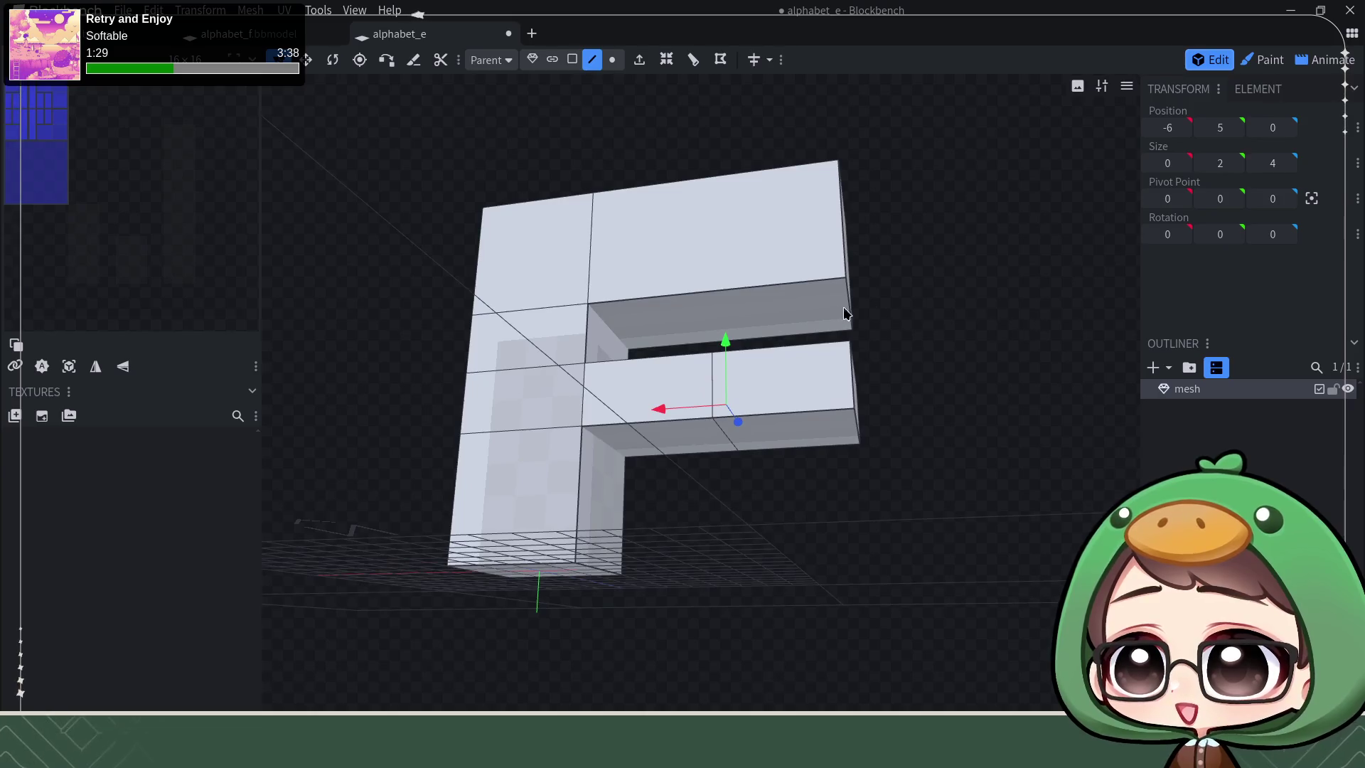
{"action": "mouse_move", "coordinate": [918, 177]}
{"action": "left_mouse_down"}
{"action": "mouse_move", "coordinate": [914, 231]}
{"action": "mouse_move", "coordinate": [925, 201]}
{"action": "mouse_move", "coordinate": [850, 213]}
{"action": "mouse_move", "coordinate": [943, 295]}
{"action": "mouse_move", "coordinate": [927, 256]}
{"action": "mouse_move", "coordinate": [781, 236]}
{"action": "left_mouse_up"}
{"action": "left_click", "coordinate": [781, 234]}
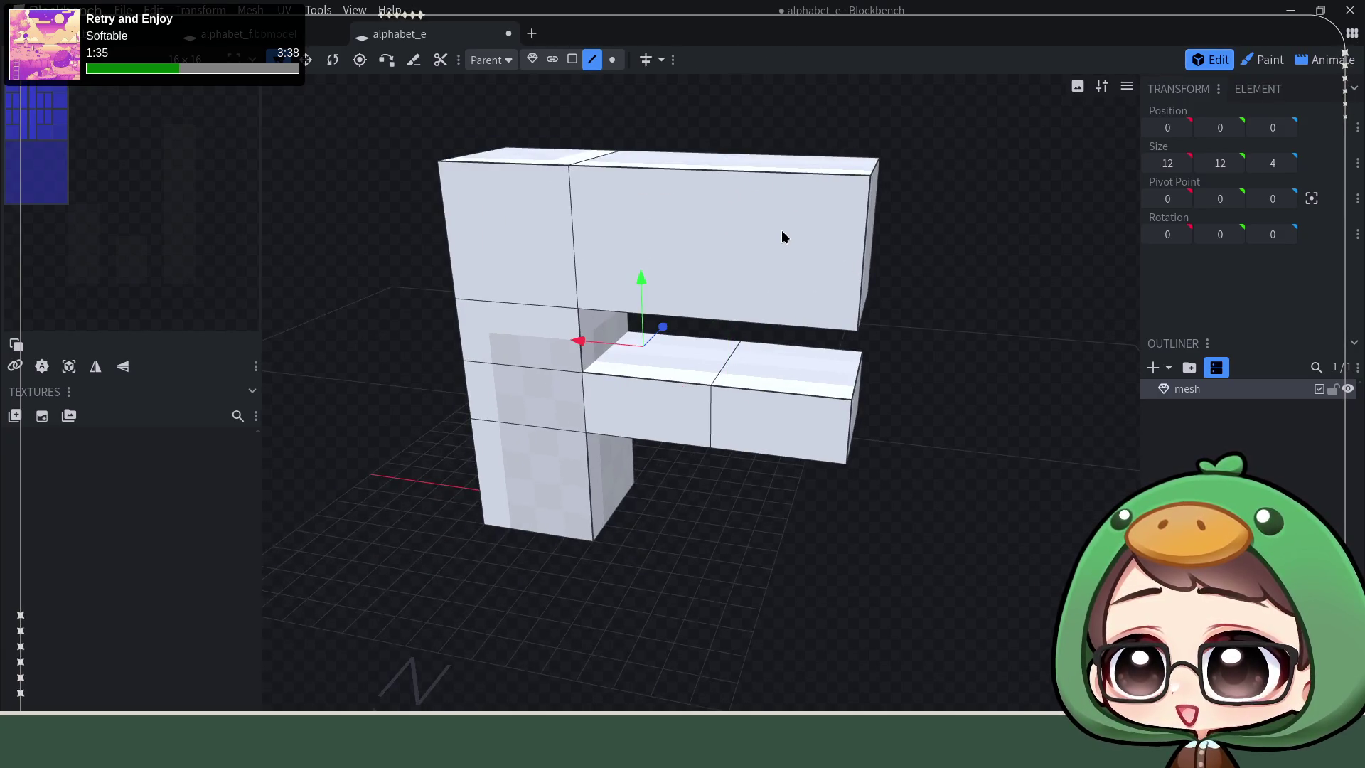
{"action": "left_click", "coordinate": [765, 168]}
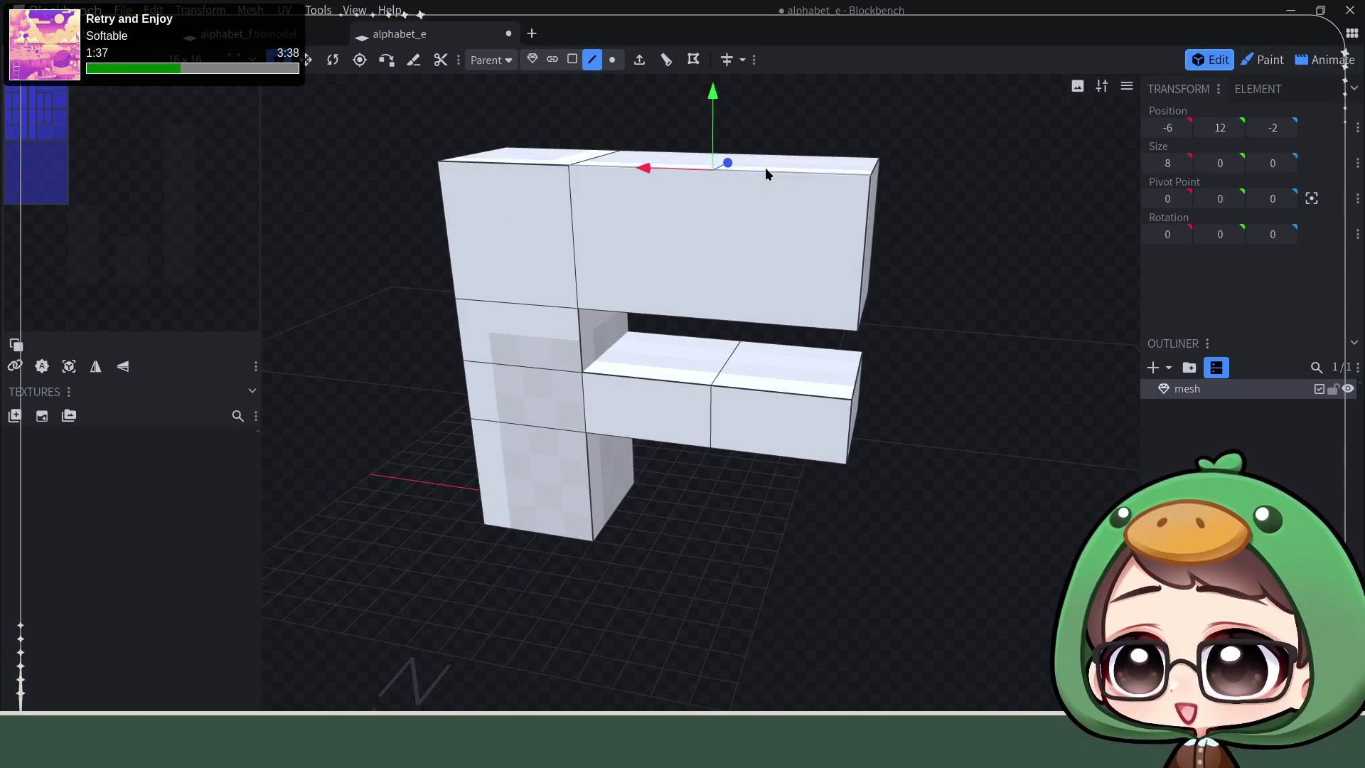
Step: Loop cut the top arm with offset 4 and select the underside face at its outer end
{"action": "left_click", "coordinate": [664, 59]}
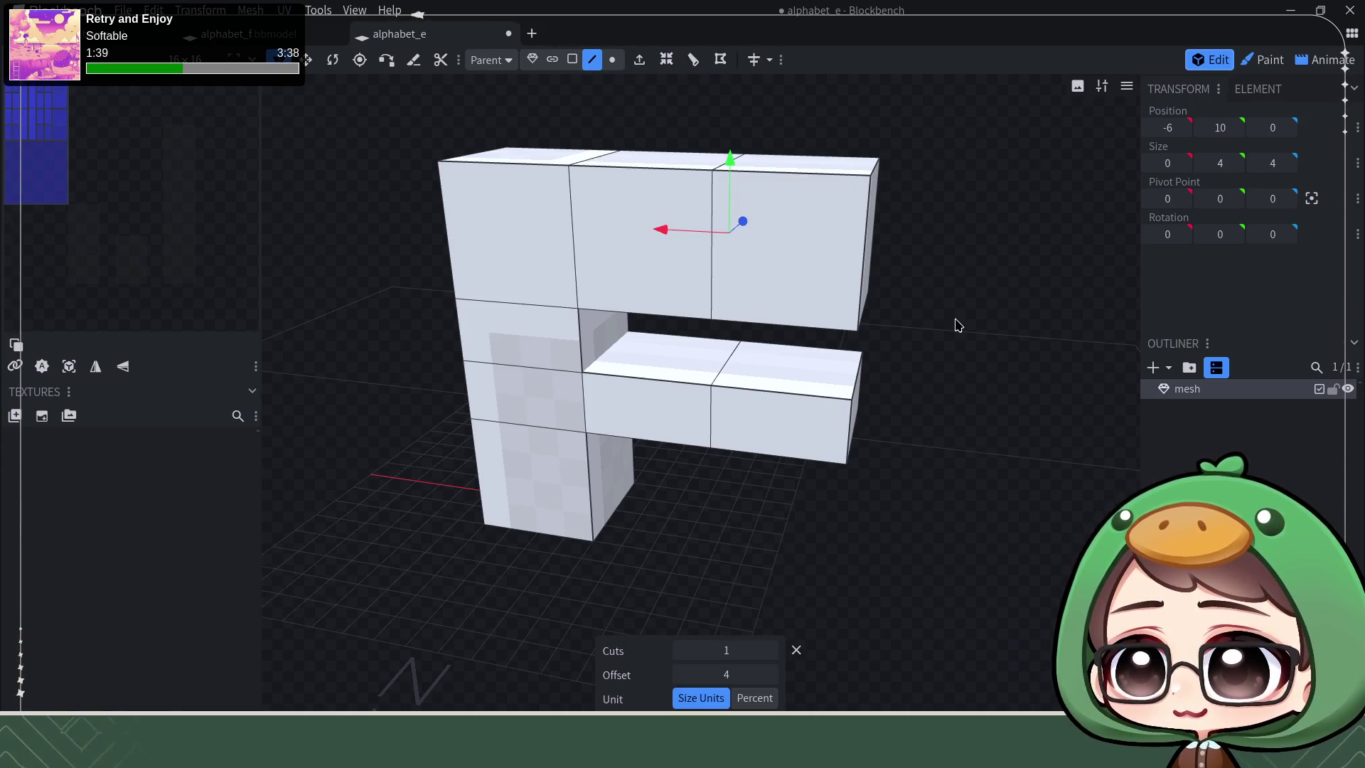
{"action": "left_click_drag", "start_coordinate": [954, 323], "coordinate": [967, 246]}
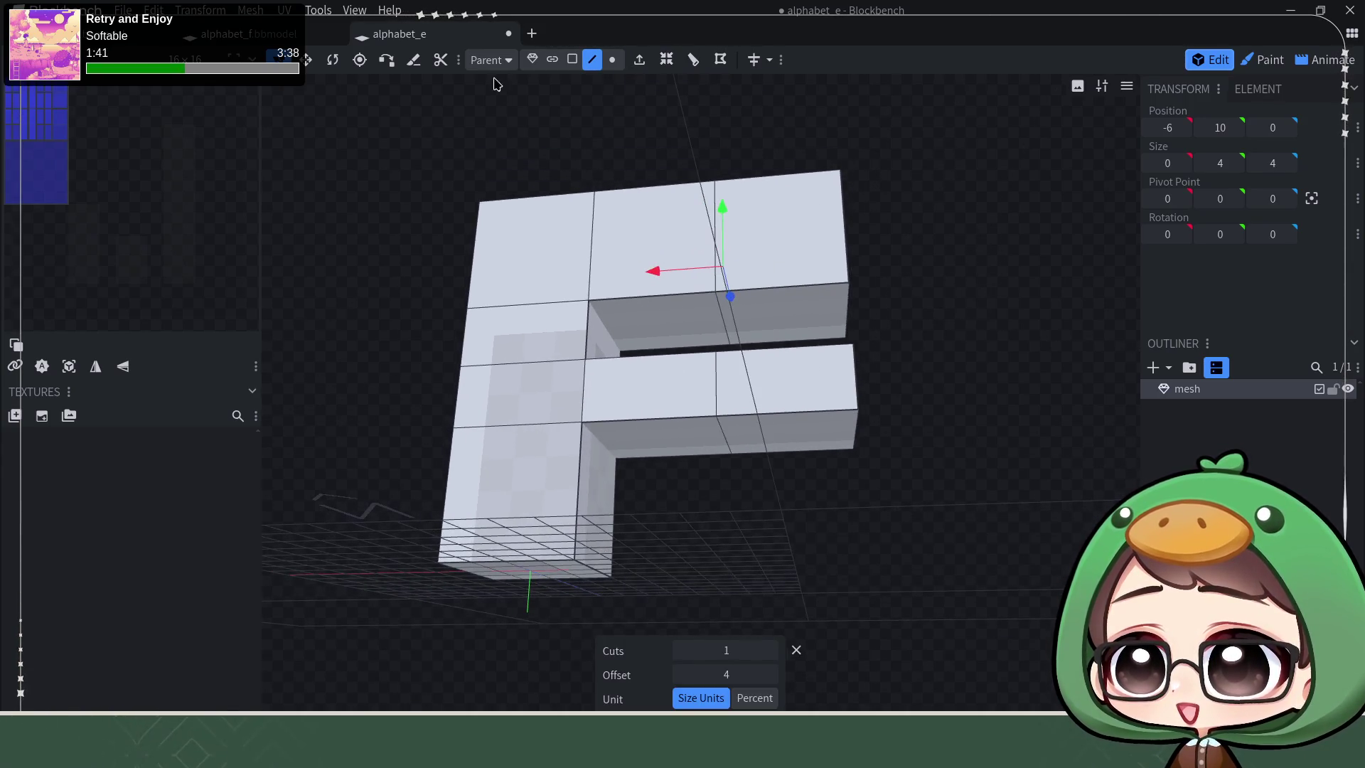
{"action": "left_click", "coordinate": [572, 59]}
{"action": "left_click", "coordinate": [778, 307]}
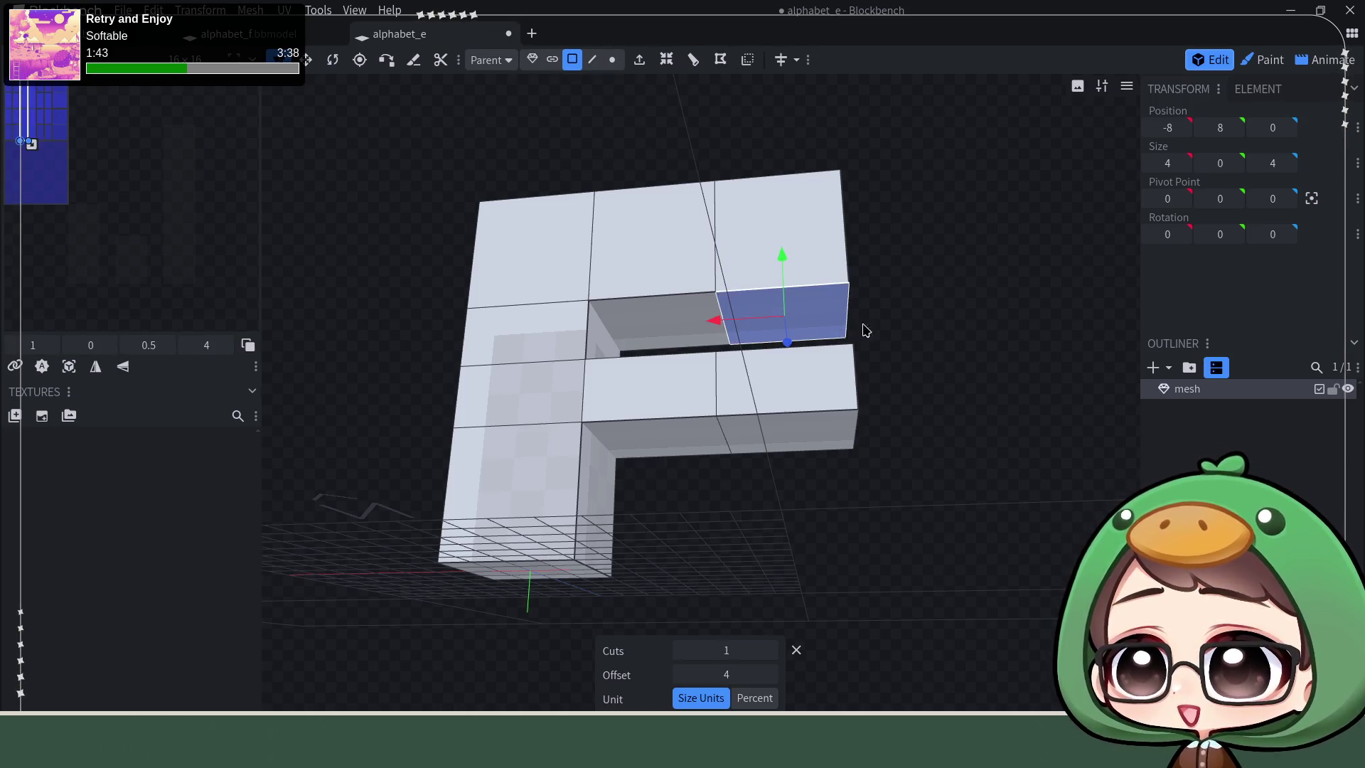
Step: Clear the selection and pick the end face of the middle arm from a near-frontal view
{"action": "left_click", "coordinate": [929, 336]}
{"action": "left_click_drag", "start_coordinate": [929, 329], "coordinate": [838, 381]}
{"action": "left_click", "coordinate": [838, 381]}
{"action": "mouse_move", "coordinate": [929, 387]}
{"action": "left_mouse_down"}
{"action": "mouse_move", "coordinate": [954, 351]}
{"action": "mouse_move", "coordinate": [945, 295]}
{"action": "left_mouse_up"}
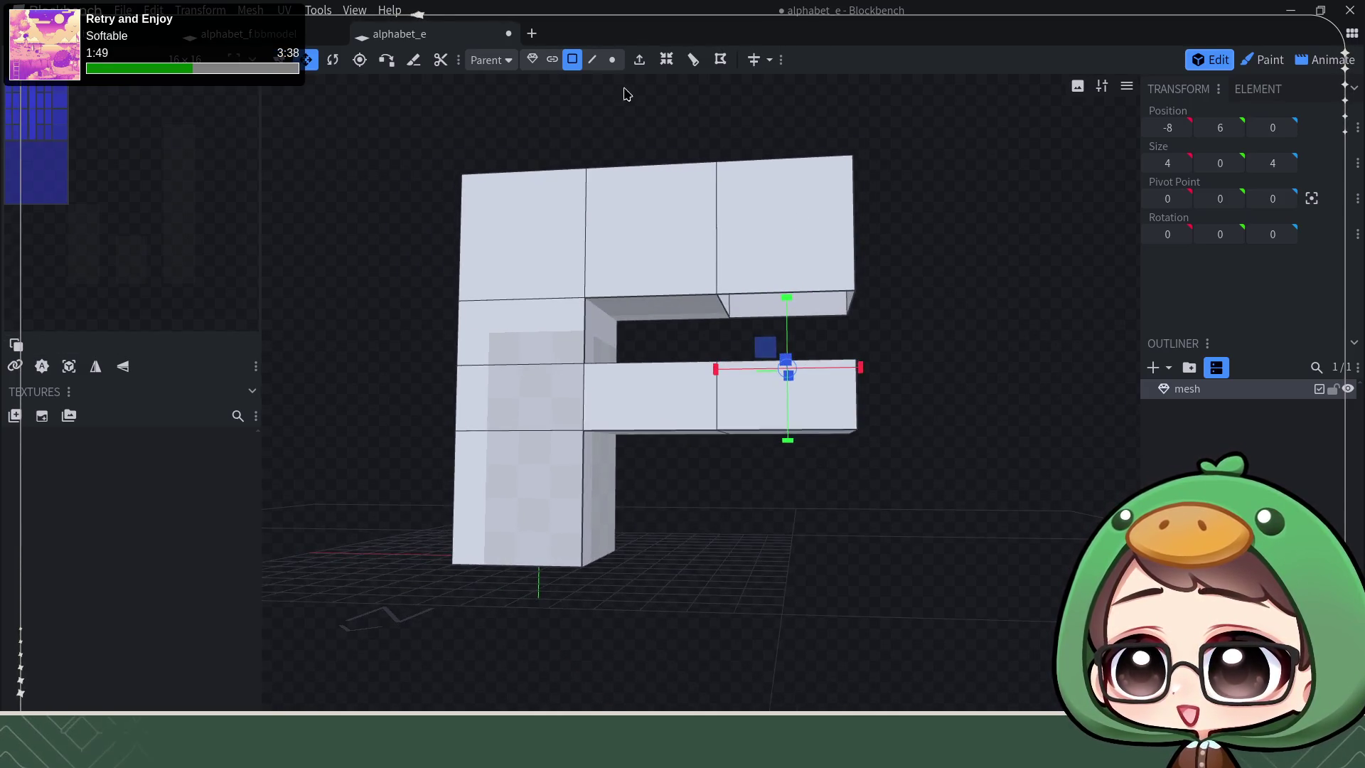
{"action": "left_click", "coordinate": [614, 59]}
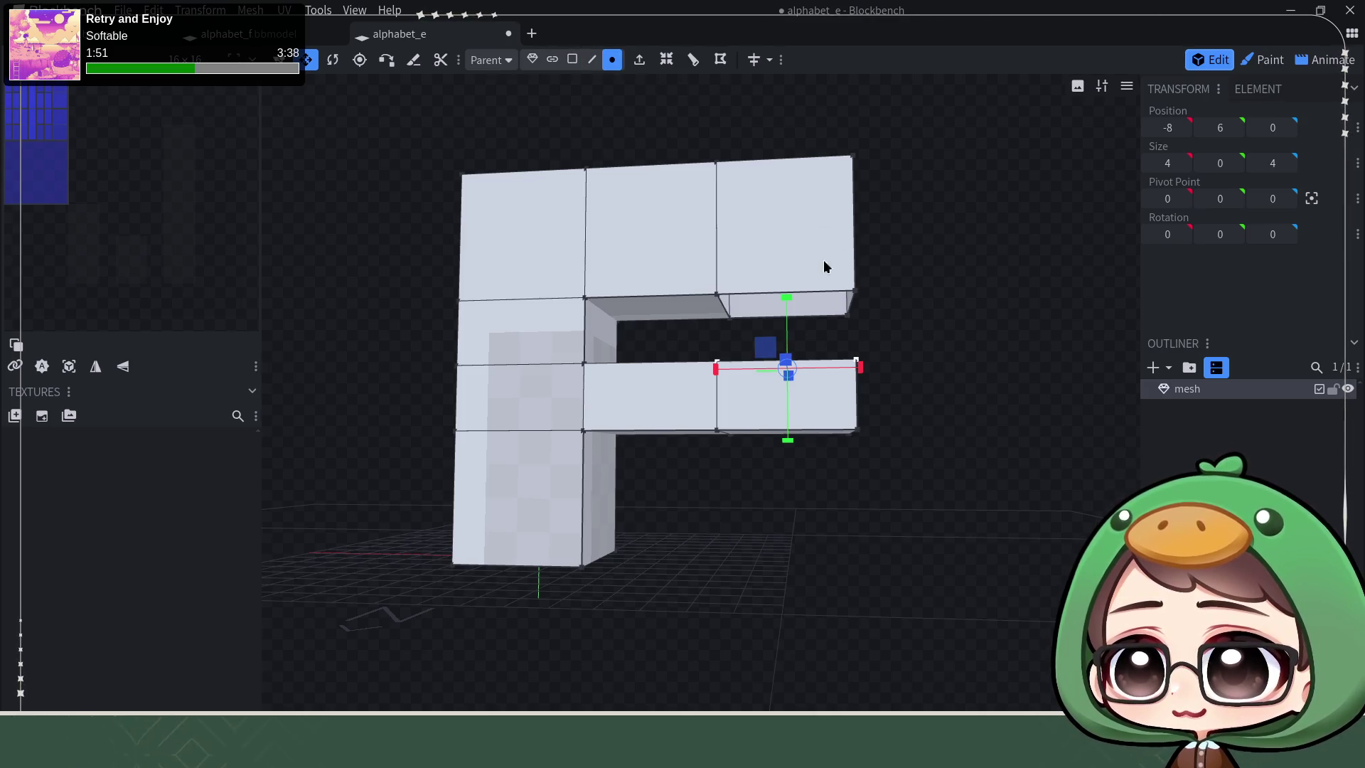
{"action": "left_click", "coordinate": [717, 295]}
{"action": "left_click", "coordinate": [854, 293], "text": "shift"}
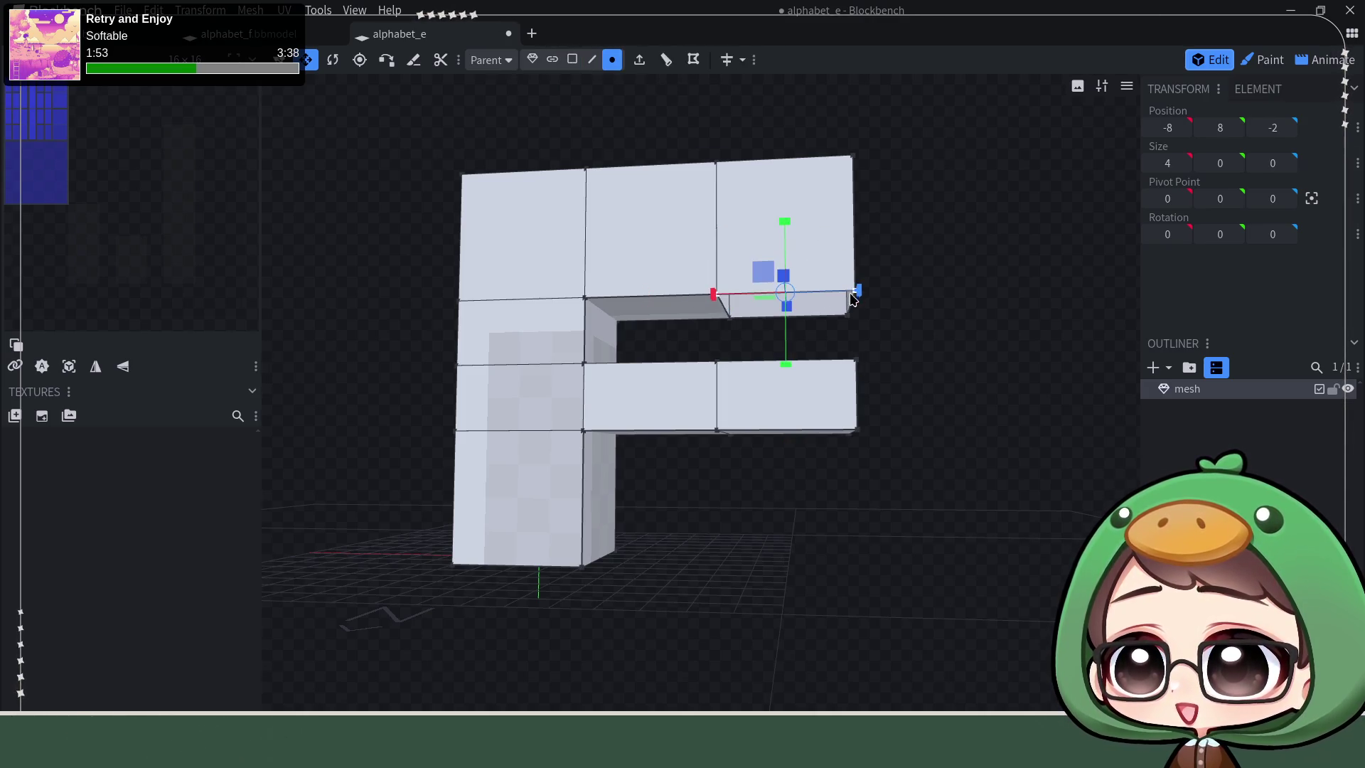
{"action": "left_click", "coordinate": [853, 362], "text": "shift"}
{"action": "left_click", "coordinate": [717, 363], "text": "shift"}
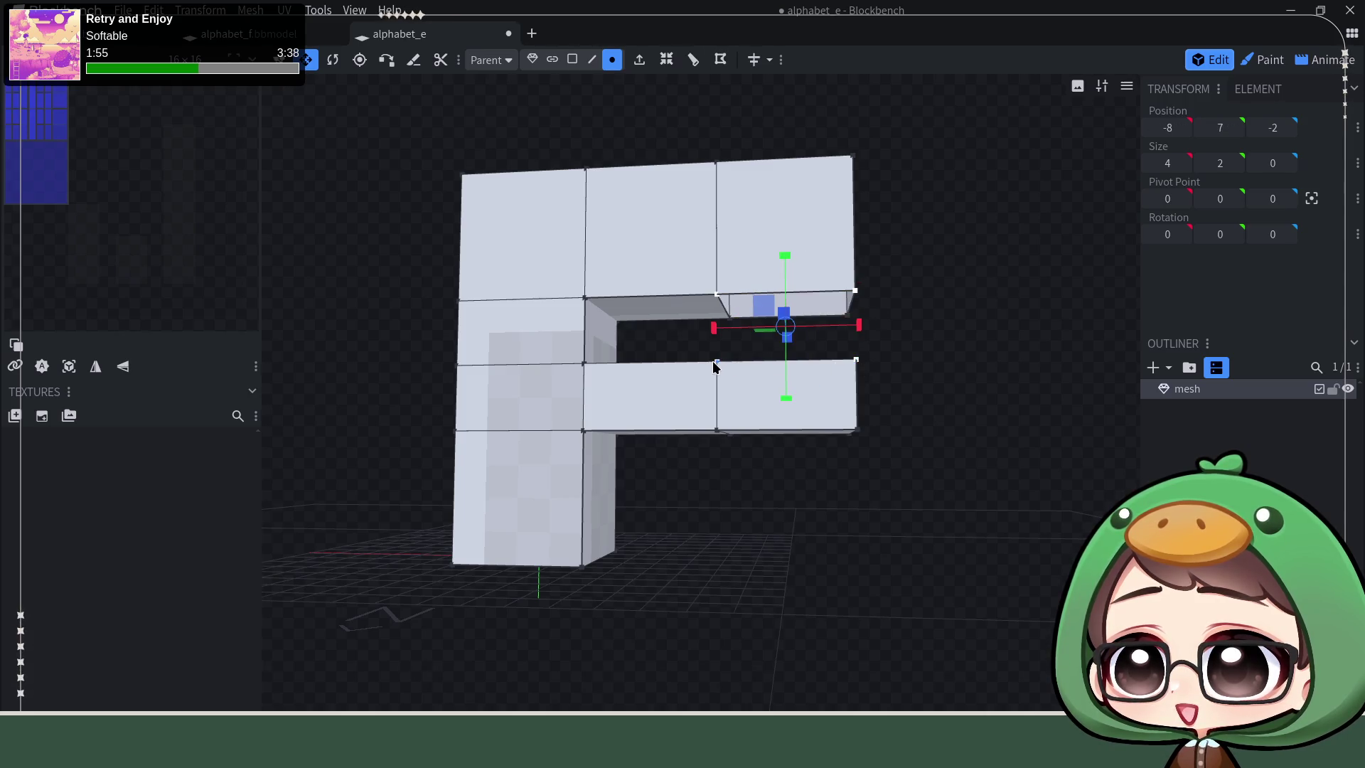
{"action": "key", "text": "f"}
{"action": "mouse_move", "coordinate": [945, 365]}
{"action": "left_mouse_down"}
{"action": "mouse_move", "coordinate": [771, 377]}
{"action": "mouse_move", "coordinate": [710, 397]}
{"action": "mouse_move", "coordinate": [673, 372]}
{"action": "left_mouse_up"}
{"action": "left_click", "coordinate": [705, 367]}
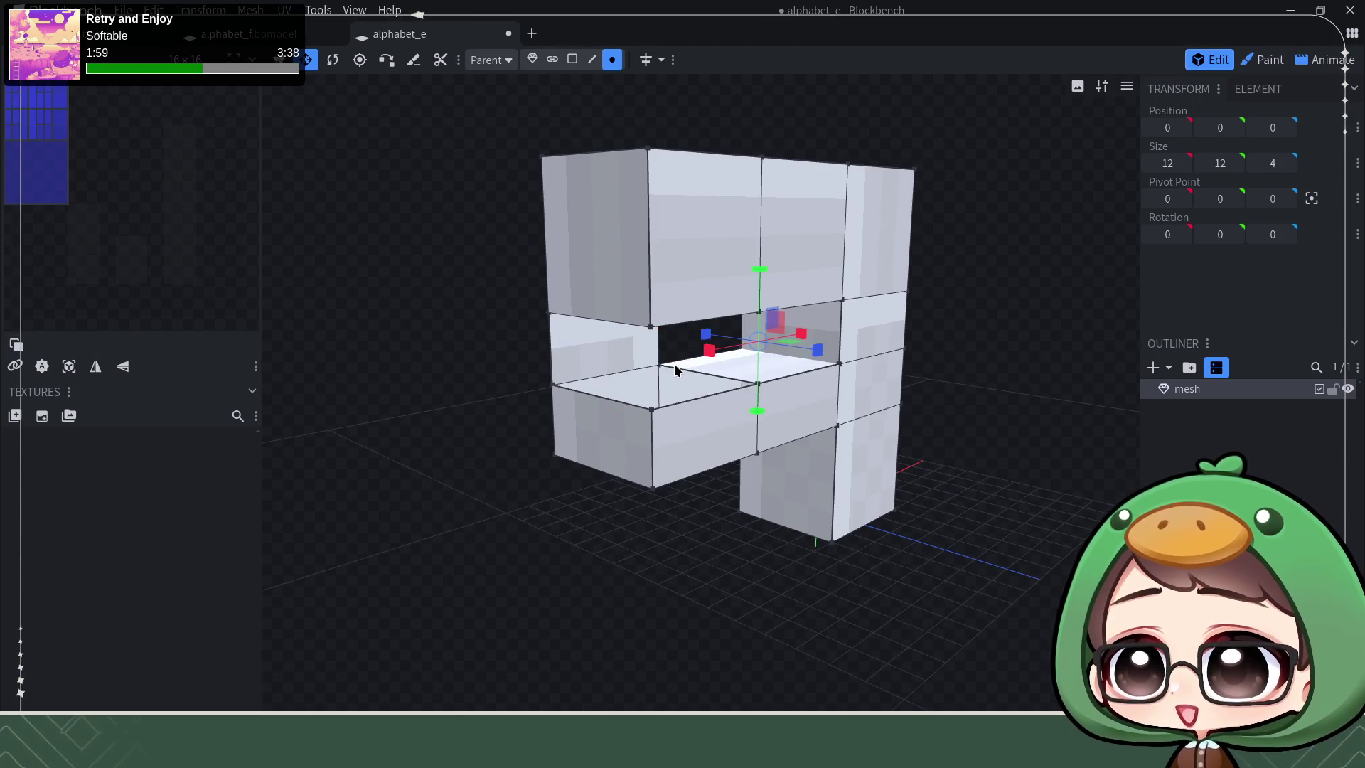
{"action": "left_click", "coordinate": [666, 377]}
{"action": "mouse_move", "coordinate": [984, 421]}
{"action": "left_mouse_down"}
{"action": "mouse_move", "coordinate": [981, 337]}
{"action": "mouse_move", "coordinate": [802, 334]}
{"action": "left_mouse_up"}
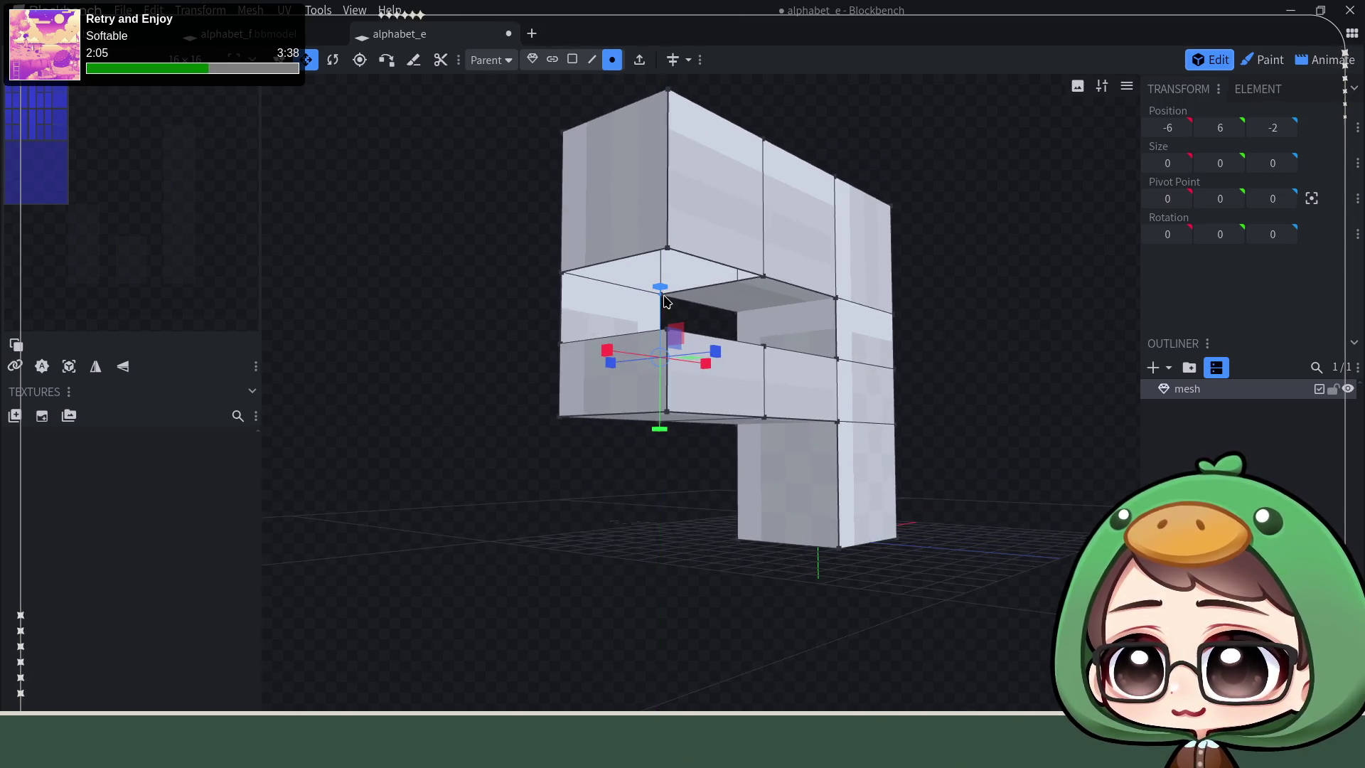
{"action": "mouse_move", "coordinate": [722, 317]}
{"action": "left_mouse_down"}
{"action": "mouse_move", "coordinate": [701, 326]}
{"action": "mouse_move", "coordinate": [640, 305]}
{"action": "mouse_move", "coordinate": [665, 308]}
{"action": "left_mouse_up"}
{"action": "scroll", "coordinate": [670, 286], "scroll_direction": "up", "scroll_amount": 2}
{"action": "scroll", "coordinate": [670, 285], "scroll_direction": "up", "scroll_amount": 2}
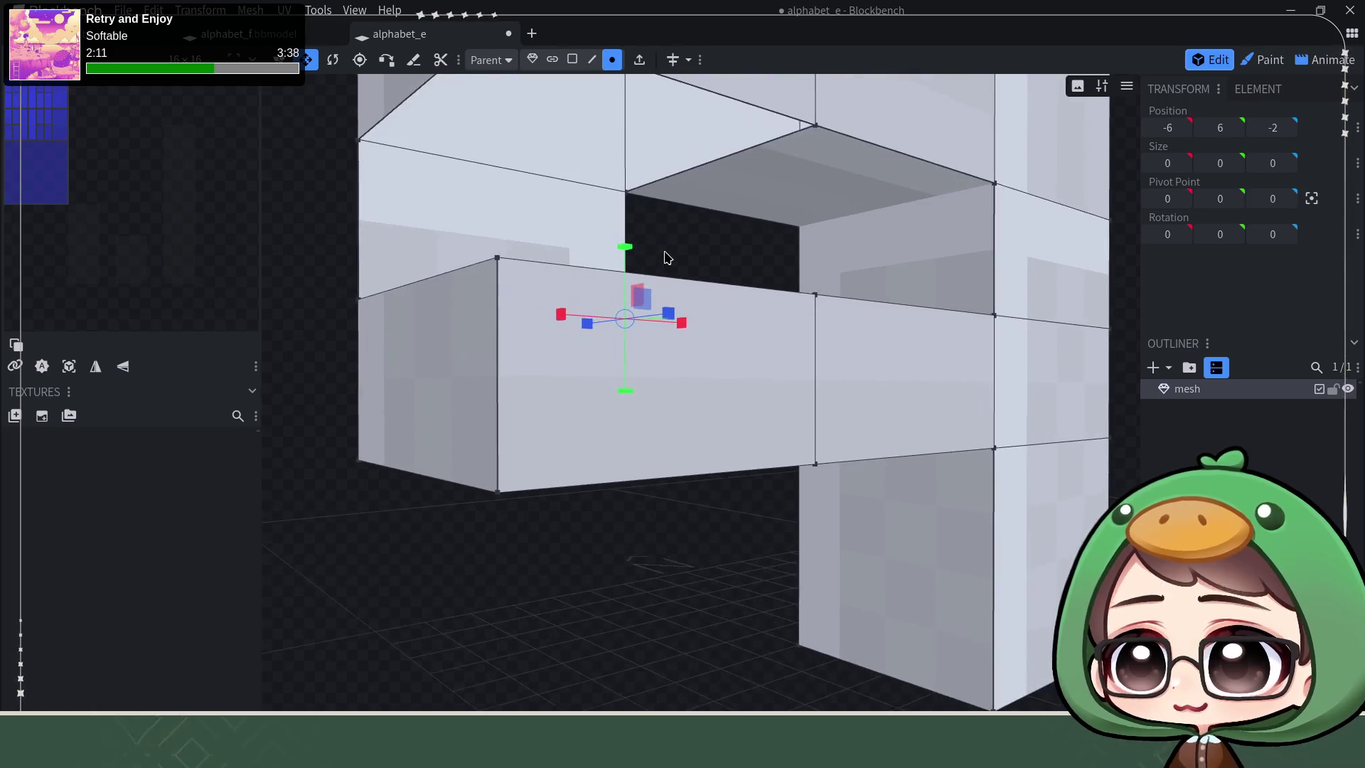
Step: Select the four corner vertices around the first gap and fill a face between them
{"action": "left_click", "coordinate": [628, 200], "text": "shift"}
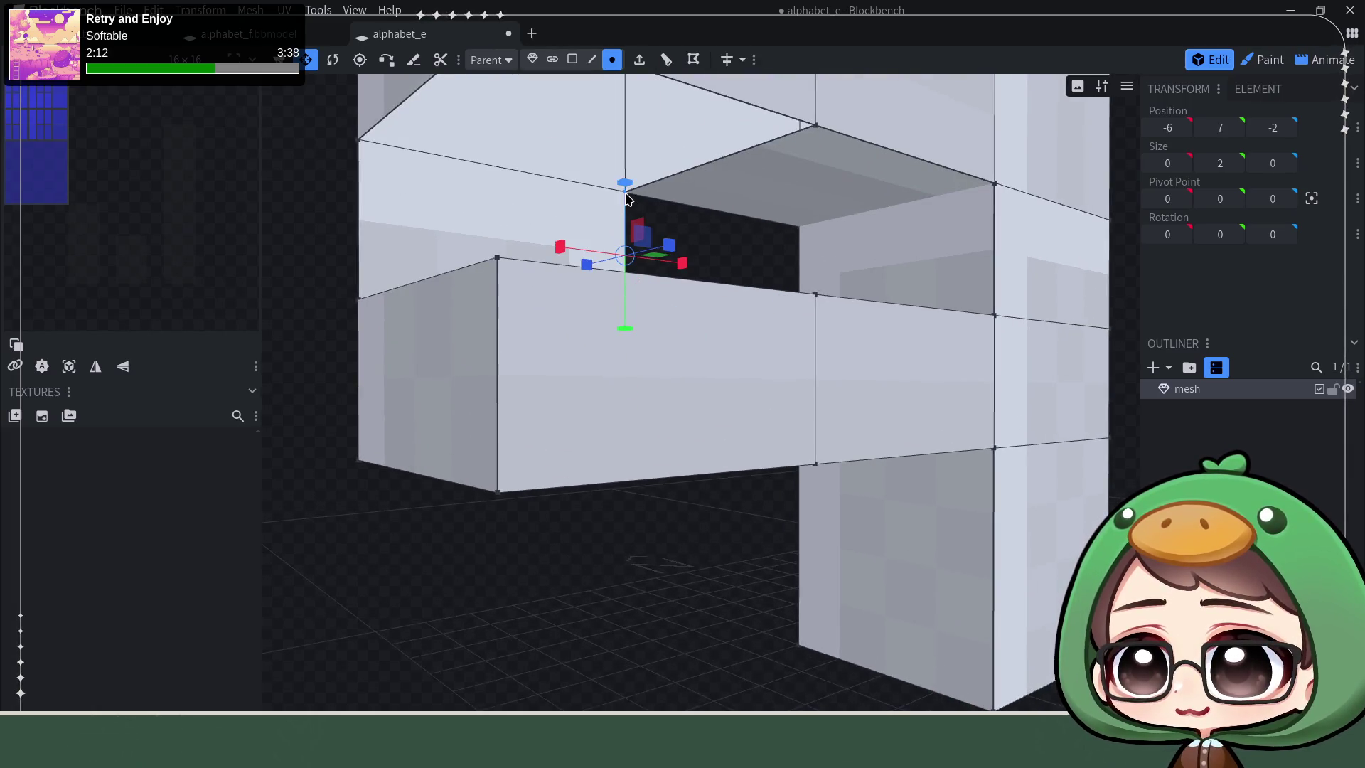
{"action": "left_click", "coordinate": [810, 122], "text": "shift"}
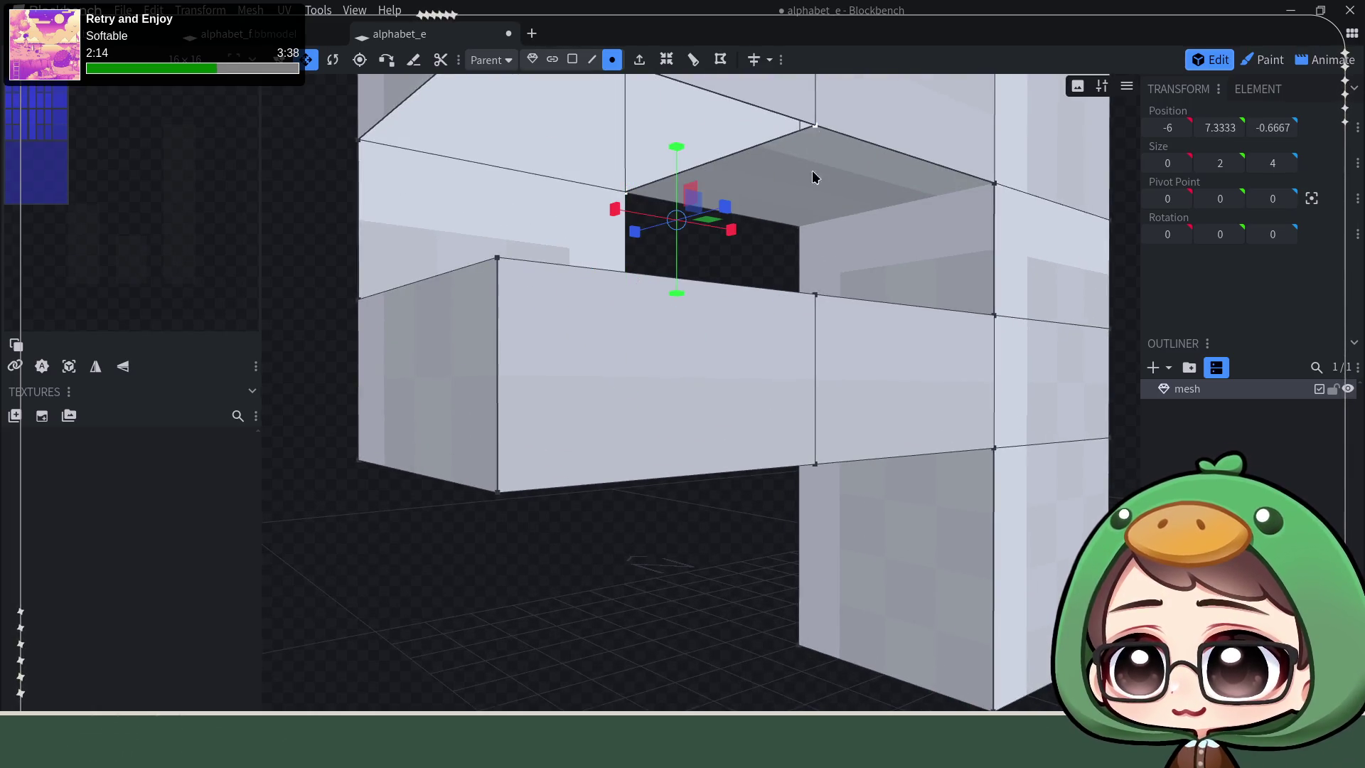
{"action": "left_click", "coordinate": [815, 293]}
{"action": "left_click_drag", "start_coordinate": [711, 230], "coordinate": [716, 268]}
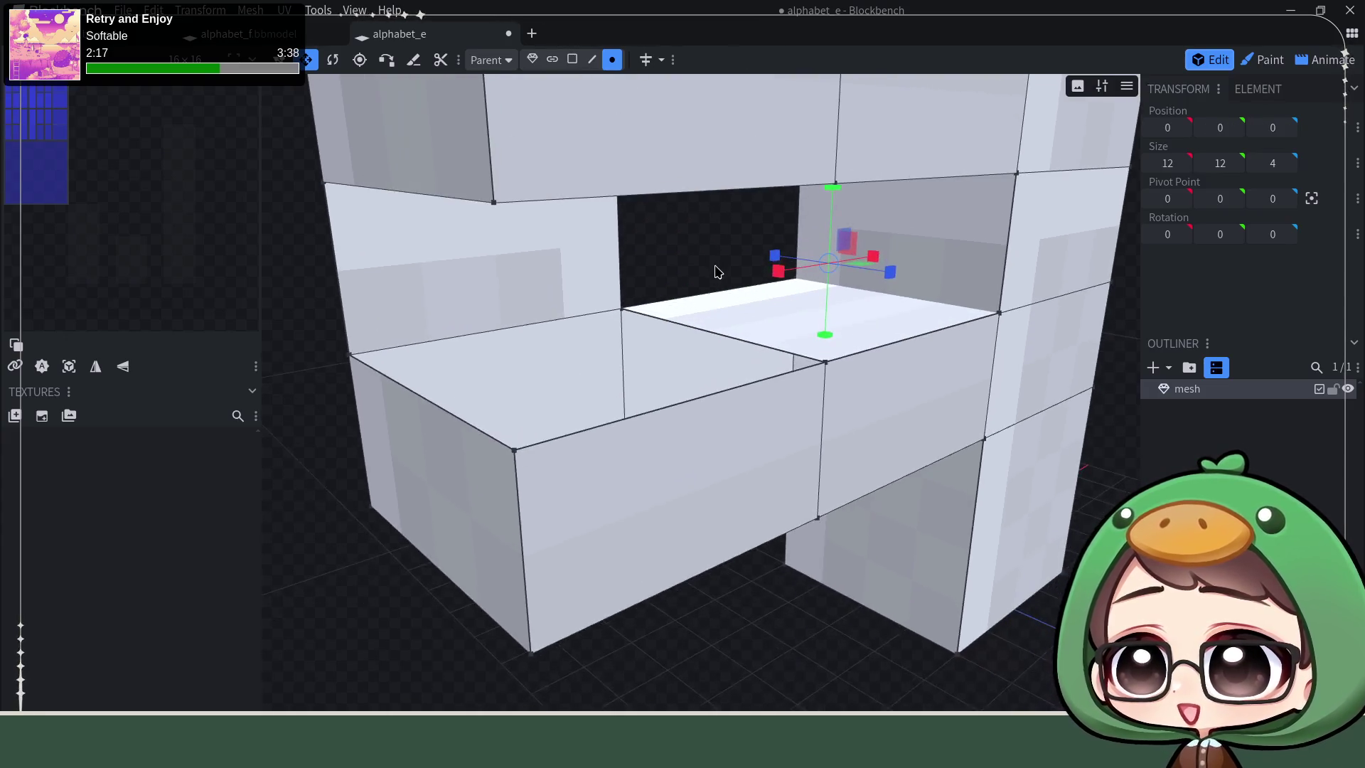
{"action": "left_click", "coordinate": [625, 315]}
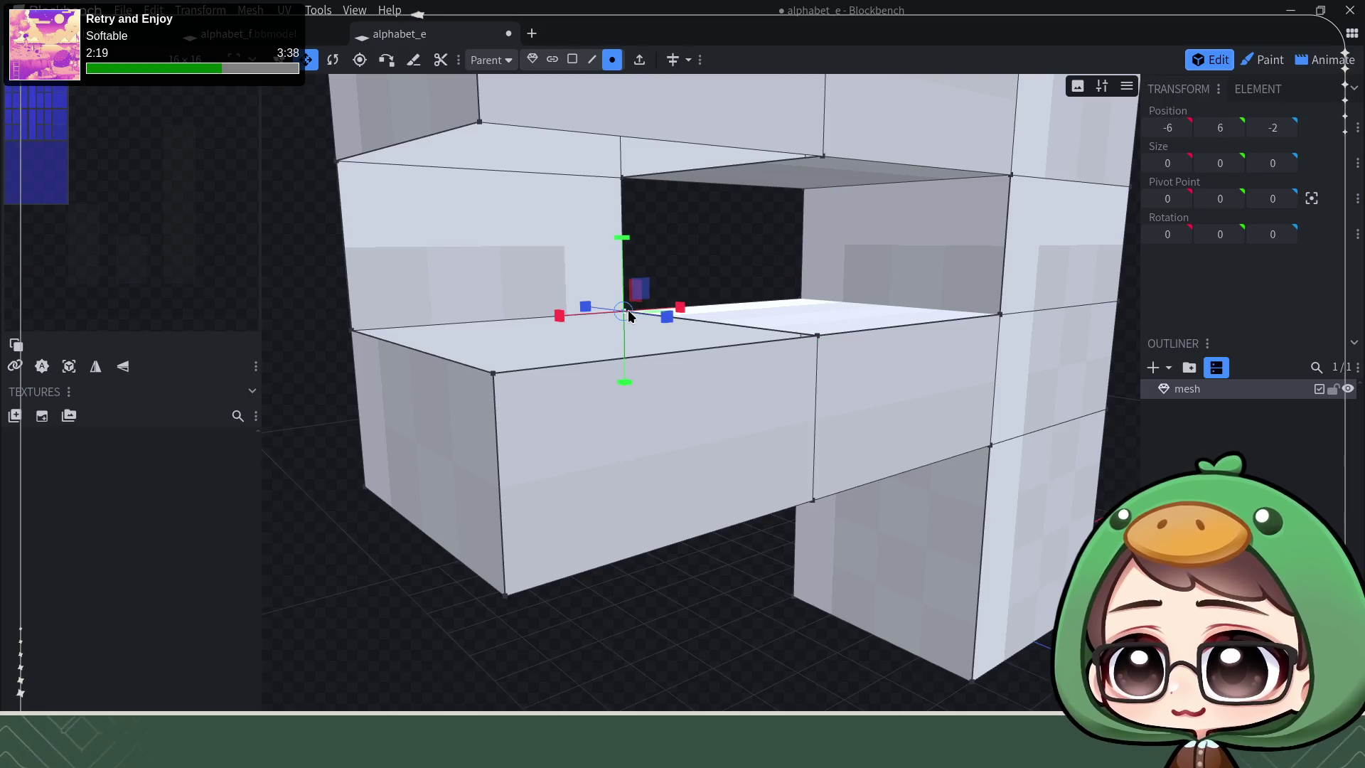
{"action": "left_click", "coordinate": [621, 170], "text": "shift"}
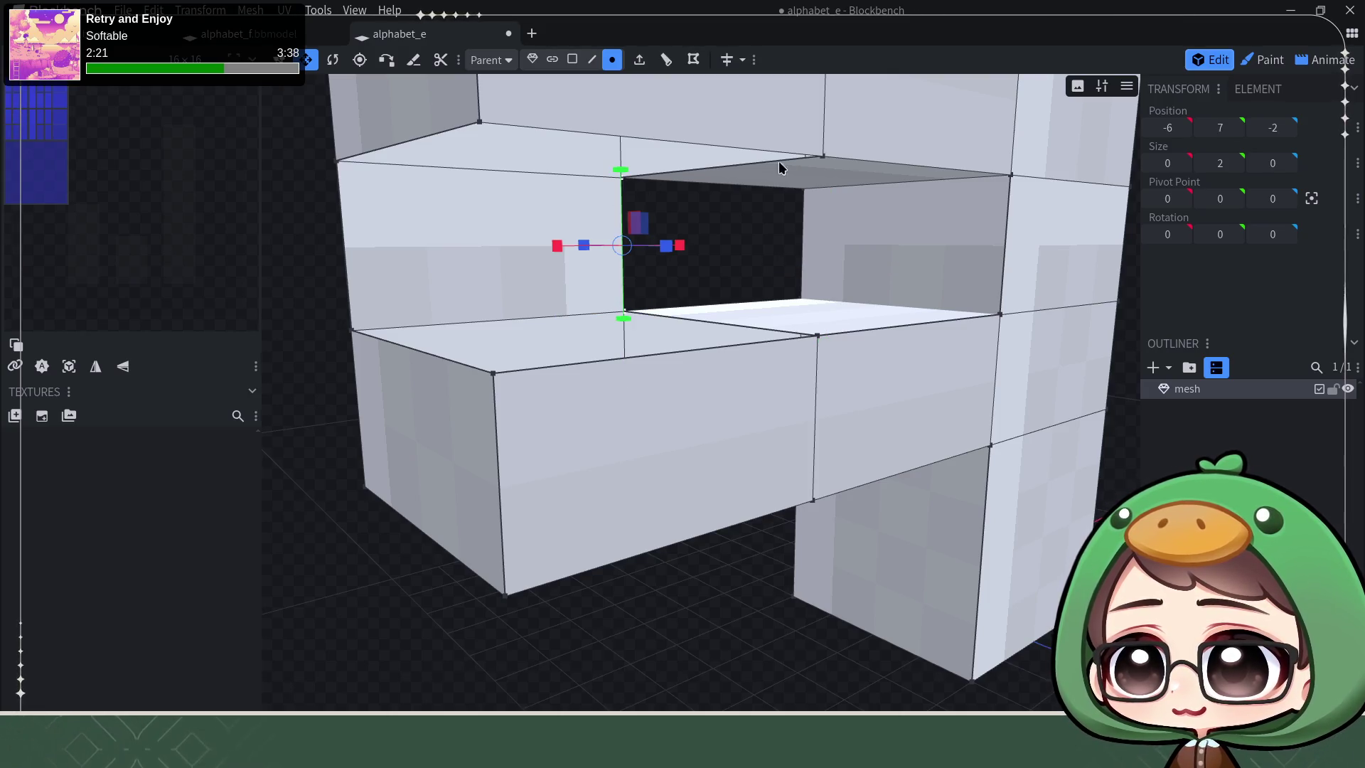
{"action": "left_click", "coordinate": [822, 158], "text": "shift"}
{"action": "left_click", "coordinate": [817, 335], "text": "shift"}
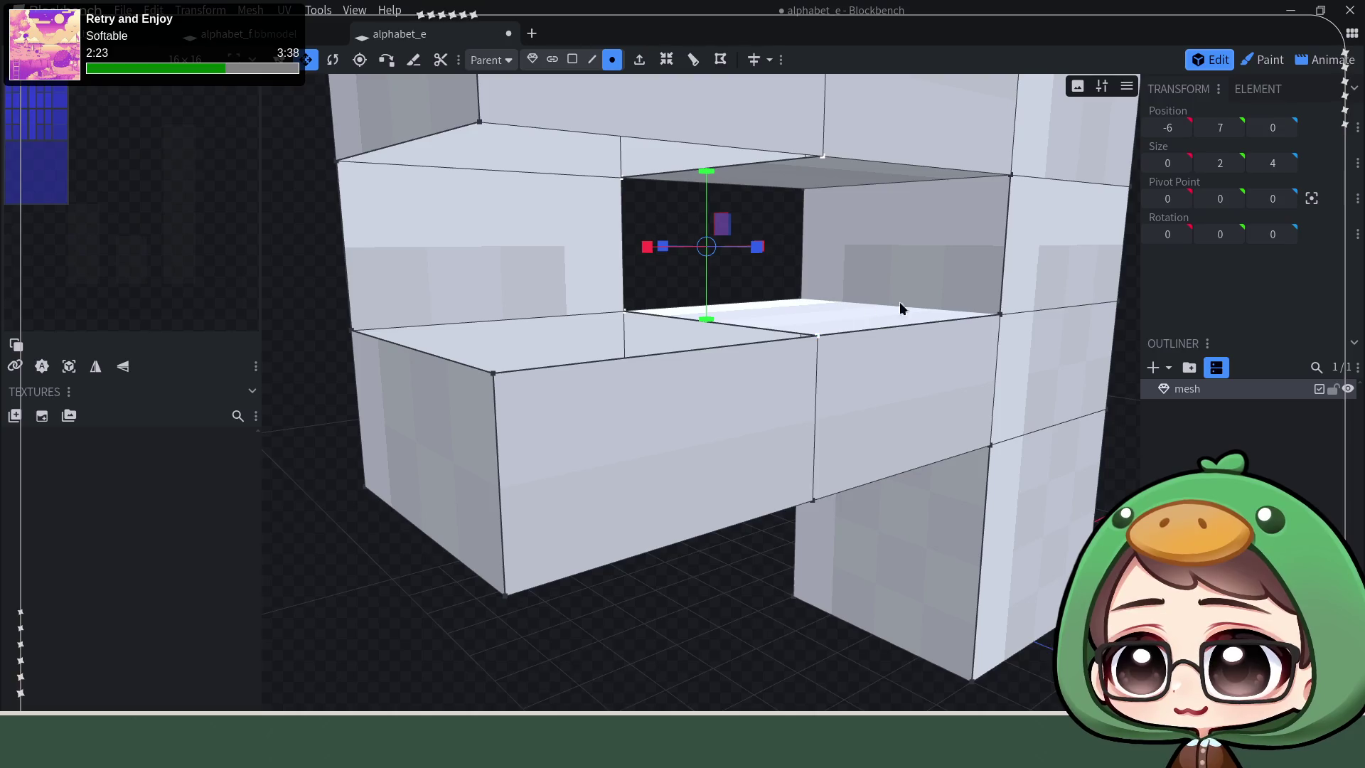
{"action": "key", "text": "f"}
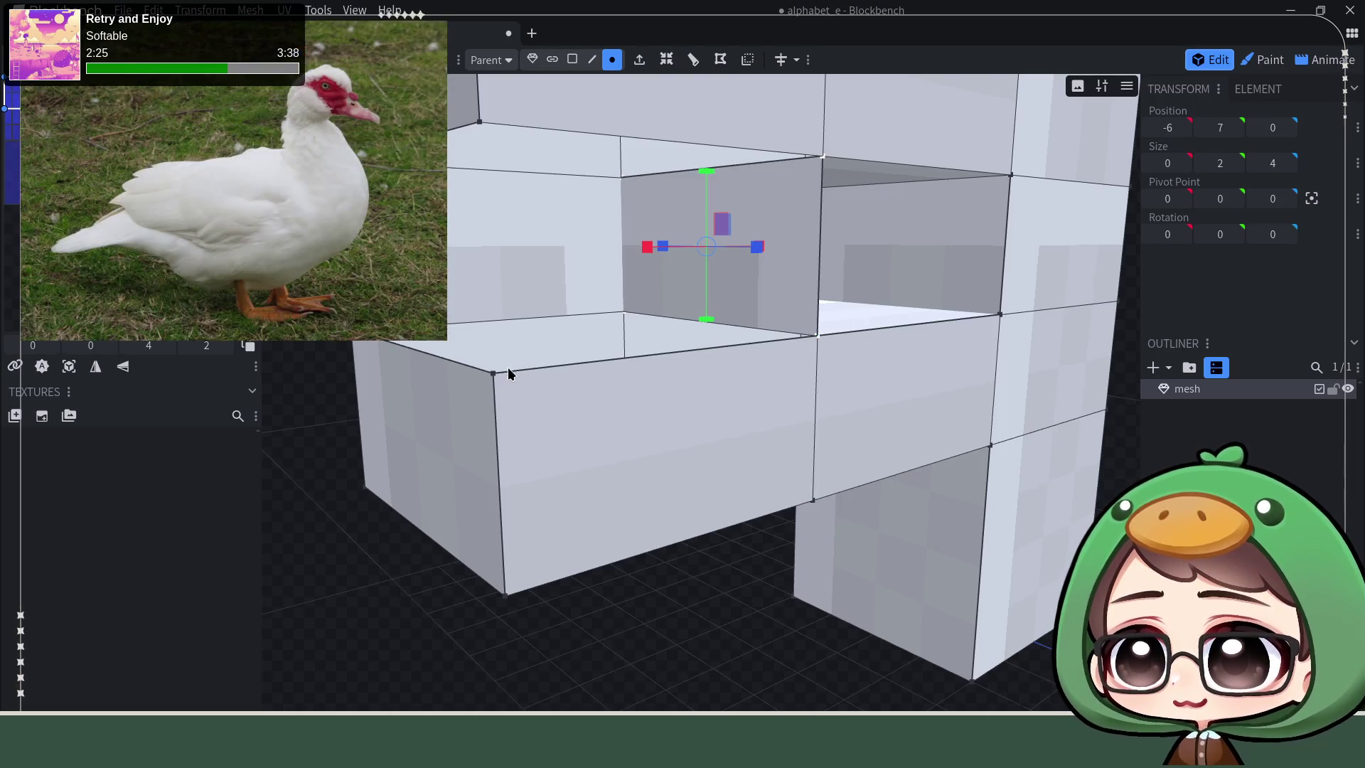
Step: Select the four corner vertices framing the second gap on the right
{"action": "left_click", "coordinate": [495, 373]}
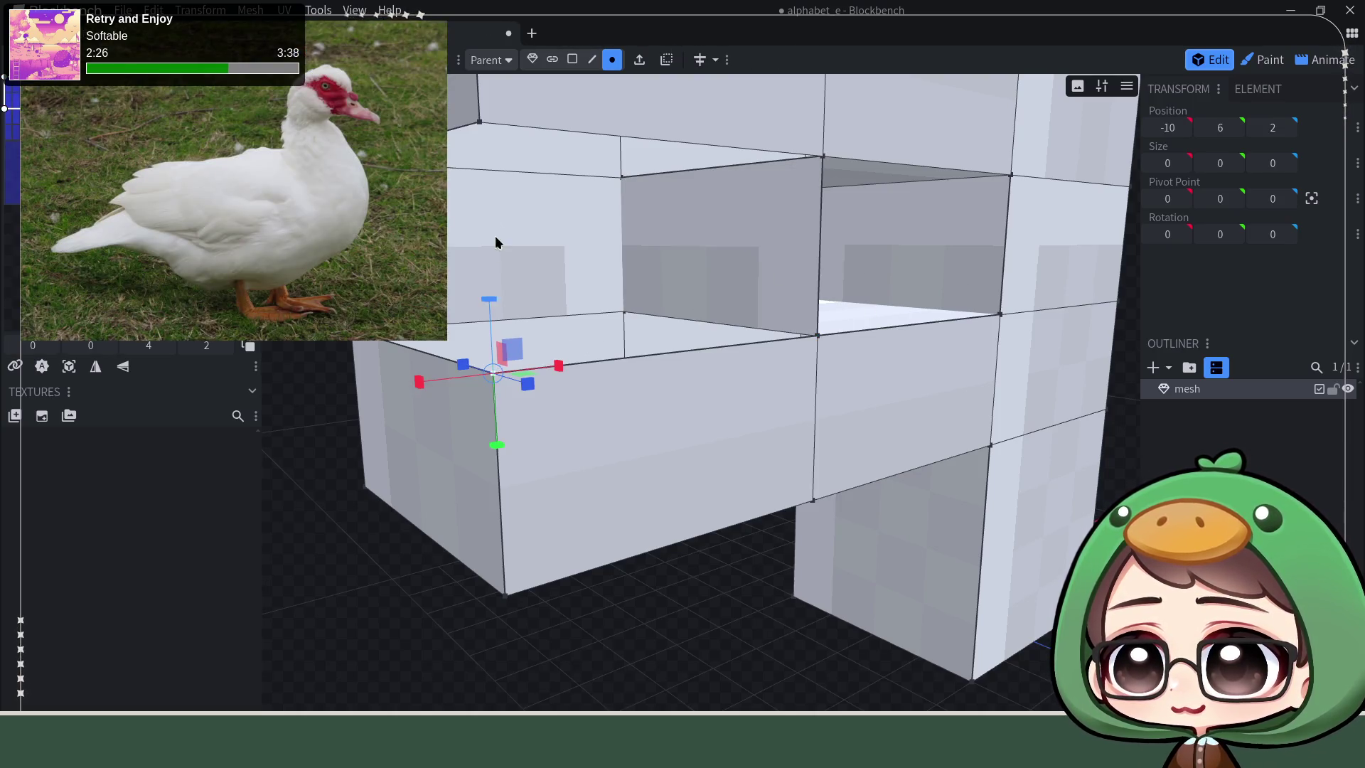
{"action": "left_click", "coordinate": [480, 123], "text": "shift"}
{"action": "left_click", "coordinate": [823, 157], "text": "shift"}
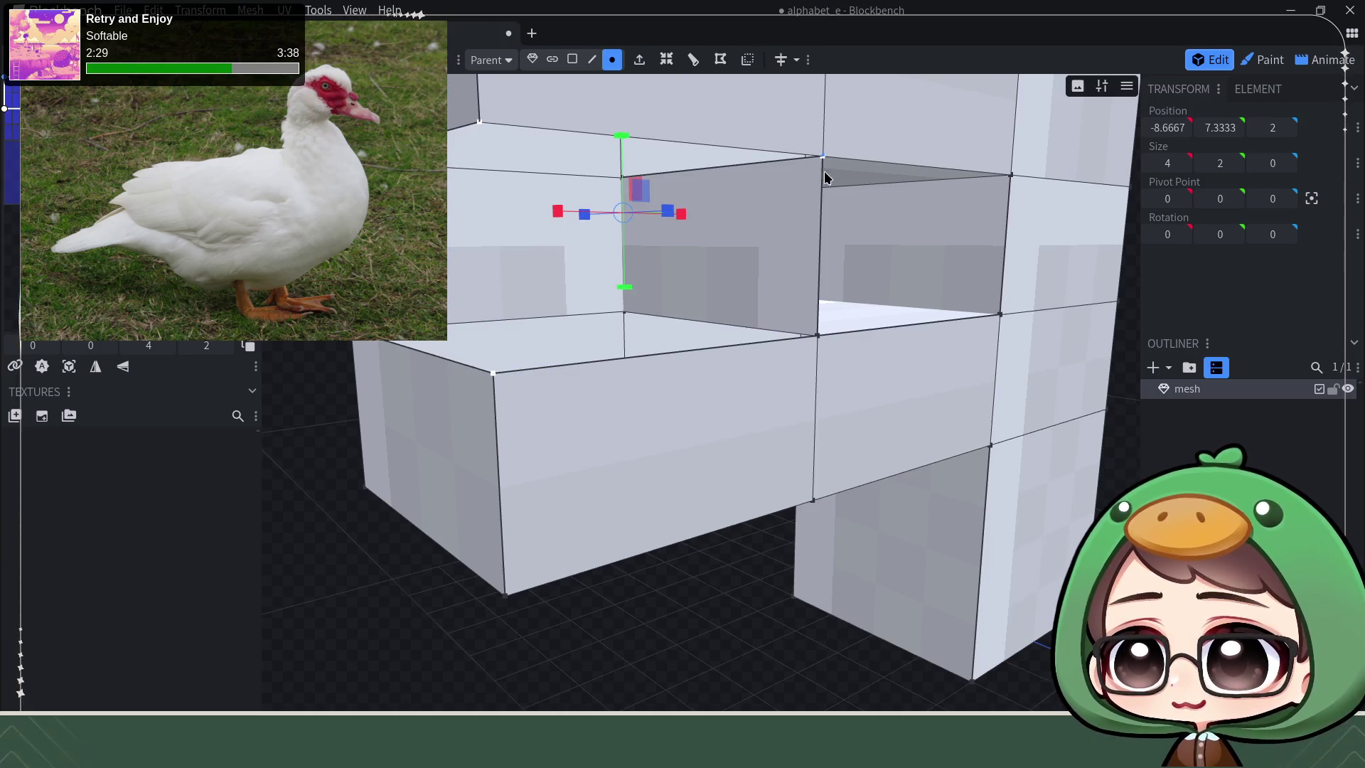
{"action": "left_click", "coordinate": [818, 336], "text": "shift"}
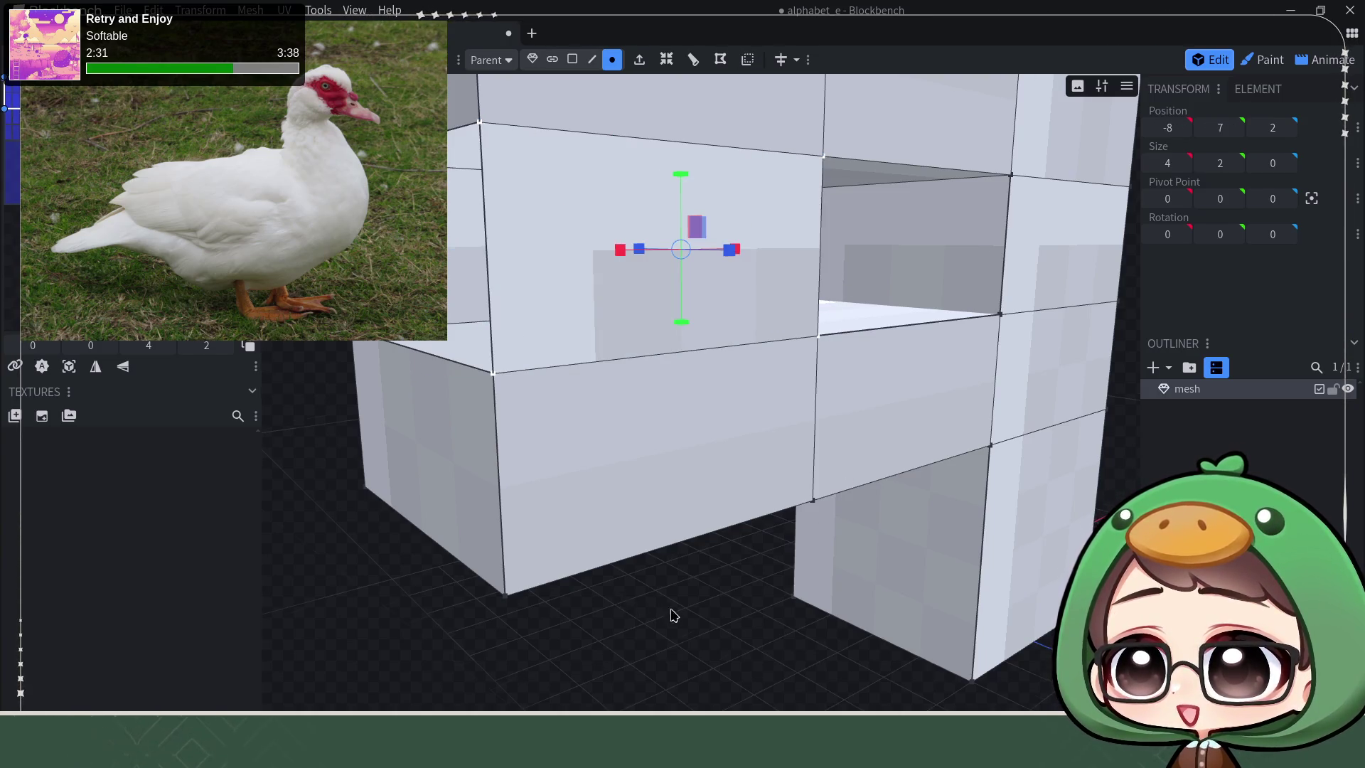
Step: Select the four vertices around the left-side gap and return to a frontal view
{"action": "right_click_drag", "start_coordinate": [665, 608], "coordinate": [688, 469]}
{"action": "left_click", "coordinate": [725, 403]}
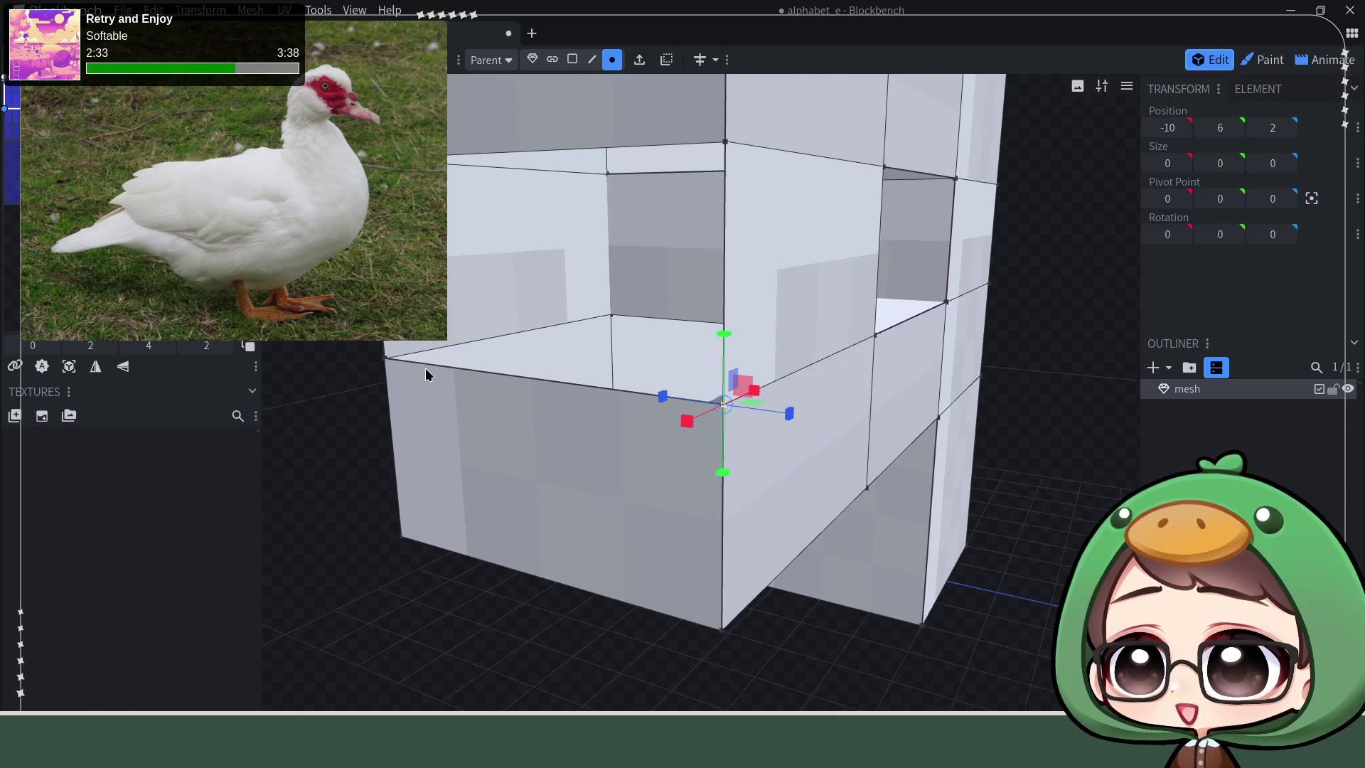
{"action": "left_click", "coordinate": [385, 357], "text": "shift"}
{"action": "left_click", "coordinate": [382, 150], "text": "shift"}
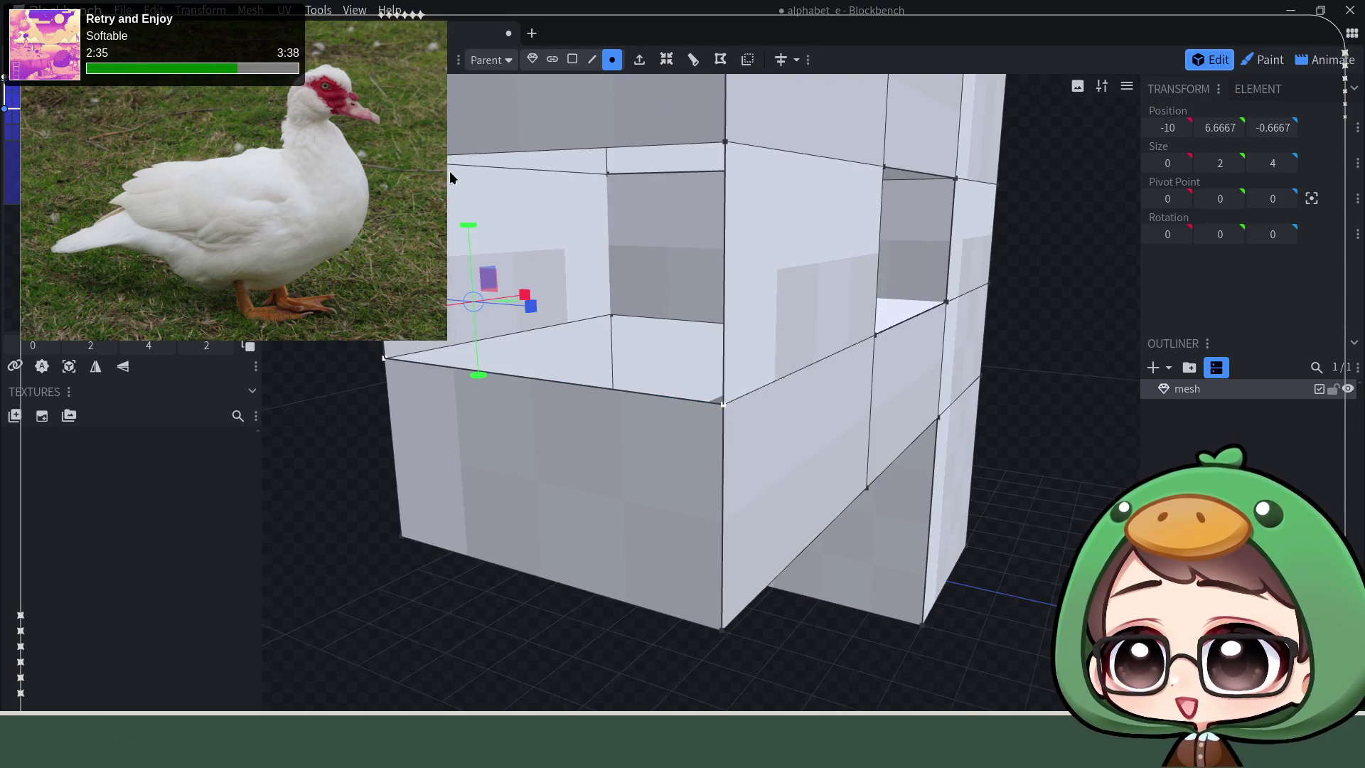
{"action": "left_click", "coordinate": [726, 144], "text": "shift"}
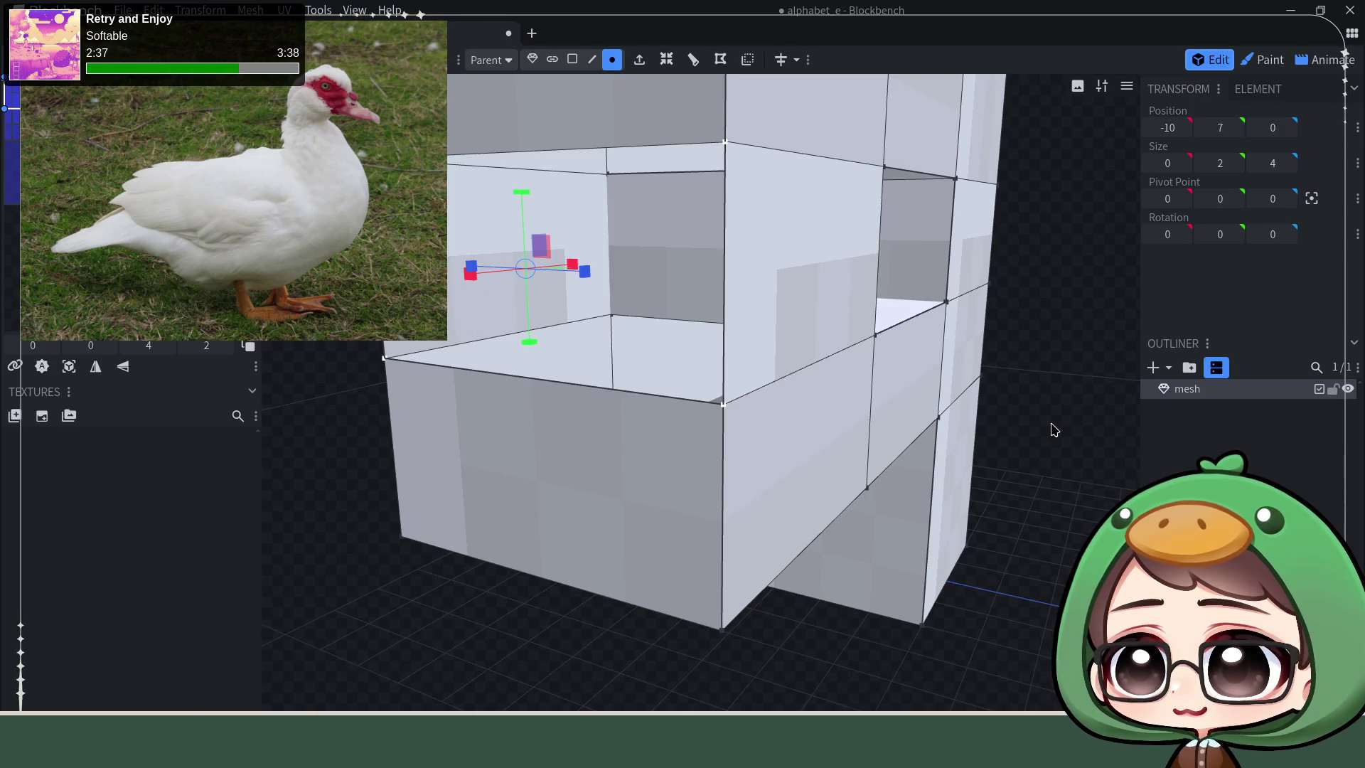
{"action": "scroll", "coordinate": [1055, 430], "scroll_direction": "down", "scroll_amount": 3}
{"action": "scroll", "coordinate": [1041, 458], "scroll_direction": "down", "scroll_amount": 3}
{"action": "mouse_move", "coordinate": [870, 520]}
{"action": "left_mouse_down"}
{"action": "mouse_move", "coordinate": [1049, 480]}
{"action": "mouse_move", "coordinate": [780, 494]}
{"action": "mouse_move", "coordinate": [802, 549]}
{"action": "mouse_move", "coordinate": [820, 533]}
{"action": "left_mouse_up"}
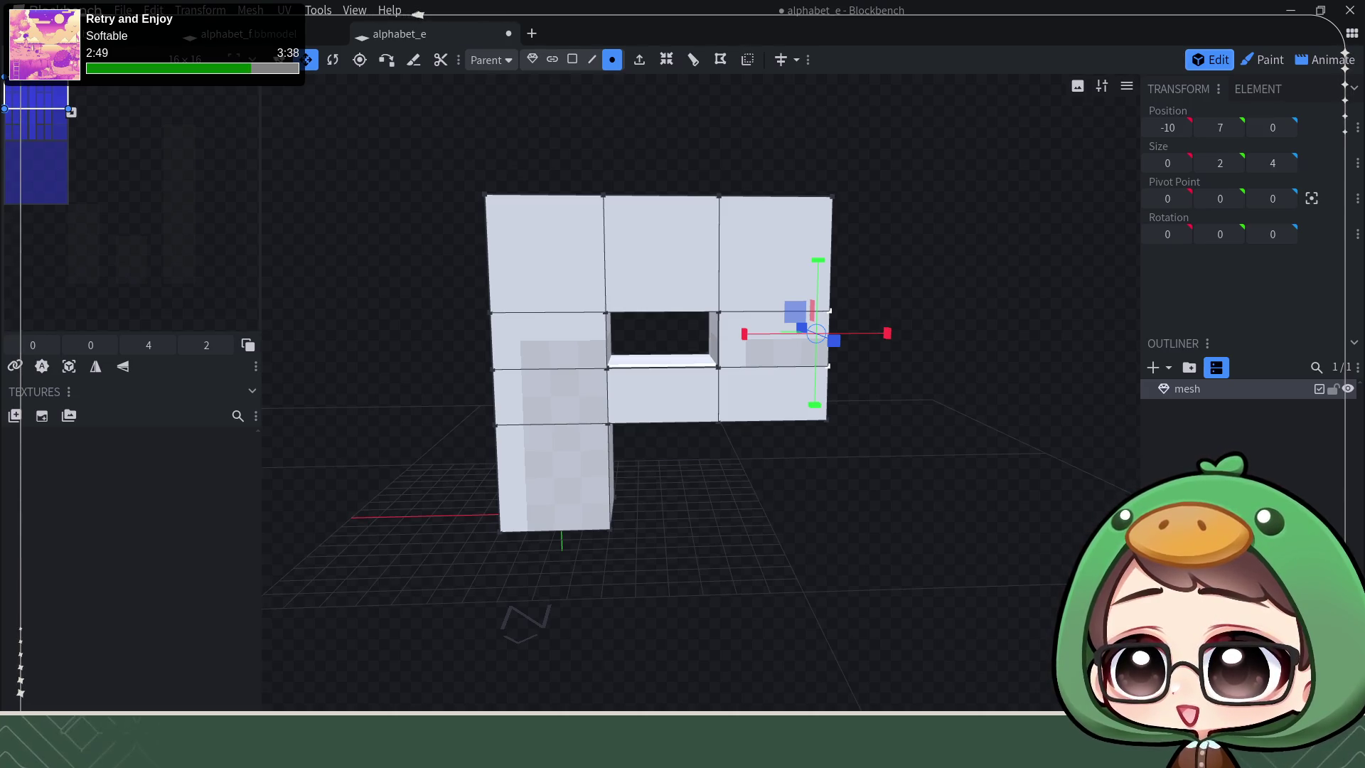
Step: Loop-cut the lower leg across its vertical edge in edge mode
{"action": "mouse_move", "coordinate": [977, 436]}
{"action": "left_mouse_down"}
{"action": "mouse_move", "coordinate": [900, 488]}
{"action": "mouse_move", "coordinate": [870, 530]}
{"action": "mouse_move", "coordinate": [911, 569]}
{"action": "mouse_move", "coordinate": [899, 517]}
{"action": "left_mouse_up"}
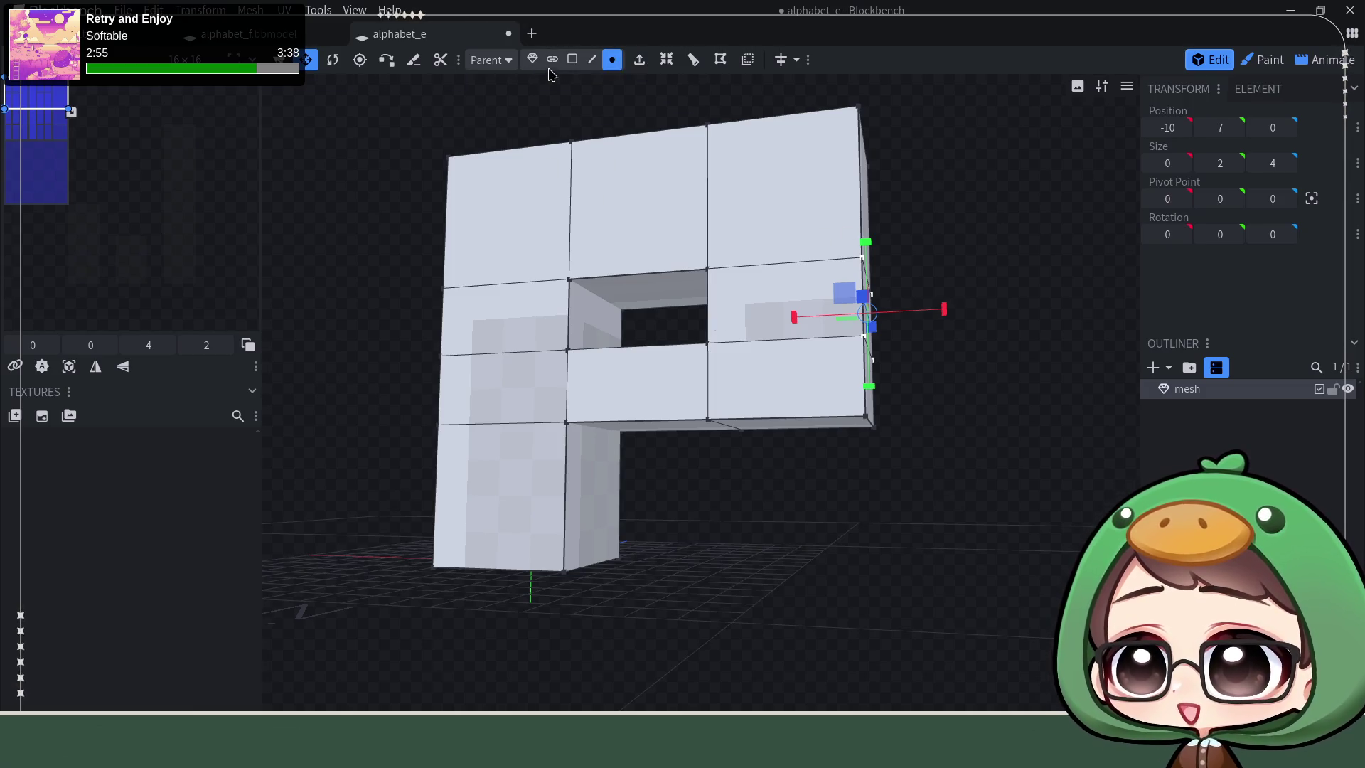
{"action": "left_click", "coordinate": [593, 58]}
{"action": "left_click", "coordinate": [561, 479]}
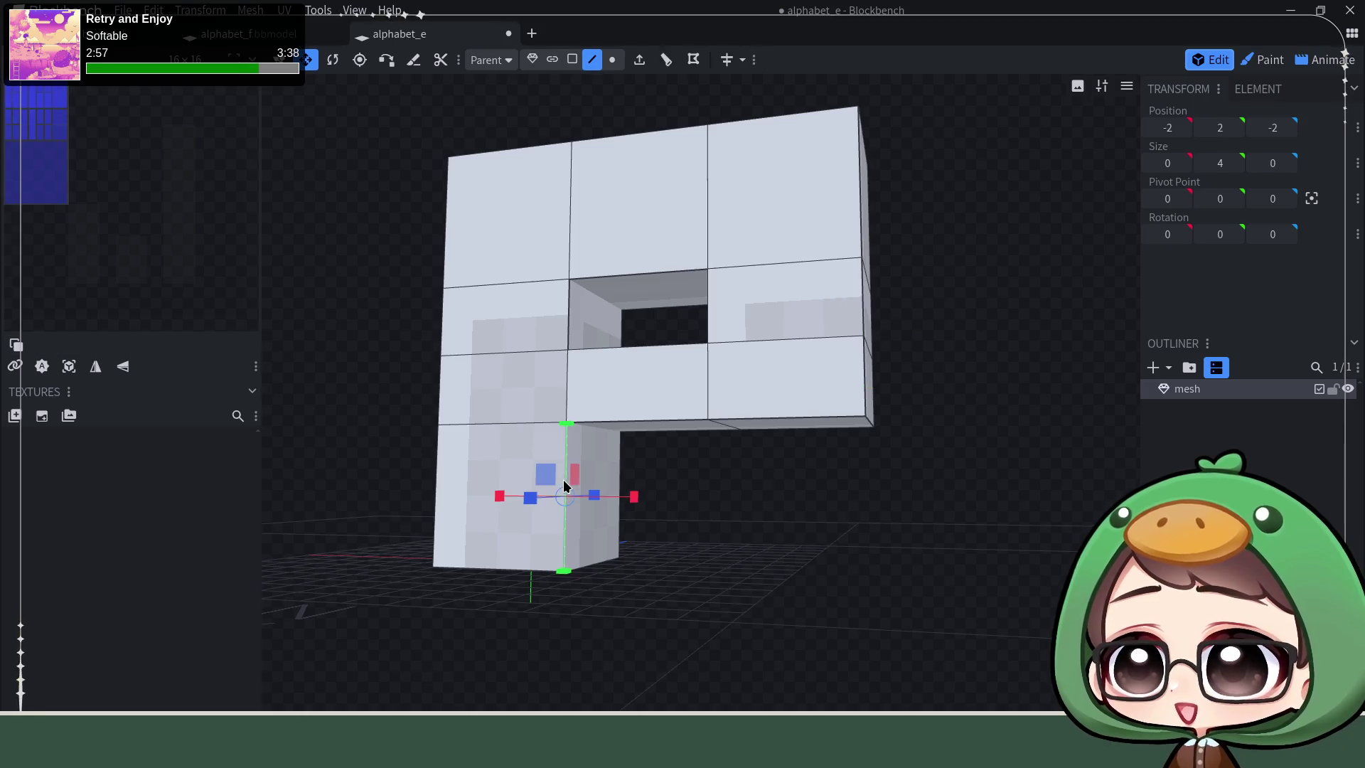
{"action": "left_click", "coordinate": [663, 62]}
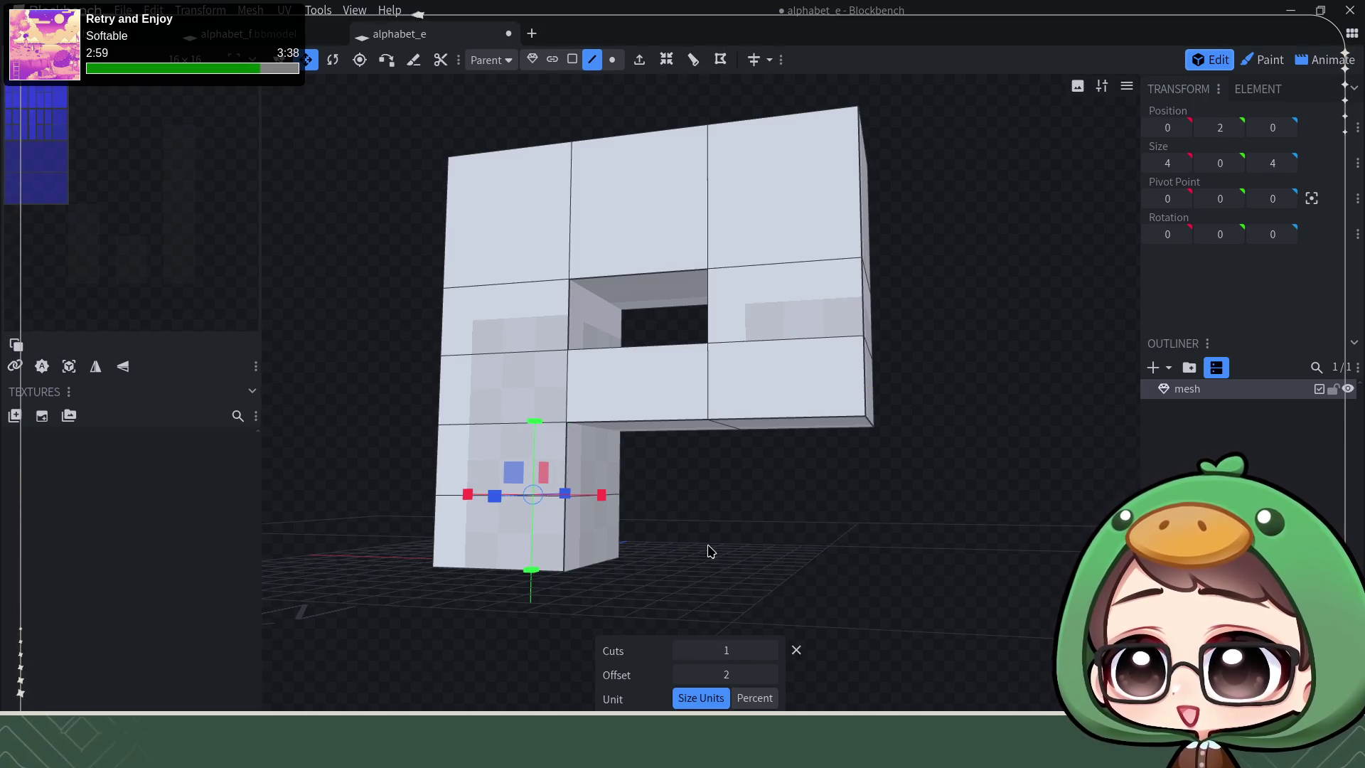
Step: Extrude the leg's lower-right face outward to start the bottom arm
{"action": "left_click", "coordinate": [572, 59]}
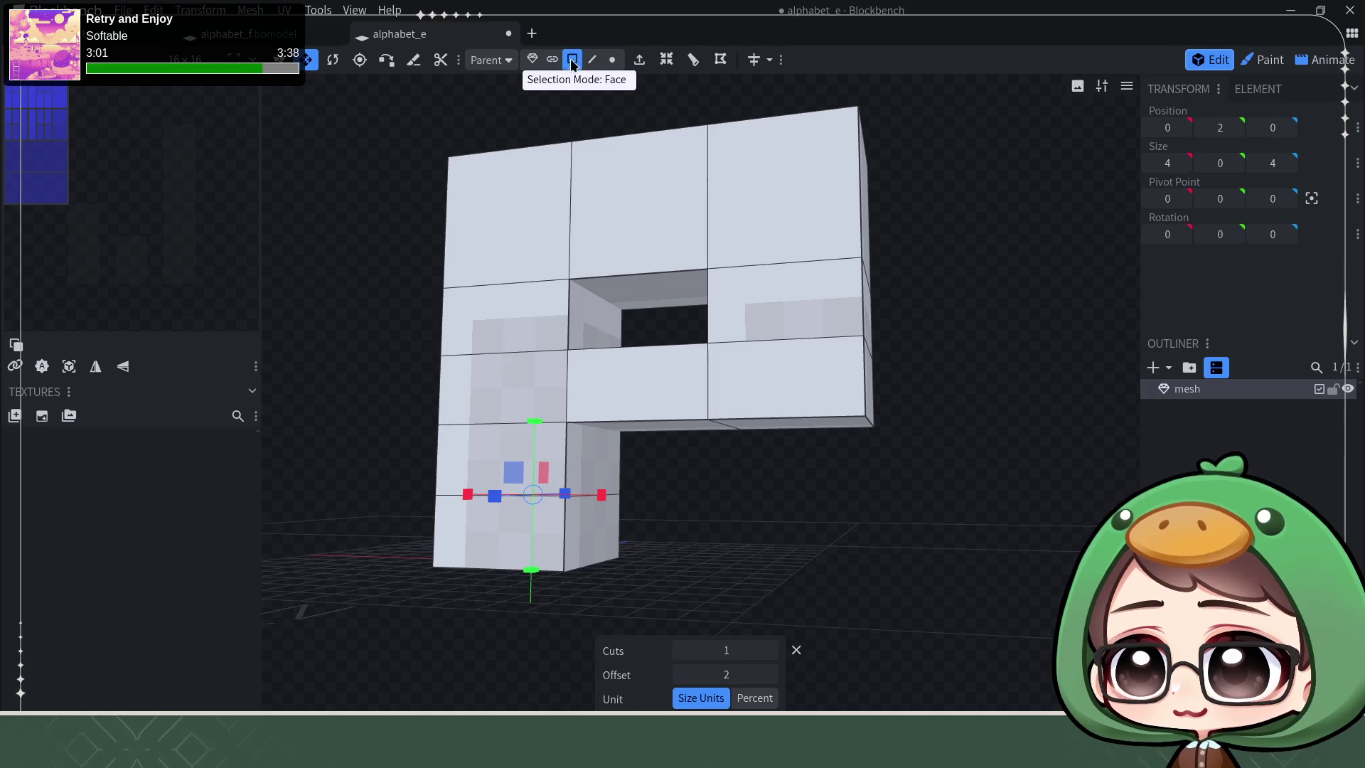
{"action": "left_click", "coordinate": [586, 551]}
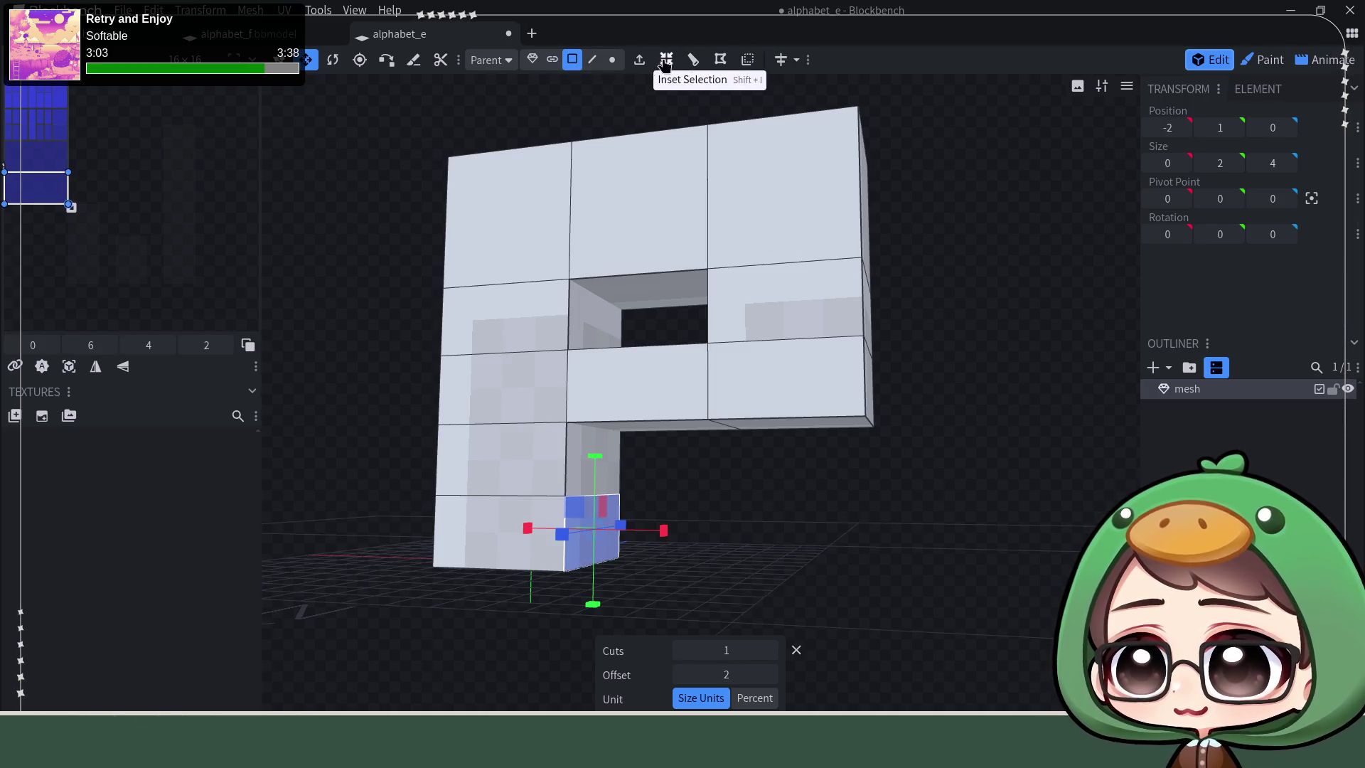
{"action": "left_click", "coordinate": [639, 58]}
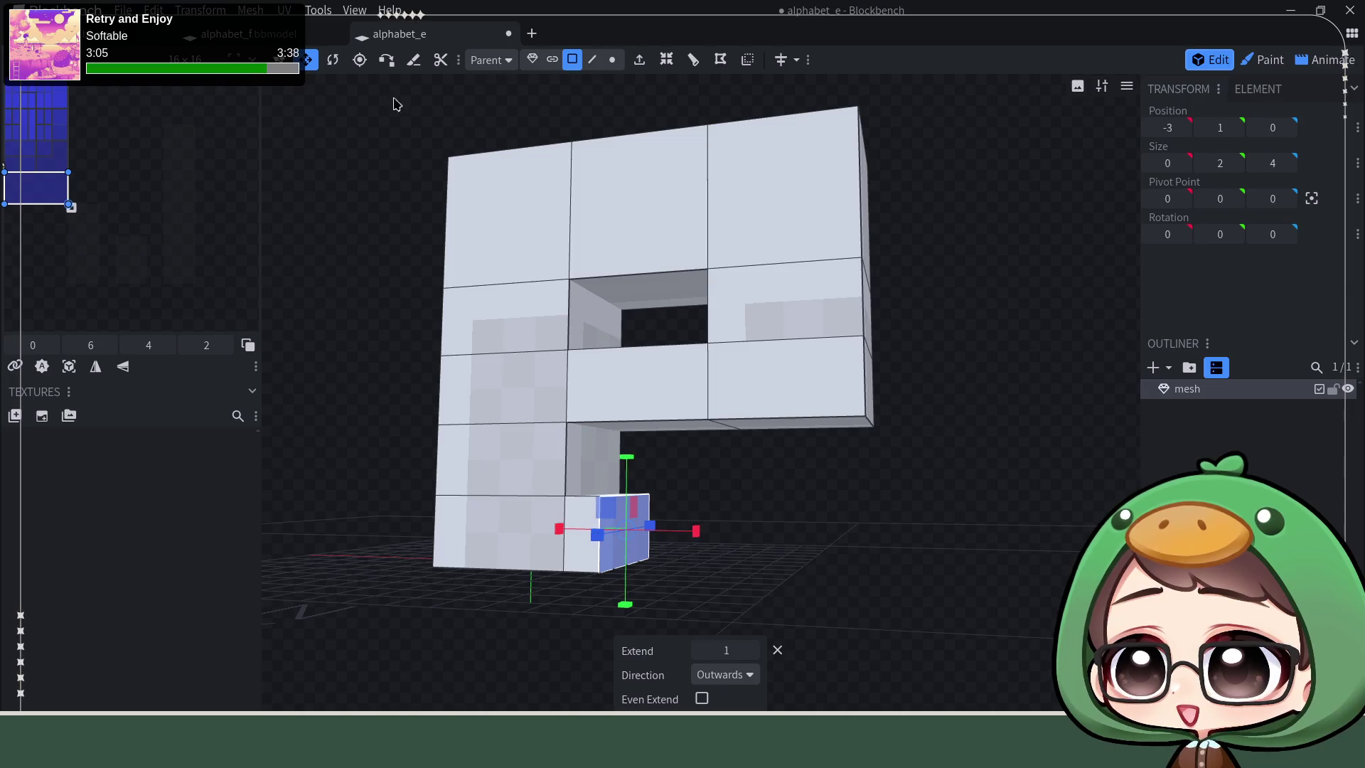
{"action": "left_click", "coordinate": [308, 59]}
Step: Stretch the extruded face right along X into a full-width bottom arm
{"action": "mouse_move", "coordinate": [568, 528]}
{"action": "left_mouse_down"}
{"action": "mouse_move", "coordinate": [808, 569]}
{"action": "mouse_move", "coordinate": [1011, 365]}
{"action": "mouse_move", "coordinate": [1013, 314]}
{"action": "mouse_move", "coordinate": [1007, 356]}
{"action": "left_mouse_up"}
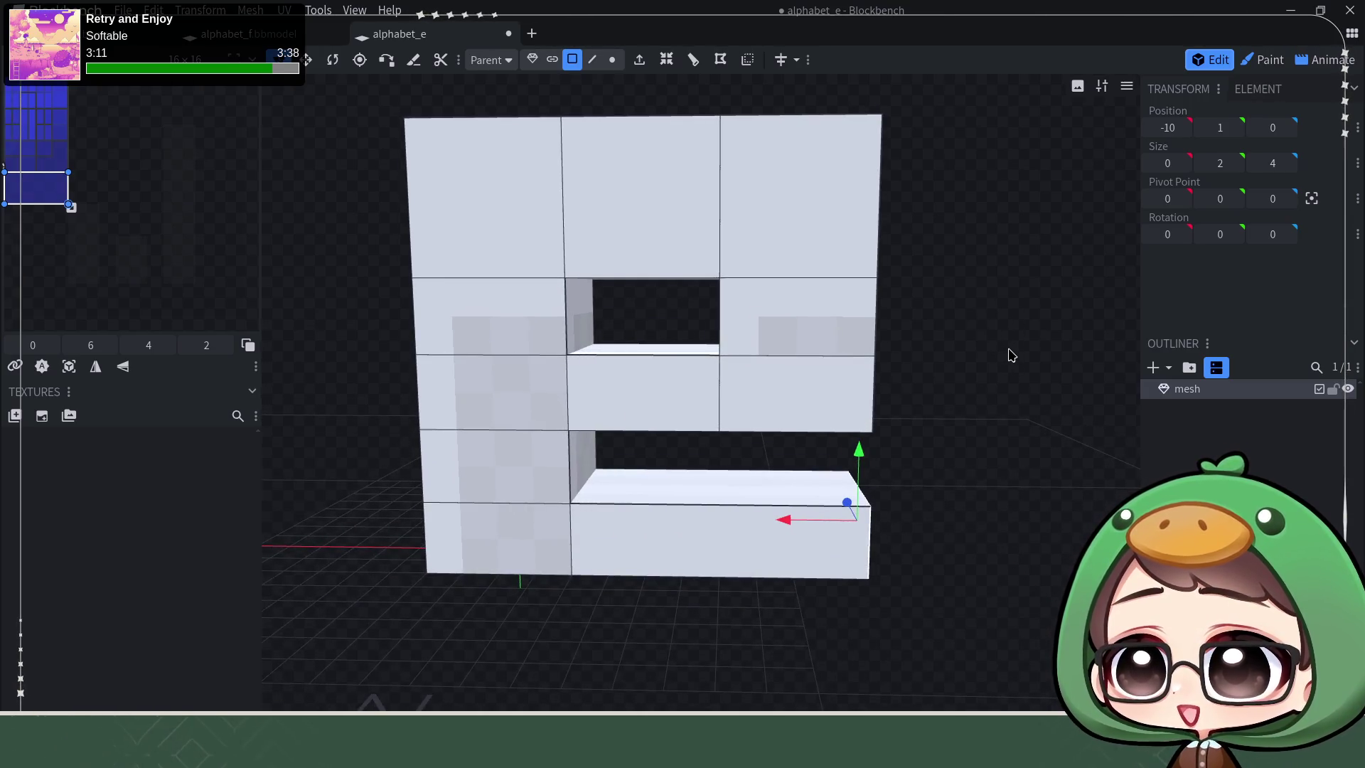
{"action": "mouse_move", "coordinate": [1022, 294]}
{"action": "left_mouse_down"}
{"action": "mouse_move", "coordinate": [1034, 281]}
{"action": "mouse_move", "coordinate": [1033, 311]}
{"action": "mouse_move", "coordinate": [945, 311]}
{"action": "left_mouse_up"}
{"action": "mouse_move", "coordinate": [881, 416]}
{"action": "left_mouse_down"}
{"action": "mouse_move", "coordinate": [942, 384]}
{"action": "mouse_move", "coordinate": [936, 409]}
{"action": "left_mouse_up"}
{"action": "left_click_drag", "start_coordinate": [396, 506], "coordinate": [480, 486]}
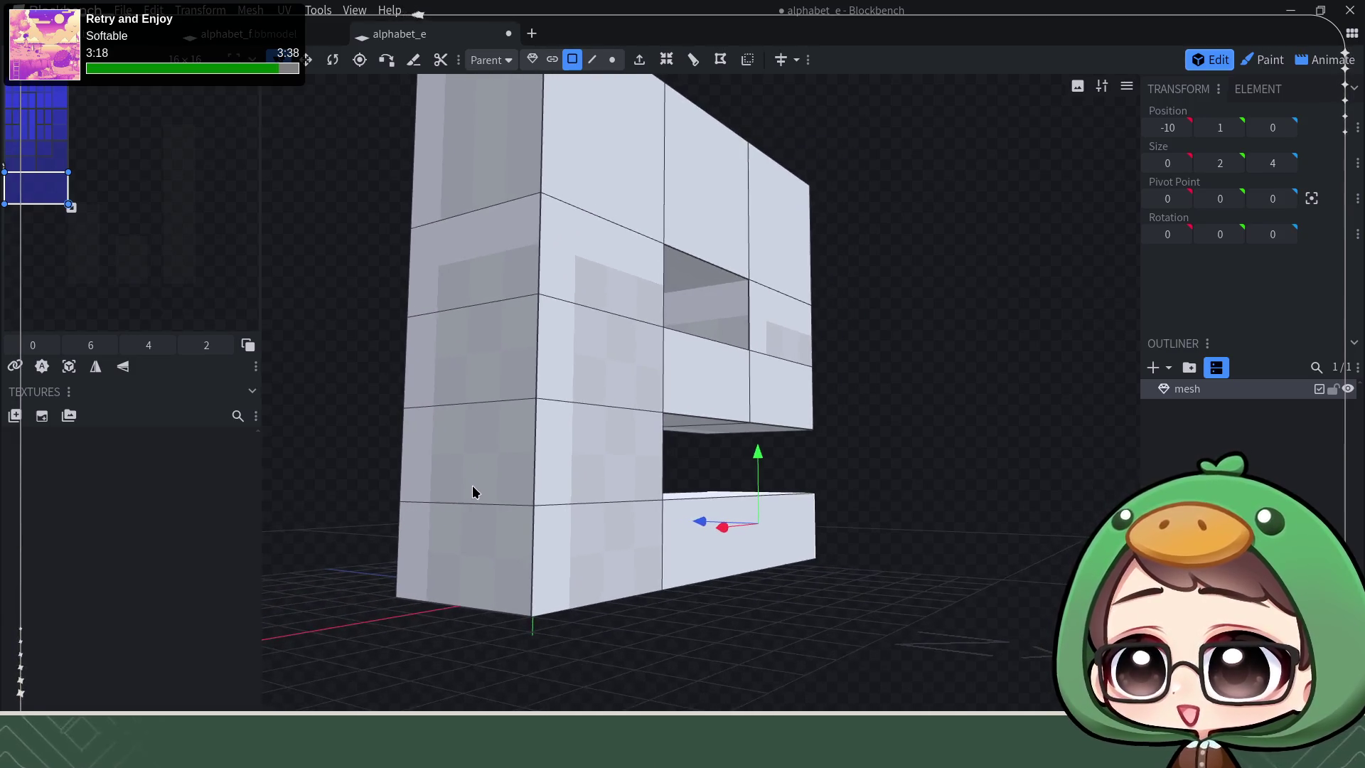
Step: Inspect the lower-left edges and bottom vertices in edge mode from several angles
{"action": "left_click", "coordinate": [592, 58]}
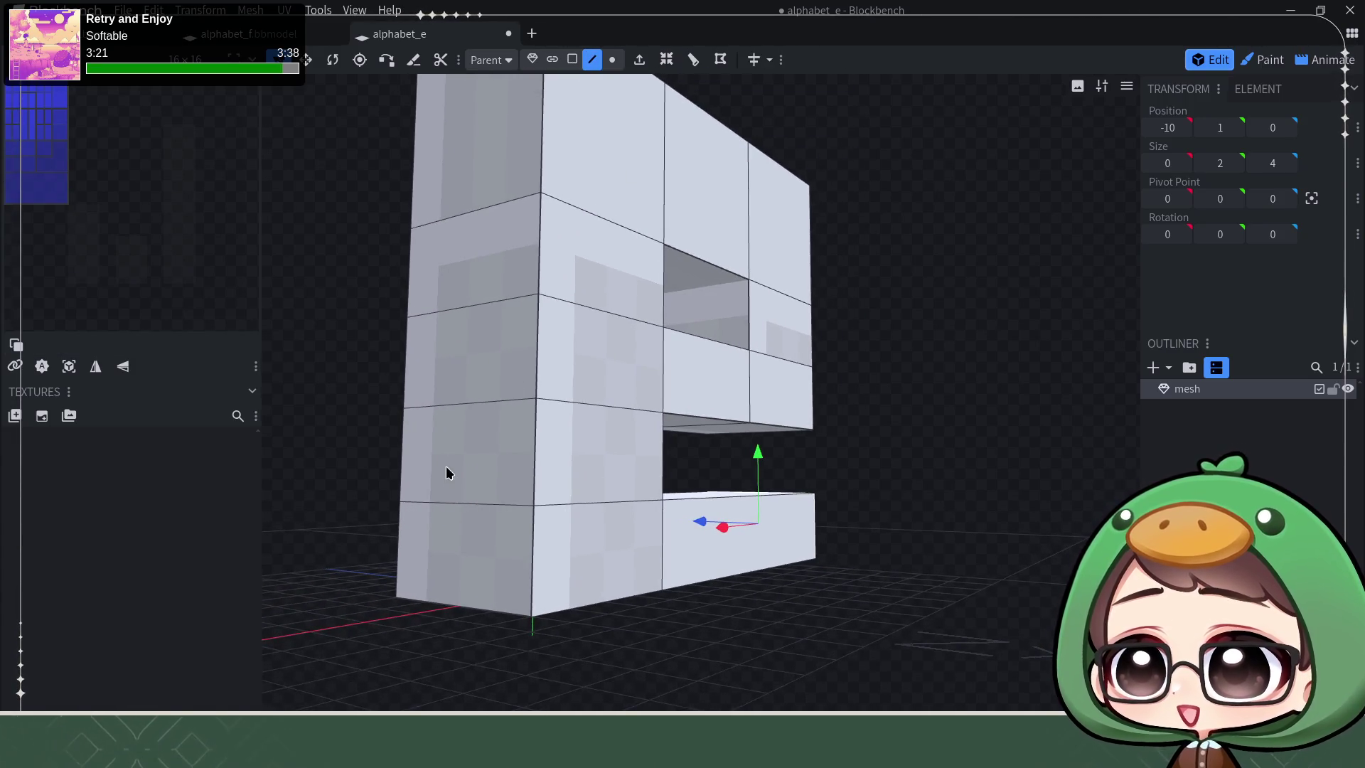
{"action": "left_click", "coordinate": [461, 505]}
{"action": "left_click", "coordinate": [764, 492]}
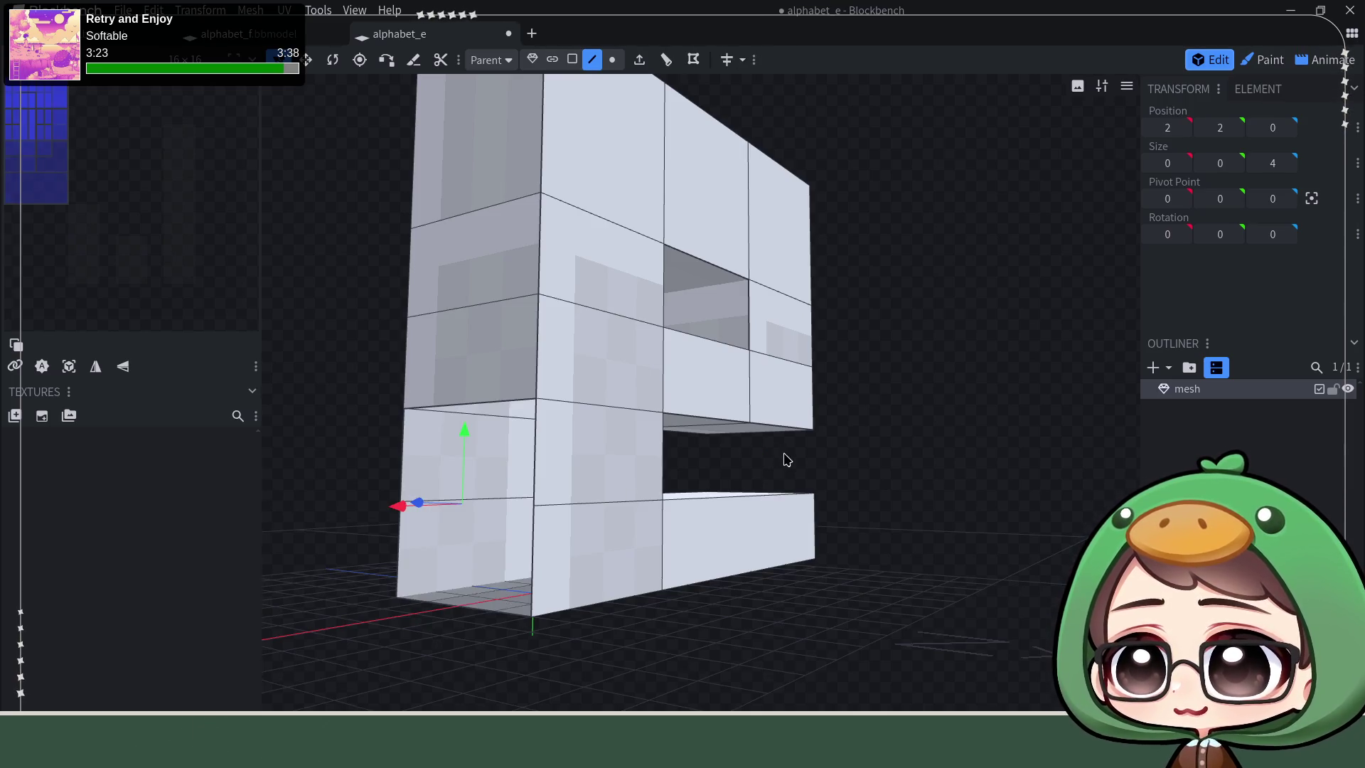
{"action": "mouse_move", "coordinate": [853, 452]}
{"action": "left_mouse_down"}
{"action": "mouse_move", "coordinate": [868, 427]}
{"action": "mouse_move", "coordinate": [865, 456]}
{"action": "left_mouse_up"}
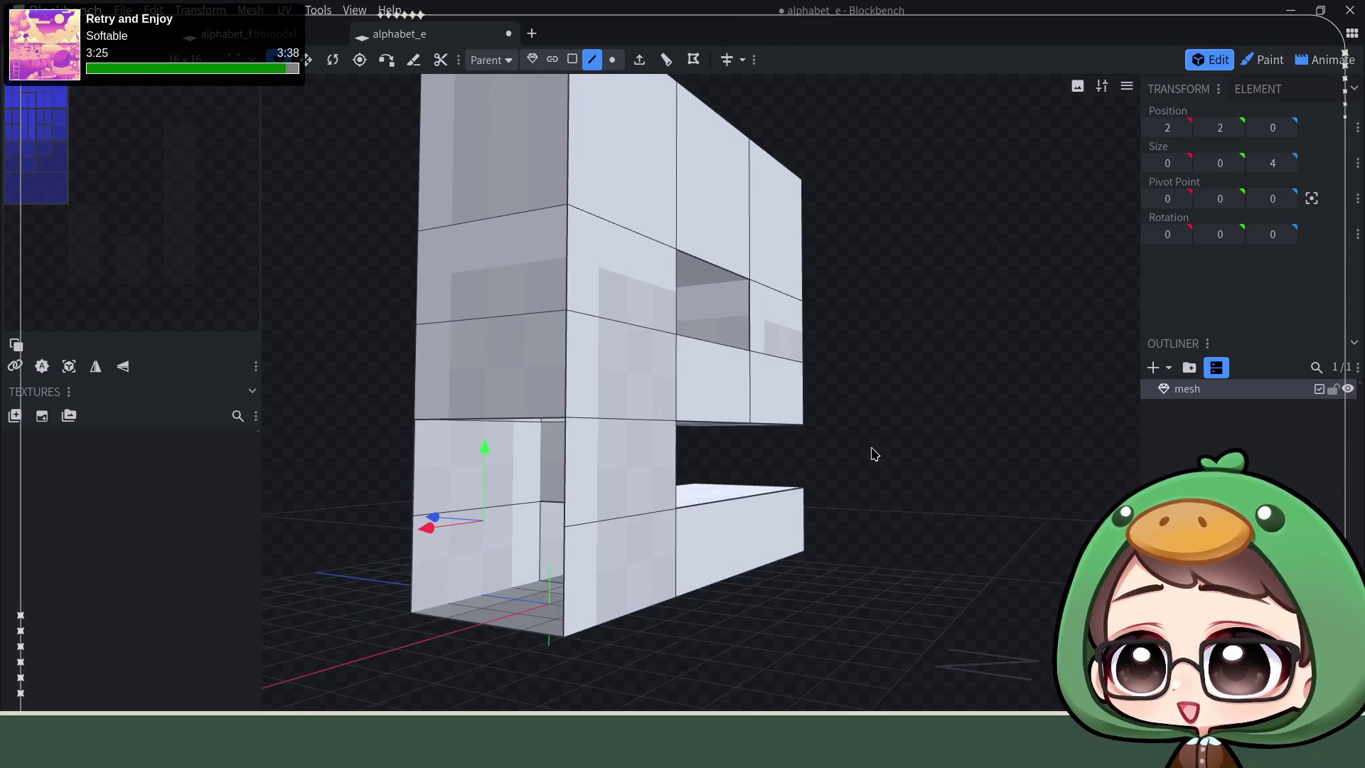
{"action": "left_click", "coordinate": [672, 513]}
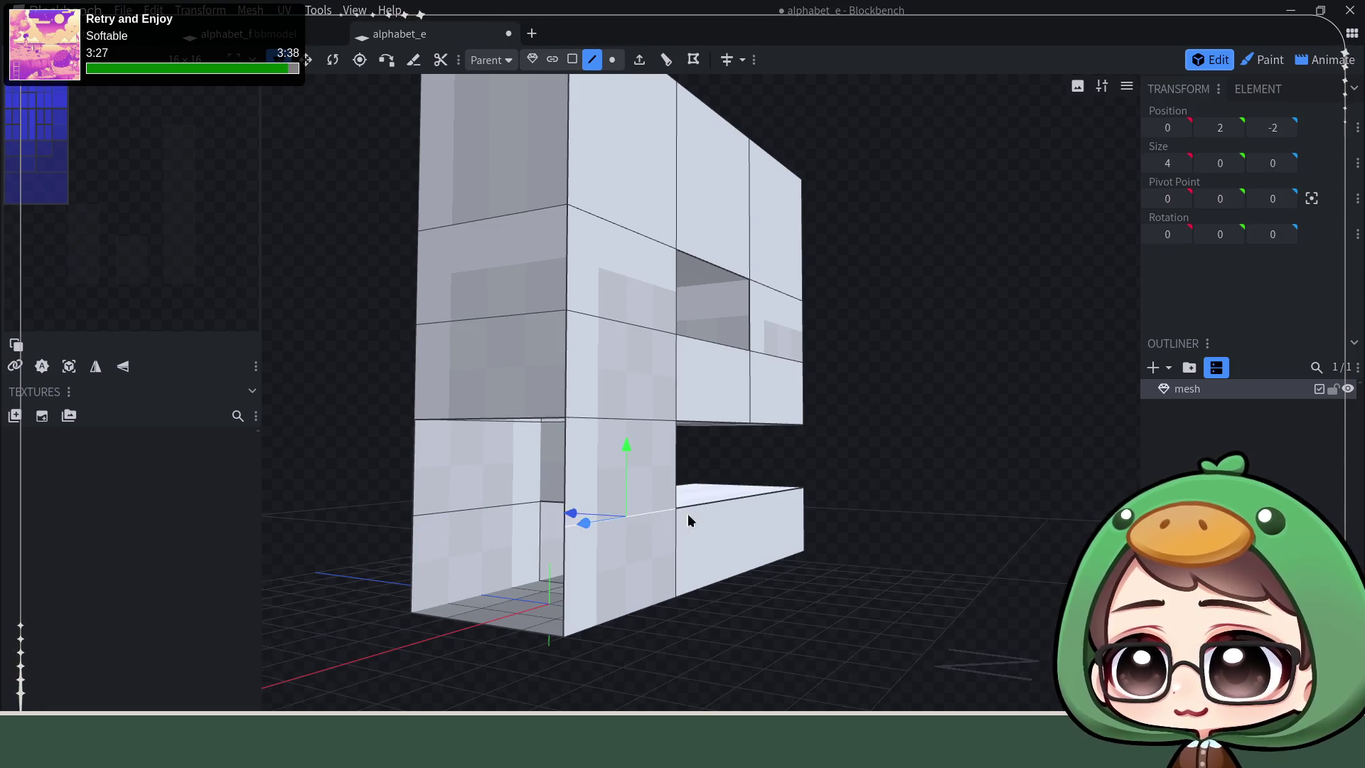
{"action": "mouse_move", "coordinate": [890, 497]}
{"action": "left_mouse_down"}
{"action": "mouse_move", "coordinate": [907, 463]}
{"action": "mouse_move", "coordinate": [885, 466]}
{"action": "mouse_move", "coordinate": [1009, 463]}
{"action": "mouse_move", "coordinate": [978, 542]}
{"action": "left_mouse_up"}
{"action": "left_click", "coordinate": [839, 538]}
{"action": "left_click", "coordinate": [717, 523]}
{"action": "mouse_move", "coordinate": [991, 495]}
{"action": "left_mouse_down"}
{"action": "mouse_move", "coordinate": [725, 462]}
{"action": "mouse_move", "coordinate": [714, 483]}
{"action": "mouse_move", "coordinate": [704, 469]}
{"action": "left_mouse_up"}
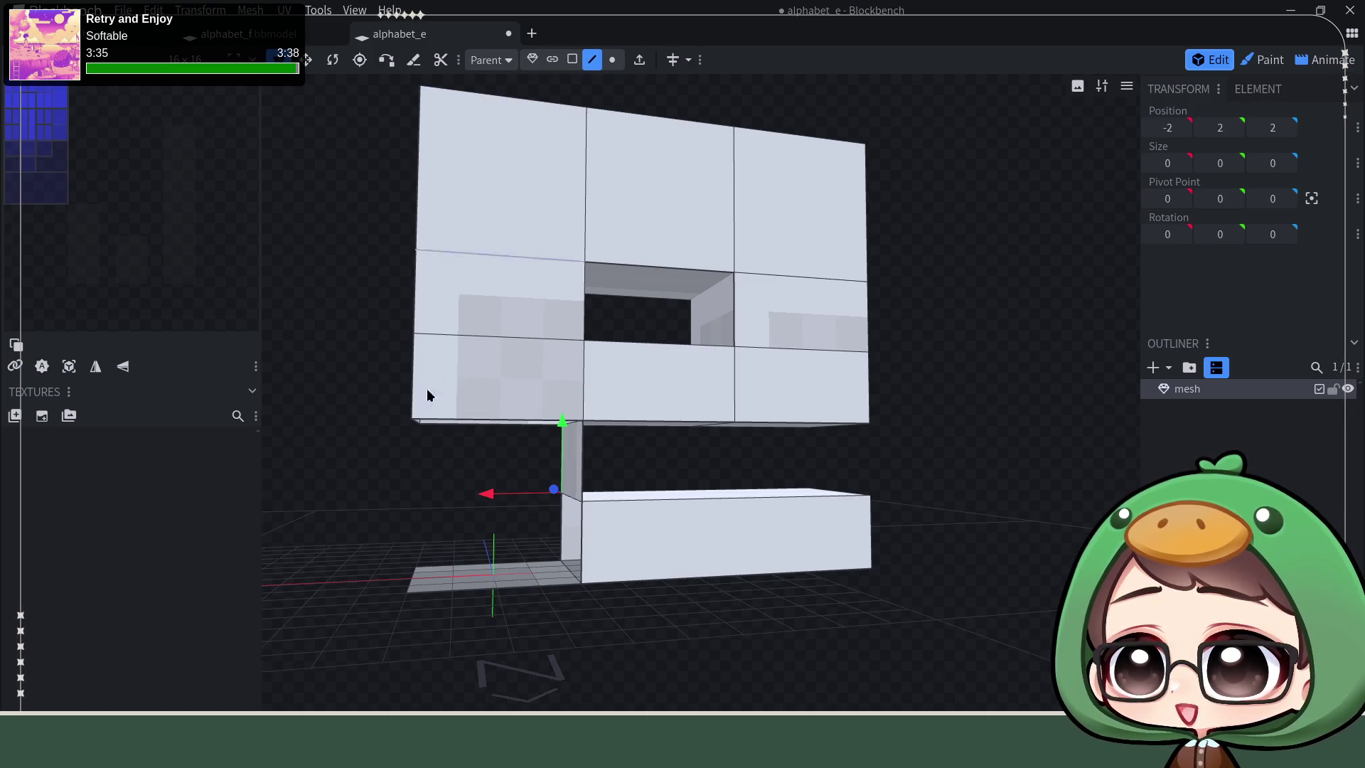
Step: Fill the gap beneath the stem with a face between its two bottom edges
{"action": "left_click_drag", "start_coordinate": [305, 488], "coordinate": [328, 490]}
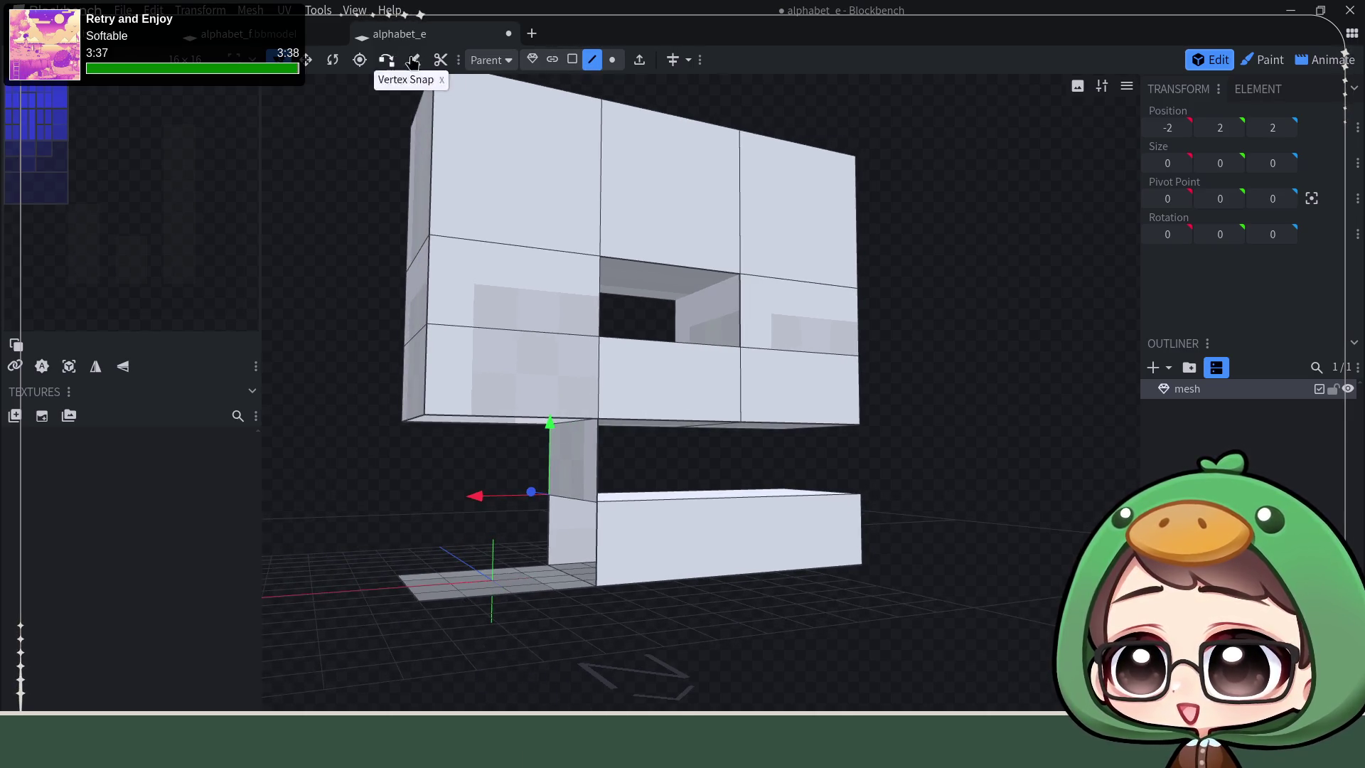
{"action": "left_click", "coordinate": [612, 59]}
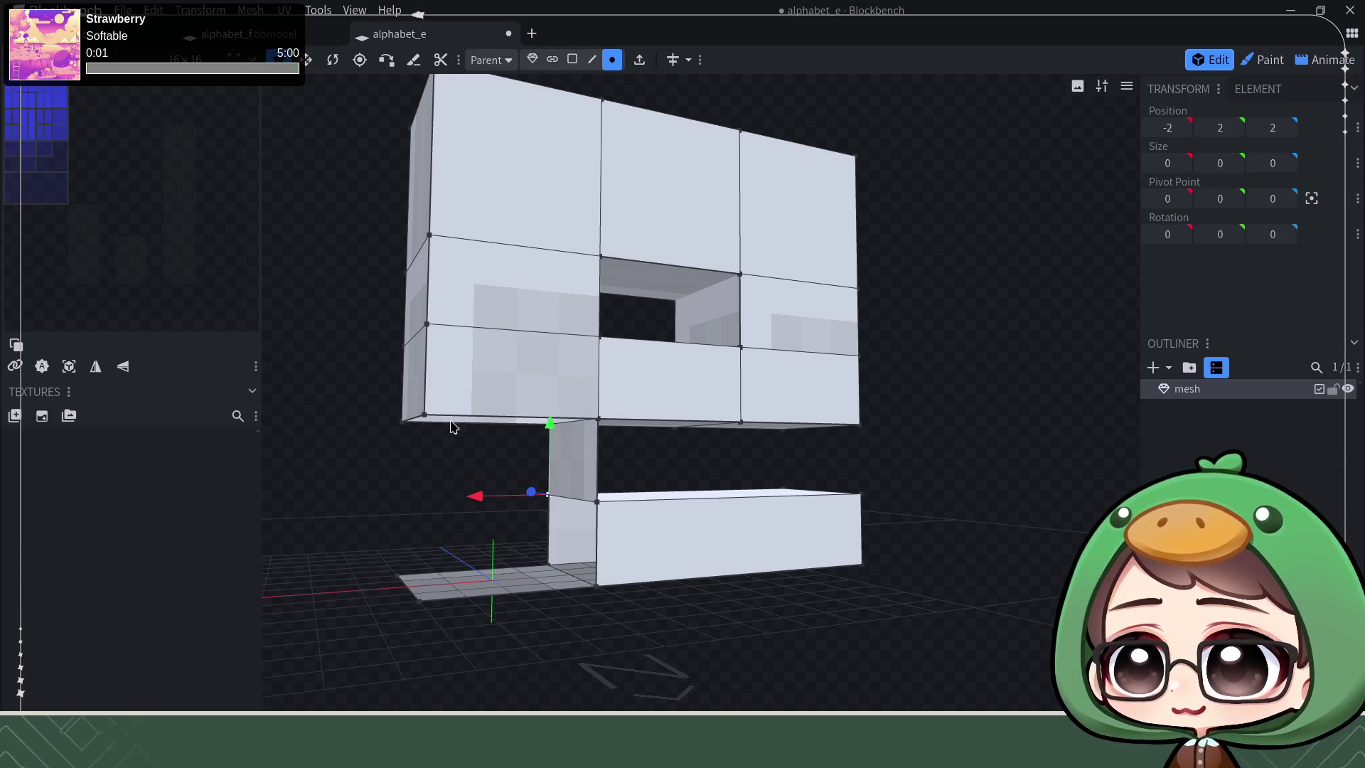
{"action": "left_click", "coordinate": [593, 58]}
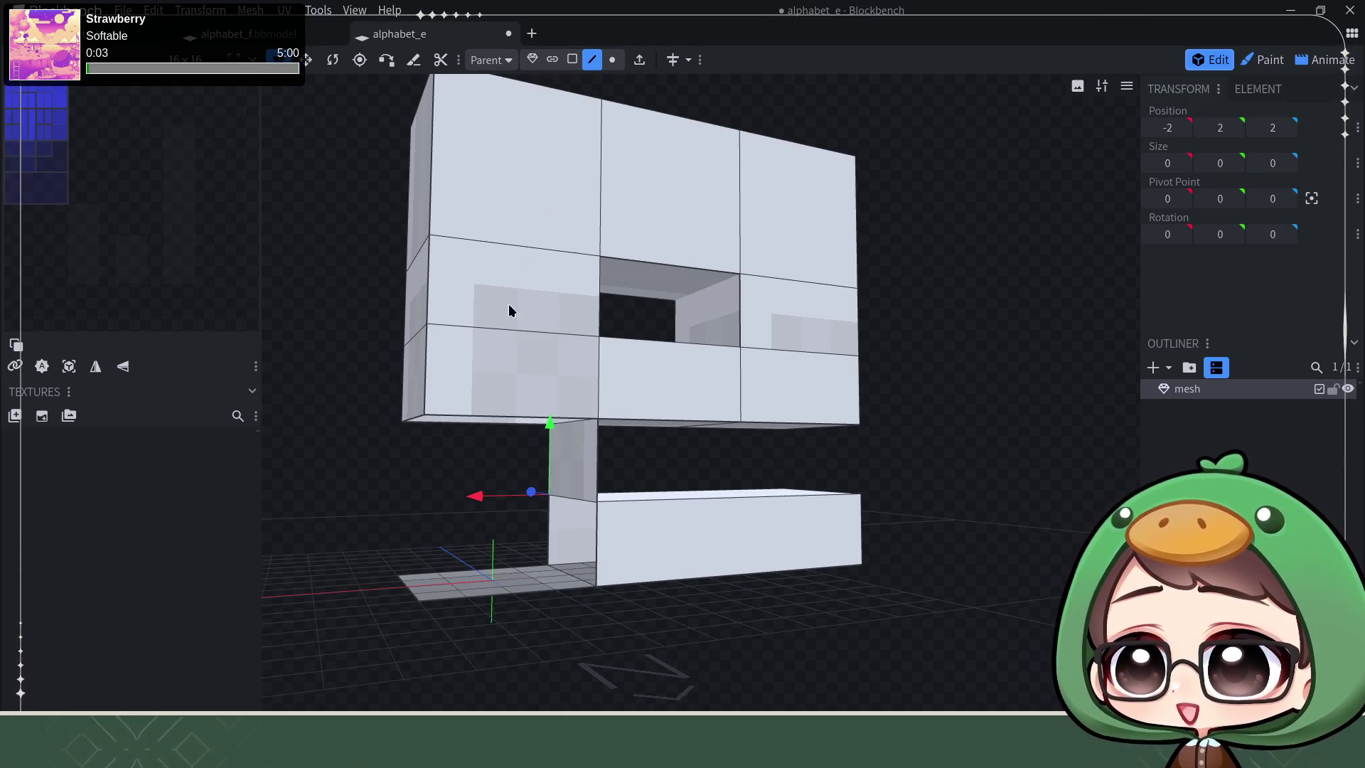
{"action": "left_click", "coordinate": [488, 421]}
{"action": "left_click", "coordinate": [498, 603], "text": "shift"}
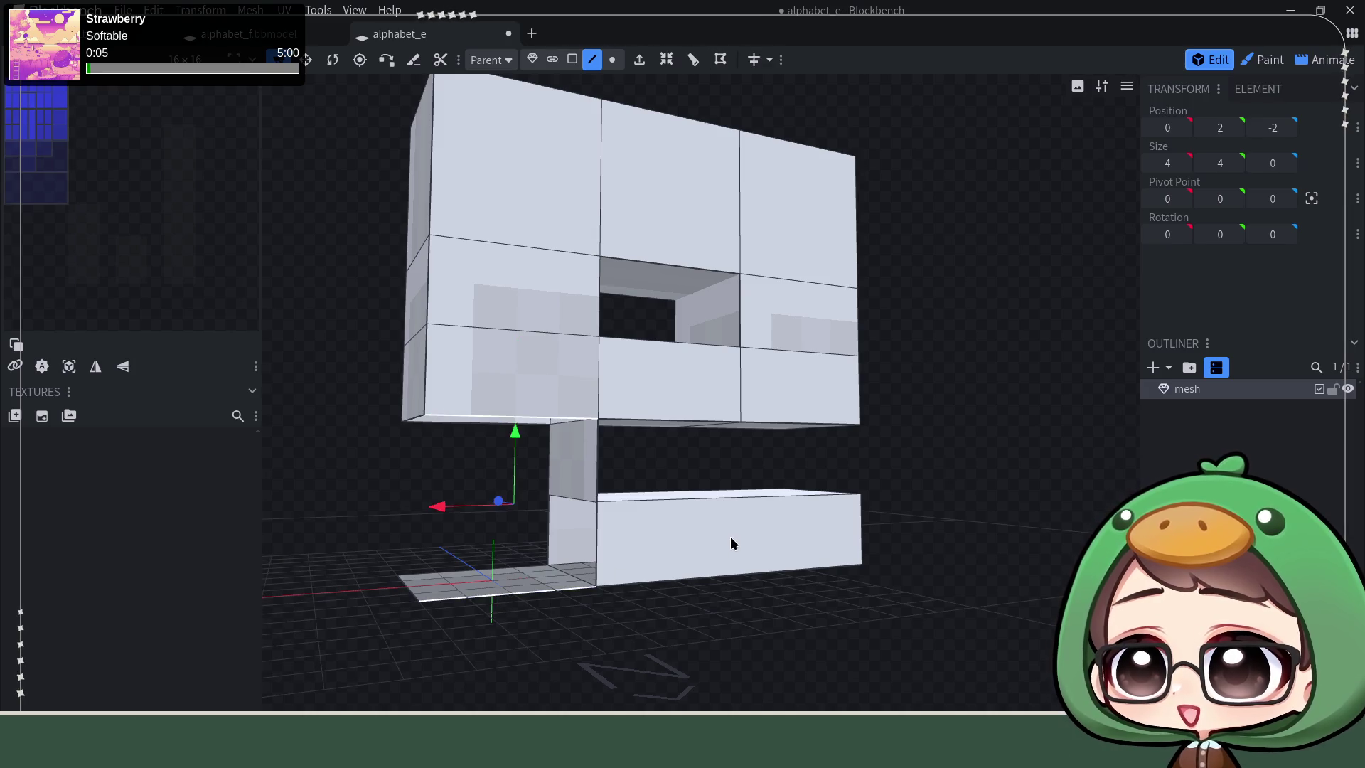
{"action": "key", "text": "f"}
{"action": "mouse_move", "coordinate": [672, 630]}
{"action": "middle_mouse_down"}
{"action": "mouse_move", "coordinate": [662, 647]}
{"action": "mouse_move", "coordinate": [719, 646]}
{"action": "mouse_move", "coordinate": [838, 689]}
{"action": "middle_mouse_up"}
Step: Fill the two right-side openings with faces between their top and bottom edges
{"action": "left_click", "coordinate": [854, 682]}
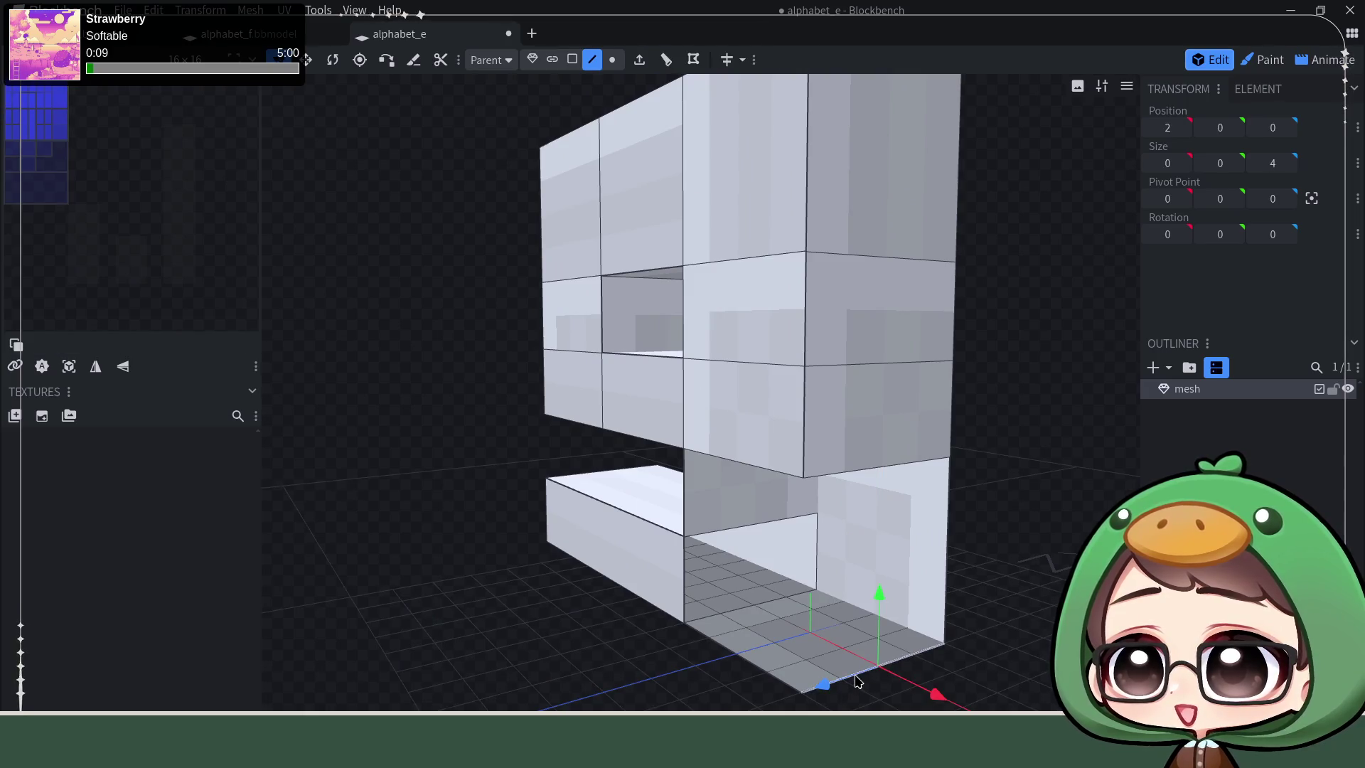
{"action": "left_click", "coordinate": [859, 467], "text": "shift"}
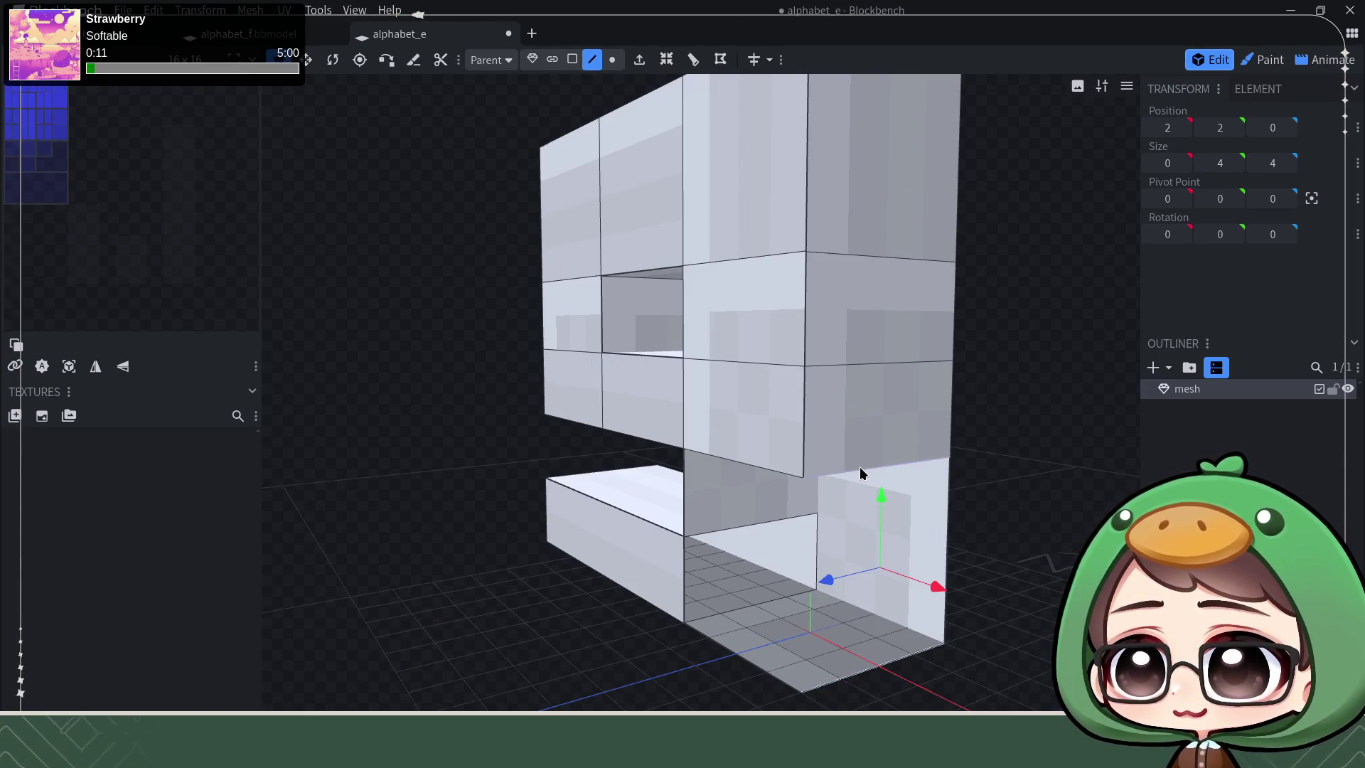
{"action": "key", "text": "f"}
{"action": "mouse_move", "coordinate": [1030, 518]}
{"action": "middle_mouse_down"}
{"action": "mouse_move", "coordinate": [1021, 493]}
{"action": "mouse_move", "coordinate": [841, 611]}
{"action": "middle_mouse_up"}
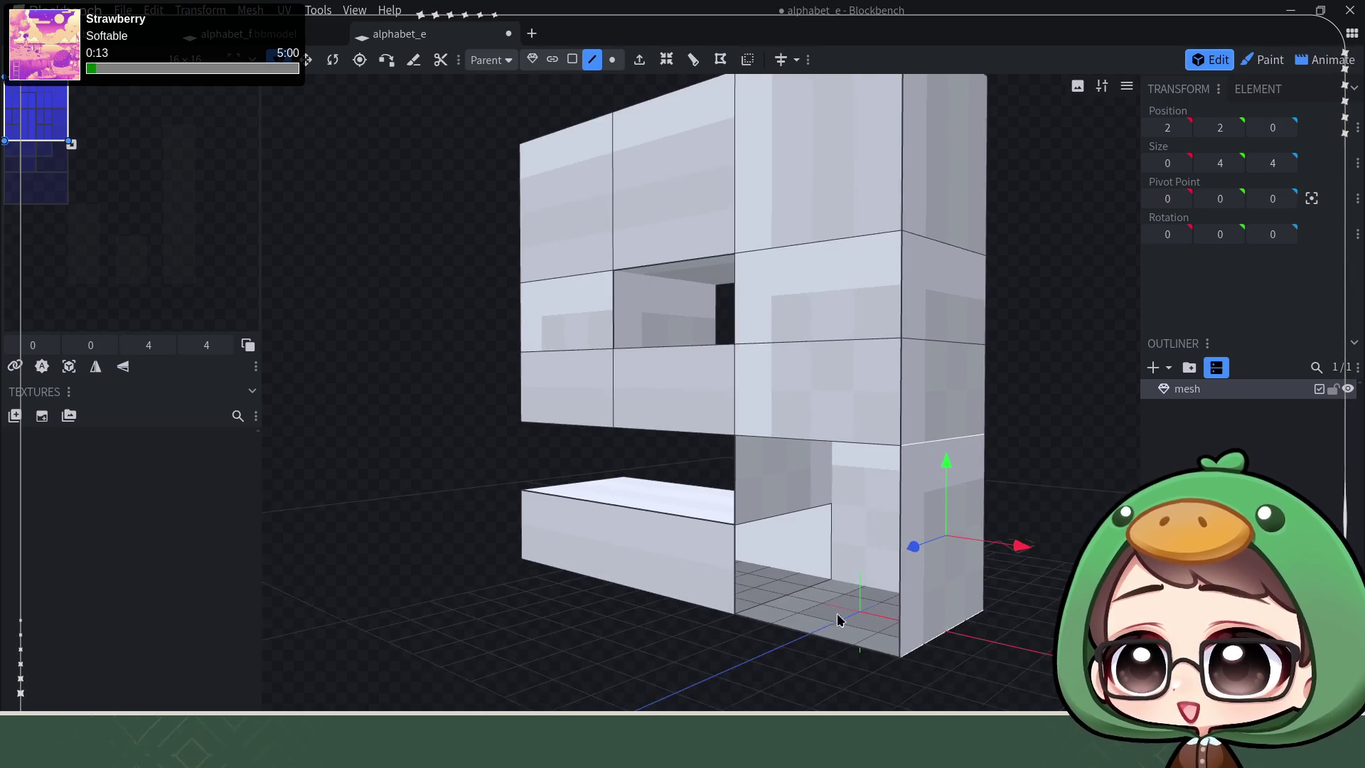
{"action": "left_click", "coordinate": [812, 637]}
{"action": "left_click", "coordinate": [805, 446], "text": "shift"}
{"action": "key", "text": "f"}
{"action": "mouse_move", "coordinate": [1024, 423]}
{"action": "middle_mouse_down"}
{"action": "mouse_move", "coordinate": [1138, 403]}
{"action": "mouse_move", "coordinate": [970, 399]}
{"action": "mouse_move", "coordinate": [540, 334]}
{"action": "mouse_move", "coordinate": [524, 451]}
{"action": "mouse_move", "coordinate": [606, 454]}
{"action": "mouse_move", "coordinate": [695, 424]}
{"action": "mouse_move", "coordinate": [653, 423]}
{"action": "mouse_move", "coordinate": [715, 420]}
{"action": "mouse_move", "coordinate": [699, 431]}
{"action": "mouse_move", "coordinate": [826, 443]}
{"action": "middle_mouse_up"}
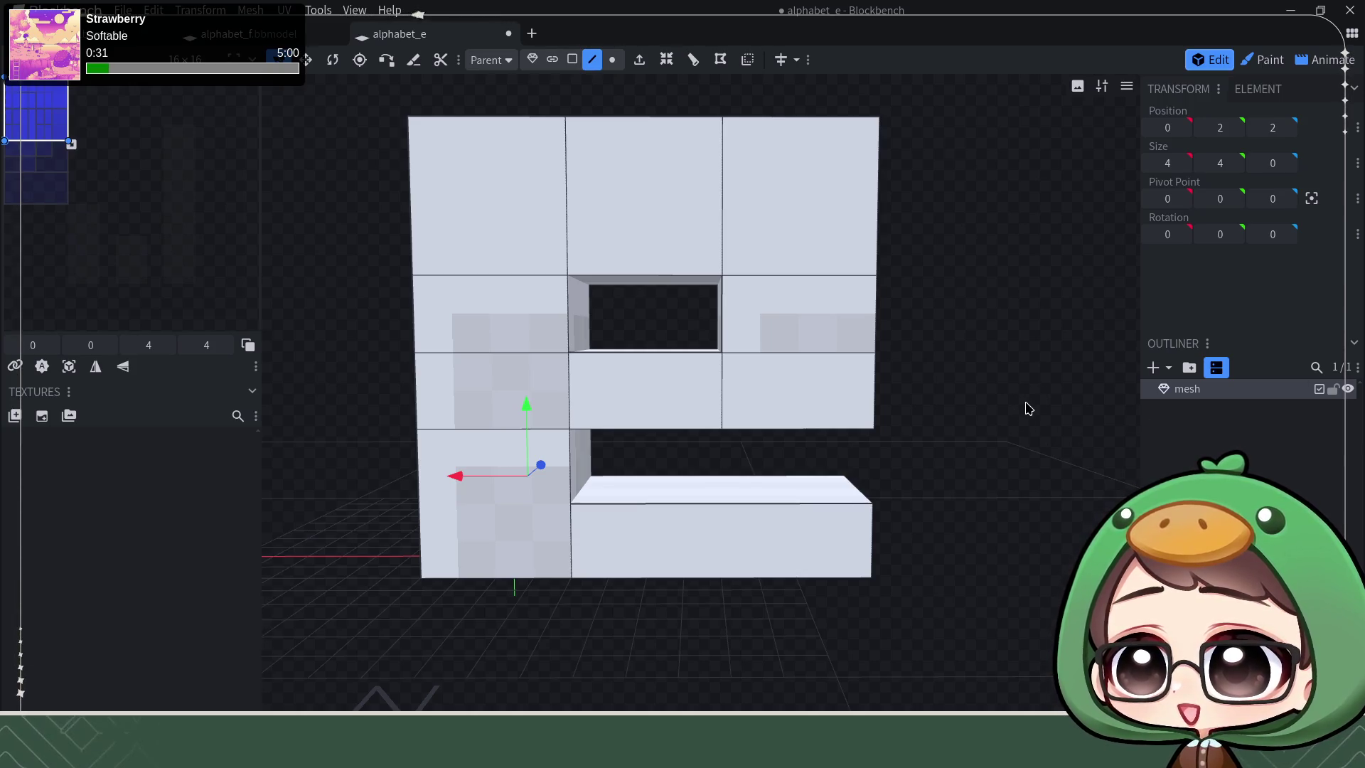
Step: Bevel the lower-left corner by moving its edge inward and slightly up
{"action": "middle_click_drag", "start_coordinate": [1015, 426], "coordinate": [1027, 421]}
{"action": "mouse_move", "coordinate": [277, 417]}
{"action": "middle_mouse_down"}
{"action": "mouse_move", "coordinate": [360, 411]}
{"action": "mouse_move", "coordinate": [419, 541]}
{"action": "middle_mouse_up"}
{"action": "left_click", "coordinate": [418, 577]}
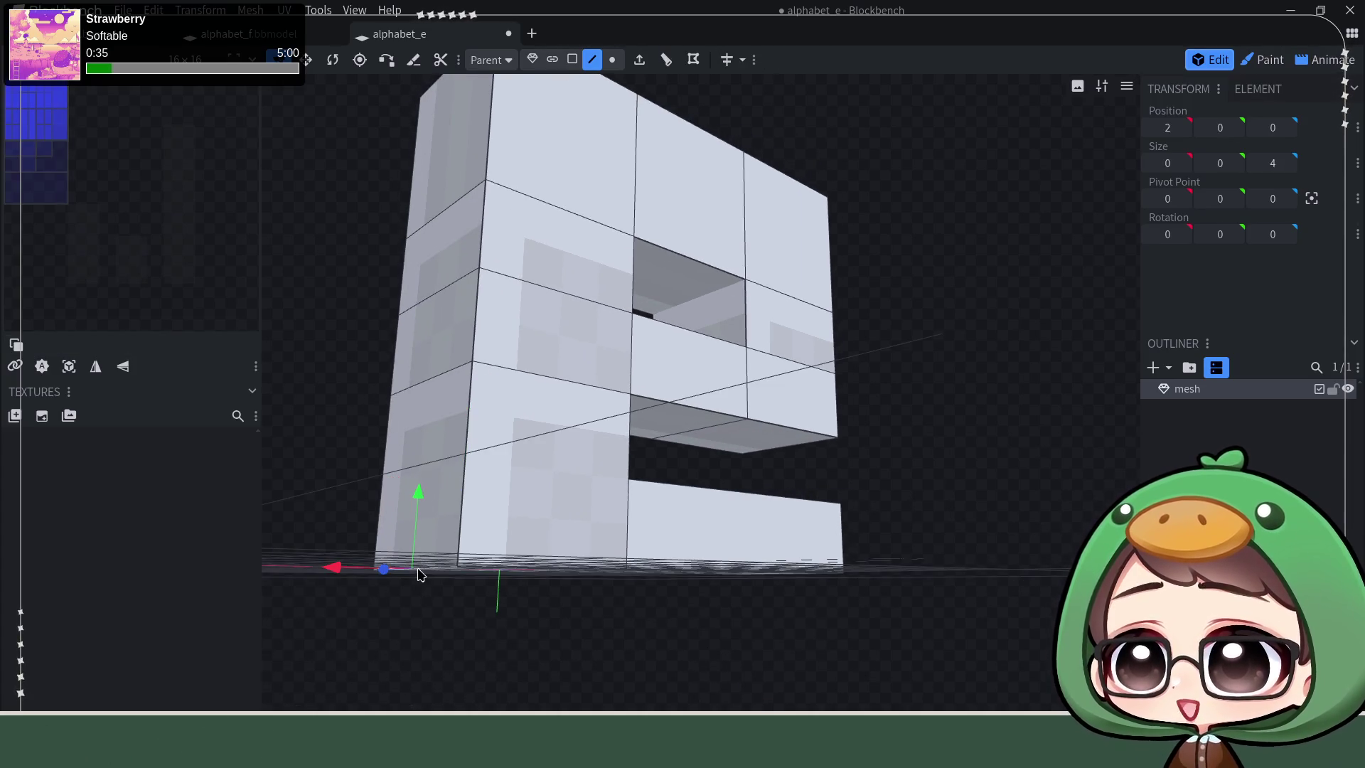
{"action": "left_click_drag", "start_coordinate": [417, 566], "coordinate": [896, 488]}
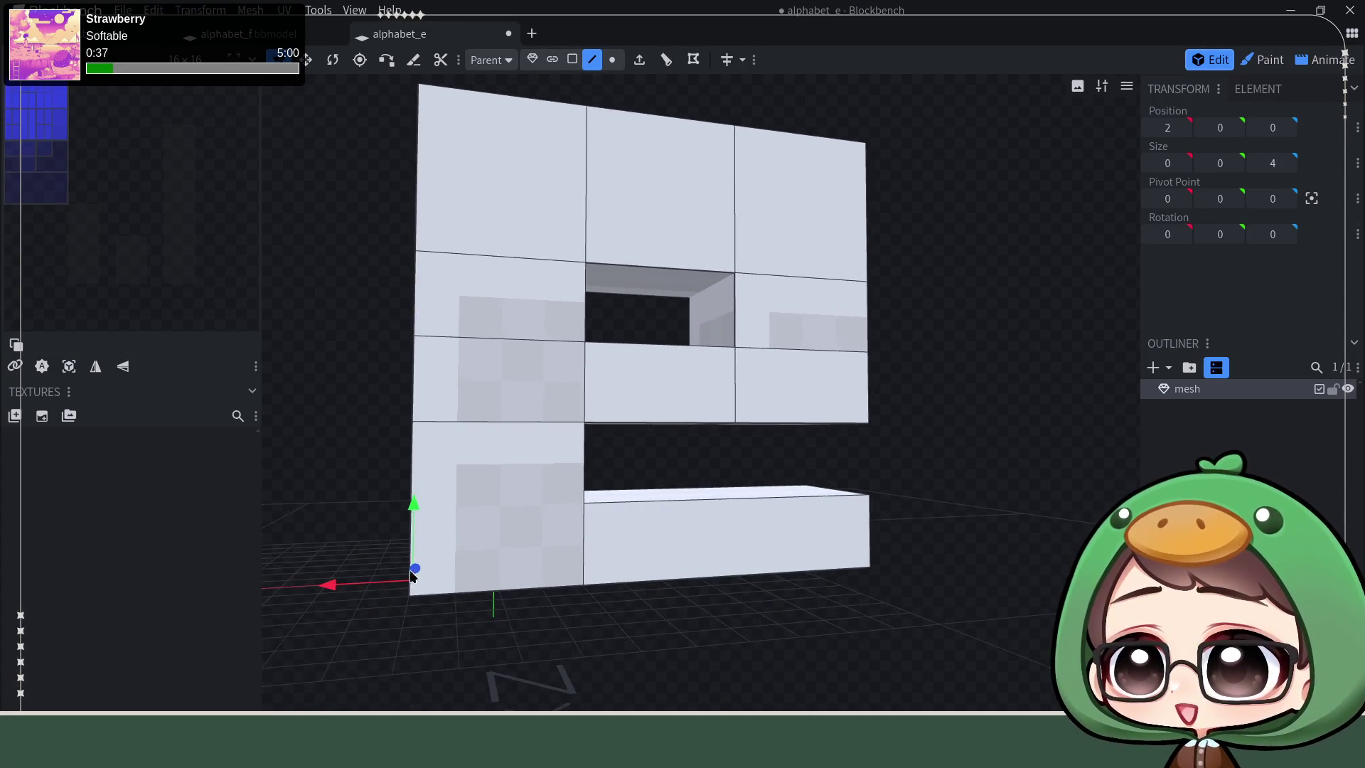
{"action": "left_click_drag", "start_coordinate": [326, 593], "coordinate": [381, 592]}
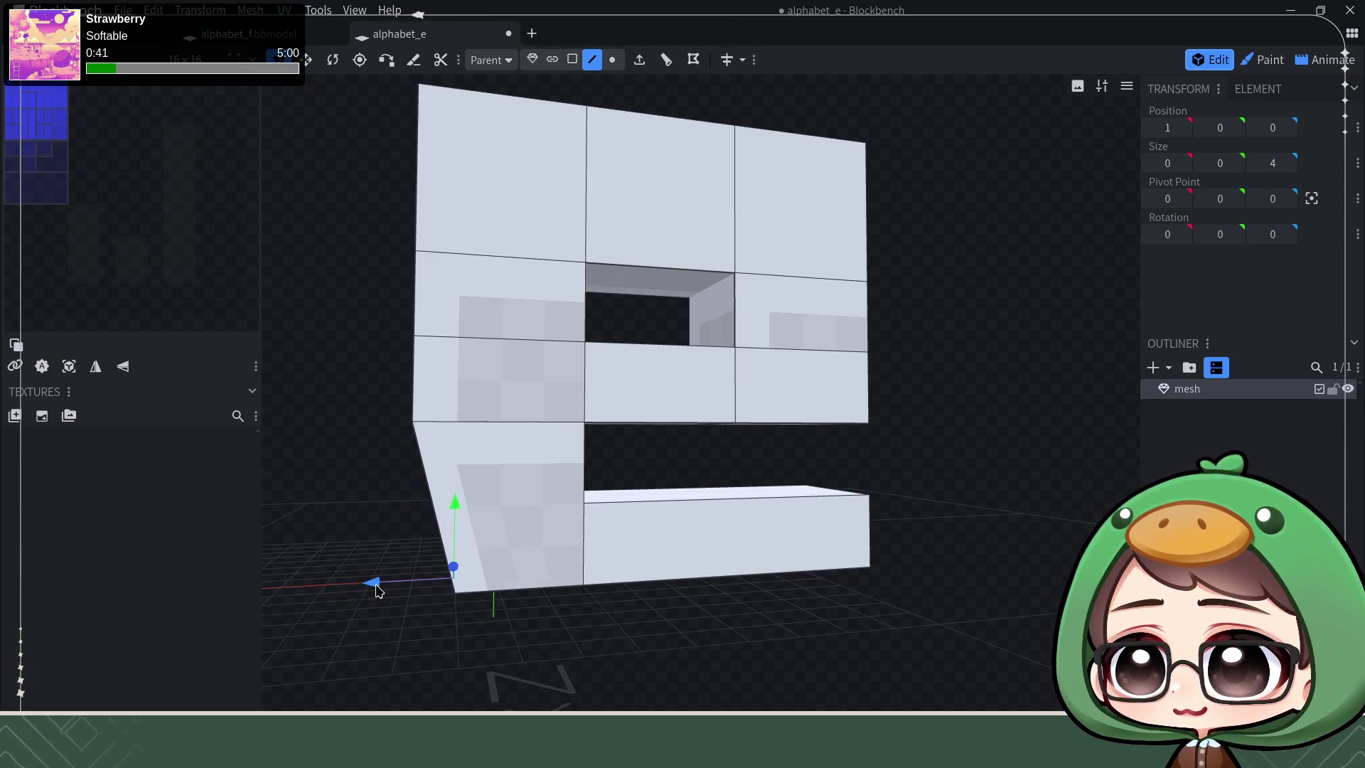
{"action": "left_click_drag", "start_coordinate": [458, 506], "coordinate": [464, 464]}
Step: Bevel the upper-left corner by moving its vertex inward and down
{"action": "left_click_drag", "start_coordinate": [367, 165], "coordinate": [395, 263]}
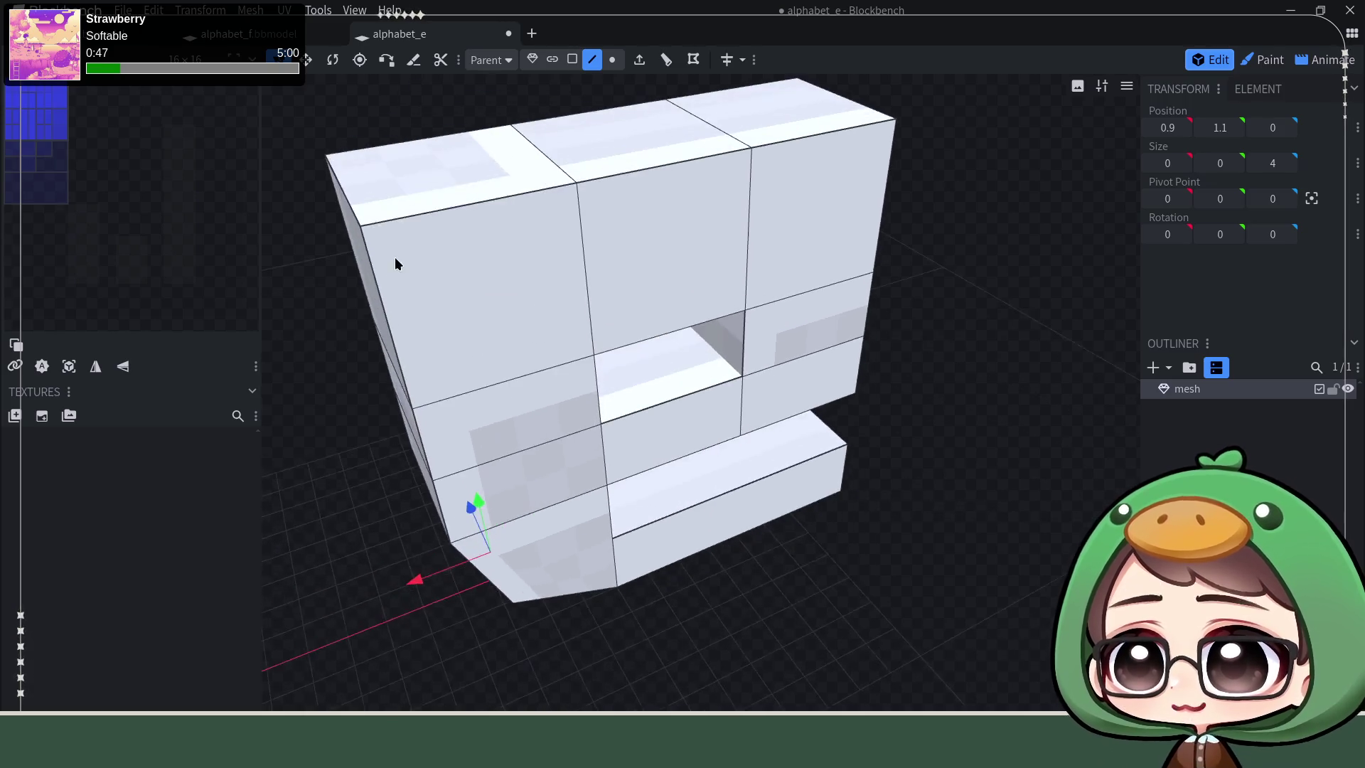
{"action": "left_click", "coordinate": [355, 209]}
{"action": "mouse_move", "coordinate": [482, 689]}
{"action": "left_mouse_down"}
{"action": "mouse_move", "coordinate": [473, 619]}
{"action": "mouse_move", "coordinate": [347, 448]}
{"action": "mouse_move", "coordinate": [412, 448]}
{"action": "mouse_move", "coordinate": [542, 609]}
{"action": "left_mouse_up"}
{"action": "left_click_drag", "start_coordinate": [508, 323], "coordinate": [555, 327]}
{"action": "left_click_drag", "start_coordinate": [625, 256], "coordinate": [631, 303]}
{"action": "mouse_move", "coordinate": [899, 302]}
{"action": "left_mouse_down"}
{"action": "mouse_move", "coordinate": [488, 235]}
{"action": "mouse_move", "coordinate": [689, 260]}
{"action": "mouse_move", "coordinate": [619, 266]}
{"action": "left_mouse_up"}
{"action": "left_click", "coordinate": [628, 263]}
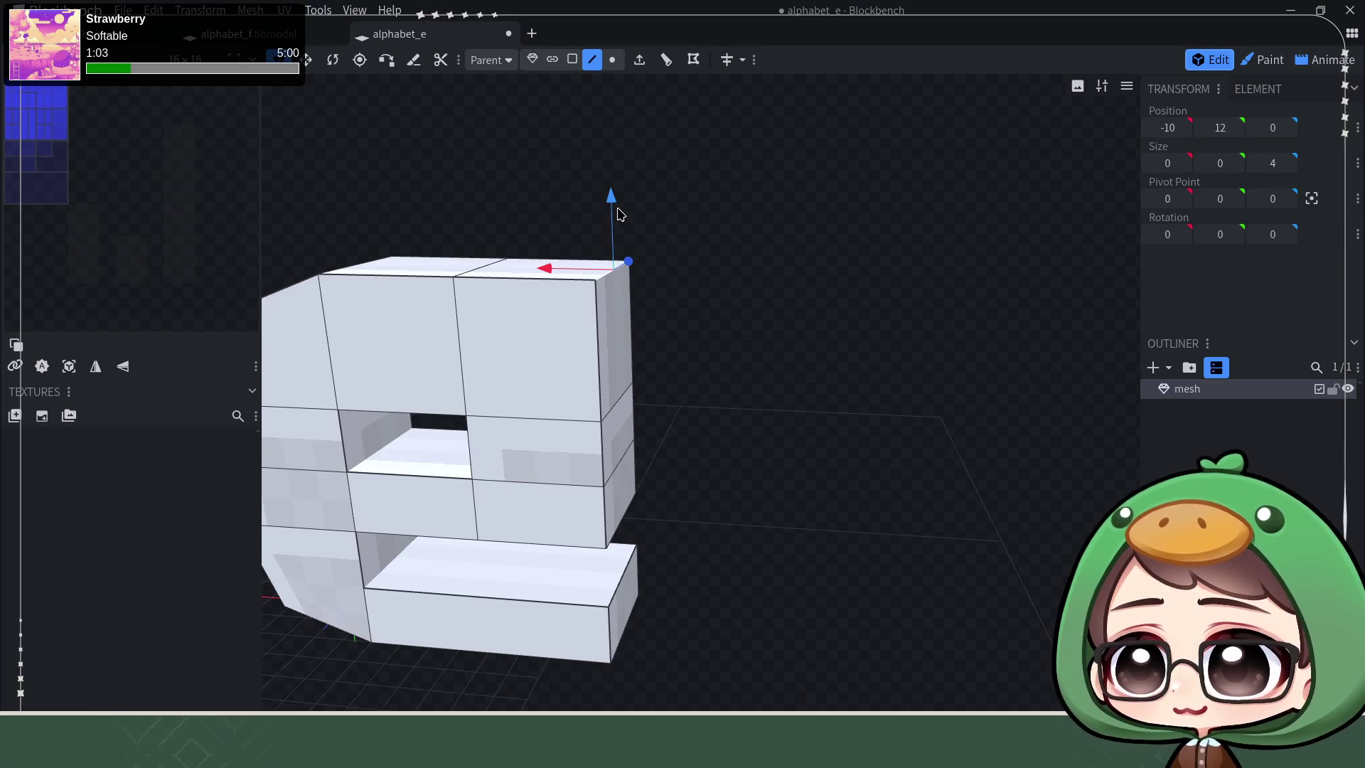
Step: Move the top-right corner down and inward to bevel it
{"action": "left_click_drag", "start_coordinate": [614, 205], "coordinate": [623, 245]}
{"action": "left_click_drag", "start_coordinate": [580, 306], "coordinate": [520, 302]}
{"action": "mouse_move", "coordinate": [756, 396]}
{"action": "left_mouse_down"}
{"action": "mouse_move", "coordinate": [954, 351]}
{"action": "mouse_move", "coordinate": [920, 406]}
{"action": "mouse_move", "coordinate": [836, 375]}
{"action": "mouse_move", "coordinate": [765, 378]}
{"action": "mouse_move", "coordinate": [707, 445]}
{"action": "mouse_move", "coordinate": [875, 400]}
{"action": "mouse_move", "coordinate": [679, 382]}
{"action": "left_mouse_up"}
{"action": "right_click", "coordinate": [865, 383]}
{"action": "left_click", "coordinate": [821, 373]}
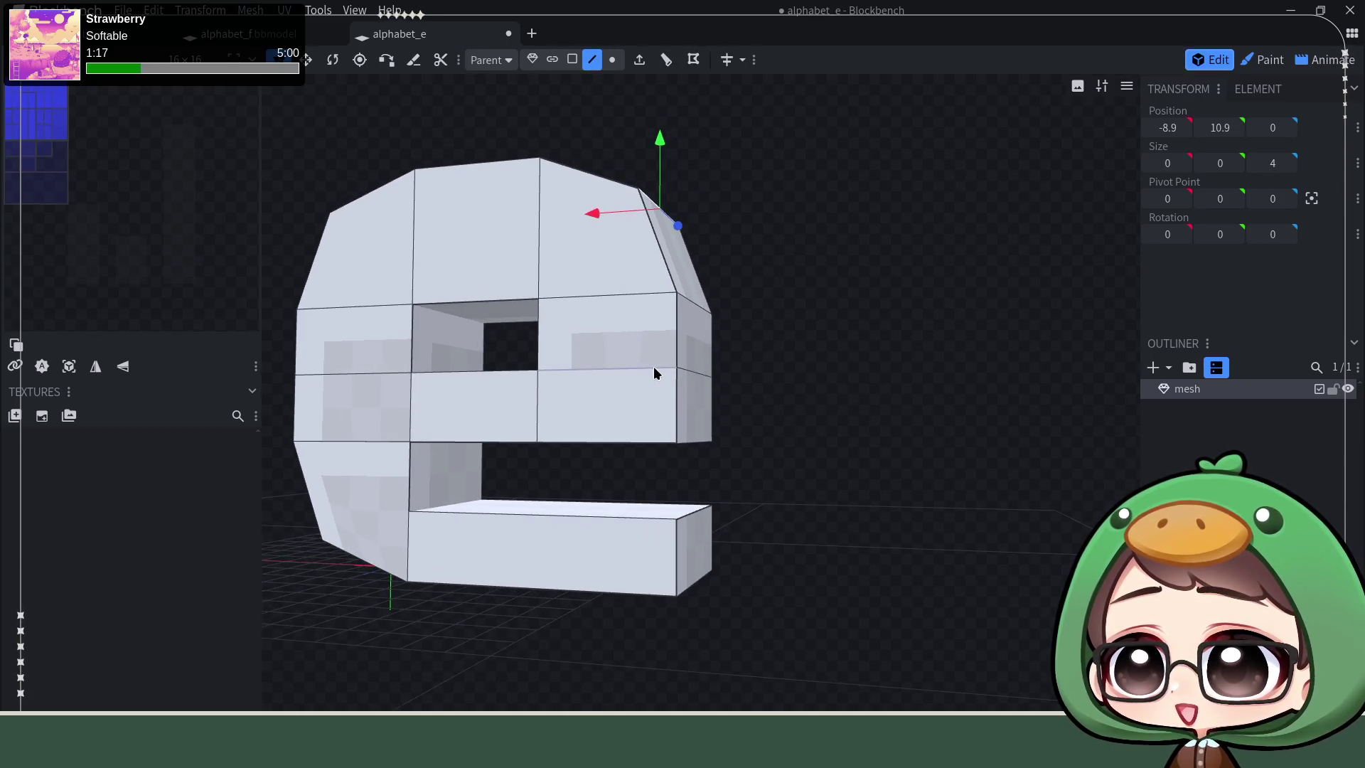
Step: Select the inner ledge edges on the bowl's right side while checking angles
{"action": "left_click", "coordinate": [654, 373]}
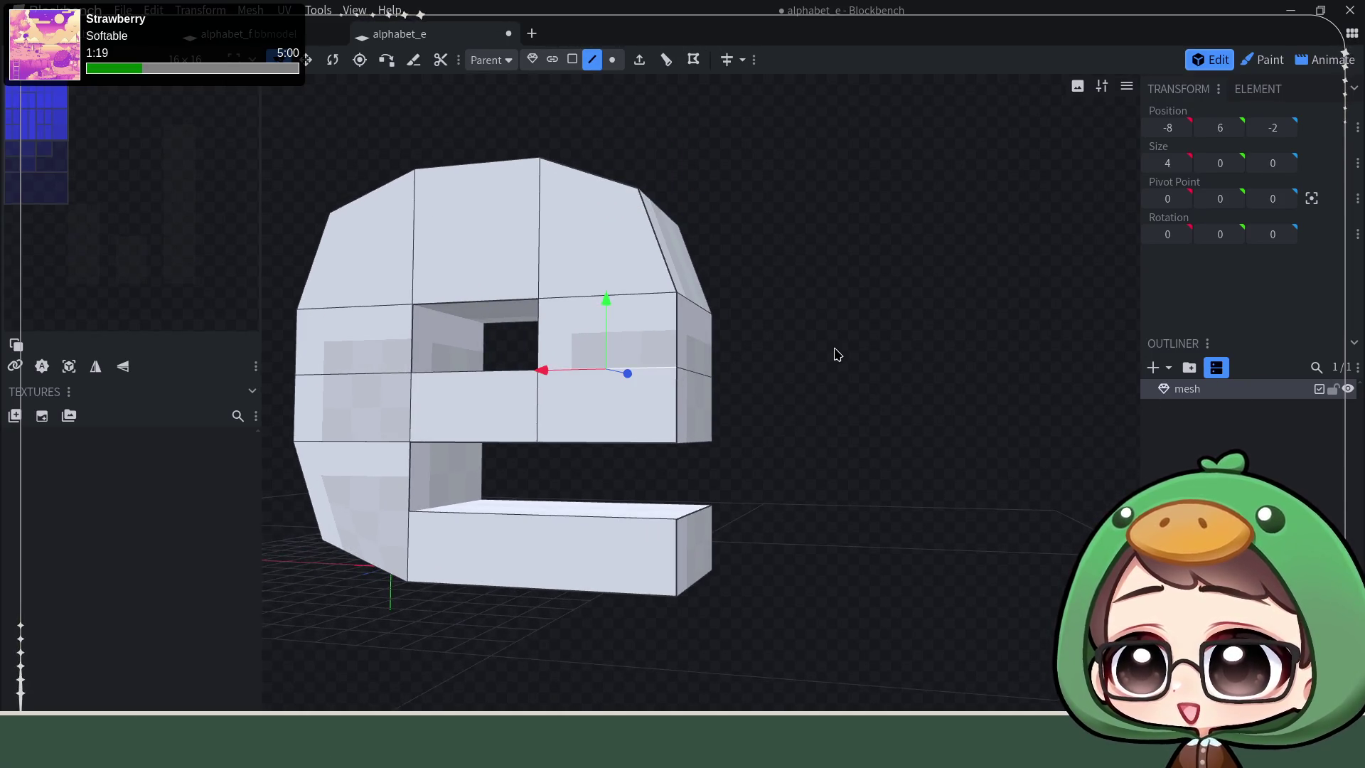
{"action": "left_click_drag", "start_coordinate": [835, 355], "coordinate": [726, 359]}
{"action": "mouse_move", "coordinate": [853, 357]}
{"action": "left_mouse_down"}
{"action": "mouse_move", "coordinate": [656, 378]}
{"action": "mouse_move", "coordinate": [826, 371]}
{"action": "left_mouse_up"}
{"action": "left_click", "coordinate": [894, 368]}
{"action": "mouse_move", "coordinate": [781, 257]}
{"action": "left_mouse_down"}
{"action": "mouse_move", "coordinate": [762, 259]}
{"action": "mouse_move", "coordinate": [763, 206]}
{"action": "left_mouse_up"}
{"action": "left_click", "coordinate": [612, 297]}
{"action": "left_click", "coordinate": [673, 446], "text": "shift"}
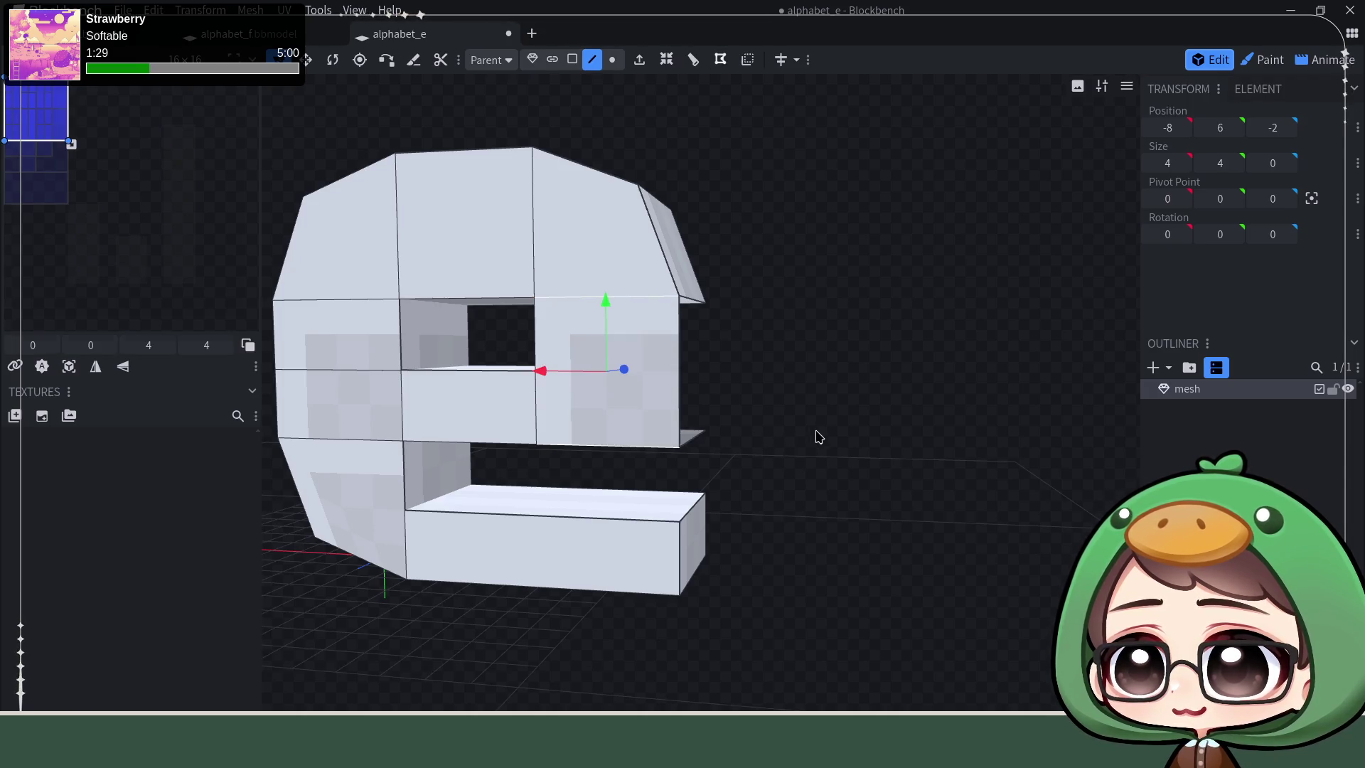
{"action": "left_click_drag", "start_coordinate": [847, 417], "coordinate": [752, 431]}
{"action": "left_click", "coordinate": [746, 427]}
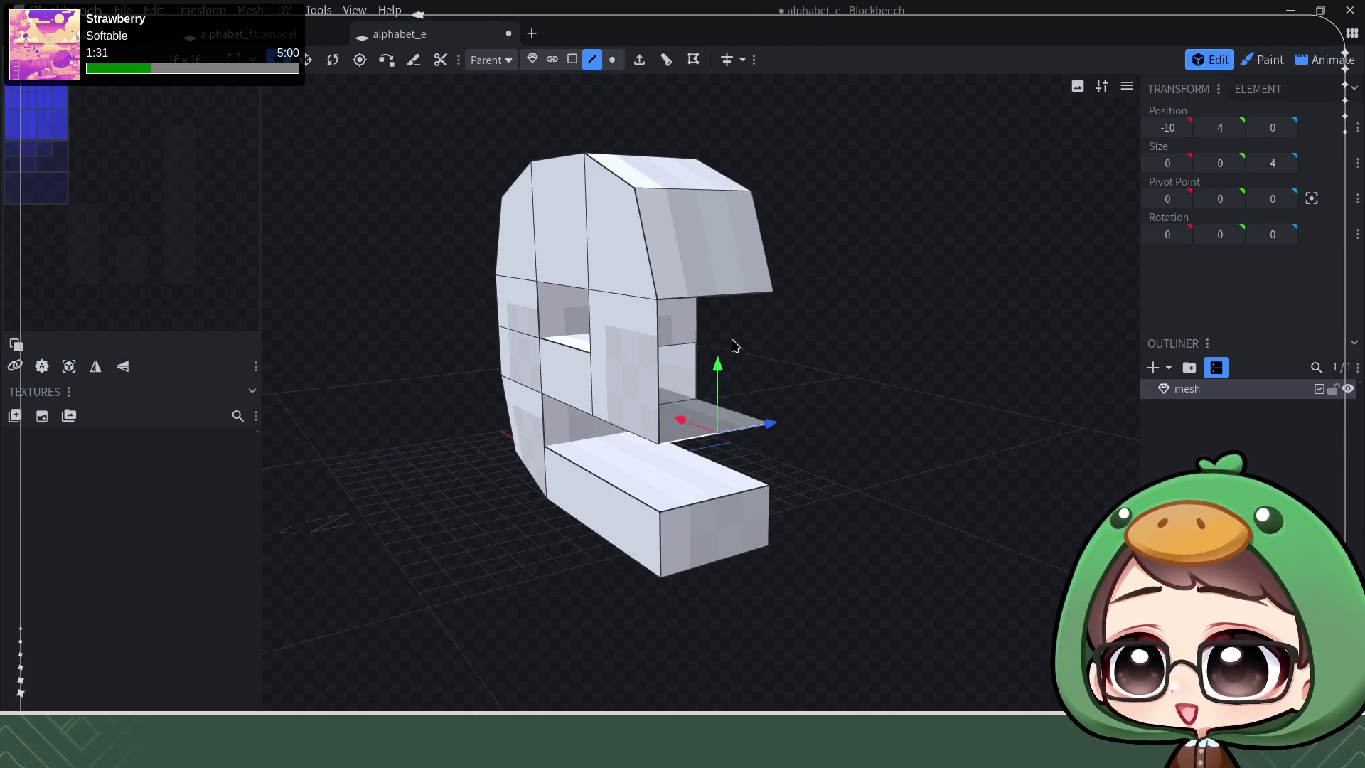
Step: Fill the open face inside the bowl between its two opening edges
{"action": "left_click", "coordinate": [715, 303], "text": "shift"}
{"action": "left_click_drag", "start_coordinate": [876, 351], "coordinate": [661, 385]}
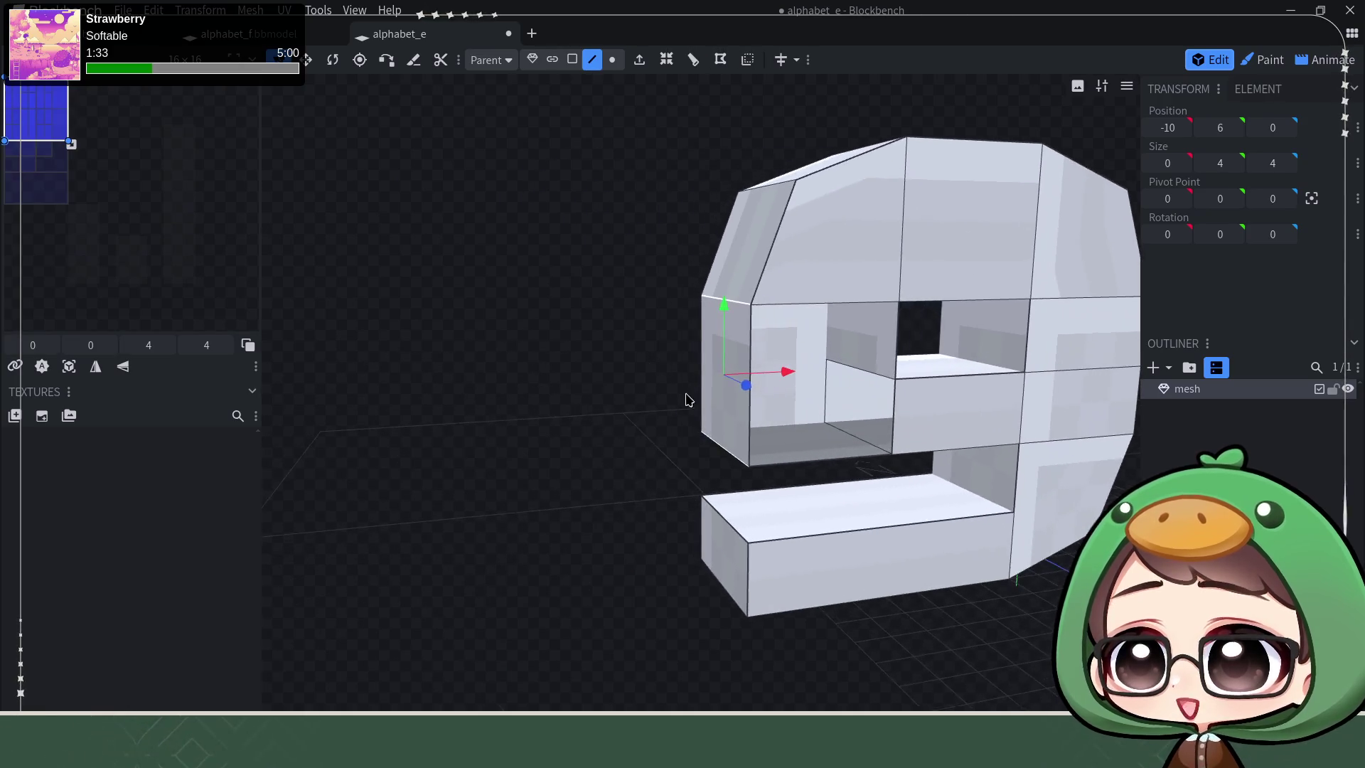
{"action": "key", "text": "Tab"}
{"action": "left_click", "coordinate": [795, 467]}
{"action": "left_click", "coordinate": [786, 305], "text": "shift"}
{"action": "key", "text": "f"}
{"action": "mouse_move", "coordinate": [554, 296]}
{"action": "left_mouse_down"}
{"action": "mouse_move", "coordinate": [590, 331]}
{"action": "mouse_move", "coordinate": [842, 339]}
{"action": "mouse_move", "coordinate": [811, 308]}
{"action": "left_mouse_up"}
Step: Angle the bowl's lower-right edge inward and up in front view
{"action": "left_click", "coordinate": [719, 432]}
{"action": "key", "text": "KP_1"}
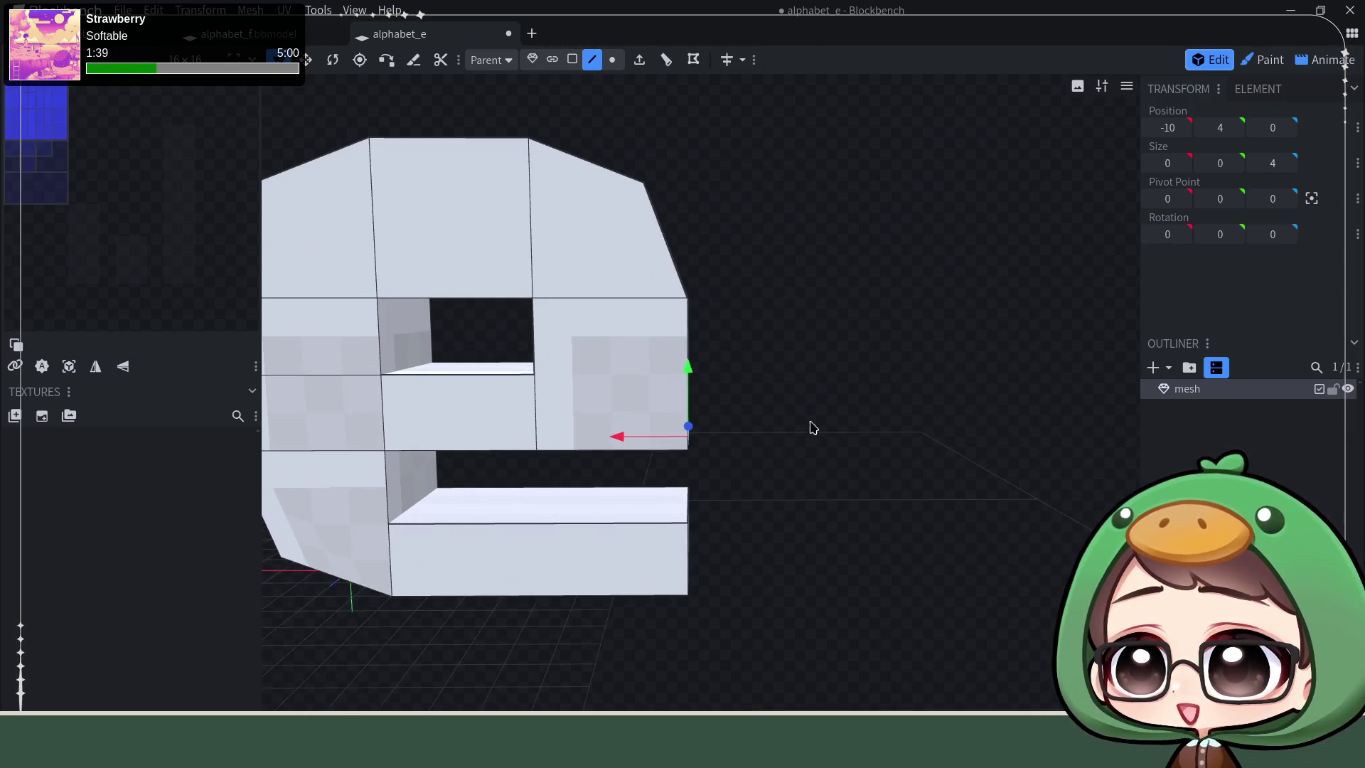
{"action": "left_click_drag", "start_coordinate": [619, 438], "coordinate": [582, 436]}
{"action": "left_click_drag", "start_coordinate": [648, 368], "coordinate": [652, 331]}
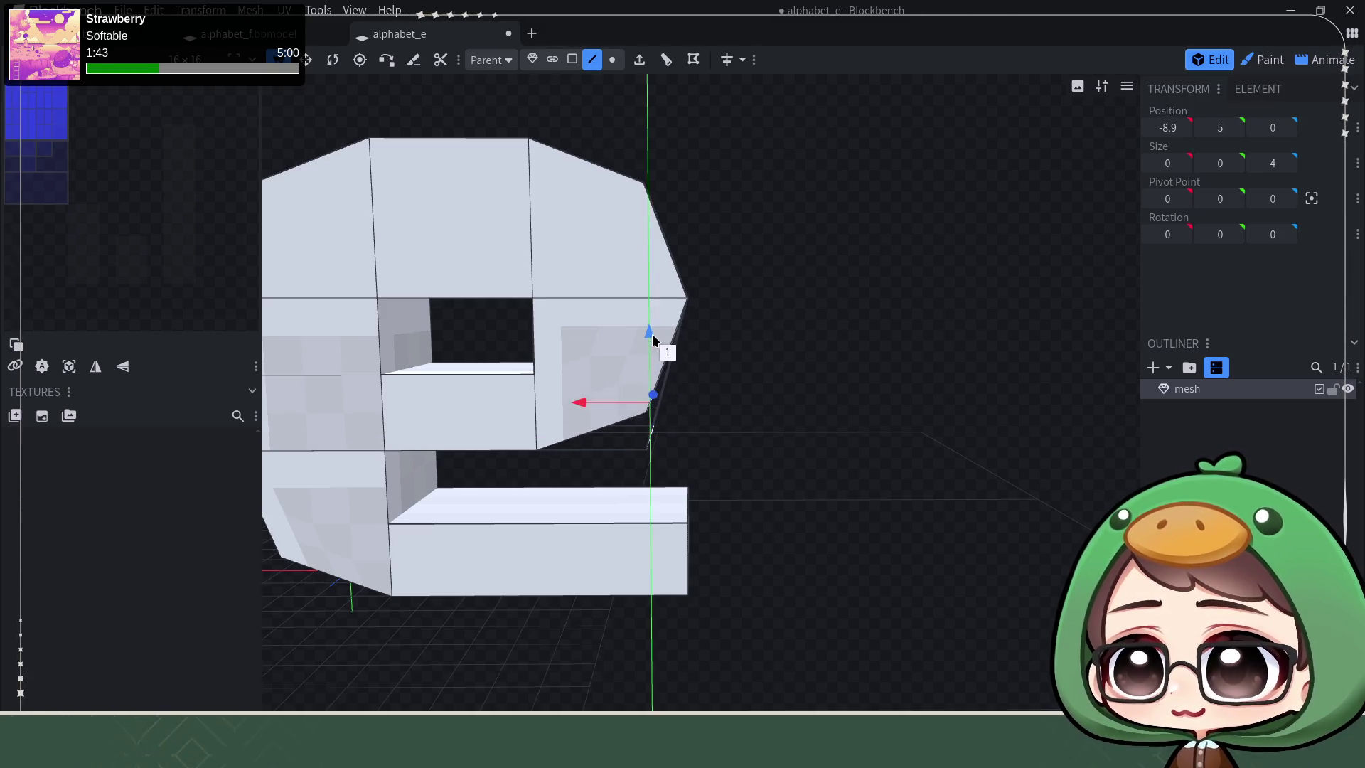
{"action": "scroll", "coordinate": [735, 404], "scroll_direction": "down", "scroll_amount": 1}
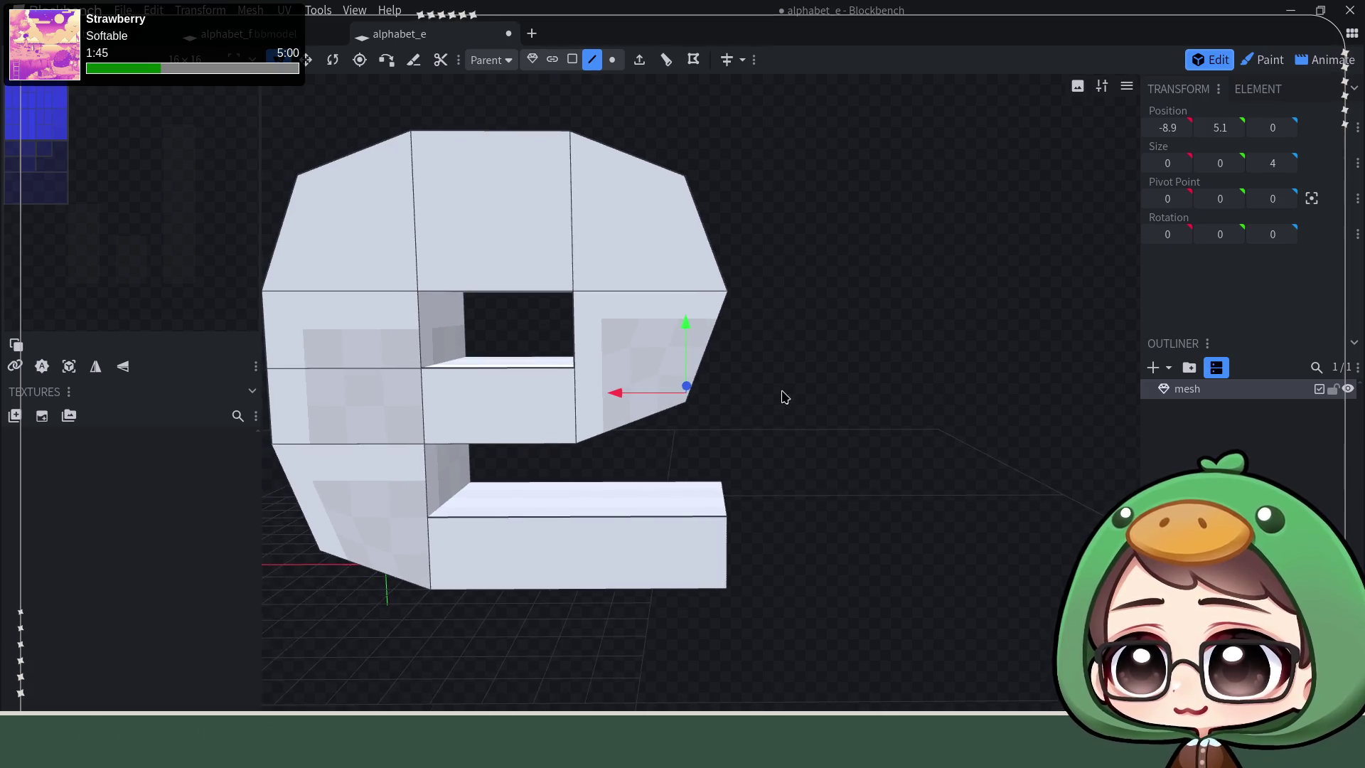
{"action": "scroll", "coordinate": [780, 392], "scroll_direction": "down", "scroll_amount": 2}
{"action": "scroll", "coordinate": [905, 362], "scroll_direction": "down", "scroll_amount": 2}
{"action": "scroll", "coordinate": [903, 366], "scroll_direction": "down", "scroll_amount": 1}
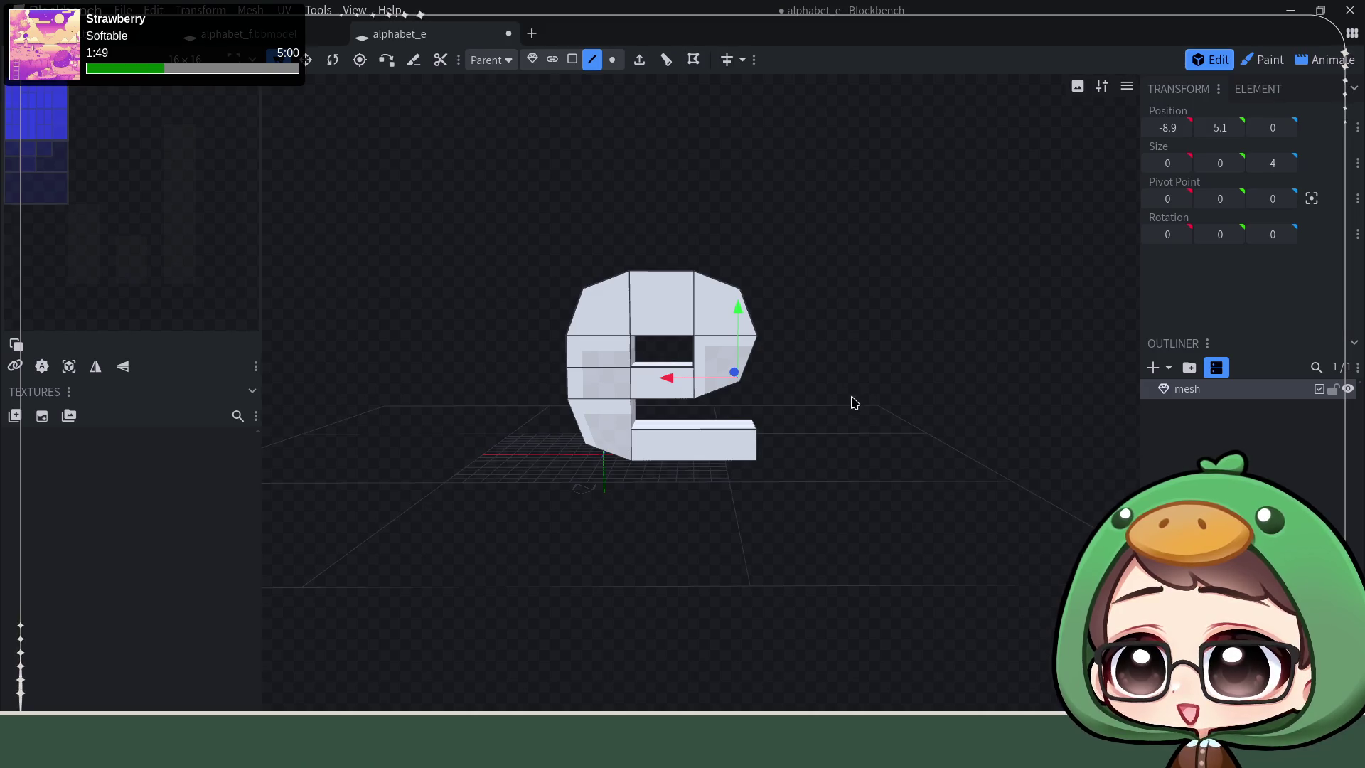
{"action": "scroll", "coordinate": [832, 427], "scroll_direction": "up", "scroll_amount": 2}
{"action": "scroll", "coordinate": [848, 430], "scroll_direction": "down", "scroll_amount": 2}
{"action": "scroll", "coordinate": [860, 430], "scroll_direction": "down", "scroll_amount": 1}
{"action": "left_click_drag", "start_coordinate": [863, 434], "coordinate": [865, 394]}
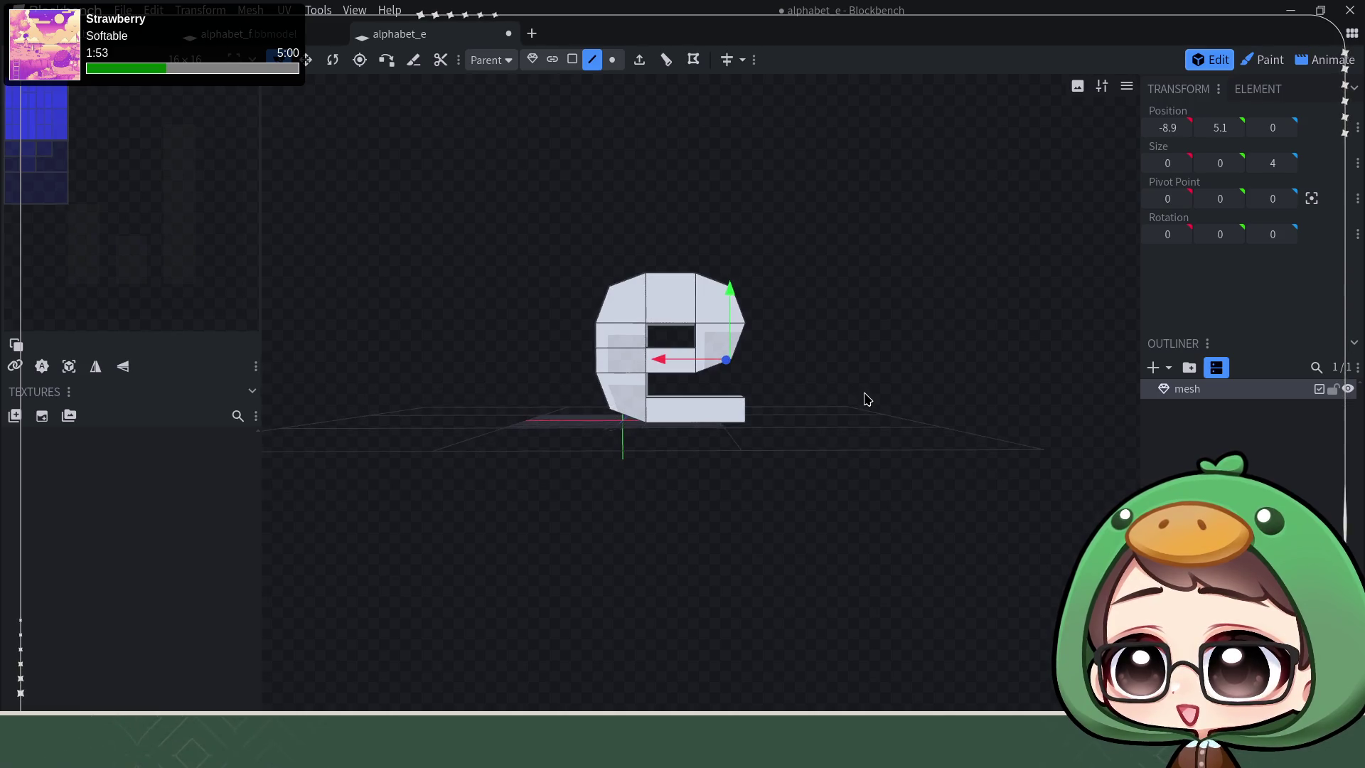
{"action": "mouse_move", "coordinate": [860, 324]}
{"action": "left_mouse_down"}
{"action": "mouse_move", "coordinate": [846, 573]}
{"action": "mouse_move", "coordinate": [847, 527]}
{"action": "mouse_move", "coordinate": [902, 497]}
{"action": "mouse_move", "coordinate": [903, 475]}
{"action": "mouse_move", "coordinate": [909, 532]}
{"action": "mouse_move", "coordinate": [899, 402]}
{"action": "mouse_move", "coordinate": [829, 437]}
{"action": "mouse_move", "coordinate": [832, 244]}
{"action": "left_mouse_up"}
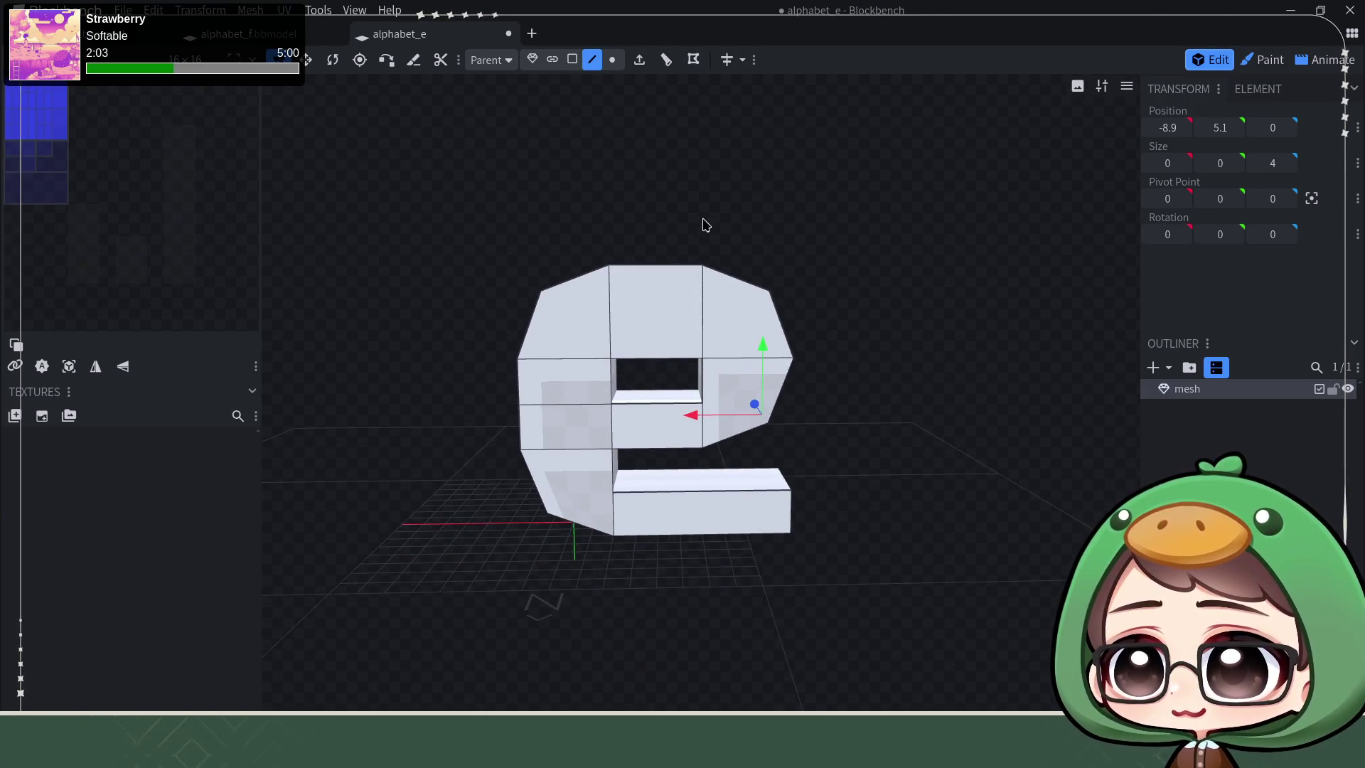
{"action": "left_click_drag", "start_coordinate": [749, 218], "coordinate": [740, 280]}
{"action": "left_click", "coordinate": [571, 59]}
{"action": "left_click", "coordinate": [573, 285]}
{"action": "left_click", "coordinate": [652, 277], "text": "shift"}
{"action": "left_click", "coordinate": [738, 280], "text": "shift"}
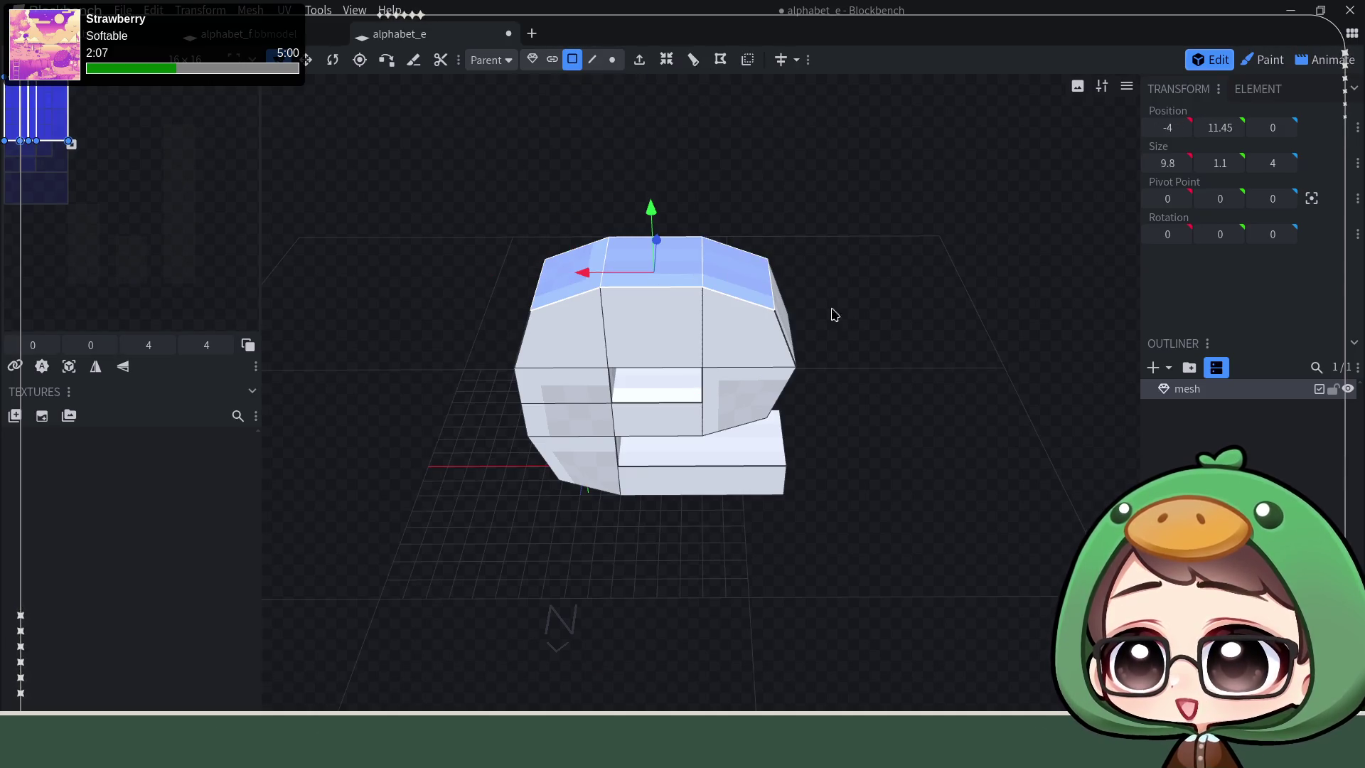
{"action": "left_click_drag", "start_coordinate": [898, 453], "coordinate": [908, 374]}
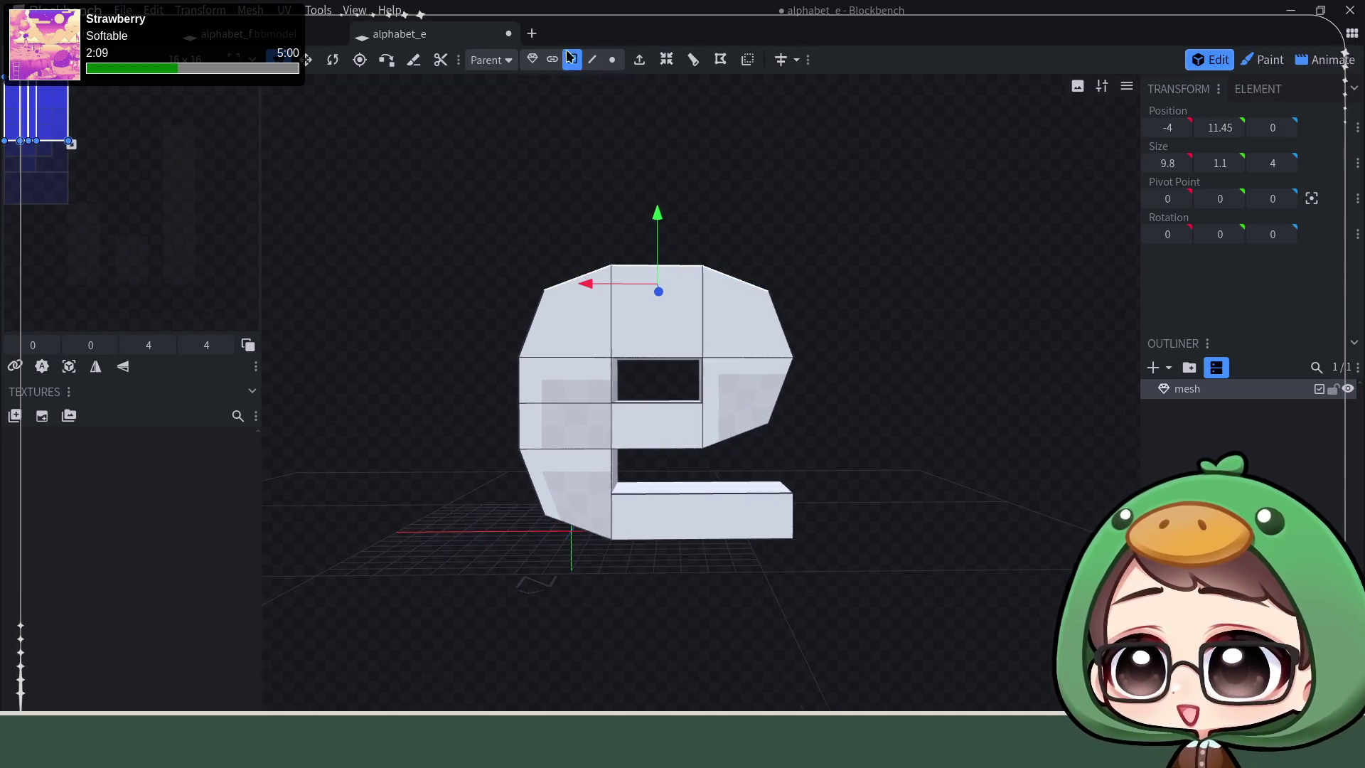
{"action": "mouse_move", "coordinate": [656, 211]}
{"action": "left_mouse_down"}
{"action": "mouse_move", "coordinate": [658, 261]}
{"action": "mouse_move", "coordinate": [659, 107]}
{"action": "mouse_move", "coordinate": [640, 248]}
{"action": "left_mouse_up"}
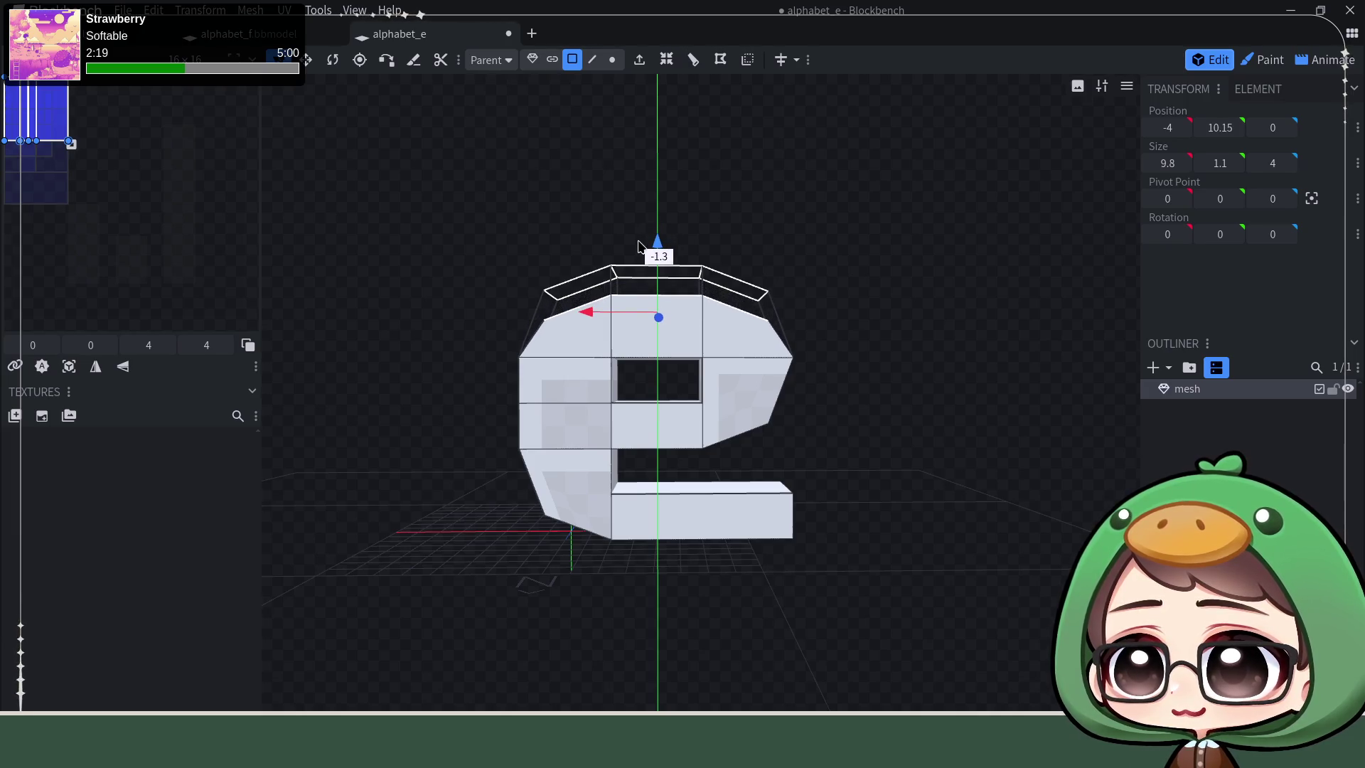
{"action": "mouse_move", "coordinate": [638, 246]}
{"action": "left_mouse_down"}
{"action": "mouse_move", "coordinate": [648, 161]}
{"action": "mouse_move", "coordinate": [642, 252]}
{"action": "mouse_move", "coordinate": [650, 219]}
{"action": "left_mouse_up"}
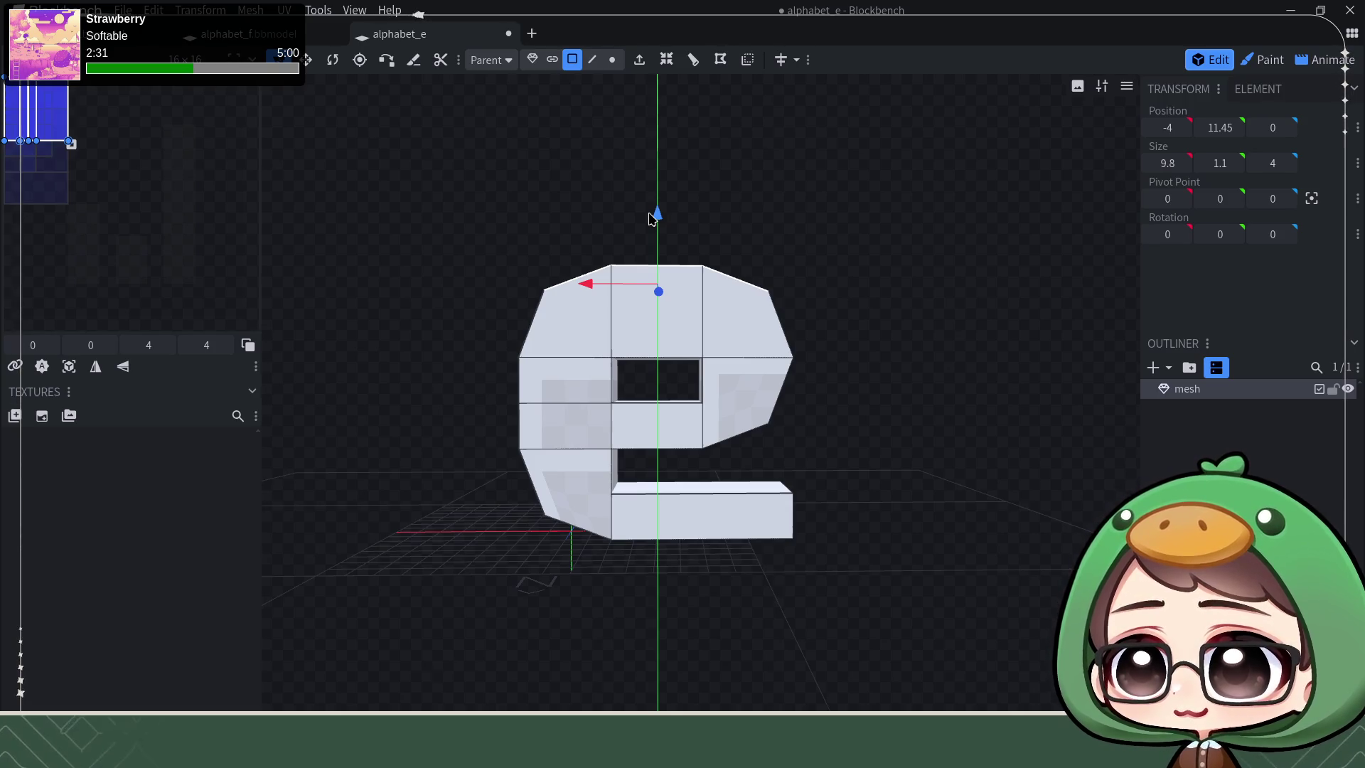
{"action": "mouse_move", "coordinate": [713, 234]}
{"action": "left_mouse_down"}
{"action": "mouse_move", "coordinate": [791, 264]}
{"action": "mouse_move", "coordinate": [786, 299]}
{"action": "mouse_move", "coordinate": [798, 264]}
{"action": "left_mouse_up"}
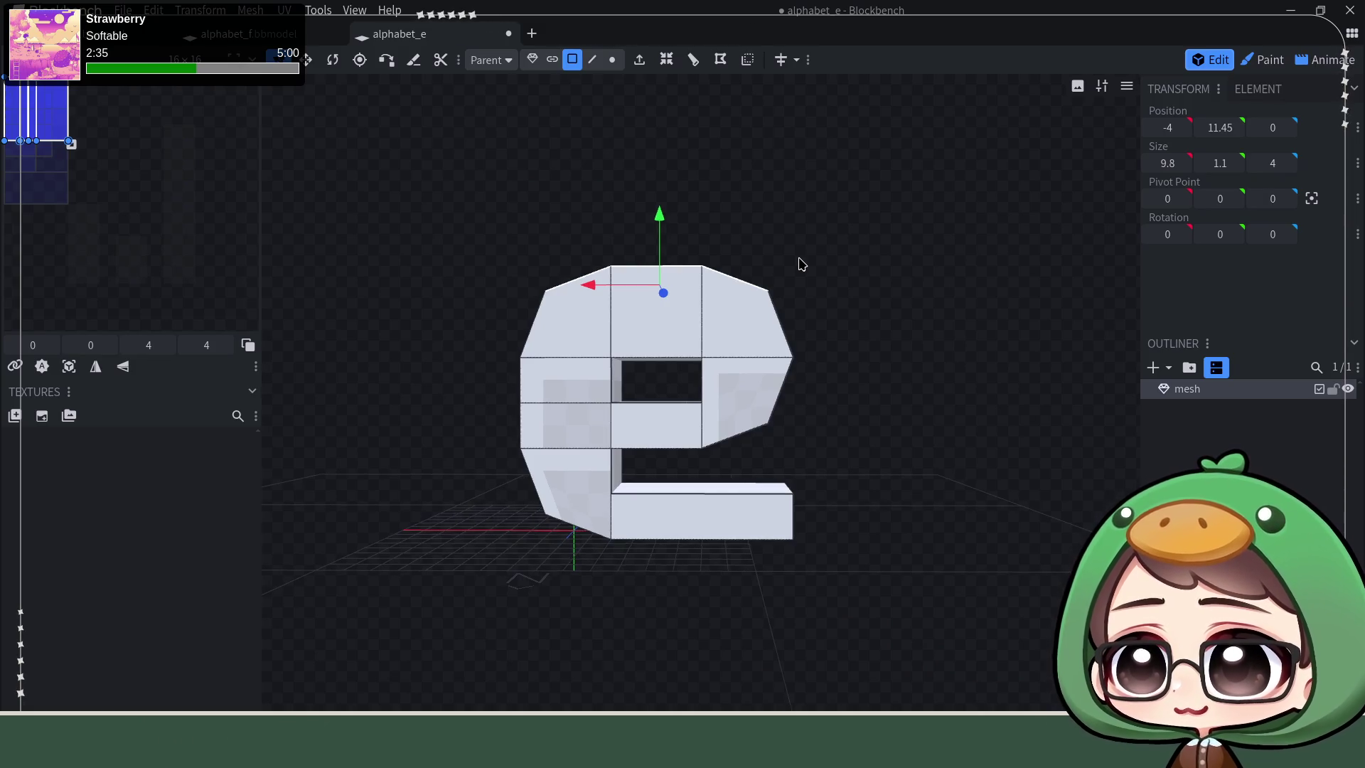
{"action": "right_click_drag", "start_coordinate": [826, 266], "coordinate": [809, 296]}
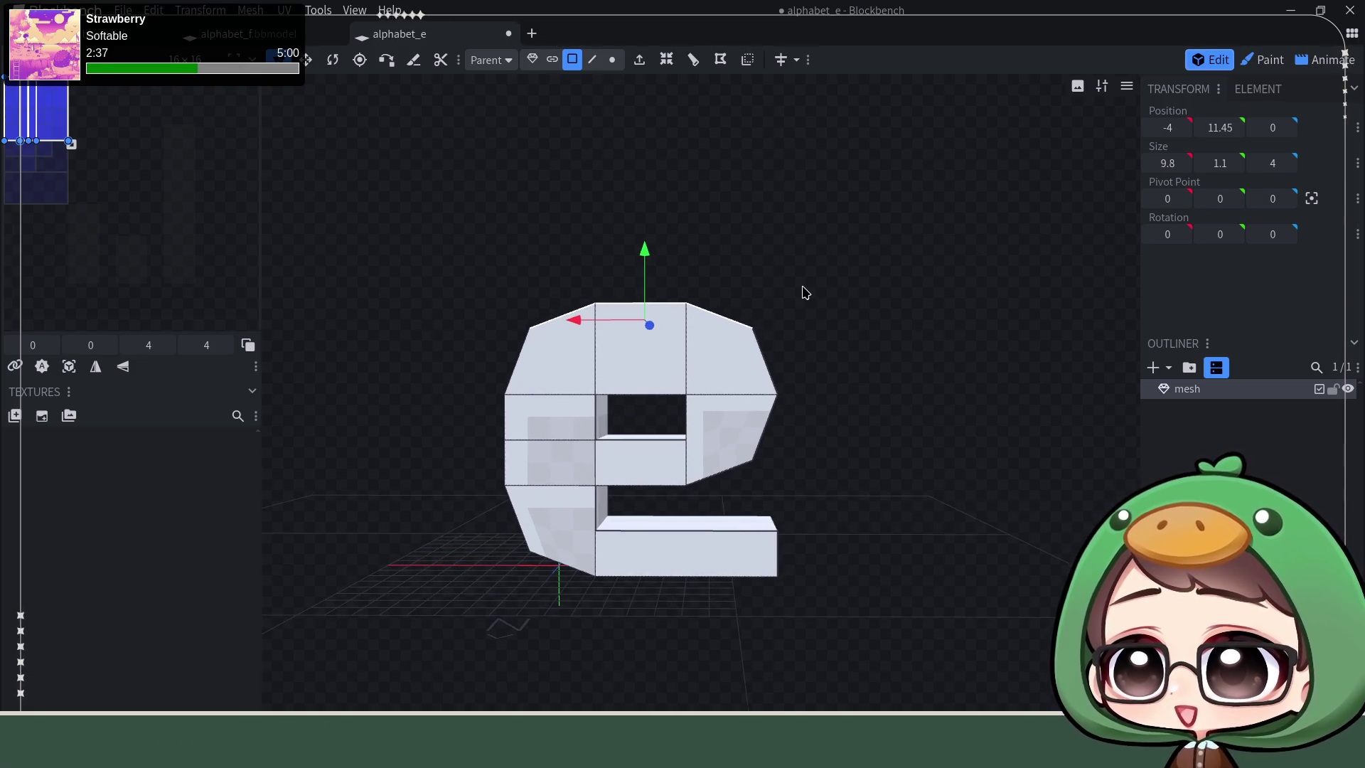
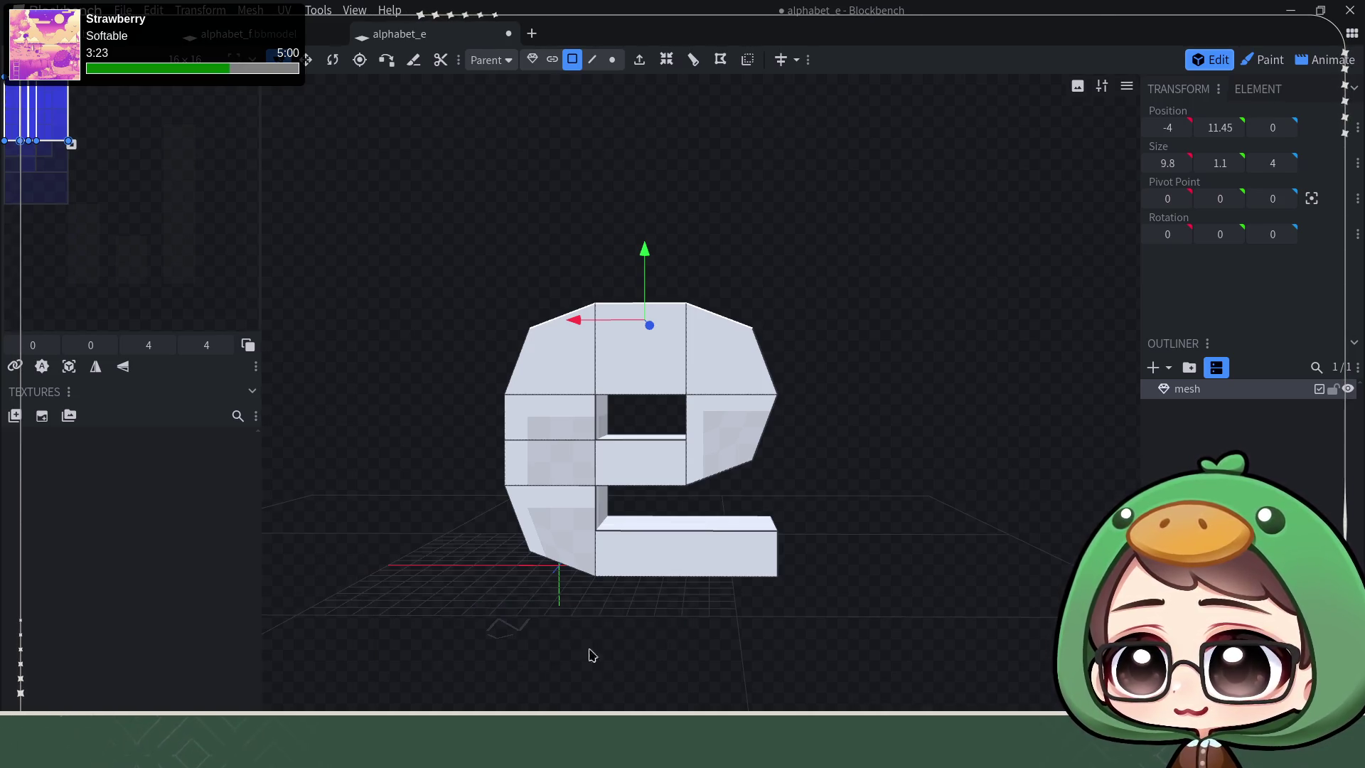
Step: Bring the Firebot custom commands window up in front of the letter e model
{"action": "key", "text": "alt+Tab"}
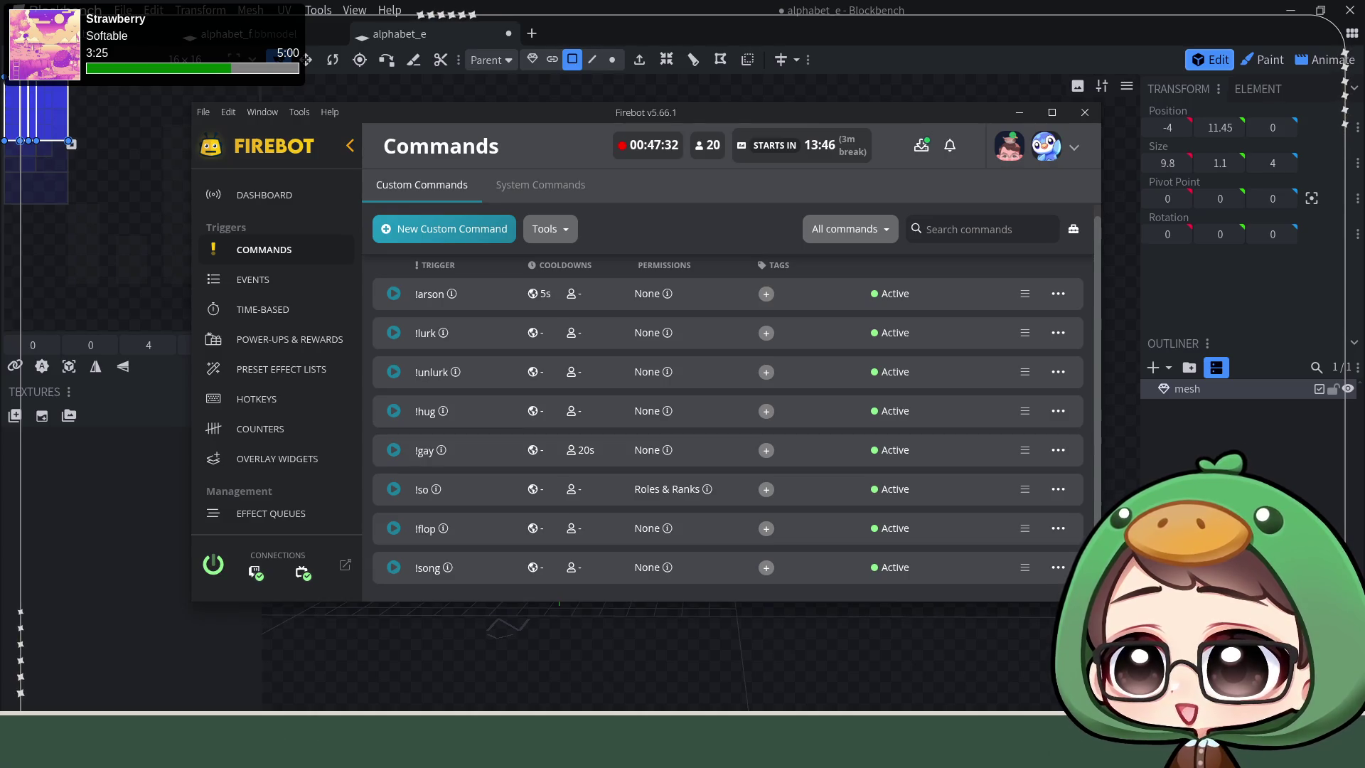
Step: Return focus from Firebot to the Blockbench viewport with the e model
{"action": "left_click", "coordinate": [902, 21]}
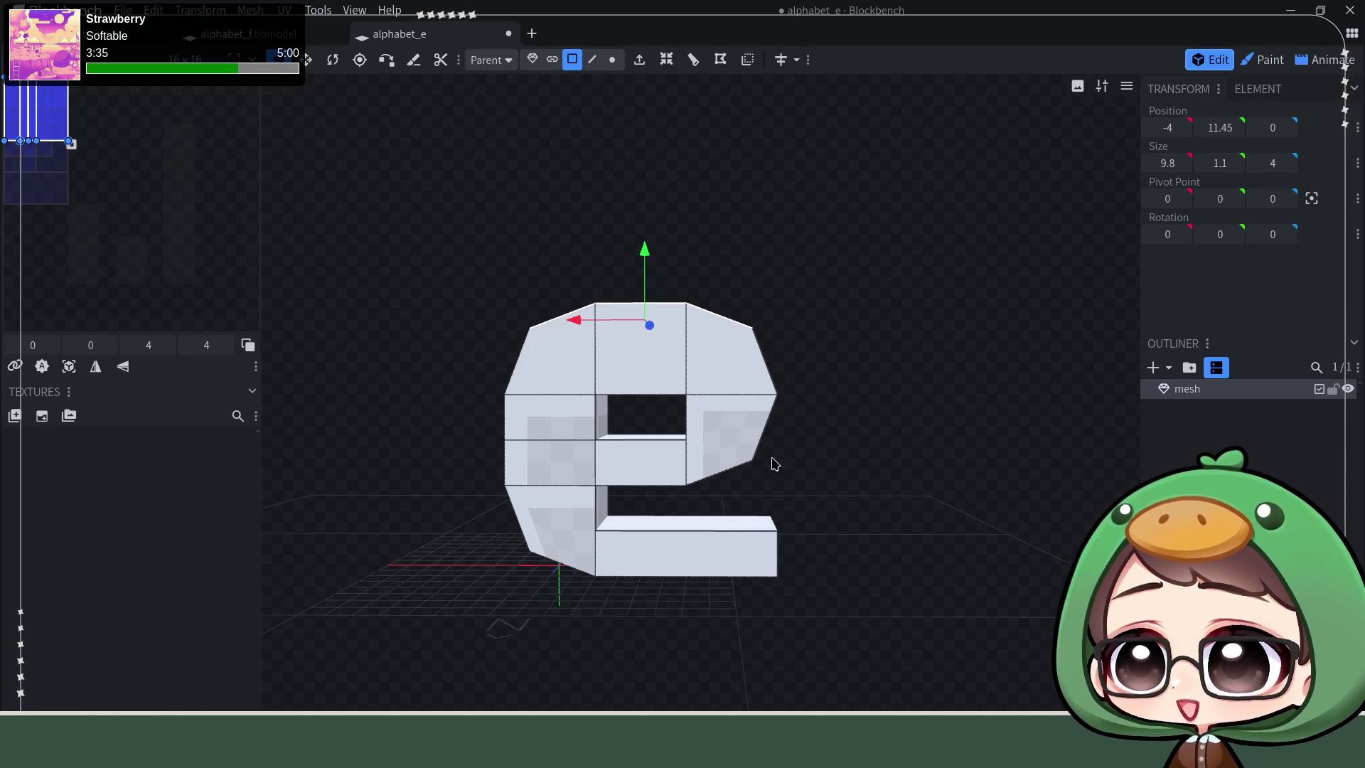
Step: Select the end face of the e's bottom stroke and trim it short of the bowl's right edge
{"action": "mouse_move", "coordinate": [850, 487]}
{"action": "left_mouse_down"}
{"action": "mouse_move", "coordinate": [881, 482]}
{"action": "mouse_move", "coordinate": [893, 445]}
{"action": "mouse_move", "coordinate": [987, 503]}
{"action": "mouse_move", "coordinate": [829, 472]}
{"action": "mouse_move", "coordinate": [814, 536]}
{"action": "mouse_move", "coordinate": [969, 513]}
{"action": "mouse_move", "coordinate": [976, 573]}
{"action": "mouse_move", "coordinate": [899, 572]}
{"action": "mouse_move", "coordinate": [834, 642]}
{"action": "mouse_move", "coordinate": [976, 452]}
{"action": "mouse_move", "coordinate": [710, 644]}
{"action": "mouse_move", "coordinate": [670, 625]}
{"action": "left_mouse_up"}
{"action": "scroll", "coordinate": [817, 564], "scroll_direction": "up", "scroll_amount": 3}
{"action": "right_click", "coordinate": [965, 572]}
{"action": "left_click", "coordinate": [834, 642]}
{"action": "scroll", "coordinate": [854, 516], "scroll_direction": "down", "scroll_amount": 3}
{"action": "scroll", "coordinate": [843, 524], "scroll_direction": "down", "scroll_amount": 2}
{"action": "mouse_move", "coordinate": [835, 533]}
{"action": "left_mouse_down"}
{"action": "mouse_move", "coordinate": [822, 579]}
{"action": "mouse_move", "coordinate": [821, 547]}
{"action": "mouse_move", "coordinate": [829, 556]}
{"action": "left_mouse_up"}
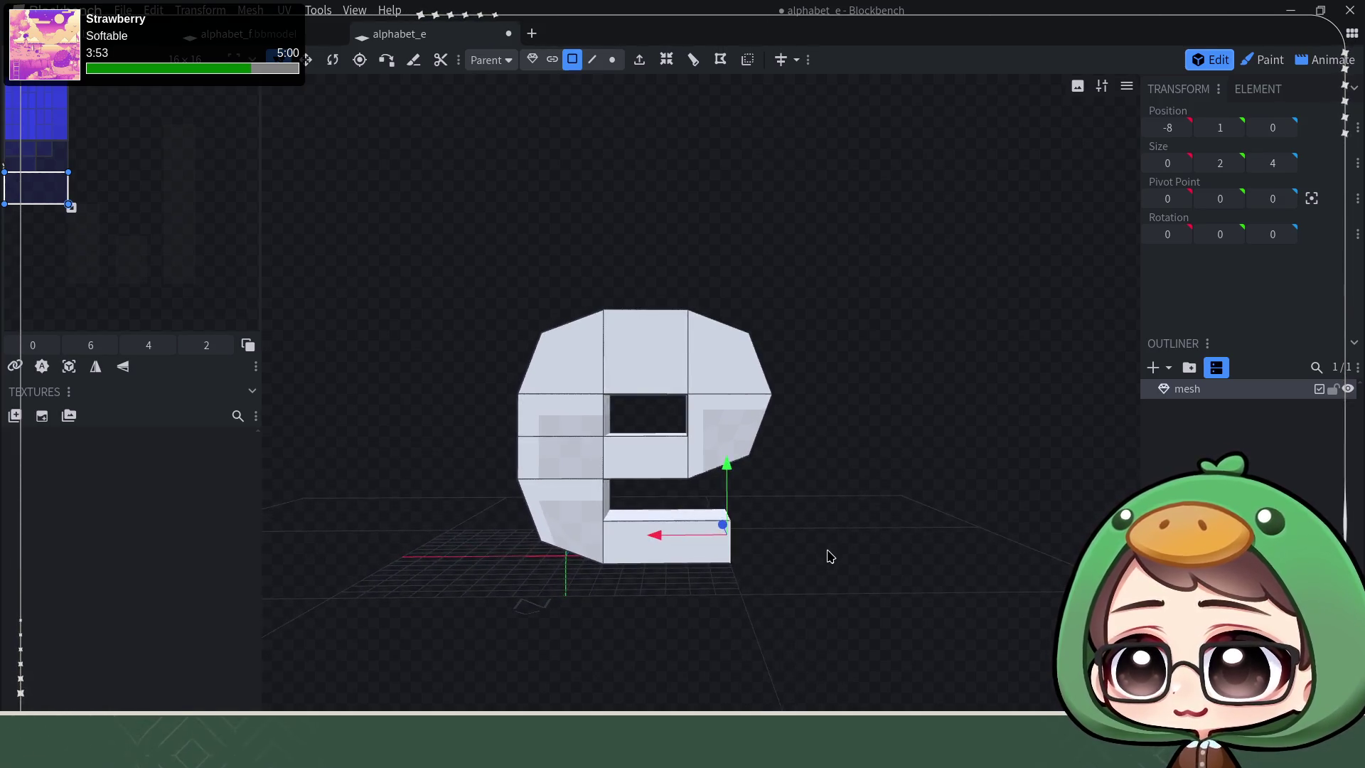
{"action": "left_click", "coordinate": [1263, 61]}
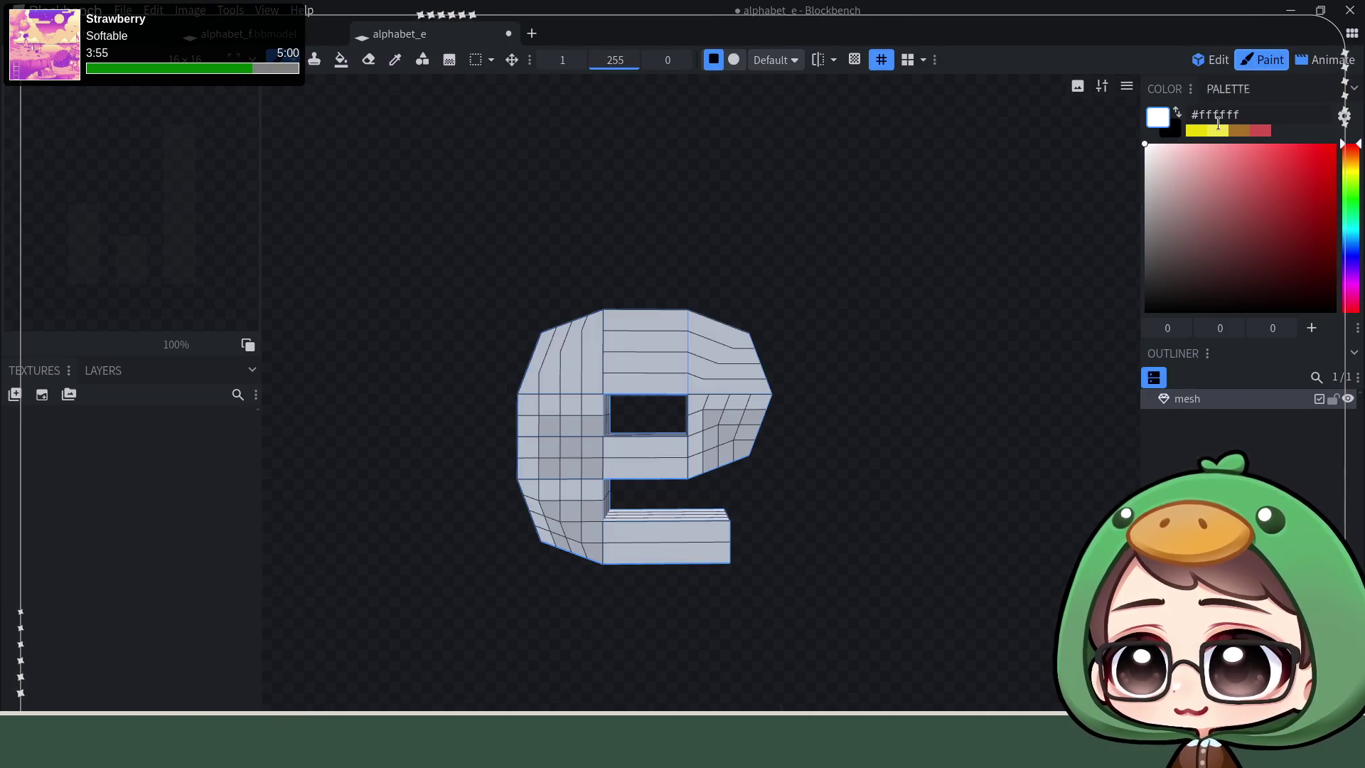
Step: Inspect the e's face grid in Paint mode, then return to Edit mode on its geometry
{"action": "mouse_move", "coordinate": [863, 278]}
{"action": "left_mouse_down"}
{"action": "mouse_move", "coordinate": [820, 501]}
{"action": "mouse_move", "coordinate": [884, 222]}
{"action": "mouse_move", "coordinate": [964, 210]}
{"action": "mouse_move", "coordinate": [1000, 256]}
{"action": "mouse_move", "coordinate": [842, 195]}
{"action": "mouse_move", "coordinate": [767, 201]}
{"action": "mouse_move", "coordinate": [735, 228]}
{"action": "mouse_move", "coordinate": [807, 256]}
{"action": "mouse_move", "coordinate": [865, 367]}
{"action": "mouse_move", "coordinate": [853, 408]}
{"action": "mouse_move", "coordinate": [854, 271]}
{"action": "mouse_move", "coordinate": [503, 268]}
{"action": "mouse_move", "coordinate": [505, 308]}
{"action": "mouse_move", "coordinate": [472, 289]}
{"action": "mouse_move", "coordinate": [914, 267]}
{"action": "left_mouse_up"}
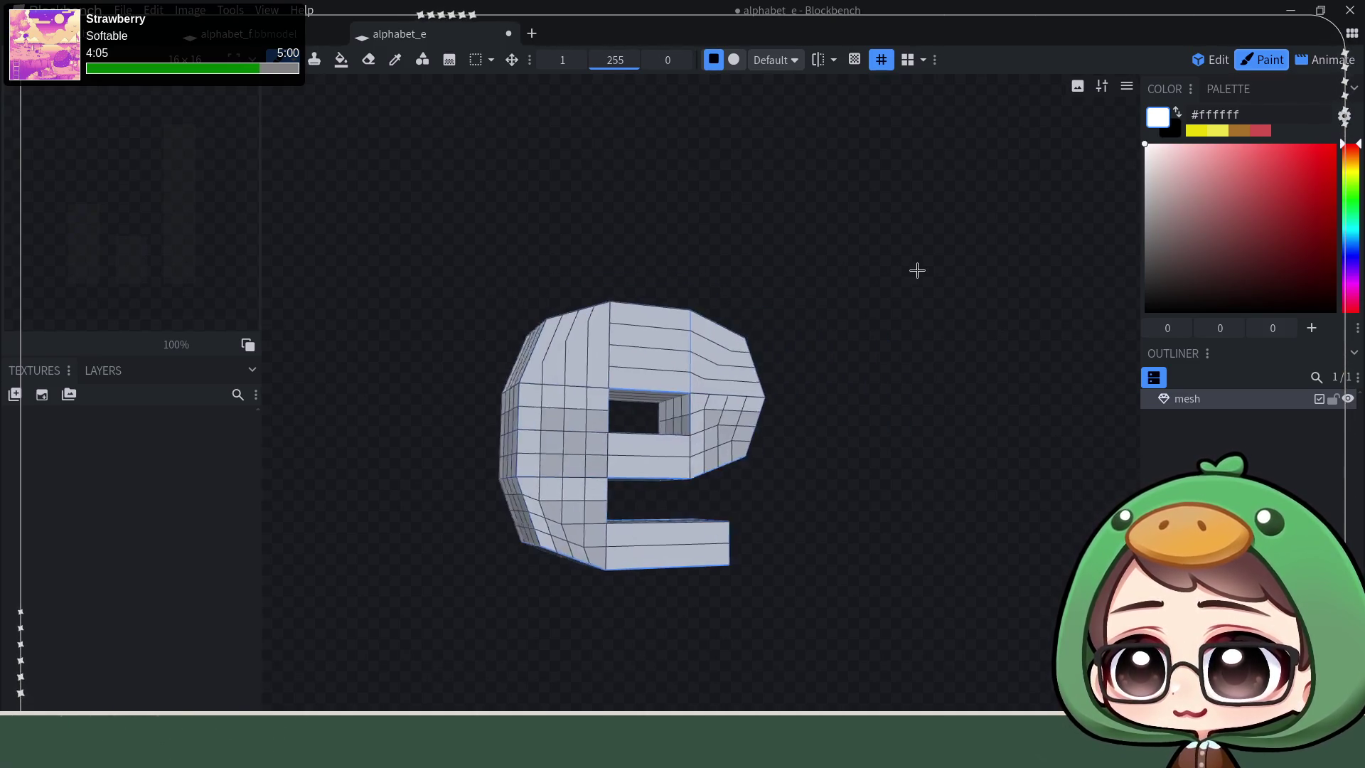
{"action": "left_click", "coordinate": [1215, 61]}
{"action": "mouse_move", "coordinate": [689, 193]}
{"action": "left_mouse_down"}
{"action": "mouse_move", "coordinate": [753, 223]}
{"action": "mouse_move", "coordinate": [668, 250]}
{"action": "mouse_move", "coordinate": [673, 234]}
{"action": "mouse_move", "coordinate": [642, 218]}
{"action": "mouse_move", "coordinate": [698, 246]}
{"action": "left_mouse_up"}
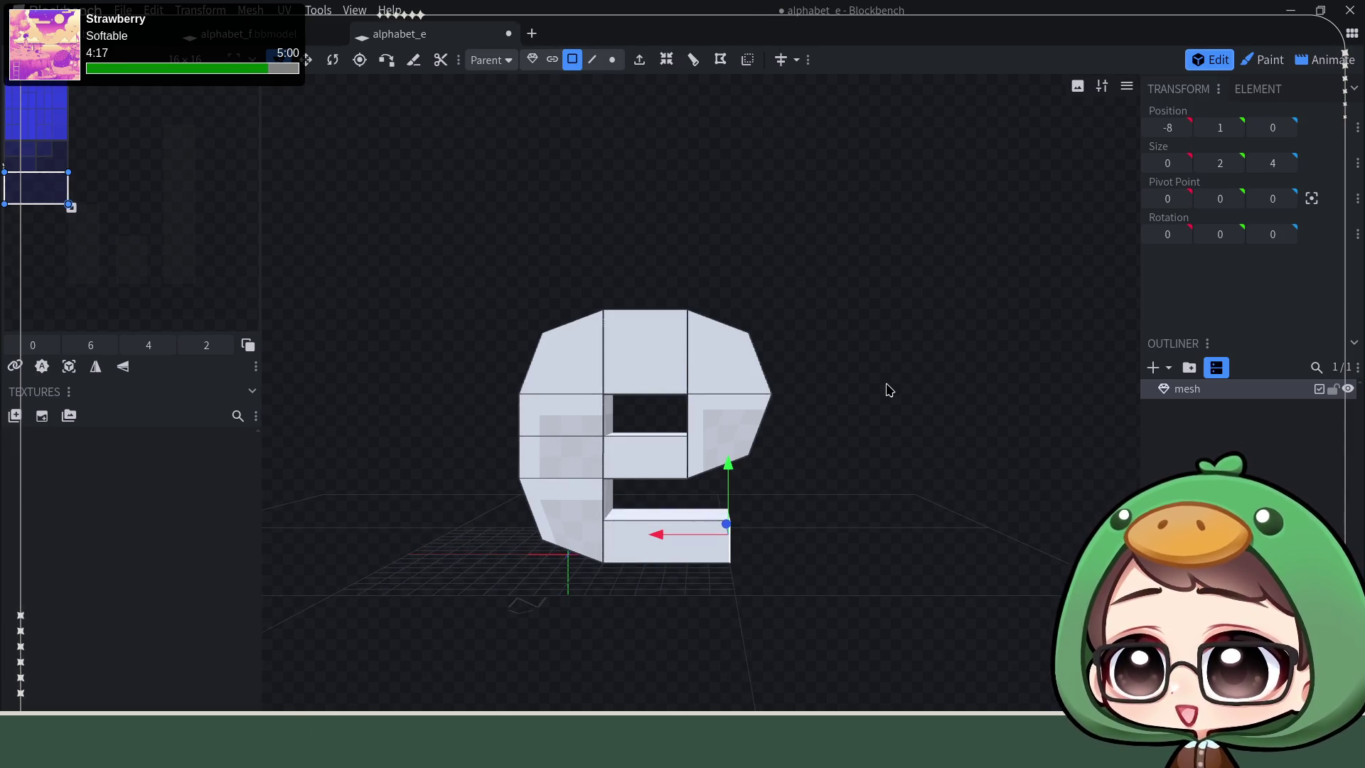
Step: Save the e model as alphabet_e.bbmodel and switch to the alphabet_l model
{"action": "key", "text": "ctrl+s"}
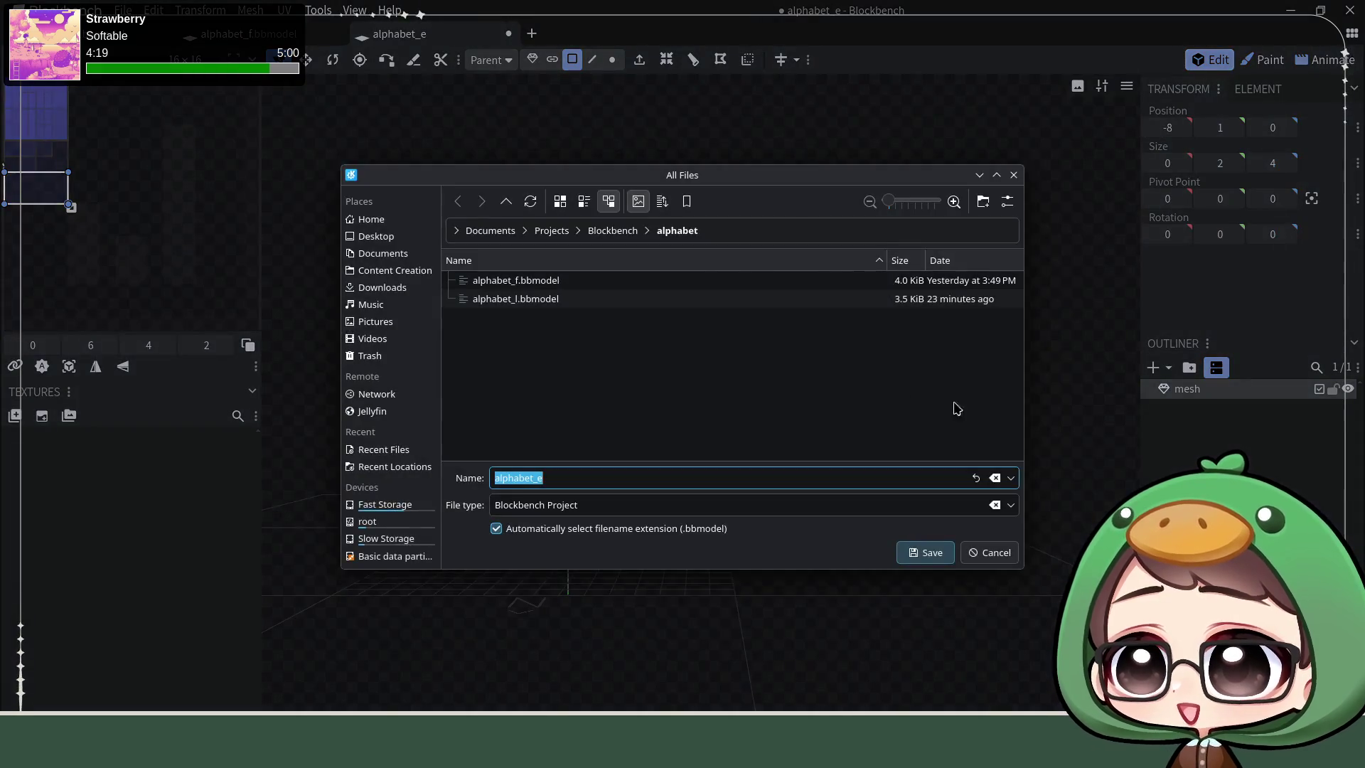
{"action": "left_click", "coordinate": [924, 552]}
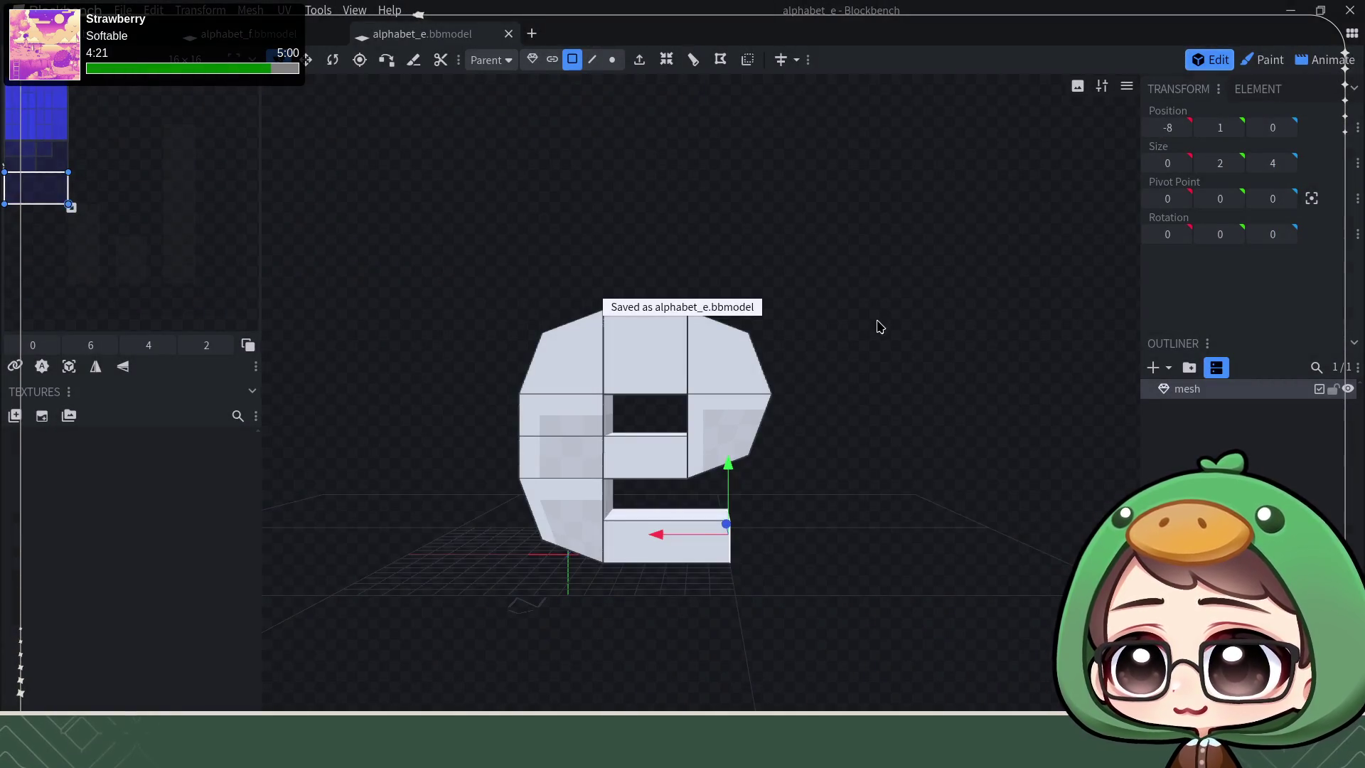
{"action": "left_click_drag", "start_coordinate": [877, 370], "coordinate": [875, 396]}
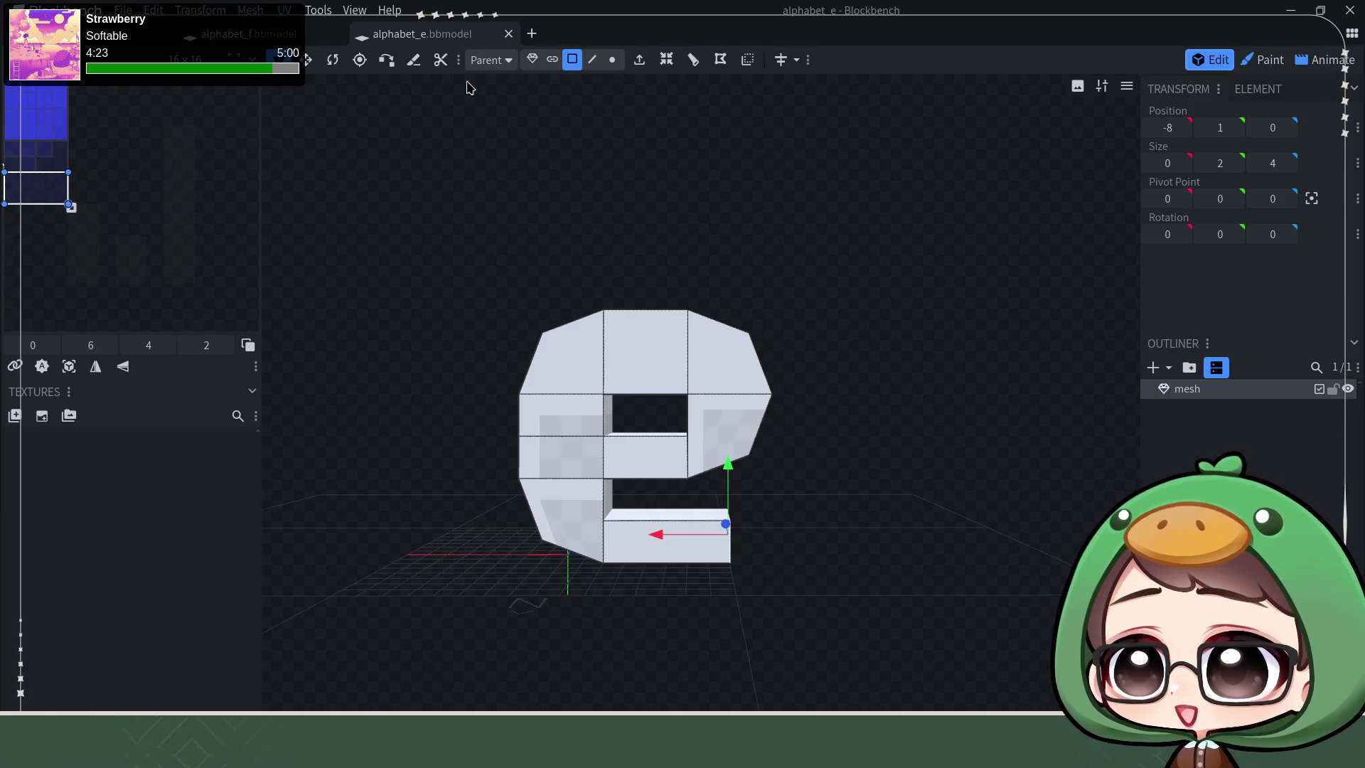
{"action": "left_click", "coordinate": [246, 34]}
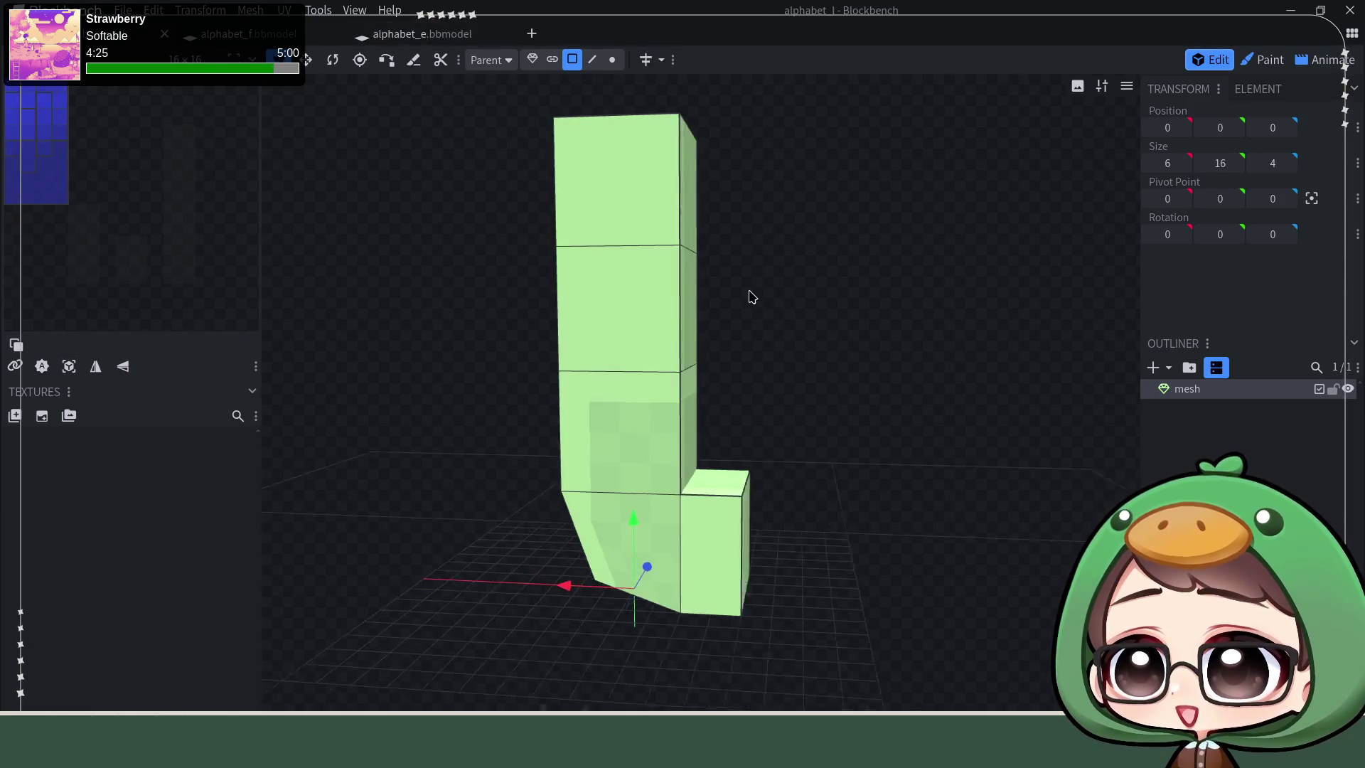
Step: Extrude a right-side face of the L's stem outward into a short crossbar
{"action": "mouse_move", "coordinate": [766, 303]}
{"action": "left_mouse_down"}
{"action": "mouse_move", "coordinate": [838, 302]}
{"action": "mouse_move", "coordinate": [710, 314]}
{"action": "left_mouse_up"}
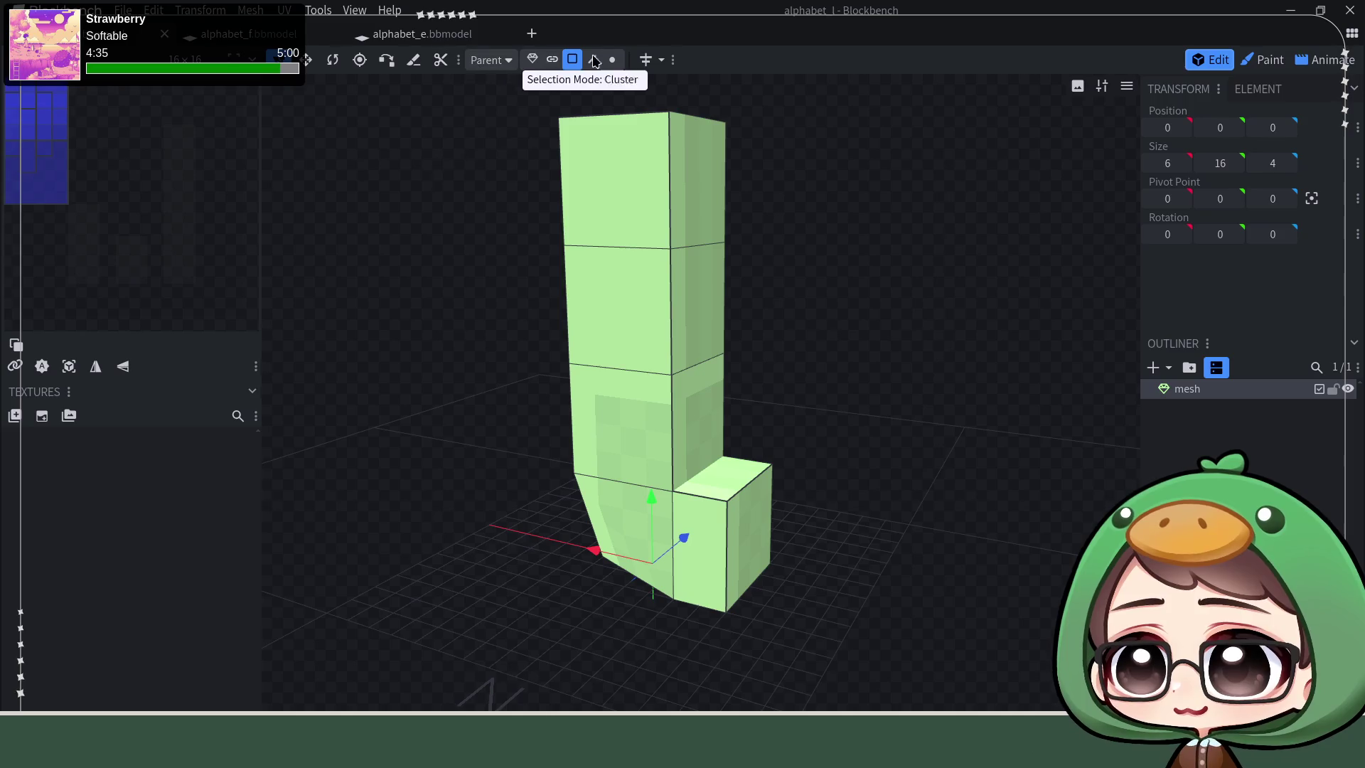
{"action": "left_click", "coordinate": [677, 311]}
{"action": "left_click", "coordinate": [667, 60]}
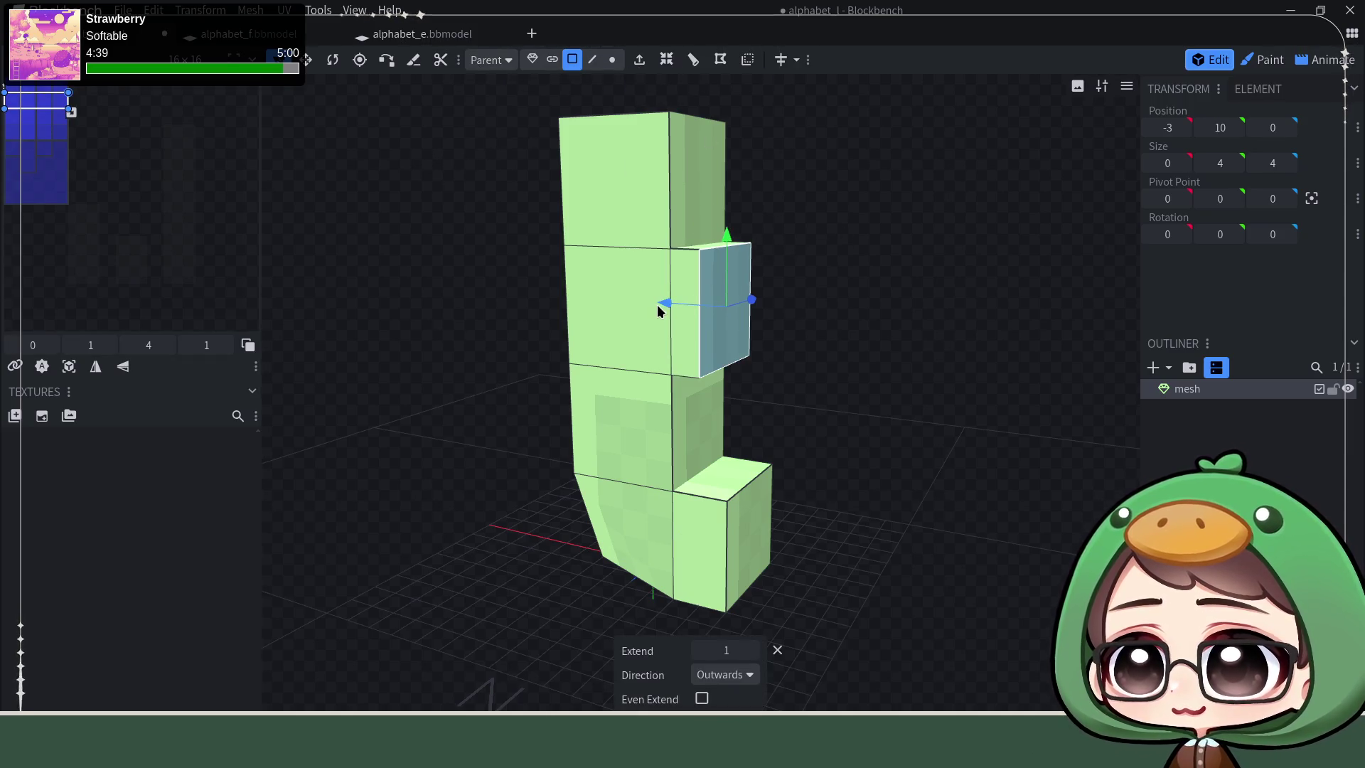
{"action": "mouse_move", "coordinate": [663, 307]}
{"action": "left_mouse_down"}
{"action": "mouse_move", "coordinate": [944, 394]}
{"action": "mouse_move", "coordinate": [930, 366]}
{"action": "mouse_move", "coordinate": [916, 392]}
{"action": "left_mouse_up"}
Step: Extrude the matching left stem face, then push it back flush with the stem
{"action": "left_click_drag", "start_coordinate": [823, 369], "coordinate": [760, 348]}
{"action": "left_click", "coordinate": [583, 324]}
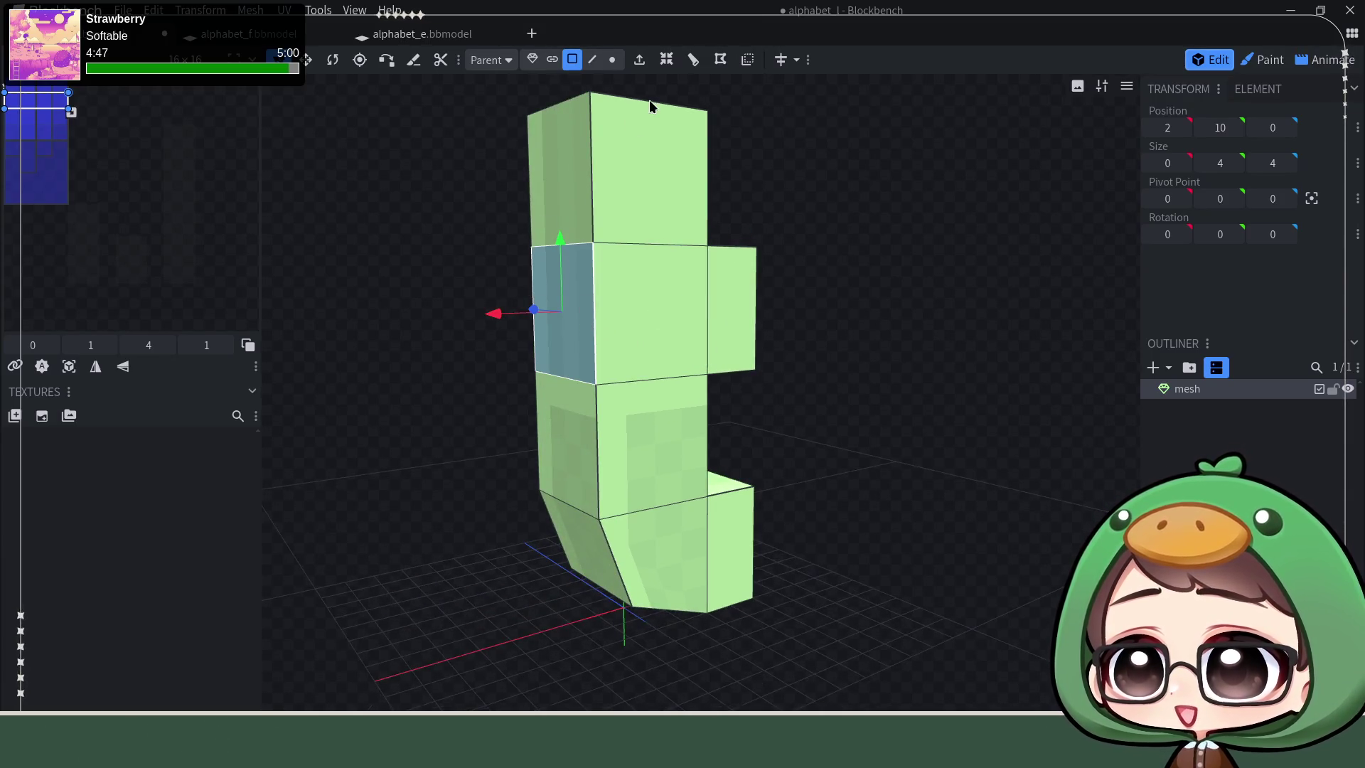
{"action": "left_click", "coordinate": [639, 59]}
{"action": "left_click_drag", "start_coordinate": [469, 312], "coordinate": [431, 314]}
{"action": "mouse_move", "coordinate": [645, 365]}
{"action": "left_mouse_down"}
{"action": "mouse_move", "coordinate": [808, 394]}
{"action": "mouse_move", "coordinate": [795, 397]}
{"action": "left_mouse_up"}
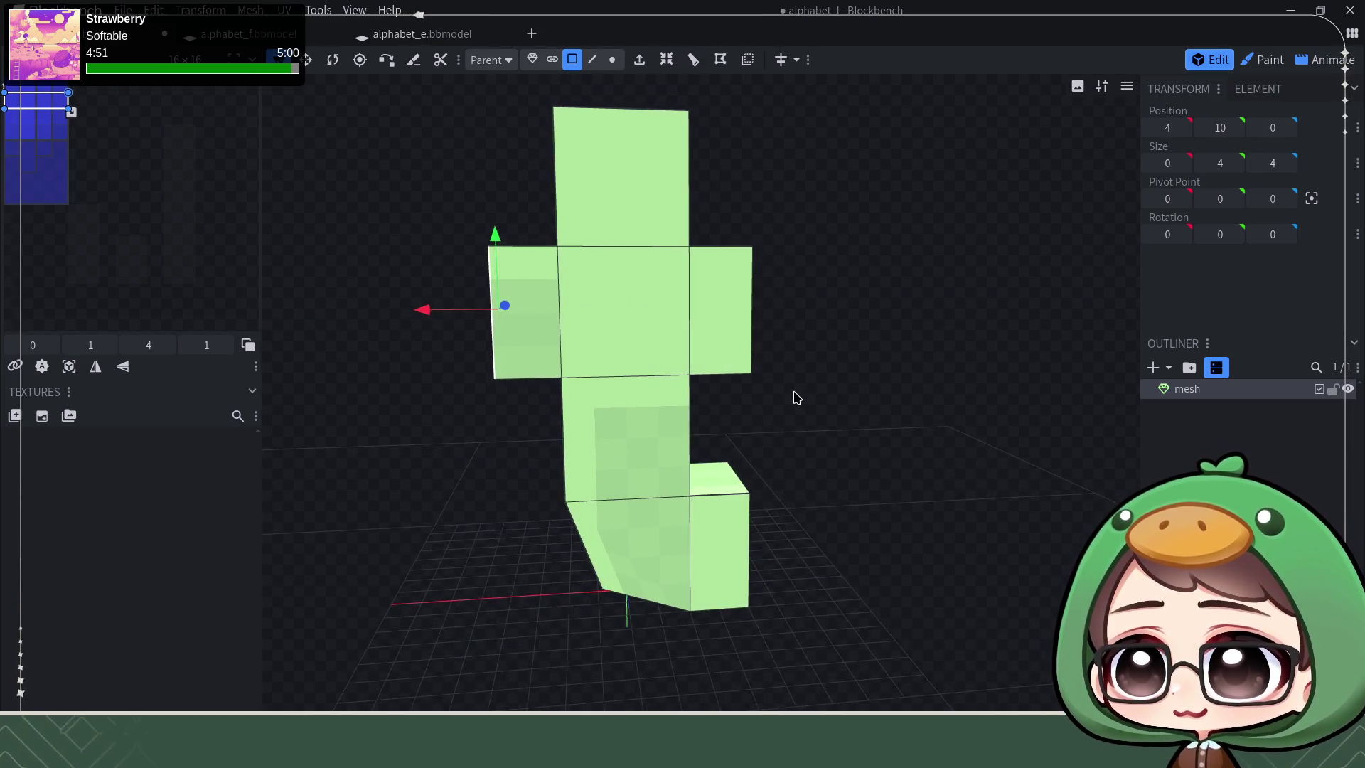
{"action": "scroll", "coordinate": [801, 402], "scroll_direction": "down", "scroll_amount": 1}
{"action": "scroll", "coordinate": [805, 405], "scroll_direction": "down", "scroll_amount": 3}
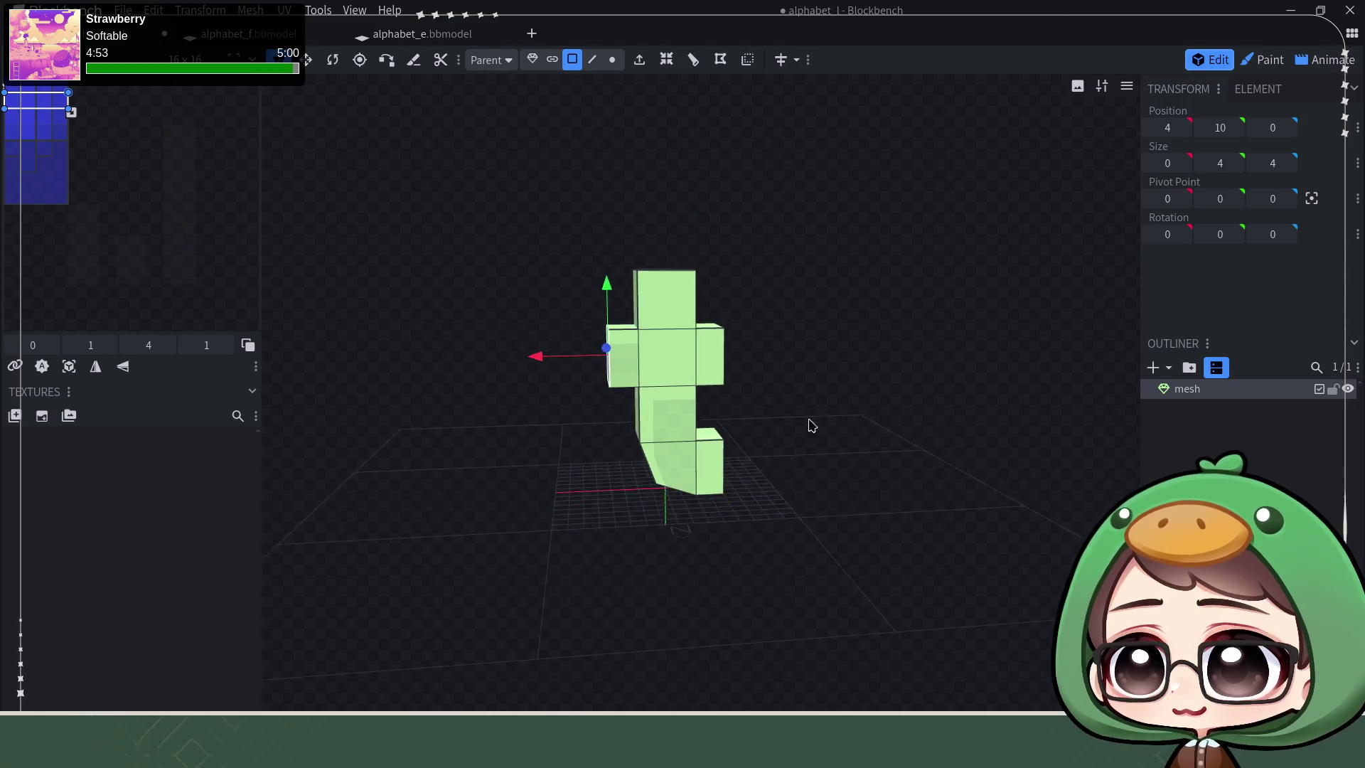
{"action": "key", "text": "Right"}
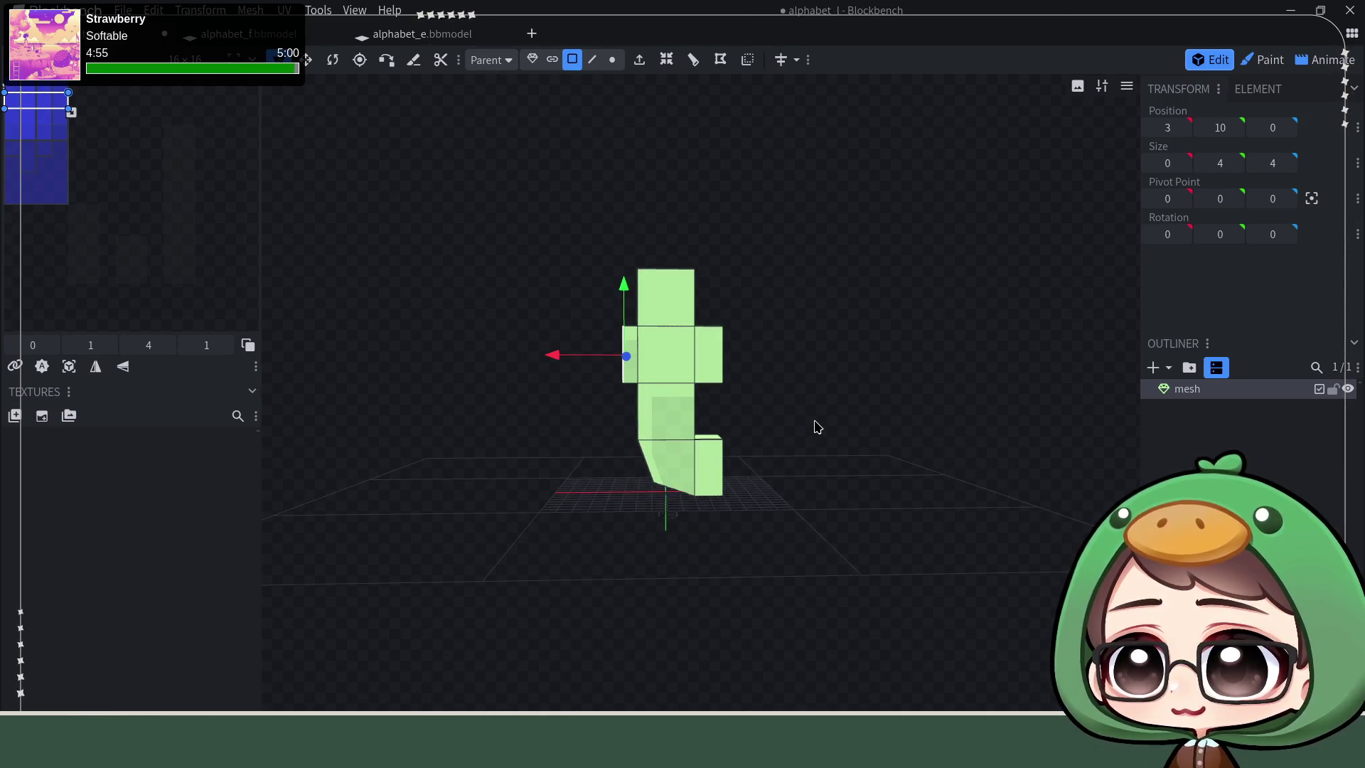
{"action": "key", "text": "Right"}
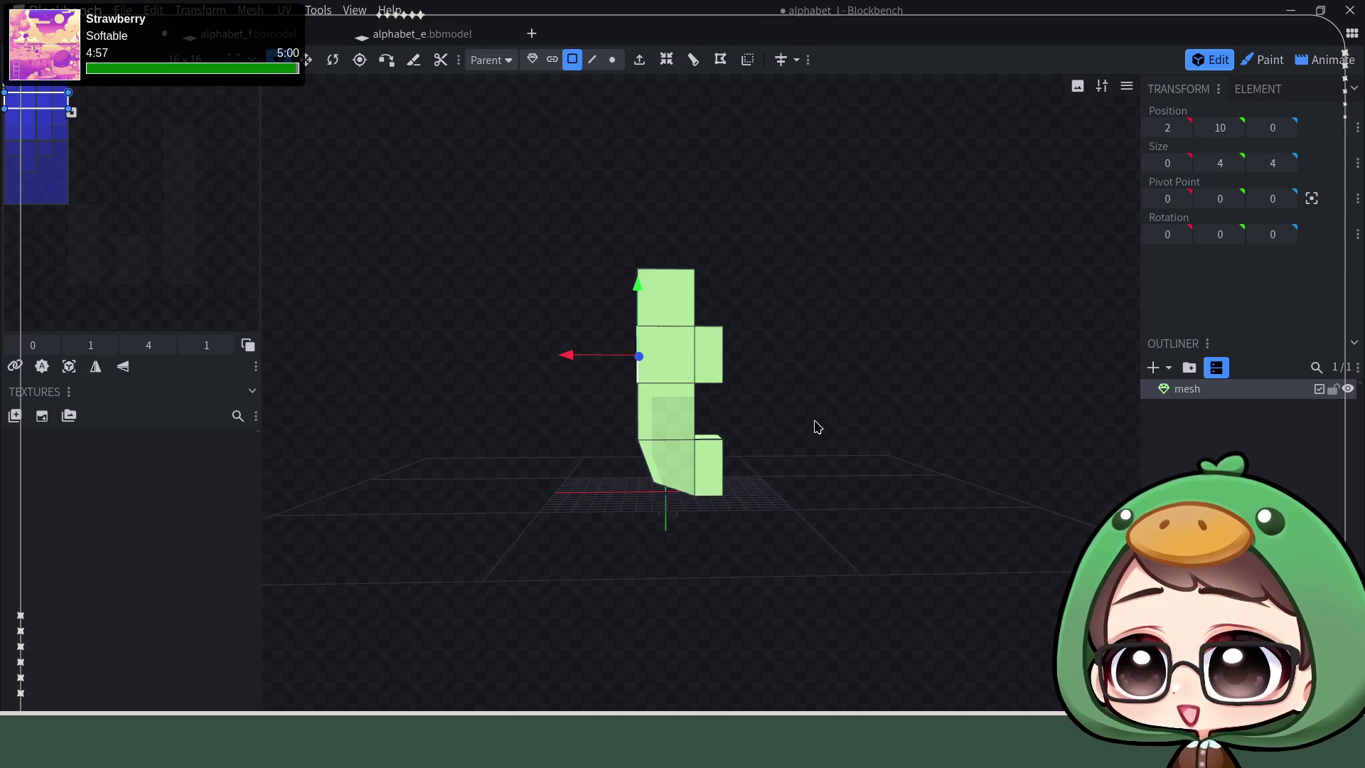
{"action": "scroll", "coordinate": [814, 427], "scroll_direction": "up", "scroll_amount": 1}
{"action": "scroll", "coordinate": [823, 418], "scroll_direction": "up", "scroll_amount": 2}
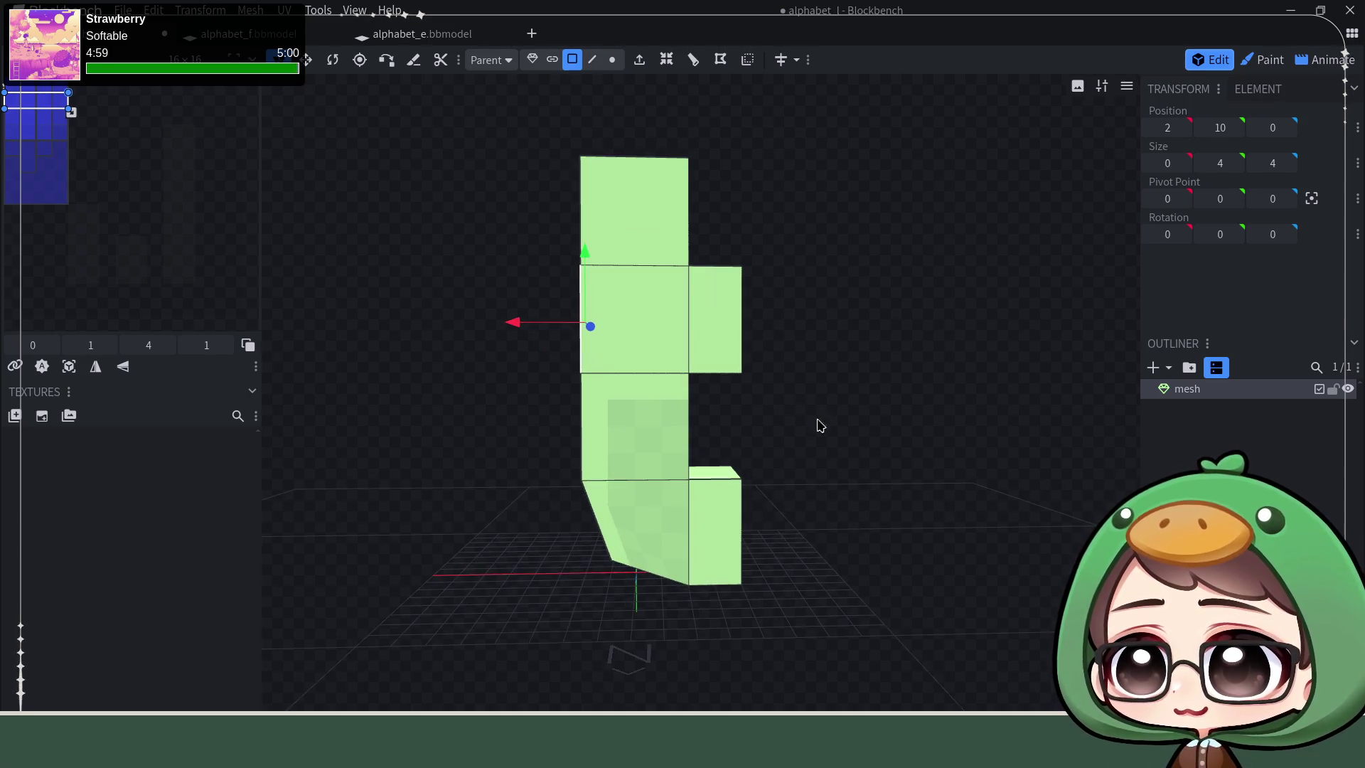
{"action": "left_click_drag", "start_coordinate": [830, 442], "coordinate": [814, 444]}
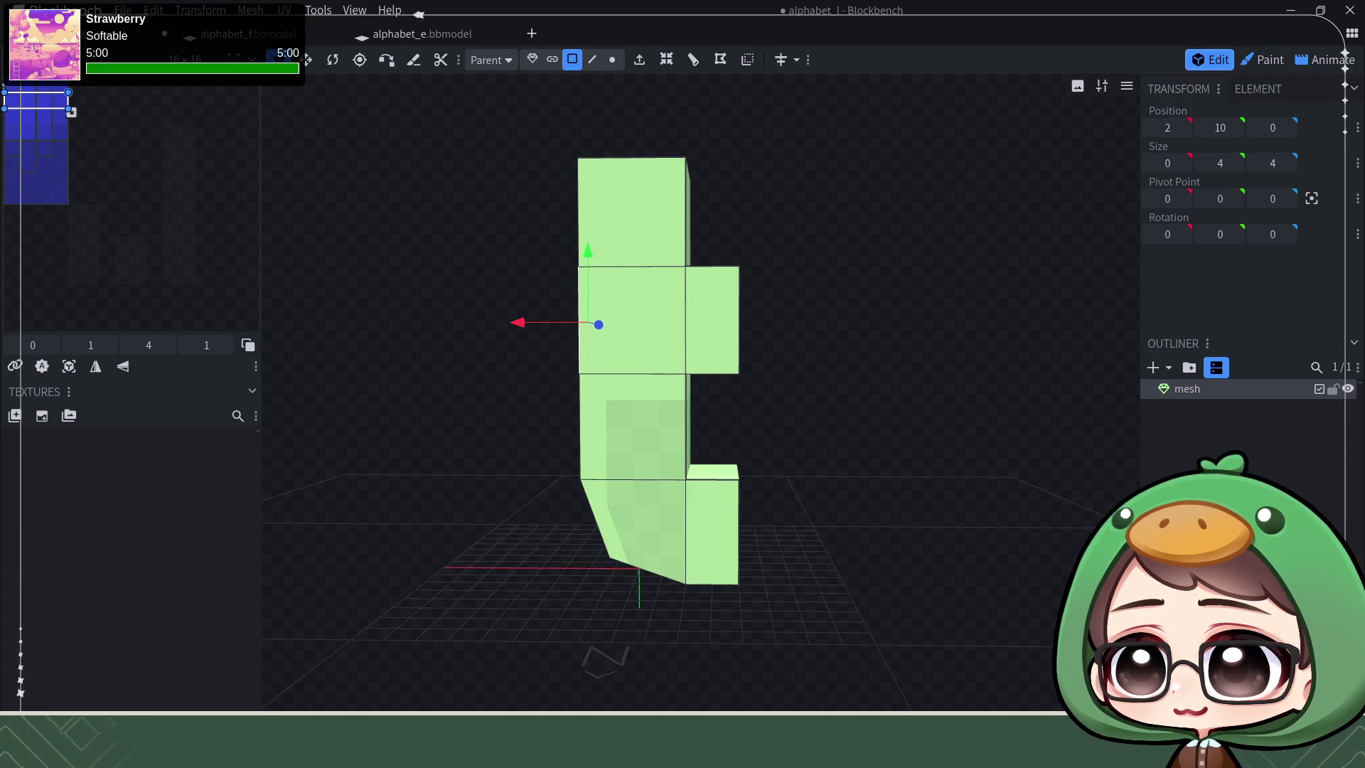
{"action": "left_click", "coordinate": [123, 10]}
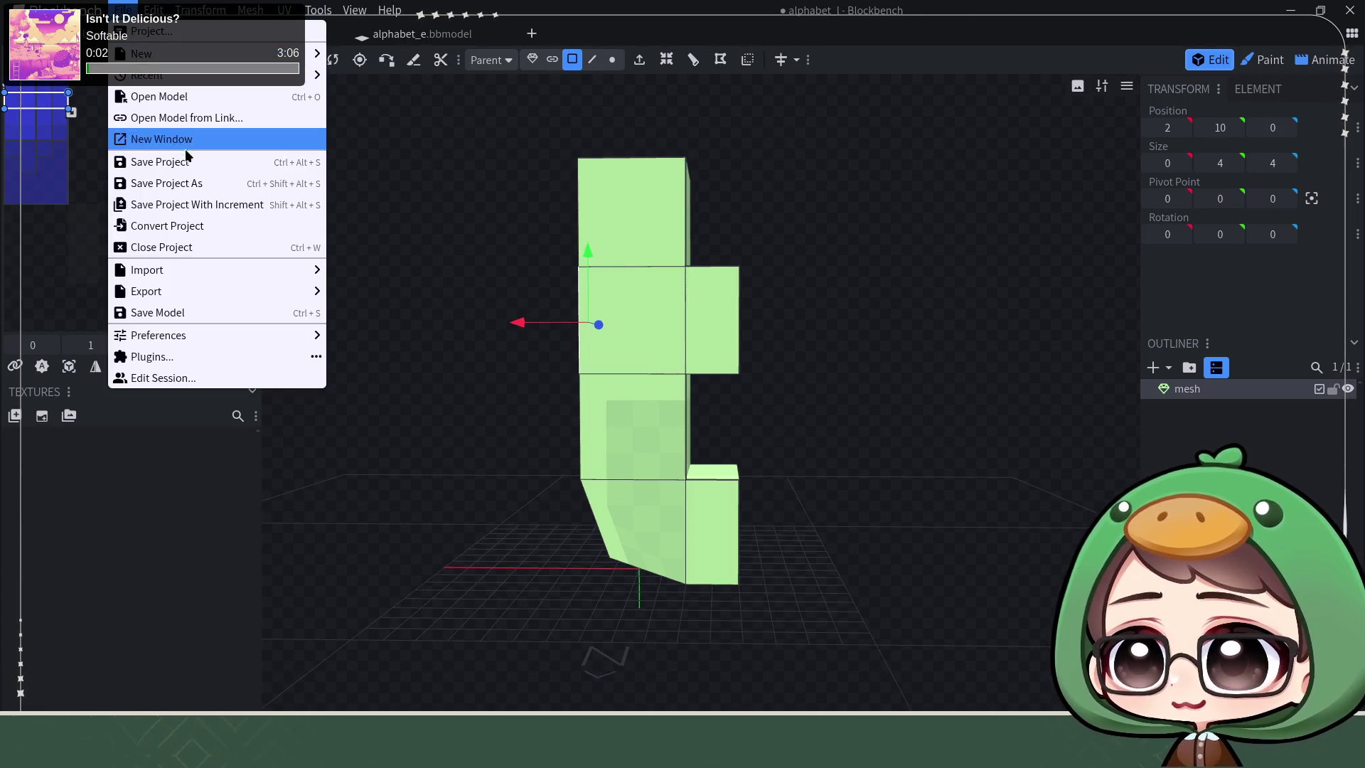
Step: Save the t model as new file alphabet_t.bbmodel and return to the alphabet_e model
{"action": "left_click", "coordinate": [197, 186]}
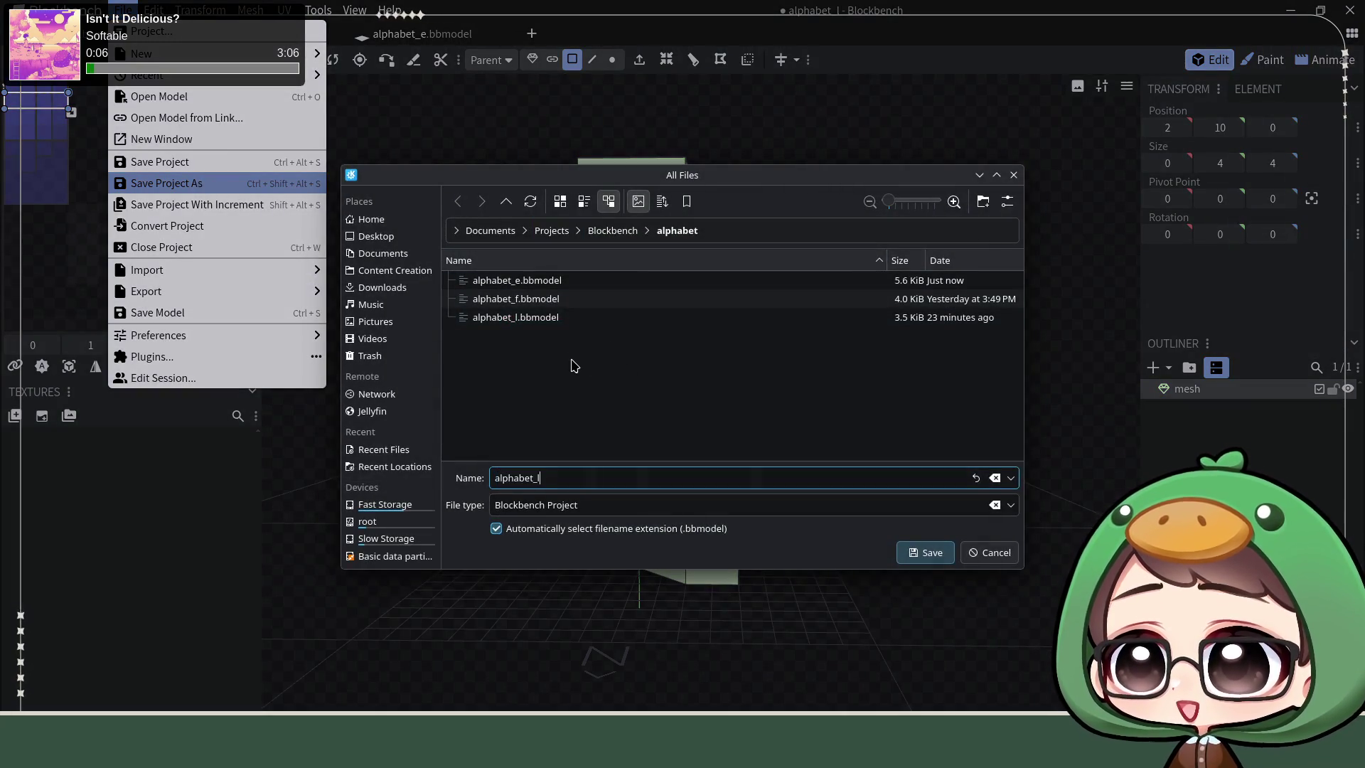
{"action": "key", "text": "Return"}
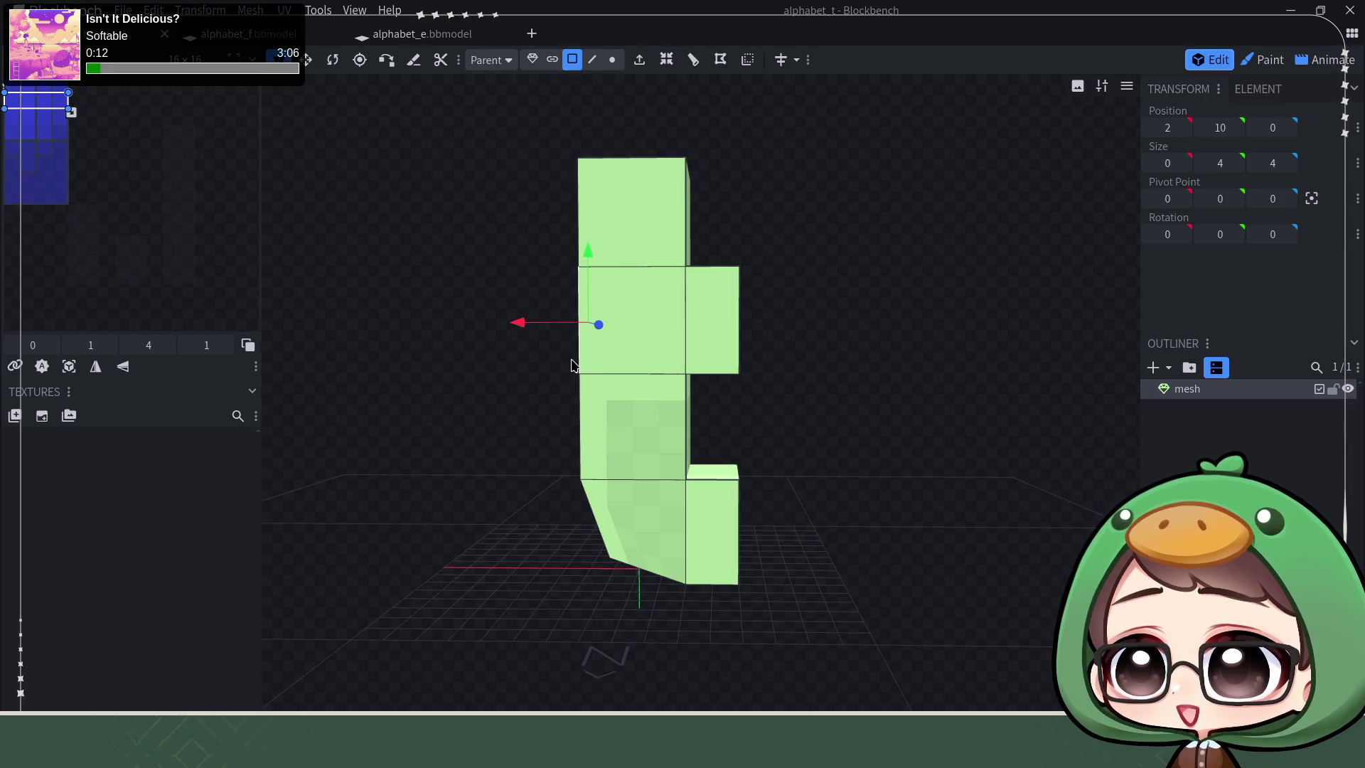
{"action": "left_click", "coordinate": [470, 40]}
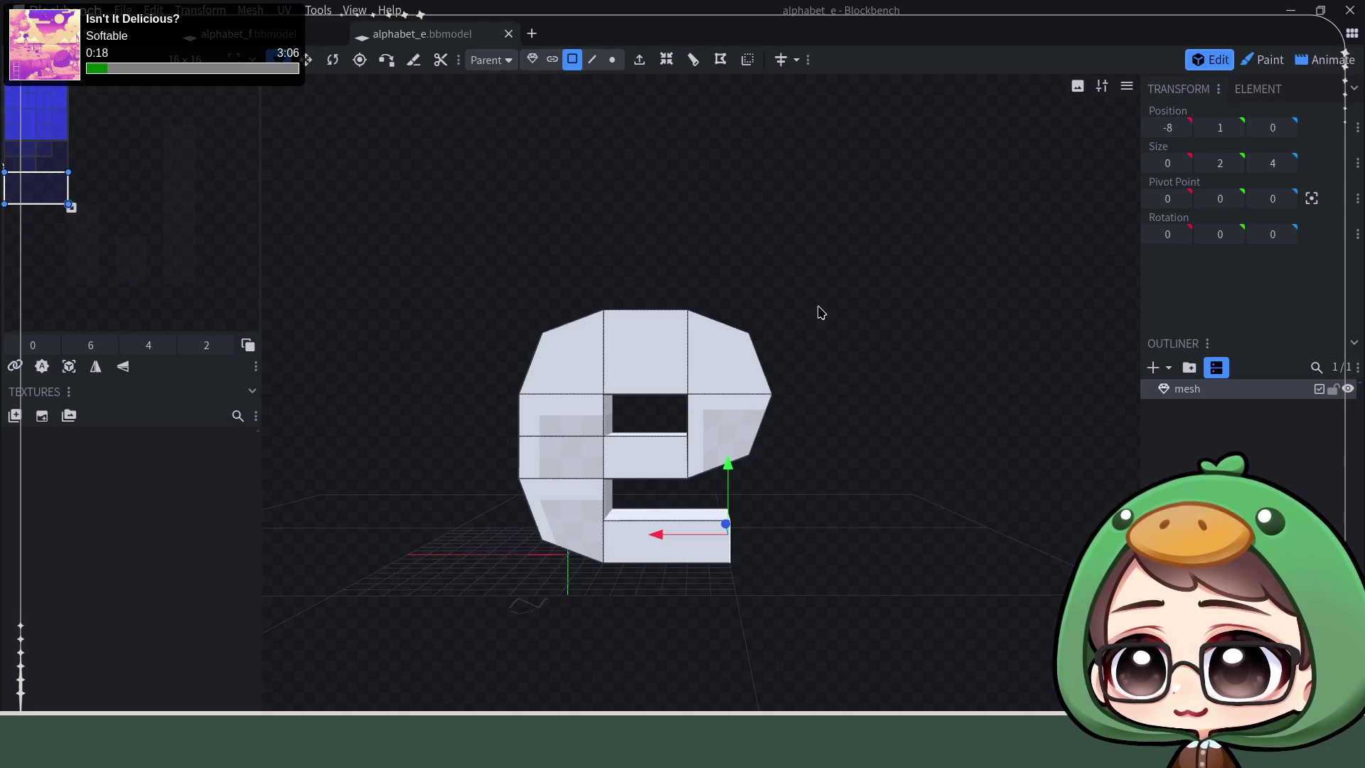
Step: Open a new start-screen tab listing the recent alphabet models
{"action": "mouse_move", "coordinate": [819, 311]}
{"action": "left_mouse_down"}
{"action": "mouse_move", "coordinate": [845, 392]}
{"action": "mouse_move", "coordinate": [865, 390]}
{"action": "left_mouse_up"}
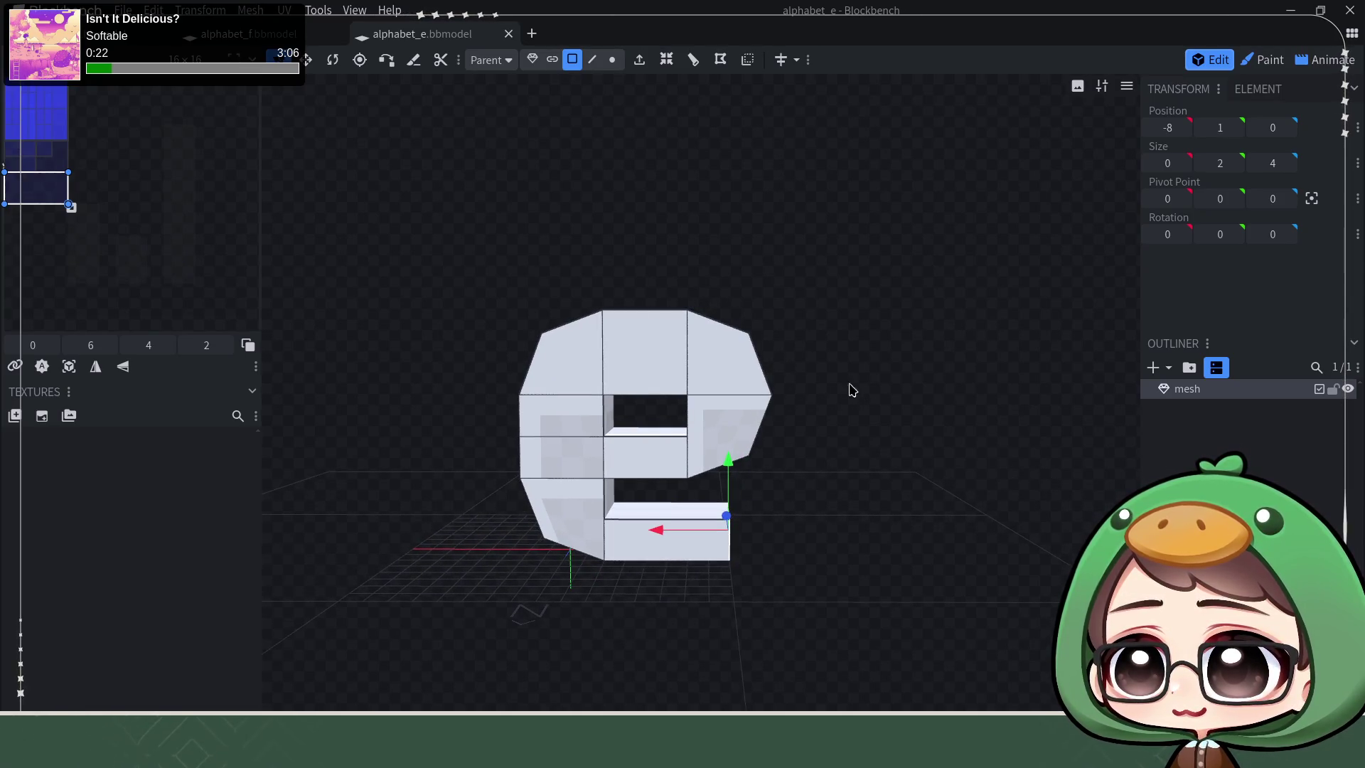
{"action": "mouse_move", "coordinate": [691, 445]}
{"action": "left_mouse_down"}
{"action": "mouse_move", "coordinate": [737, 479]}
{"action": "mouse_move", "coordinate": [789, 473]}
{"action": "mouse_move", "coordinate": [772, 481]}
{"action": "left_mouse_up"}
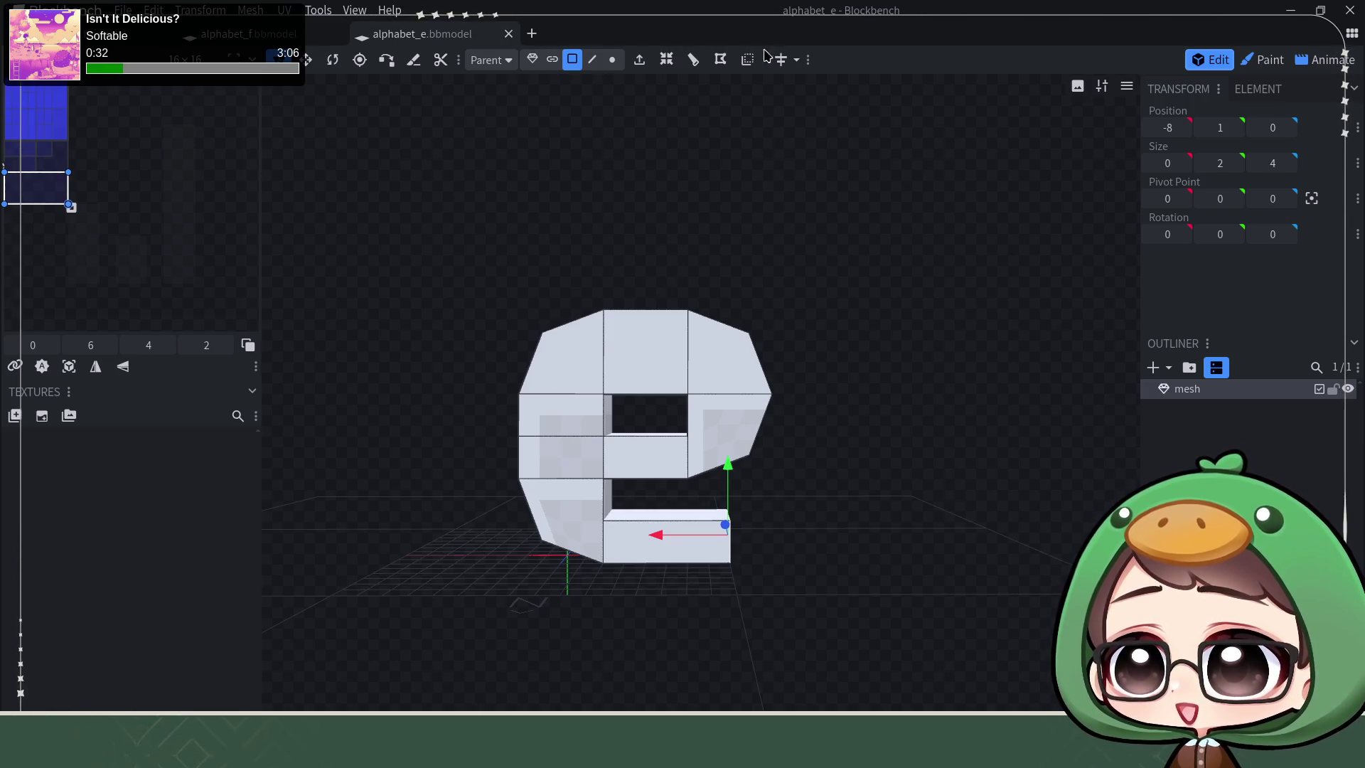
{"action": "left_click", "coordinate": [531, 34]}
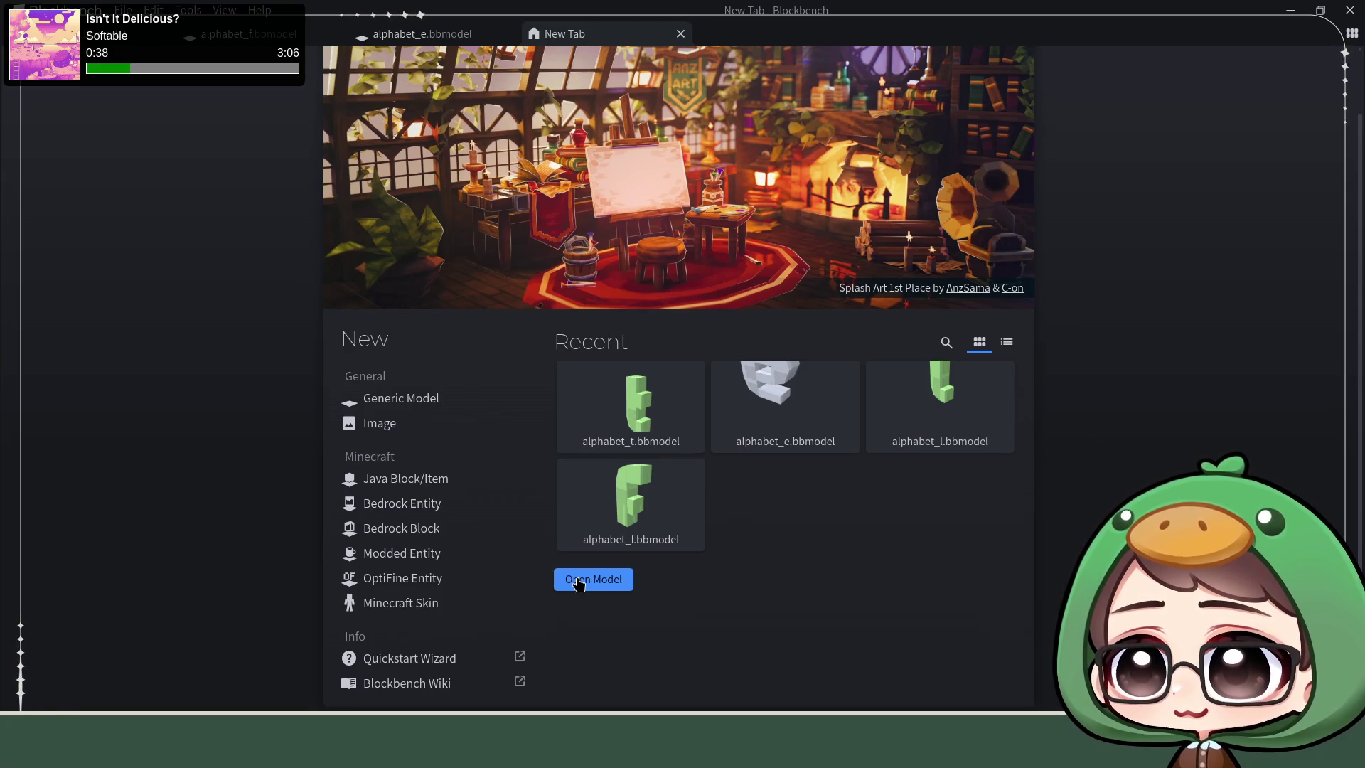
Step: Create a new empty Generic Model project named alphabet_c
{"action": "left_click", "coordinate": [422, 400]}
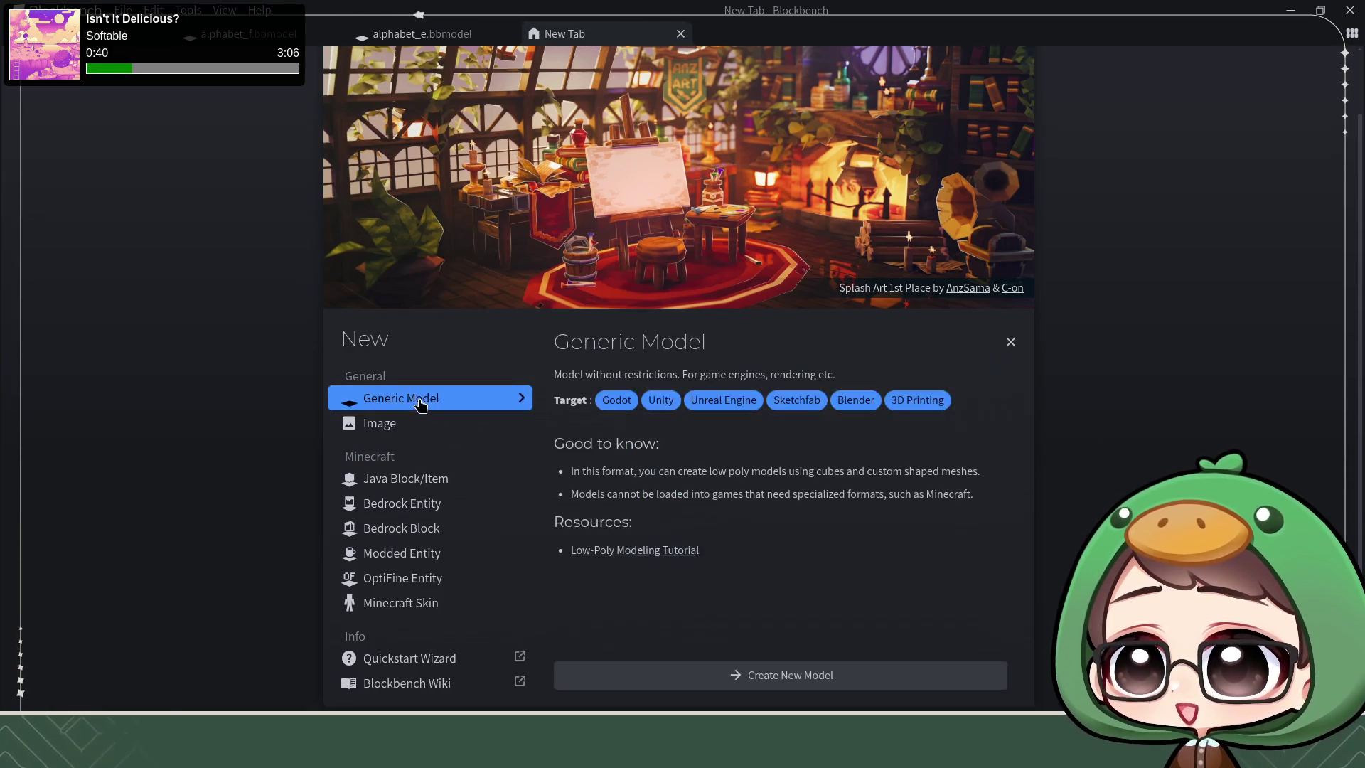
{"action": "left_click", "coordinate": [755, 683]}
{"action": "type", "text": "alphabet_c"}
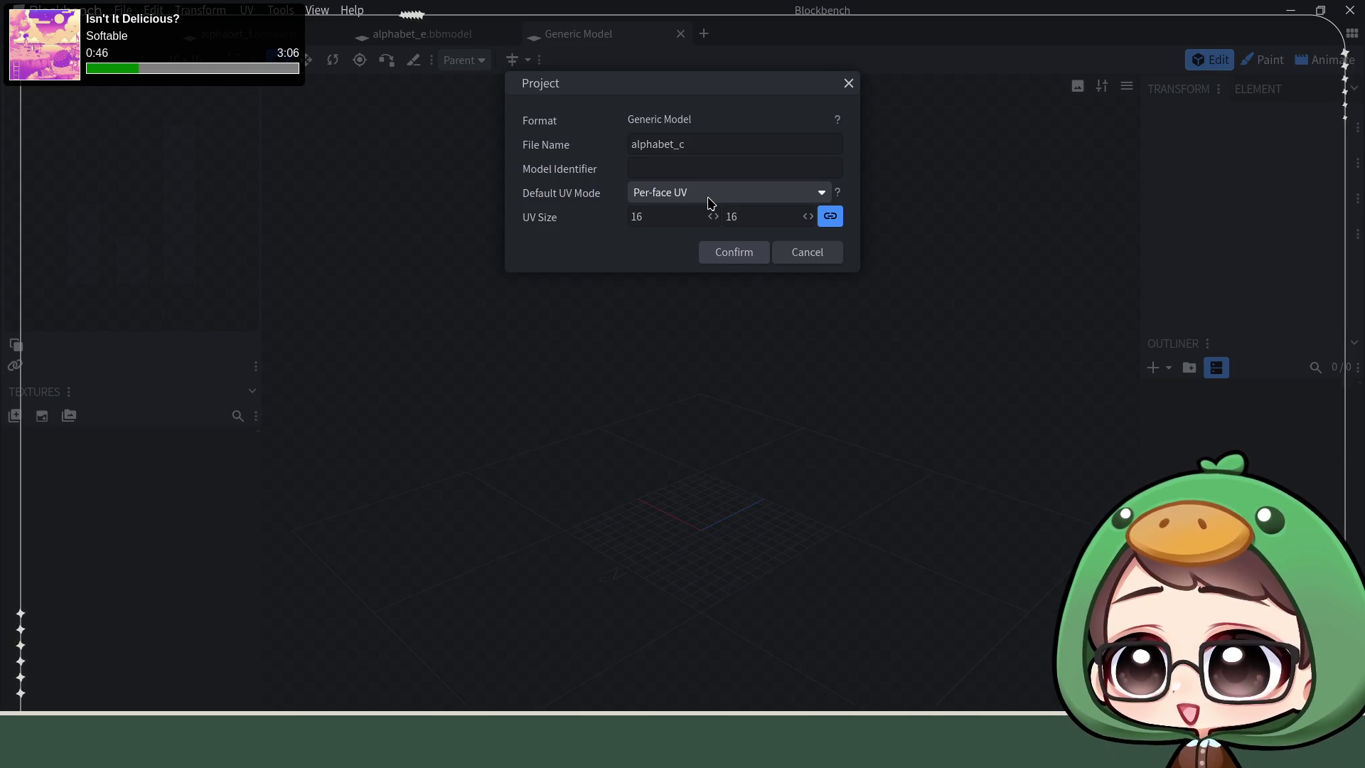
{"action": "key", "text": "Return"}
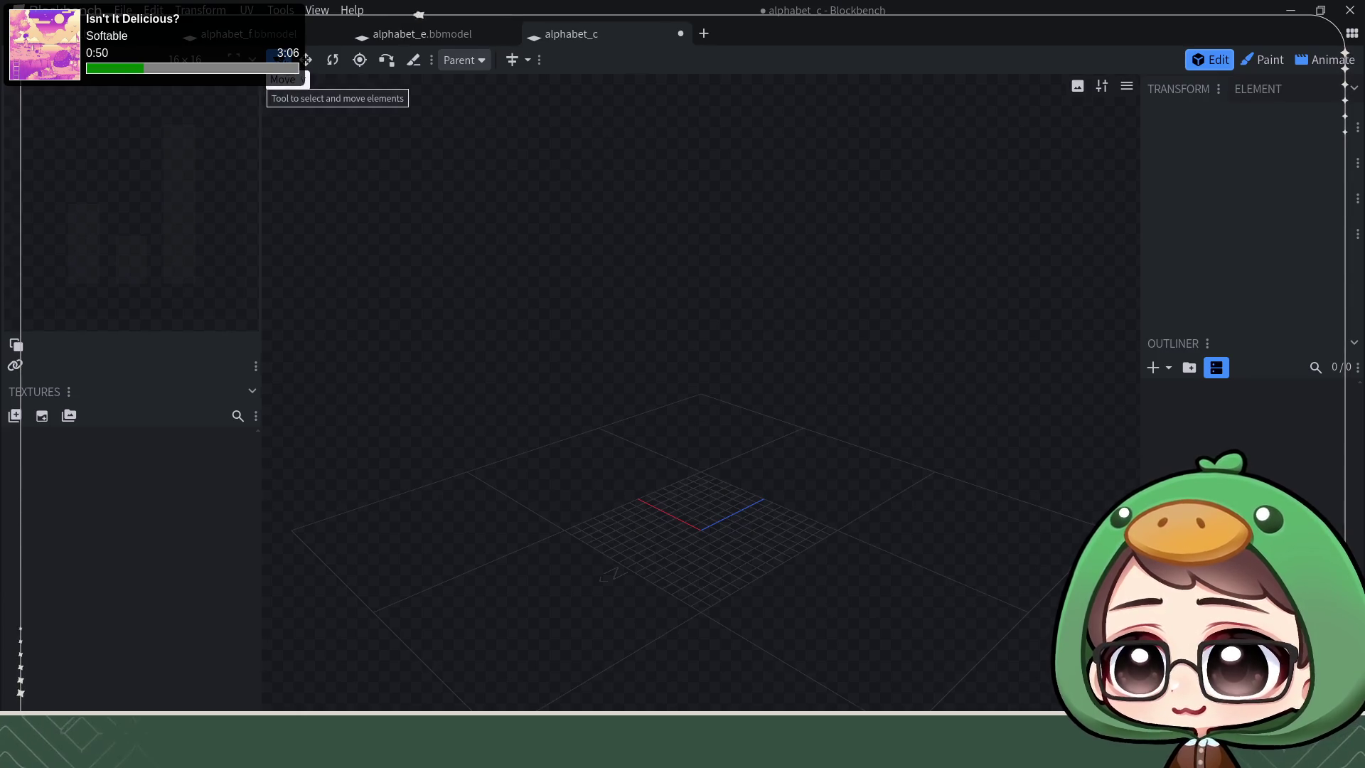
{"action": "scroll", "coordinate": [670, 471], "scroll_direction": "up", "scroll_amount": 2}
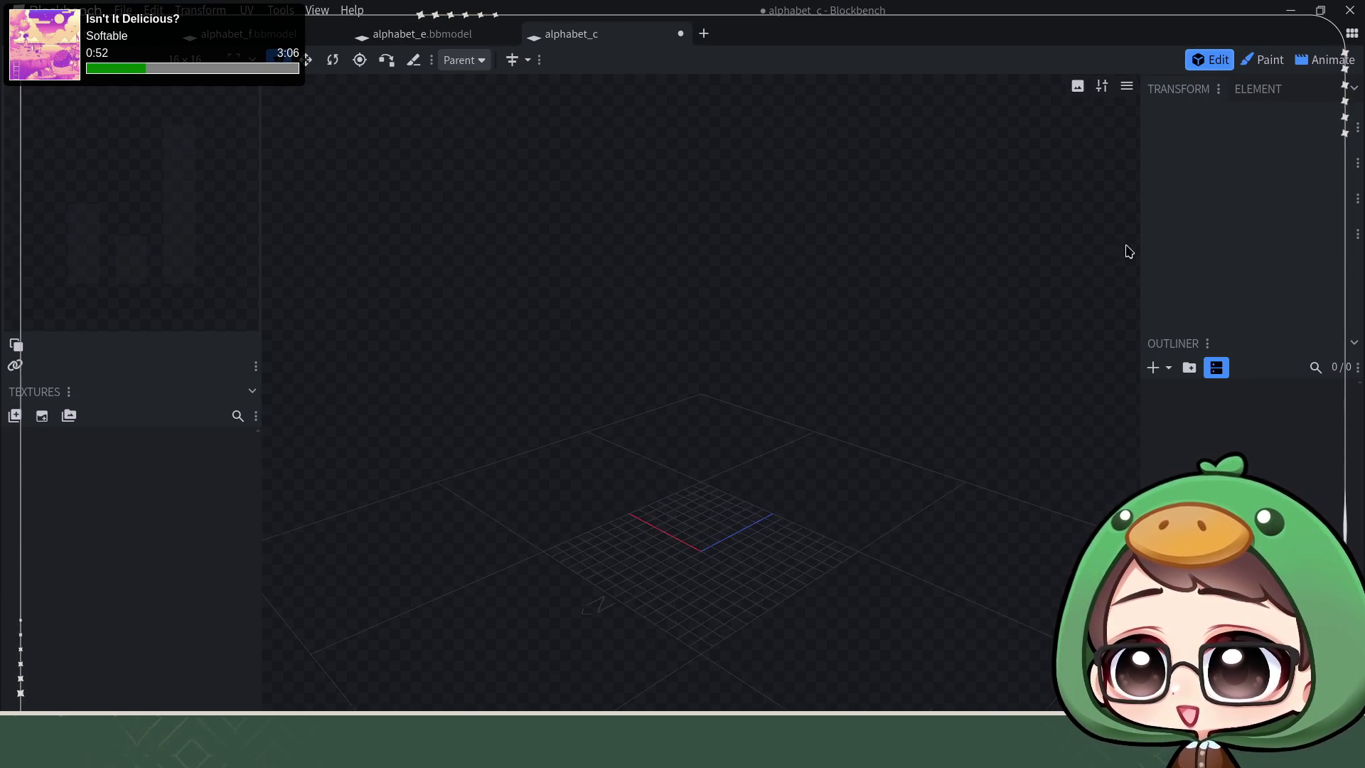
Step: Add a cuboid mesh 4 wide, 12 tall, 4 deep, then switch to the music player
{"action": "left_click", "coordinate": [1153, 367]}
{"action": "left_click", "coordinate": [1174, 387]}
{"action": "type", "text": "4"}
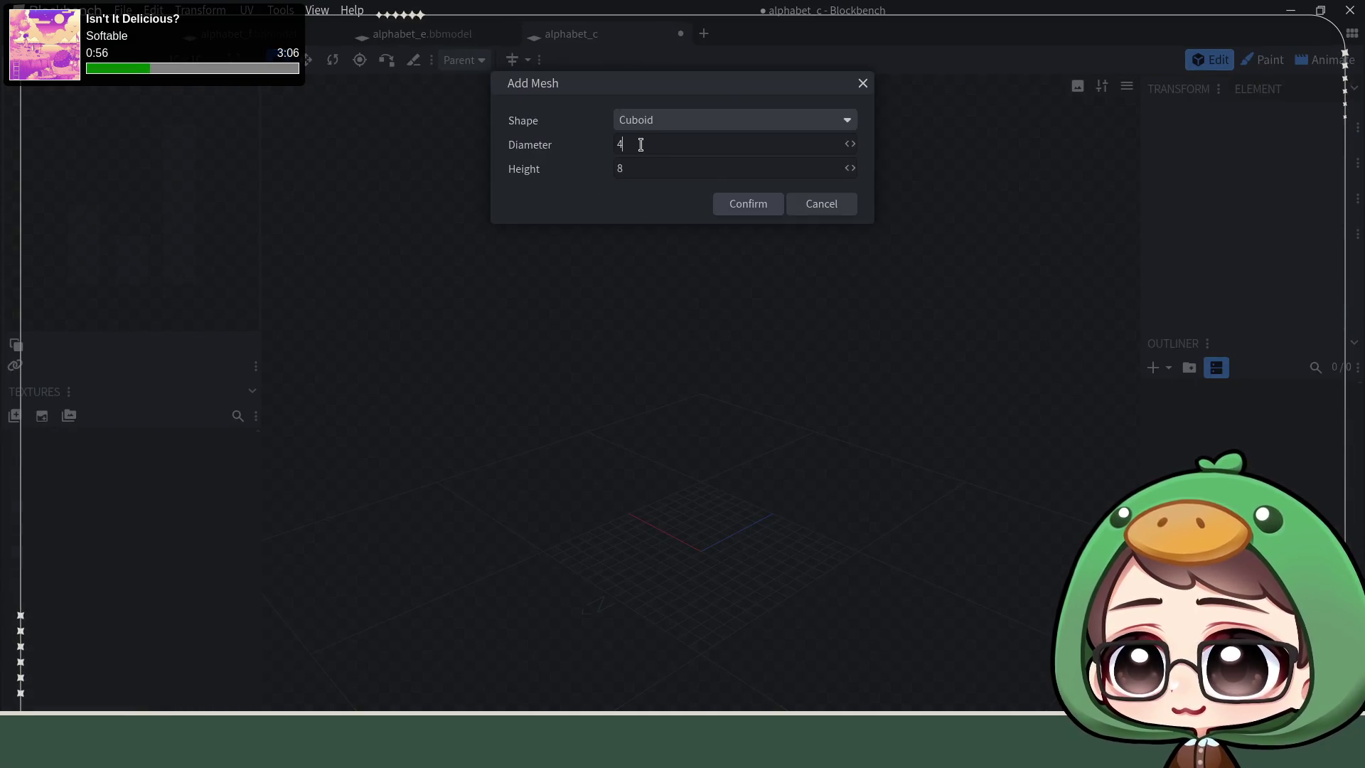
{"action": "type", "text": "12"}
{"action": "key", "text": "Return"}
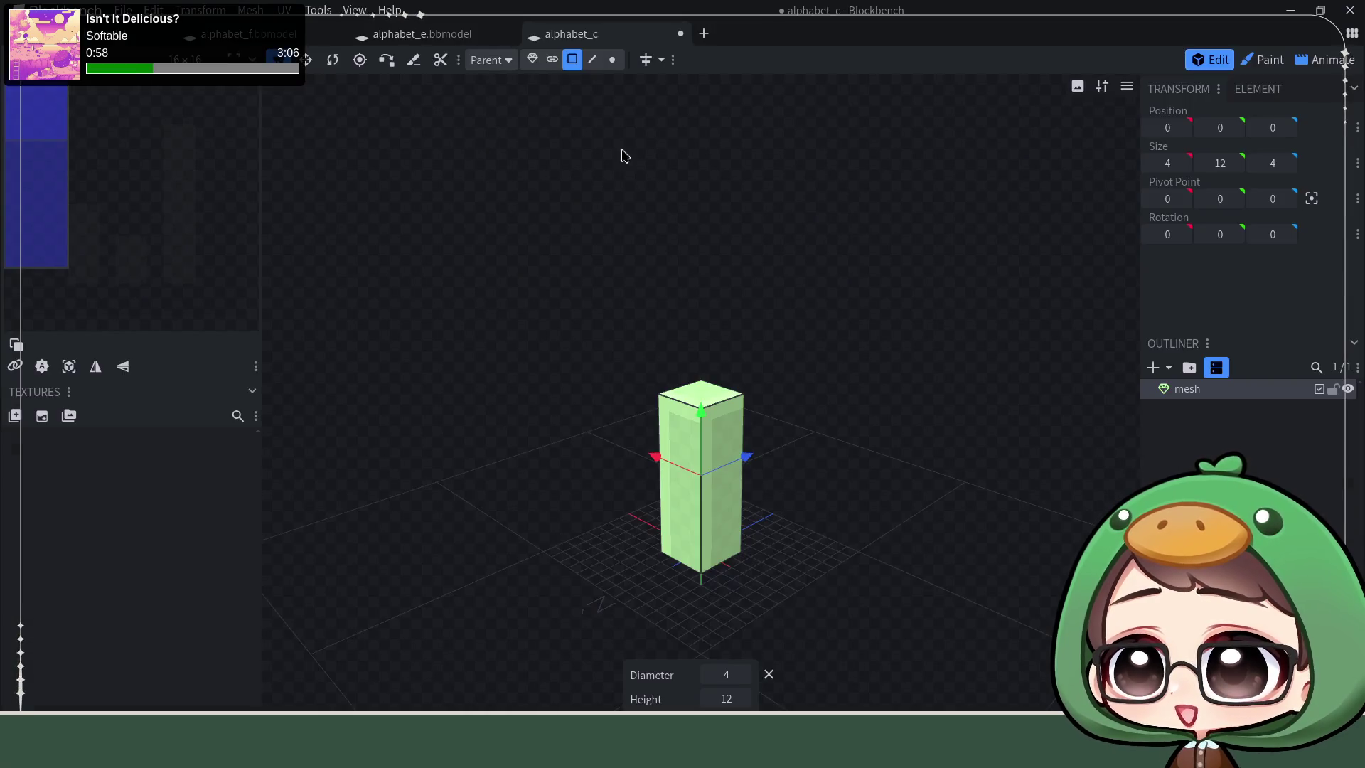
{"action": "left_click_drag", "start_coordinate": [811, 576], "coordinate": [840, 617]}
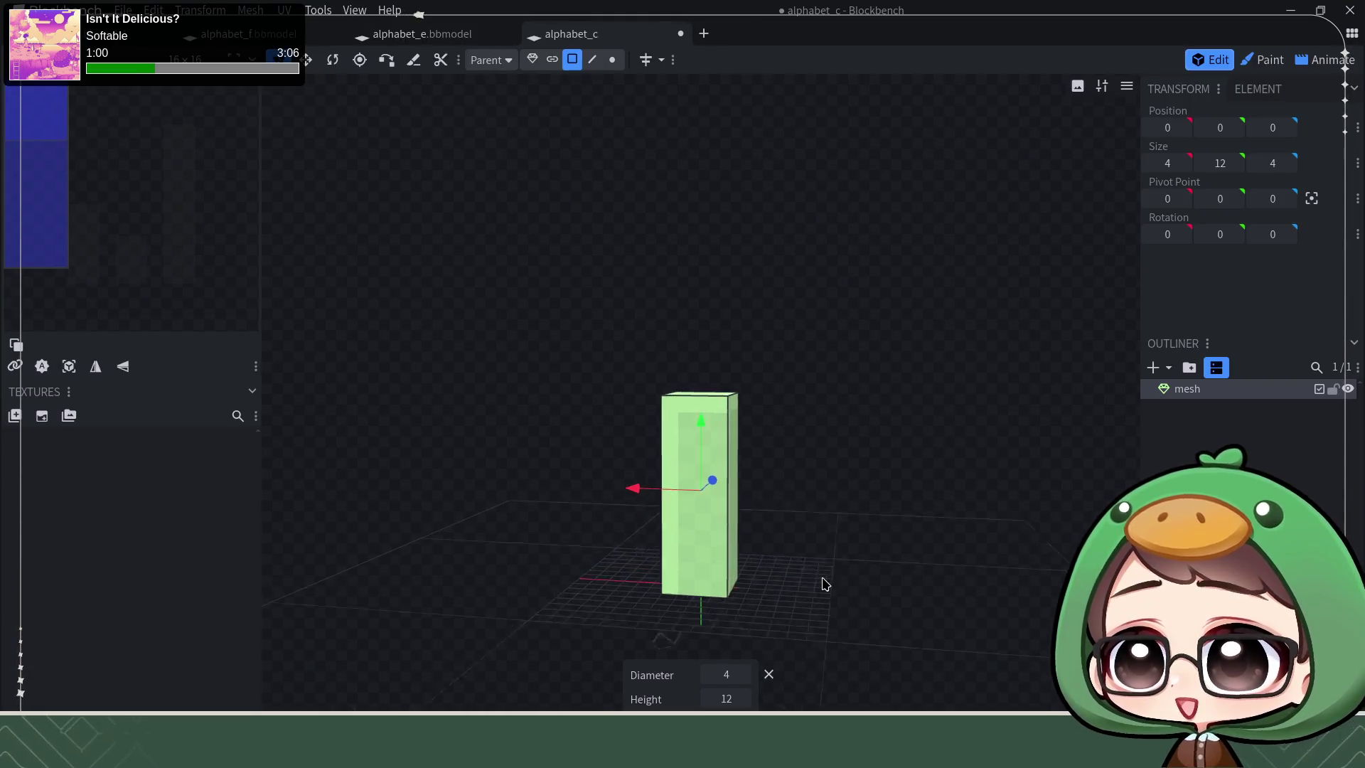
{"action": "left_click_drag", "start_coordinate": [840, 618], "coordinate": [792, 472]}
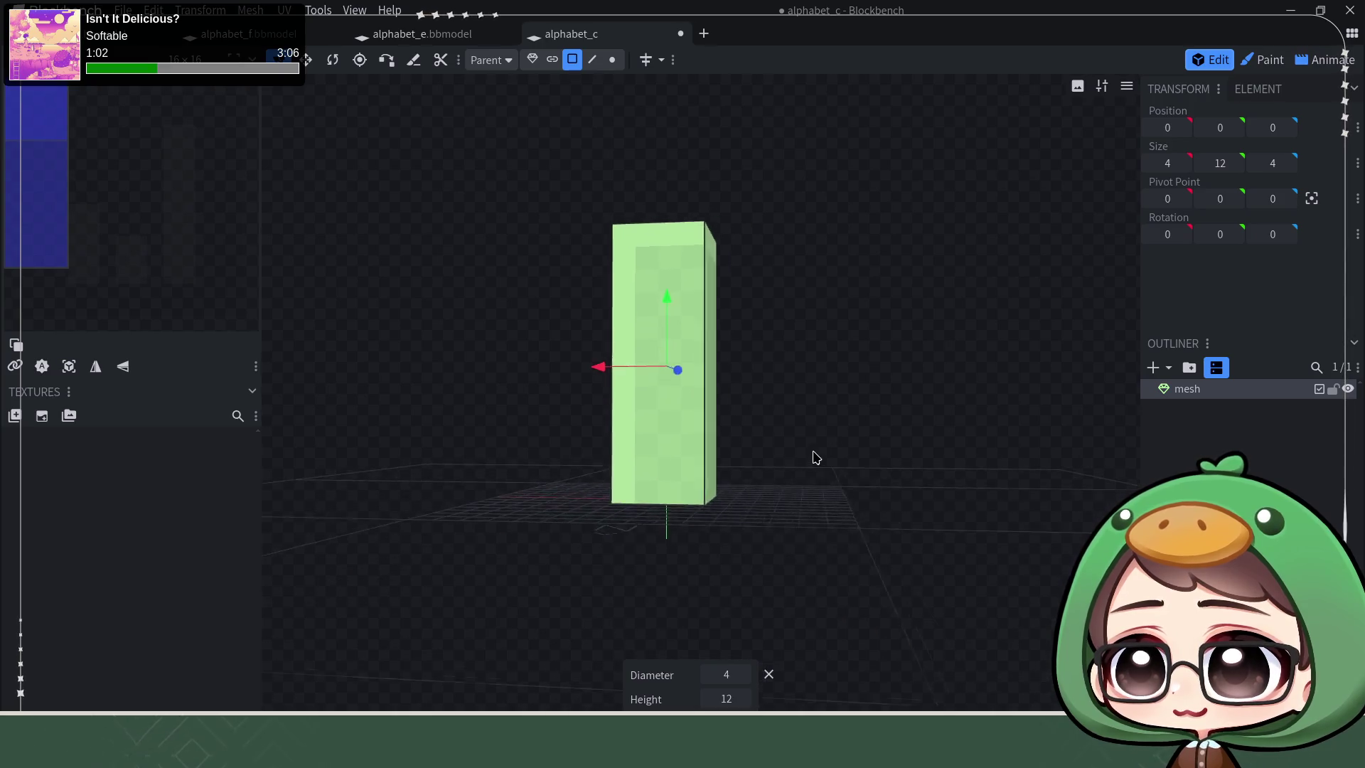
{"action": "scroll", "coordinate": [792, 473], "scroll_direction": "up", "scroll_amount": 2}
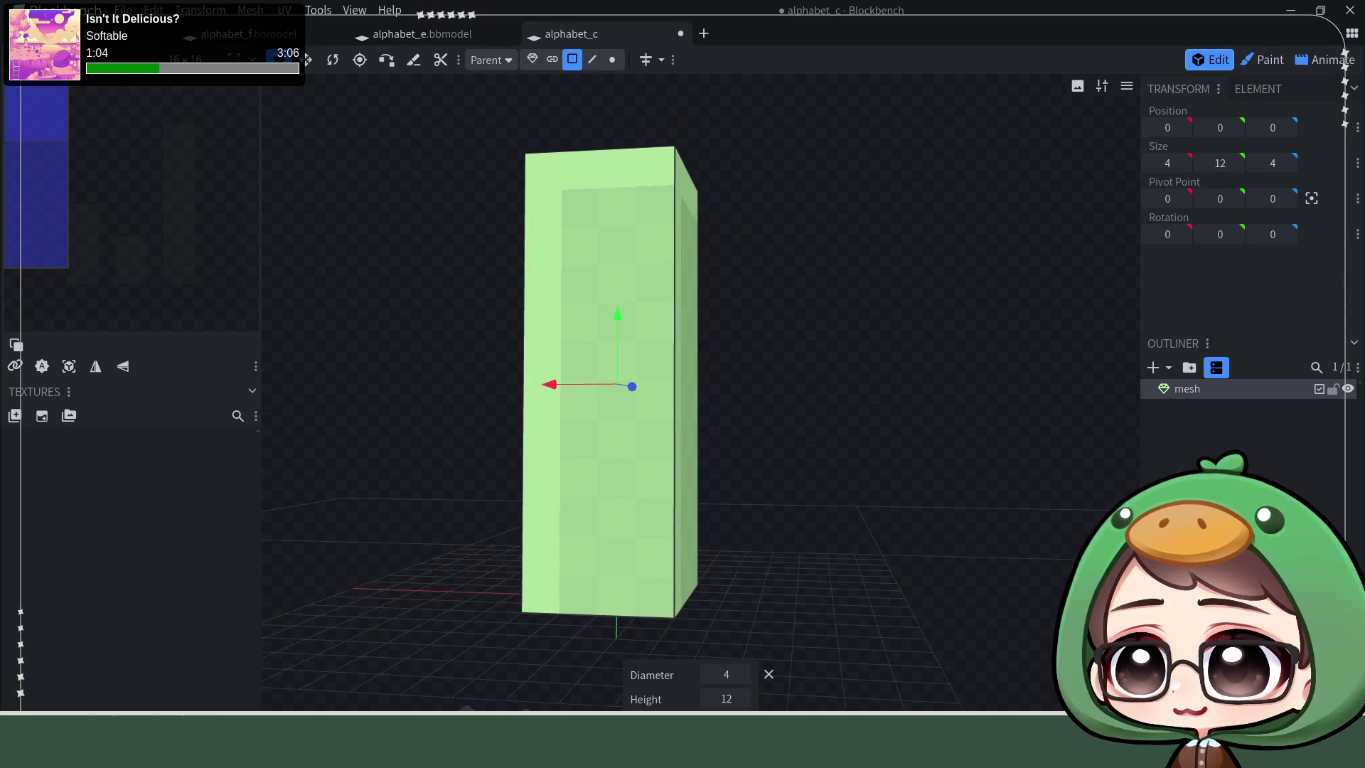
{"action": "key", "text": "alt+Tab"}
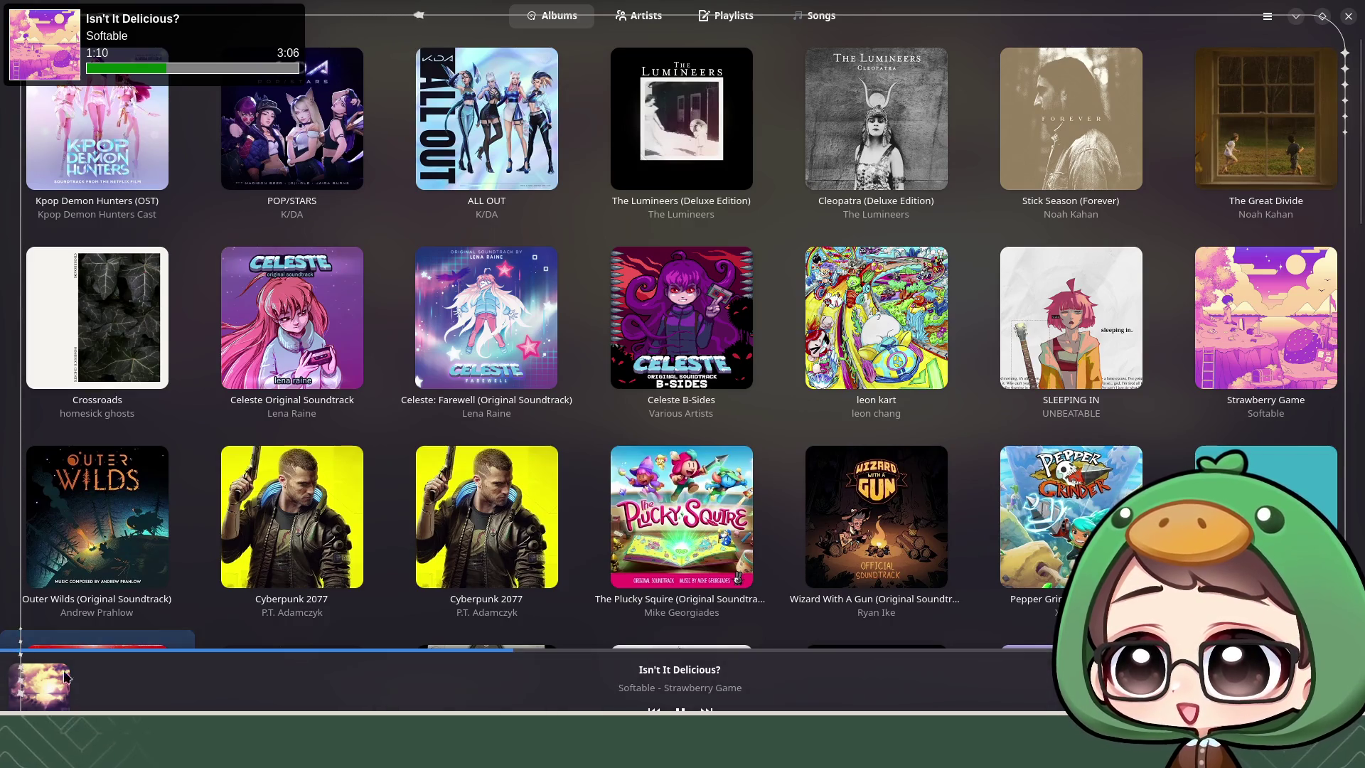
{"action": "mouse_move", "coordinate": [1265, 318]}
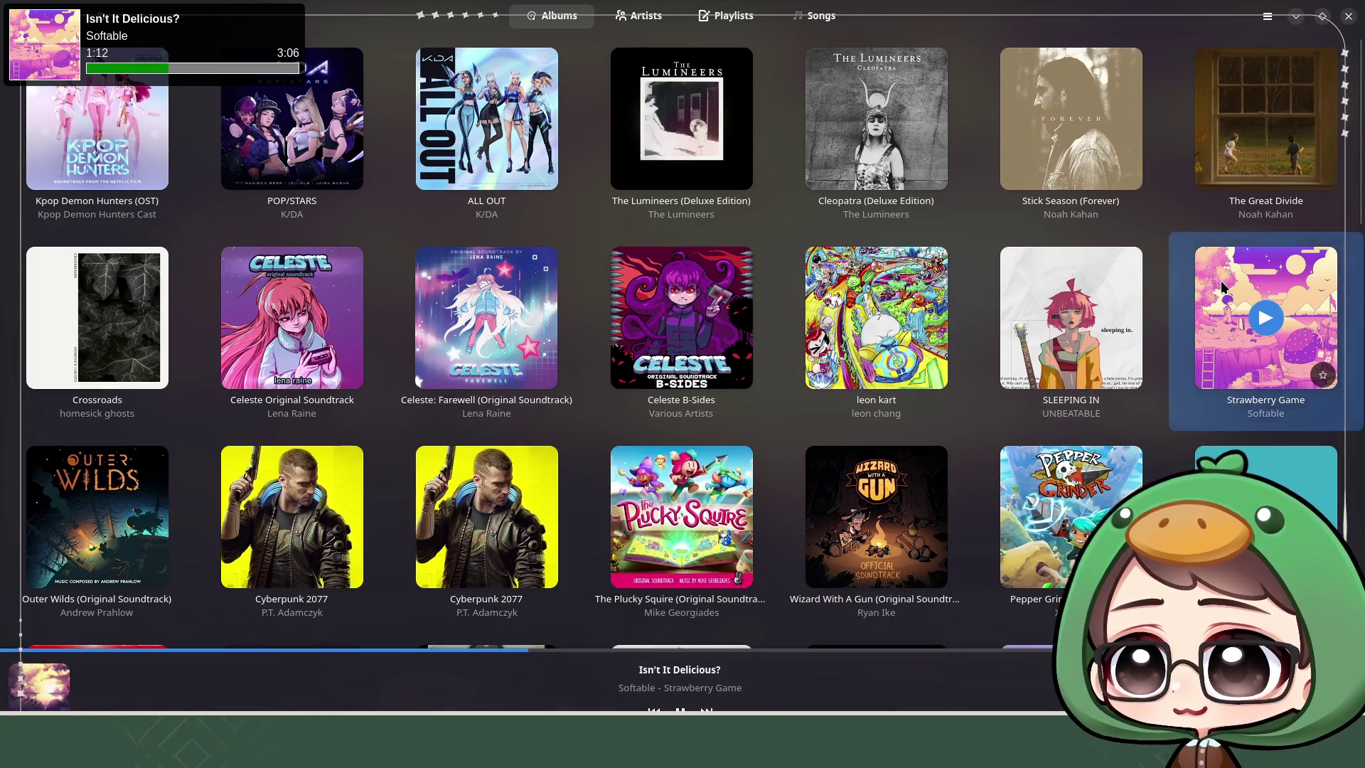
Step: Queue the 14-track APICO (Original Game Soundtrack) album to play next in Feishin
{"action": "left_click", "coordinate": [1226, 299]}
{"action": "key", "text": "Escape"}
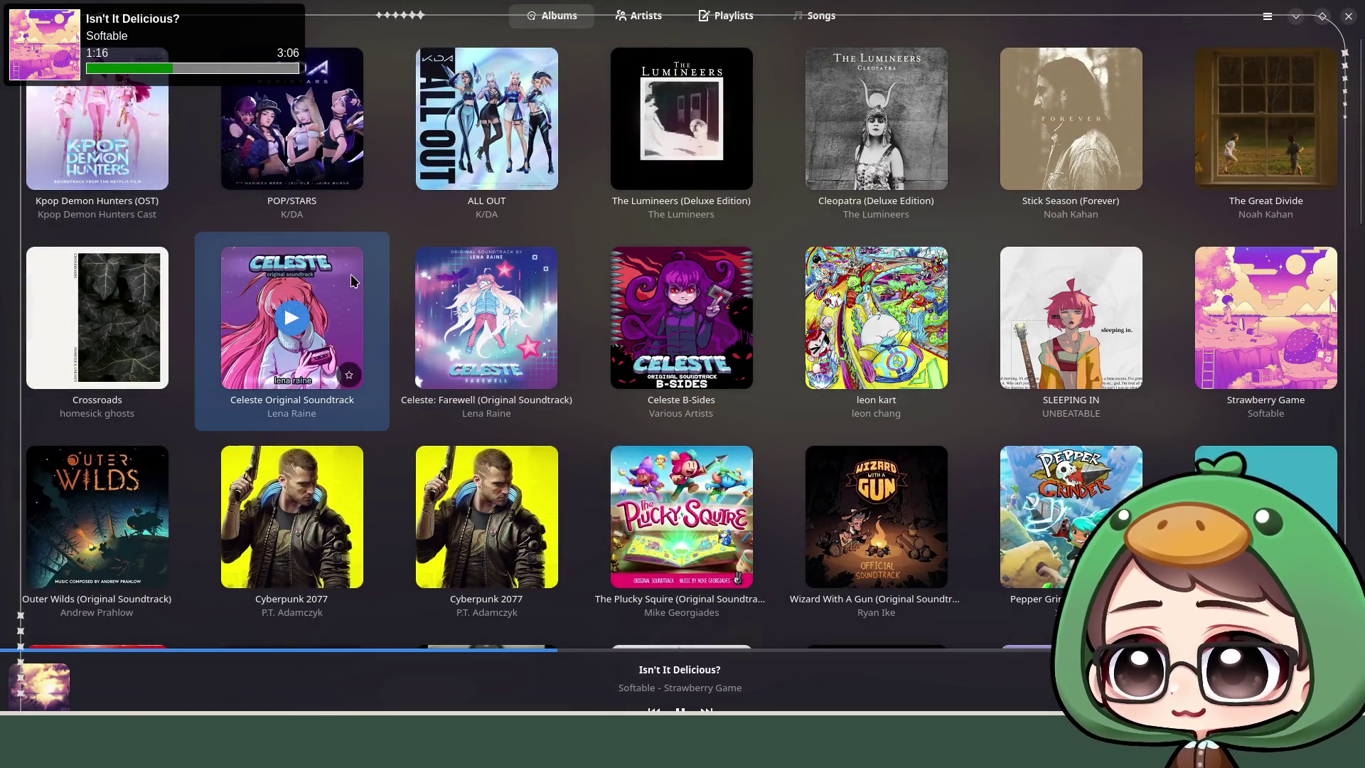
{"action": "scroll", "coordinate": [364, 277], "scroll_direction": "down", "scroll_amount": 2}
{"action": "scroll", "coordinate": [364, 278], "scroll_direction": "down", "scroll_amount": 1}
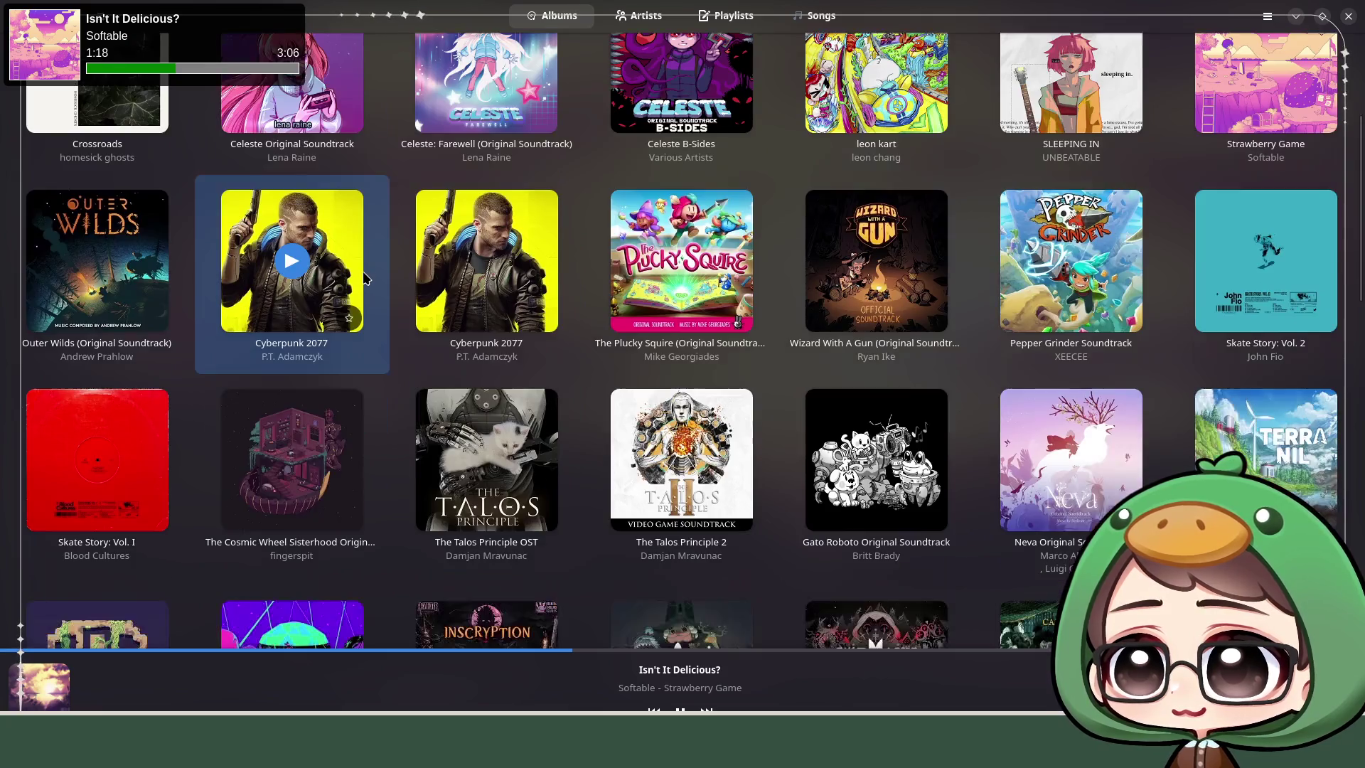
{"action": "scroll", "coordinate": [364, 278], "scroll_direction": "down", "scroll_amount": 2}
{"action": "scroll", "coordinate": [364, 278], "scroll_direction": "down", "scroll_amount": 2}
{"action": "scroll", "coordinate": [364, 278], "scroll_direction": "down", "scroll_amount": 3}
{"action": "scroll", "coordinate": [364, 277], "scroll_direction": "down", "scroll_amount": 1}
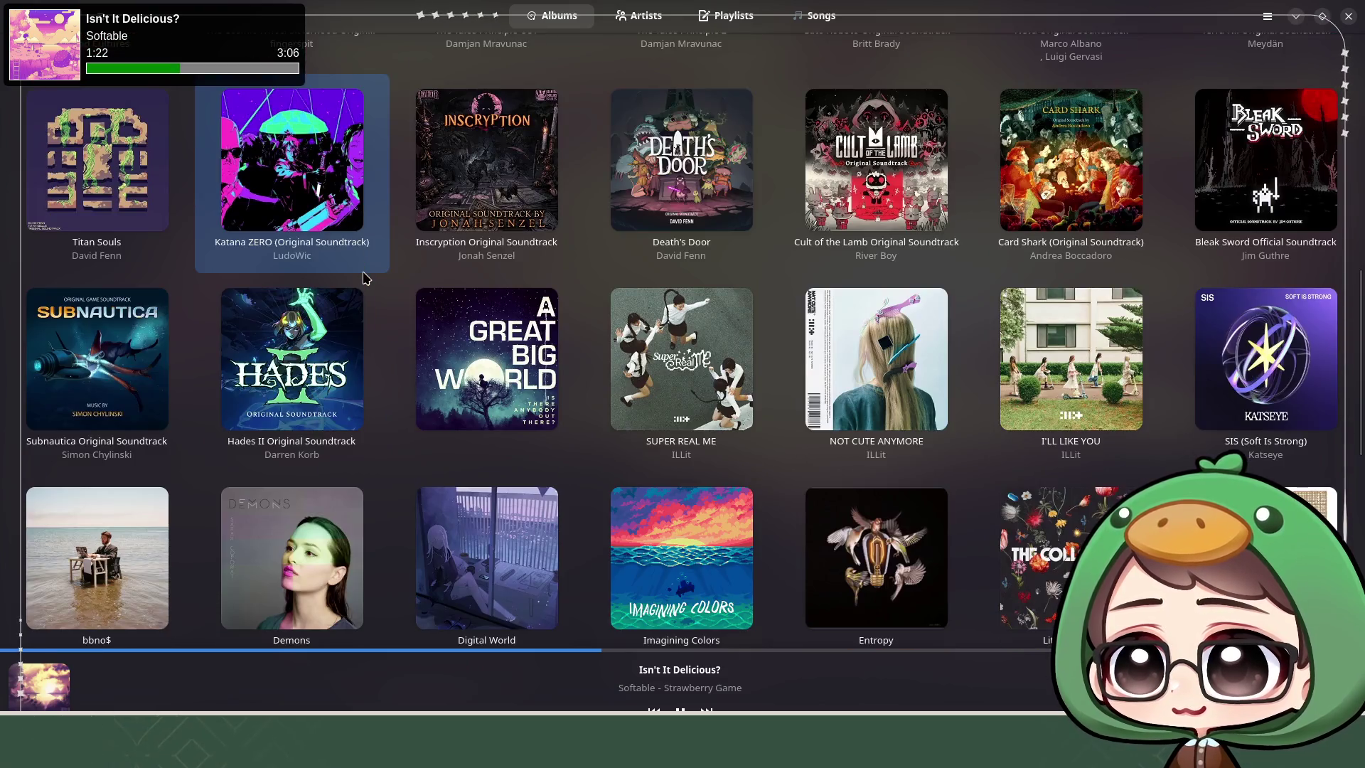
{"action": "scroll", "coordinate": [362, 277], "scroll_direction": "down", "scroll_amount": 2}
{"action": "scroll", "coordinate": [363, 278], "scroll_direction": "down", "scroll_amount": 2}
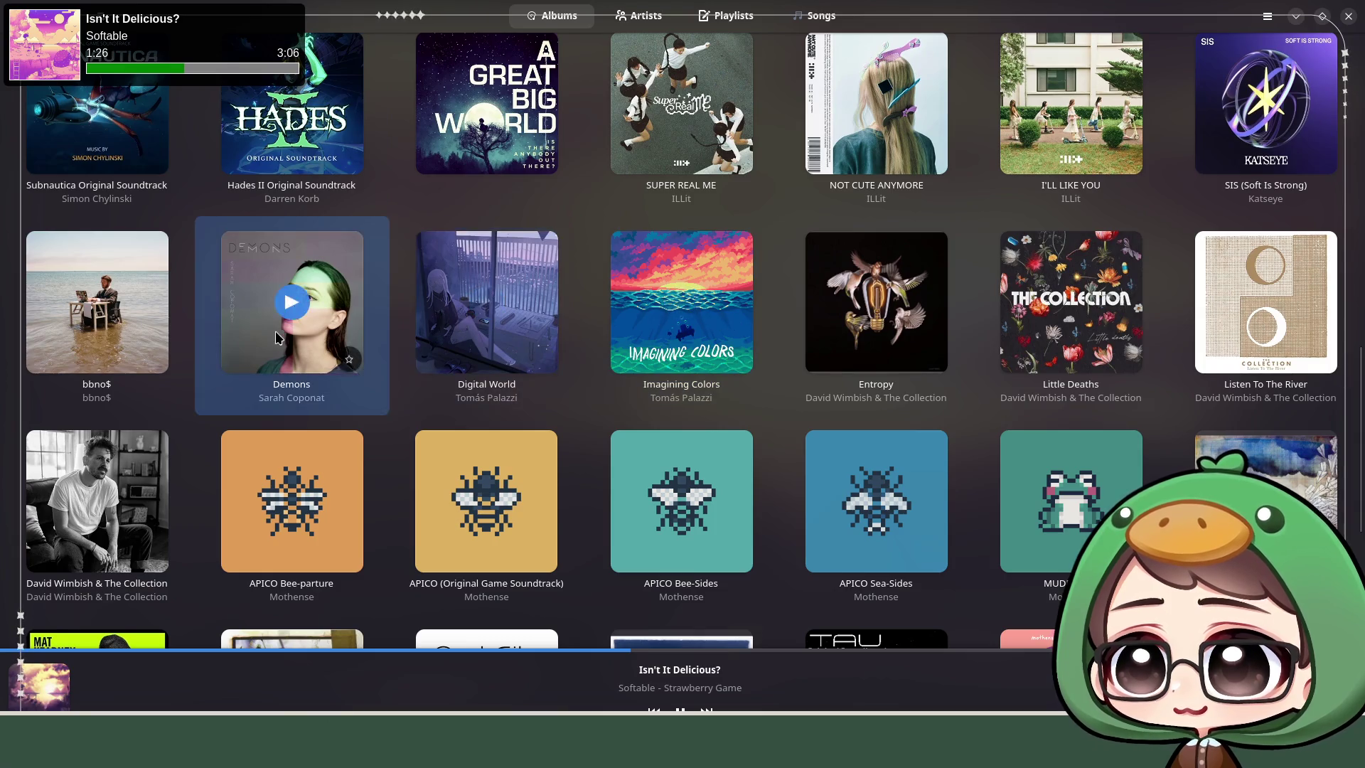
{"action": "scroll", "coordinate": [276, 339], "scroll_direction": "down", "scroll_amount": 1}
{"action": "scroll", "coordinate": [277, 340], "scroll_direction": "down", "scroll_amount": 1}
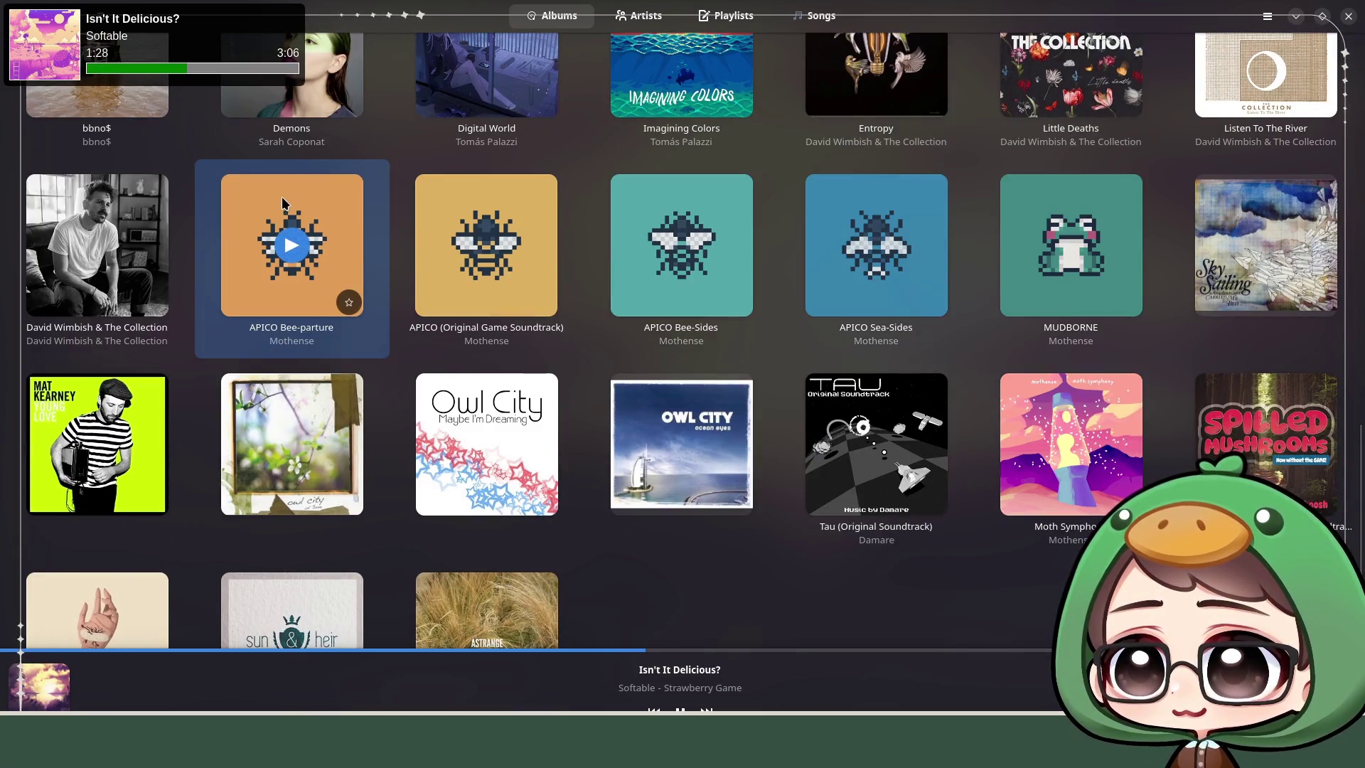
{"action": "left_click", "coordinate": [454, 199]}
{"action": "left_click", "coordinate": [489, 113]}
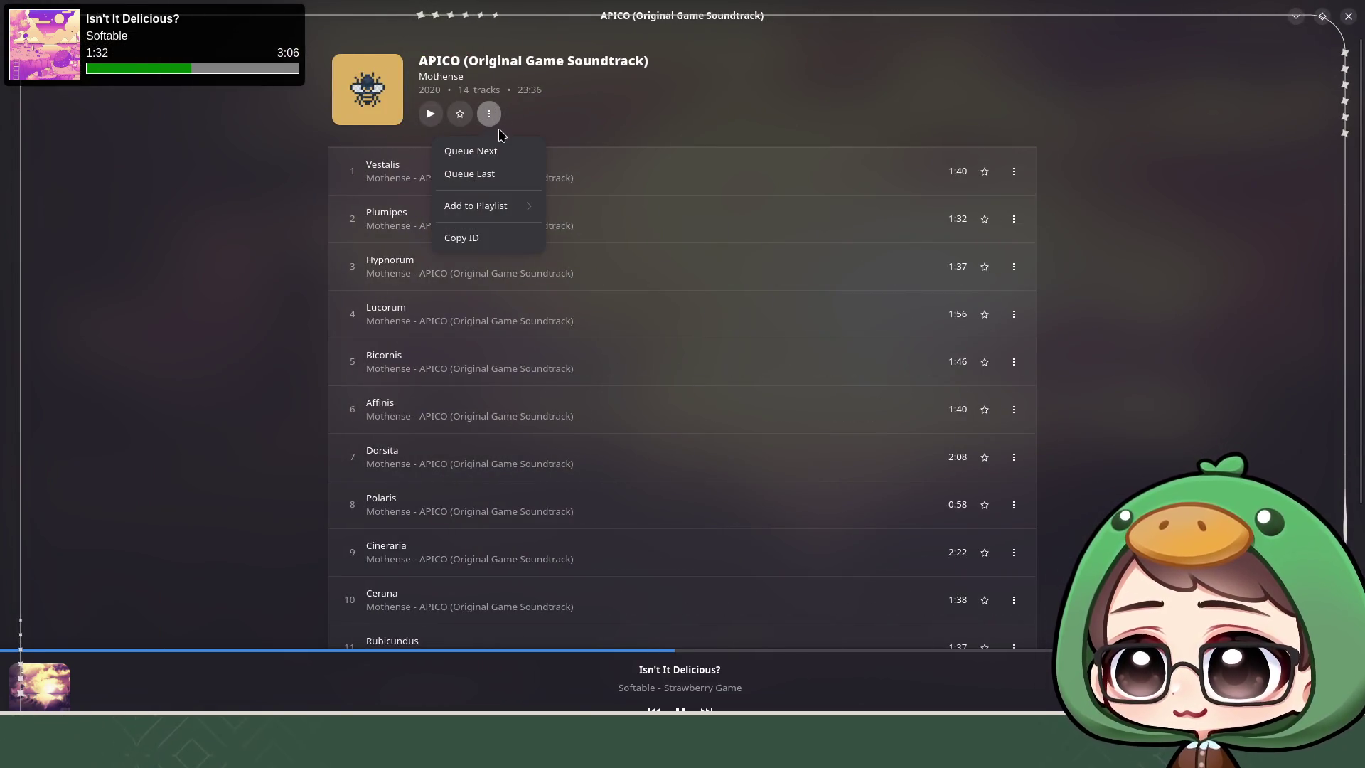
{"action": "left_click", "coordinate": [497, 152]}
{"action": "left_click", "coordinate": [303, 224]}
Step: Add the APICO Bee-Sides album to the queue, then hide Feishin to return to Blockbench
{"action": "left_click", "coordinate": [338, 197]}
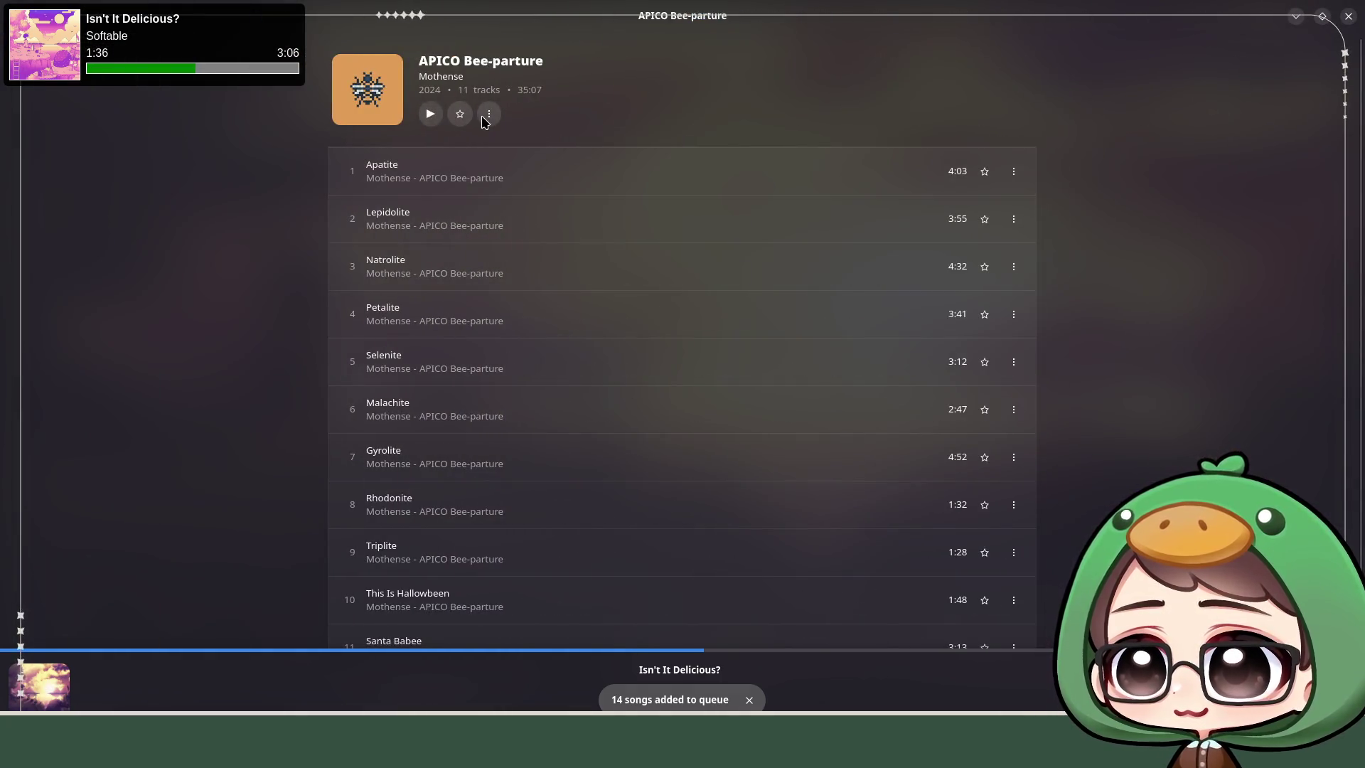
{"action": "key", "text": "Escape"}
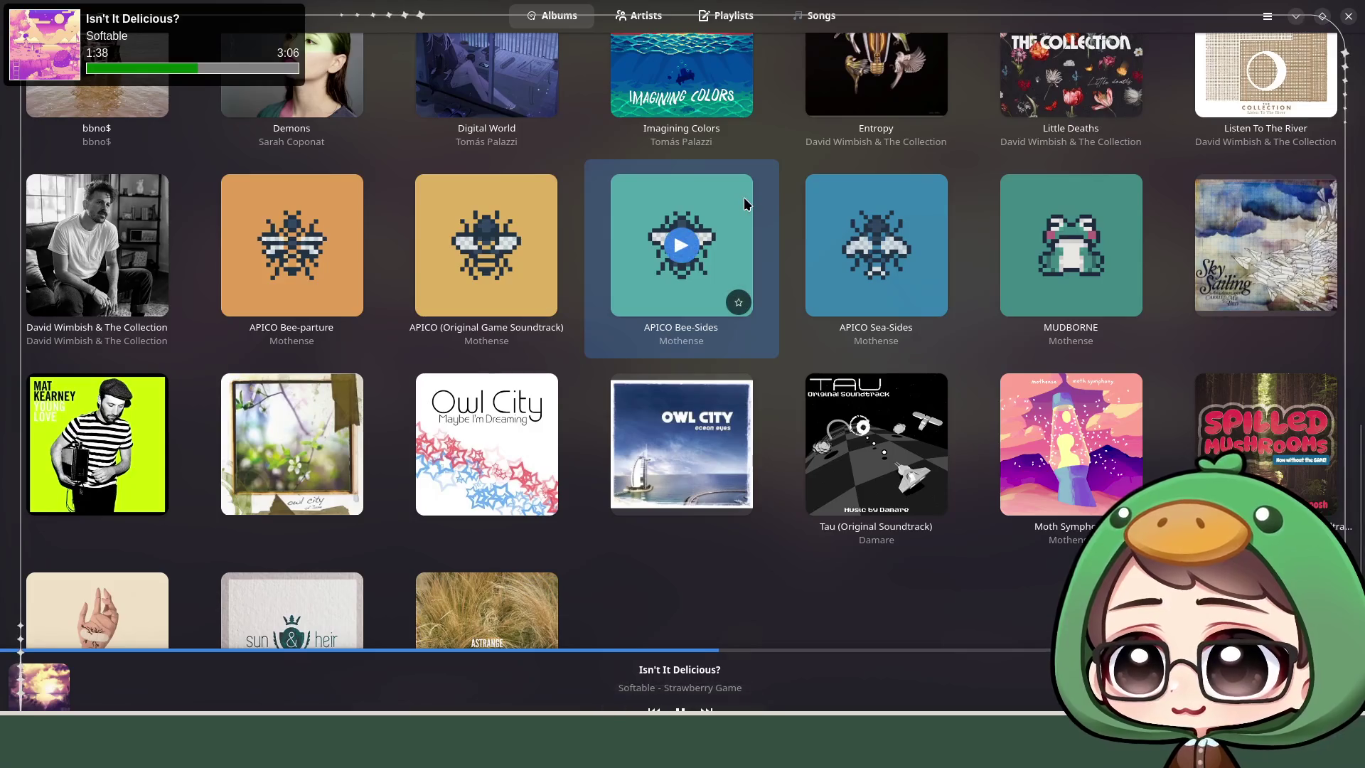
{"action": "left_click", "coordinate": [745, 204]}
{"action": "left_click", "coordinate": [489, 113]}
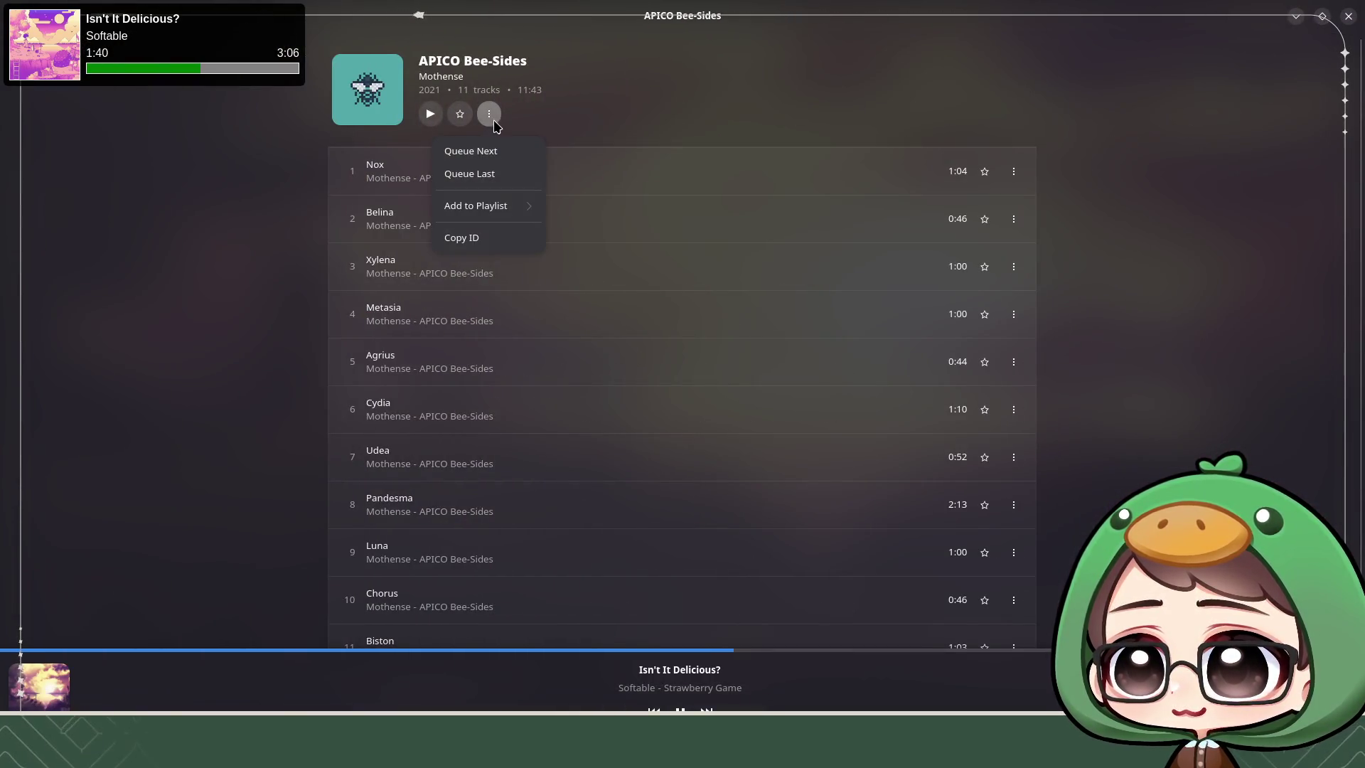
{"action": "left_click", "coordinate": [471, 151]}
{"action": "key", "text": "Escape"}
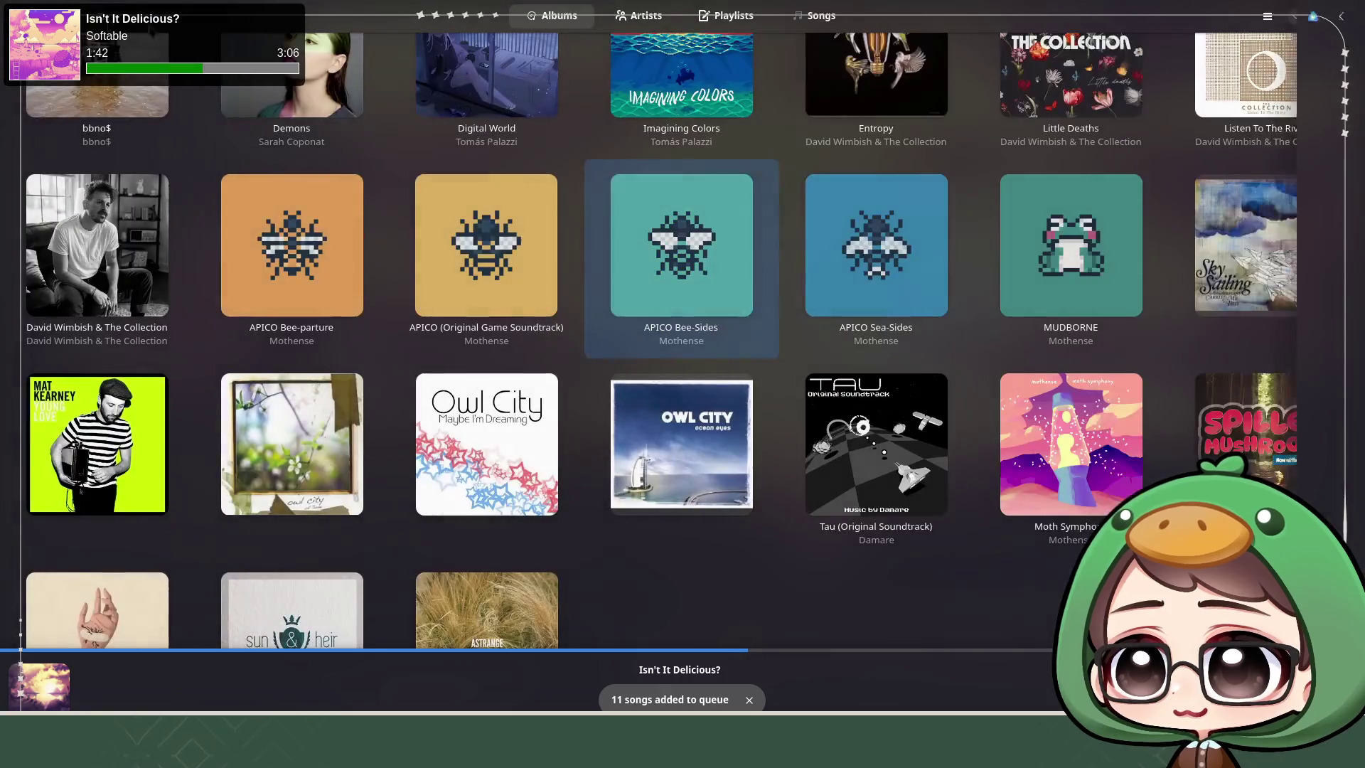
{"action": "left_click", "coordinate": [1297, 19]}
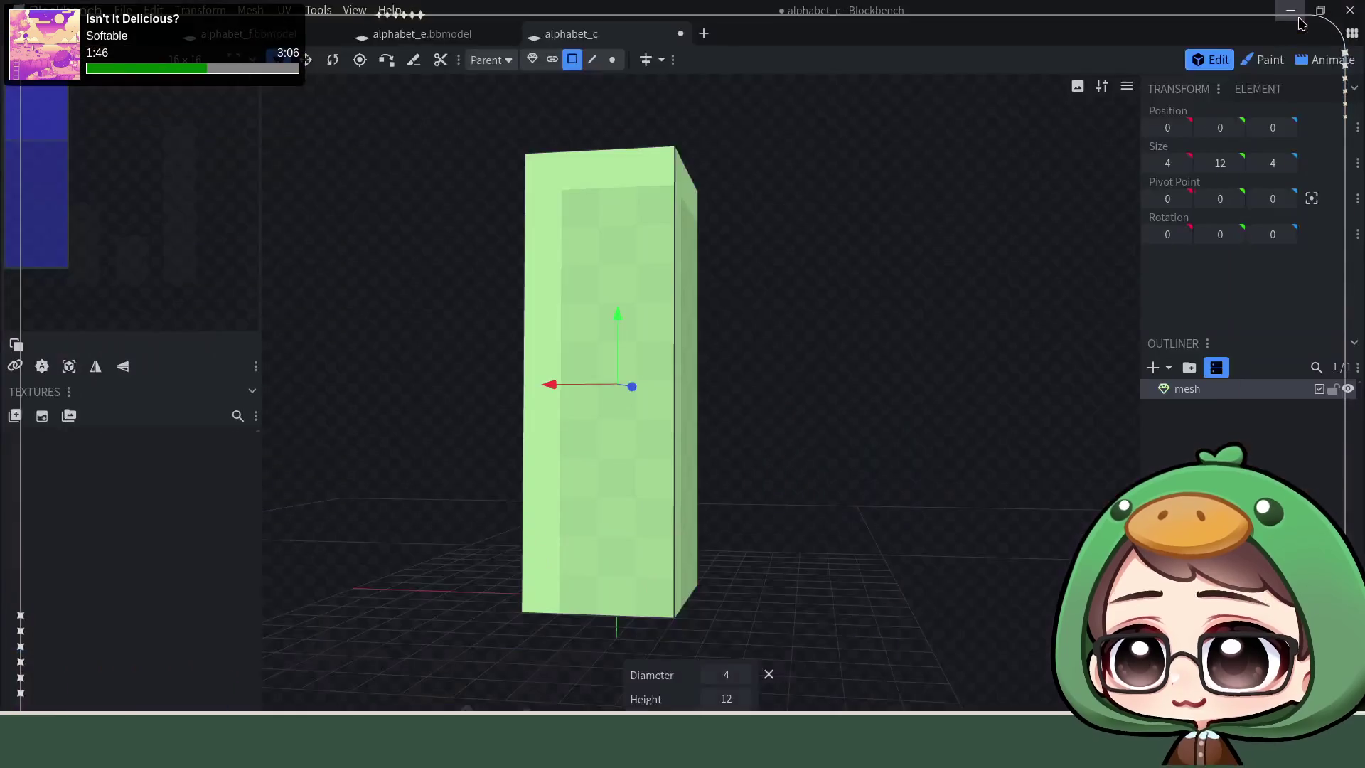
Step: Add a horizontal loop cut around the alphabet_c cuboid at offset 8
{"action": "mouse_move", "coordinate": [743, 501]}
{"action": "left_mouse_down"}
{"action": "mouse_move", "coordinate": [722, 413]}
{"action": "mouse_move", "coordinate": [789, 451]}
{"action": "mouse_move", "coordinate": [743, 387]}
{"action": "left_mouse_up"}
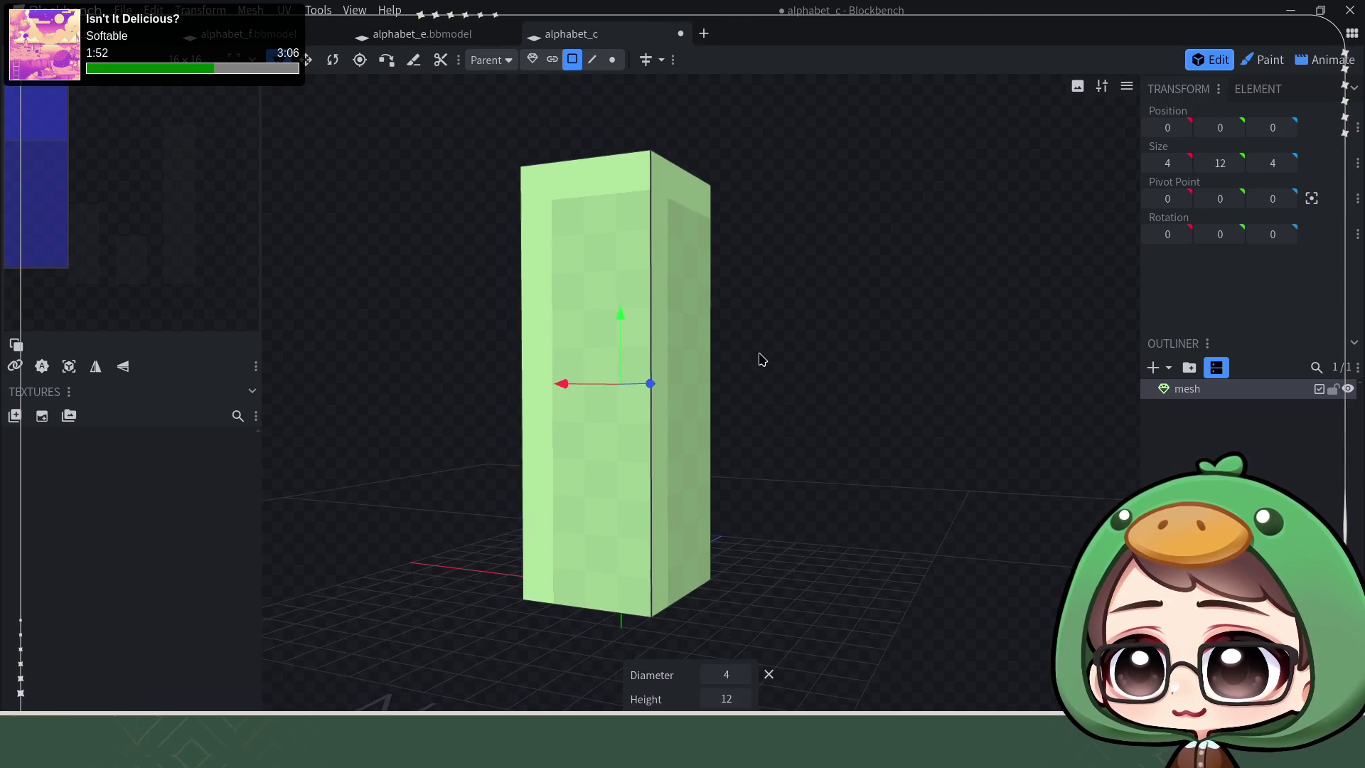
{"action": "left_click", "coordinate": [592, 59]}
{"action": "left_click", "coordinate": [653, 214]}
{"action": "left_click_drag", "start_coordinate": [704, 208], "coordinate": [793, 213]}
{"action": "left_click", "coordinate": [767, 676]}
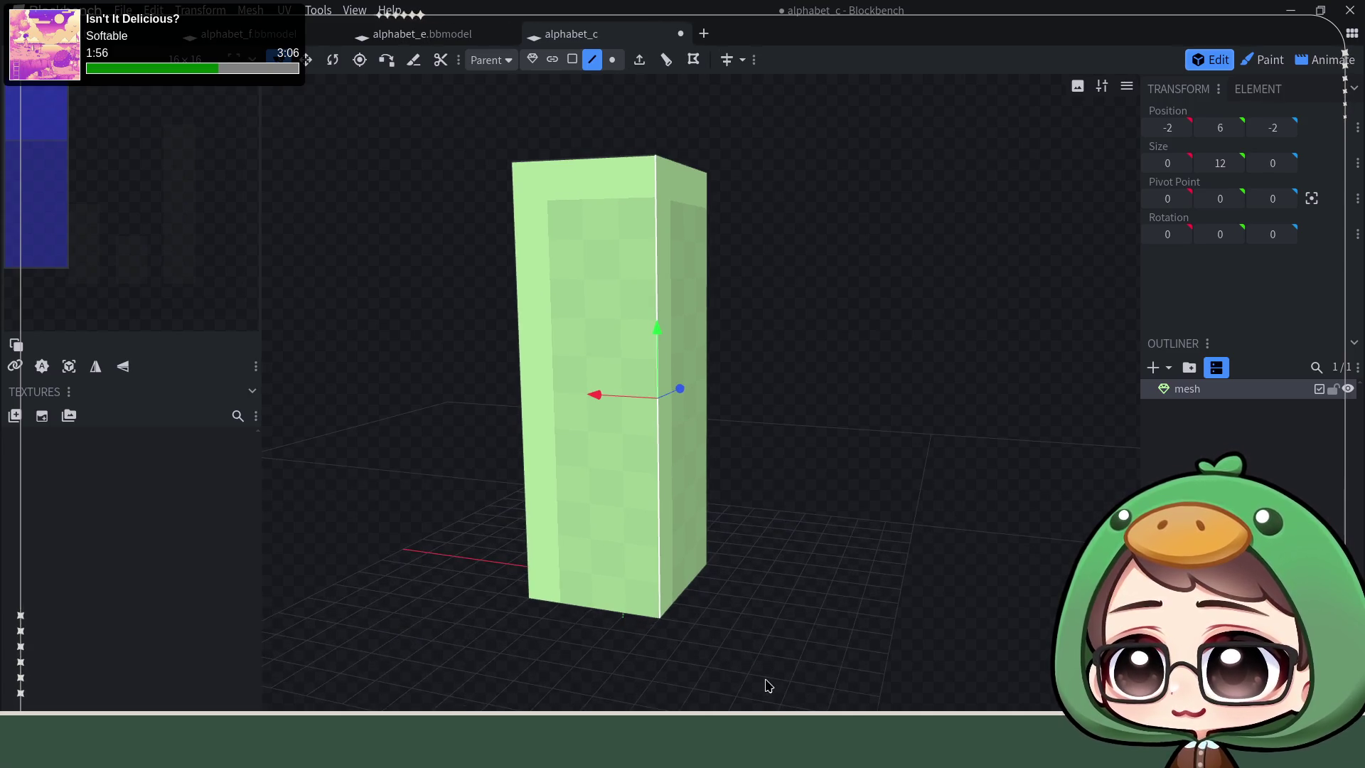
{"action": "left_click", "coordinate": [667, 59]}
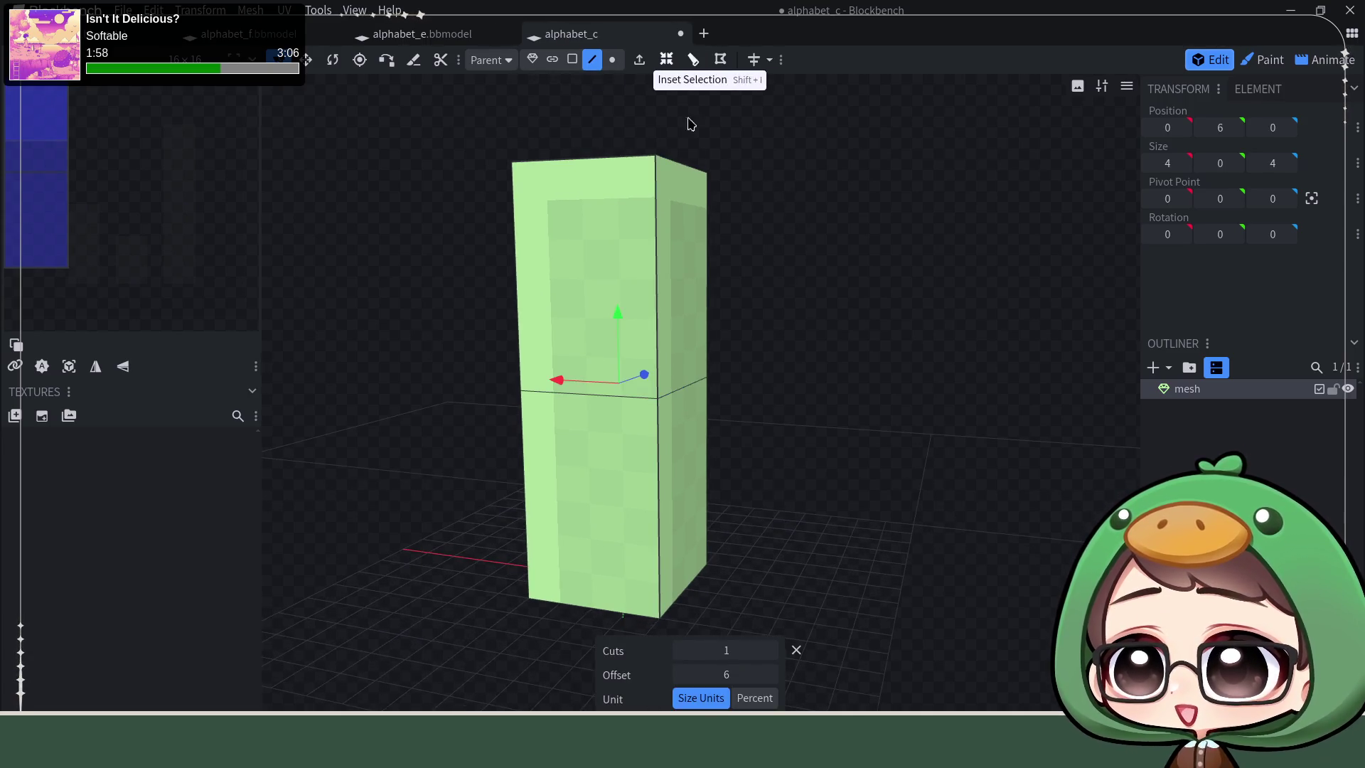
{"action": "left_click", "coordinate": [615, 311]}
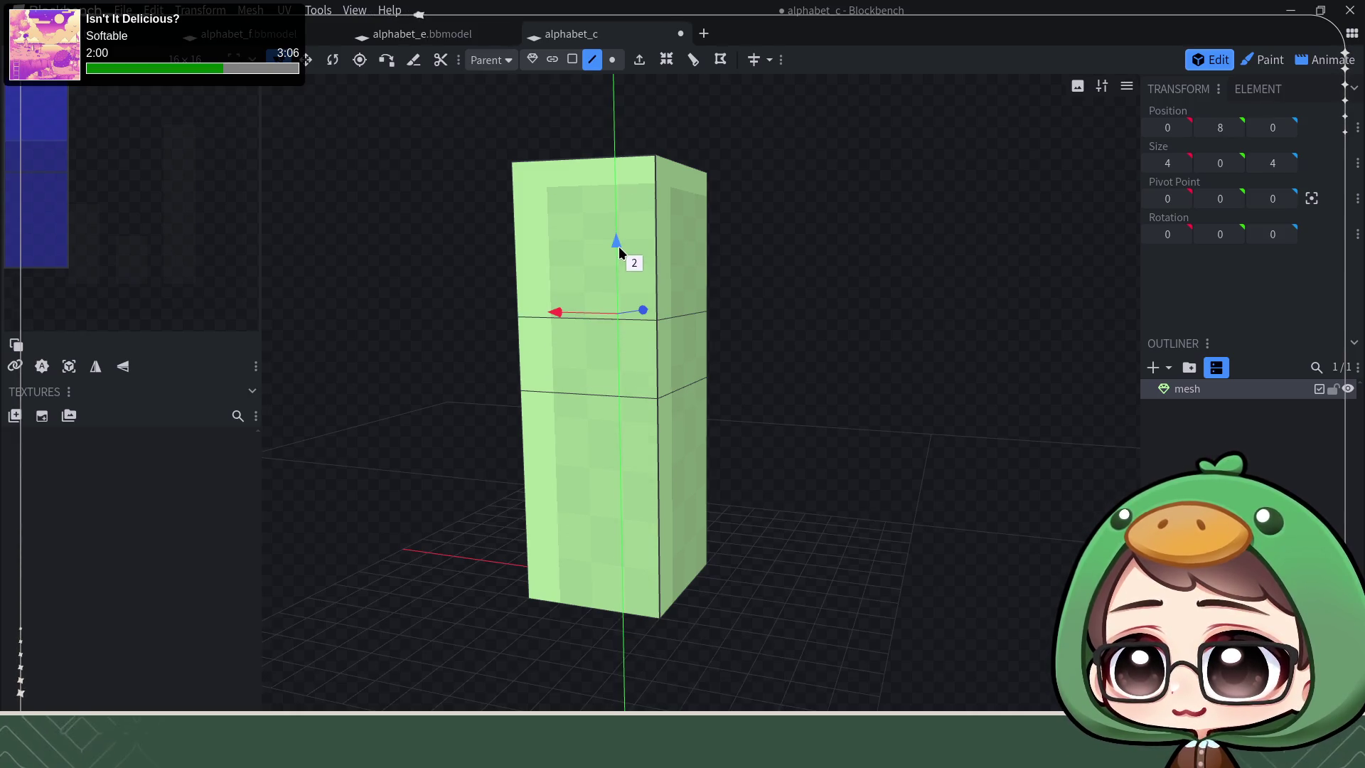
Step: Add a second horizontal loop cut lower down at offset 4, giving three stacked sections
{"action": "left_click", "coordinate": [657, 410]}
{"action": "left_click", "coordinate": [675, 64]}
{"action": "mouse_move", "coordinate": [844, 266]}
{"action": "left_mouse_down"}
{"action": "mouse_move", "coordinate": [871, 370]}
{"action": "mouse_move", "coordinate": [860, 359]}
{"action": "left_mouse_up"}
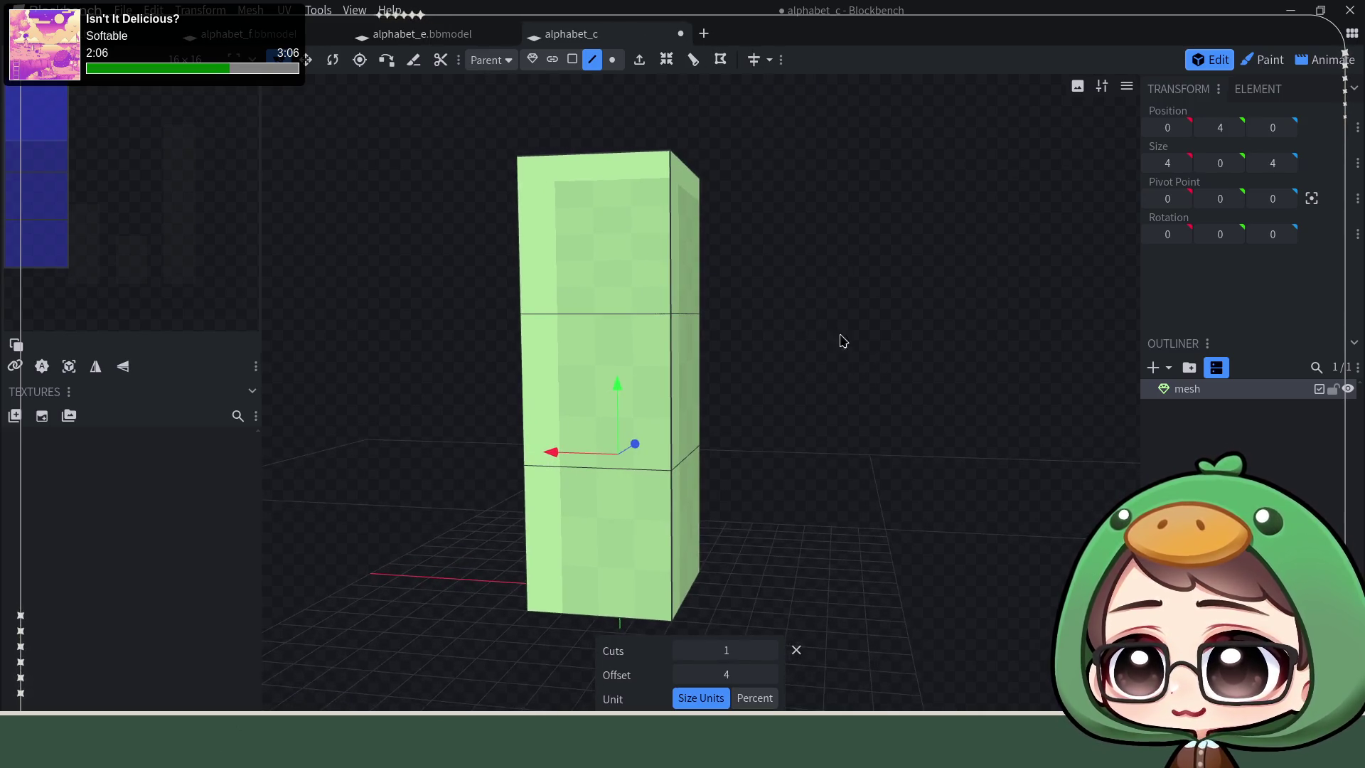
{"action": "left_click", "coordinate": [572, 59]}
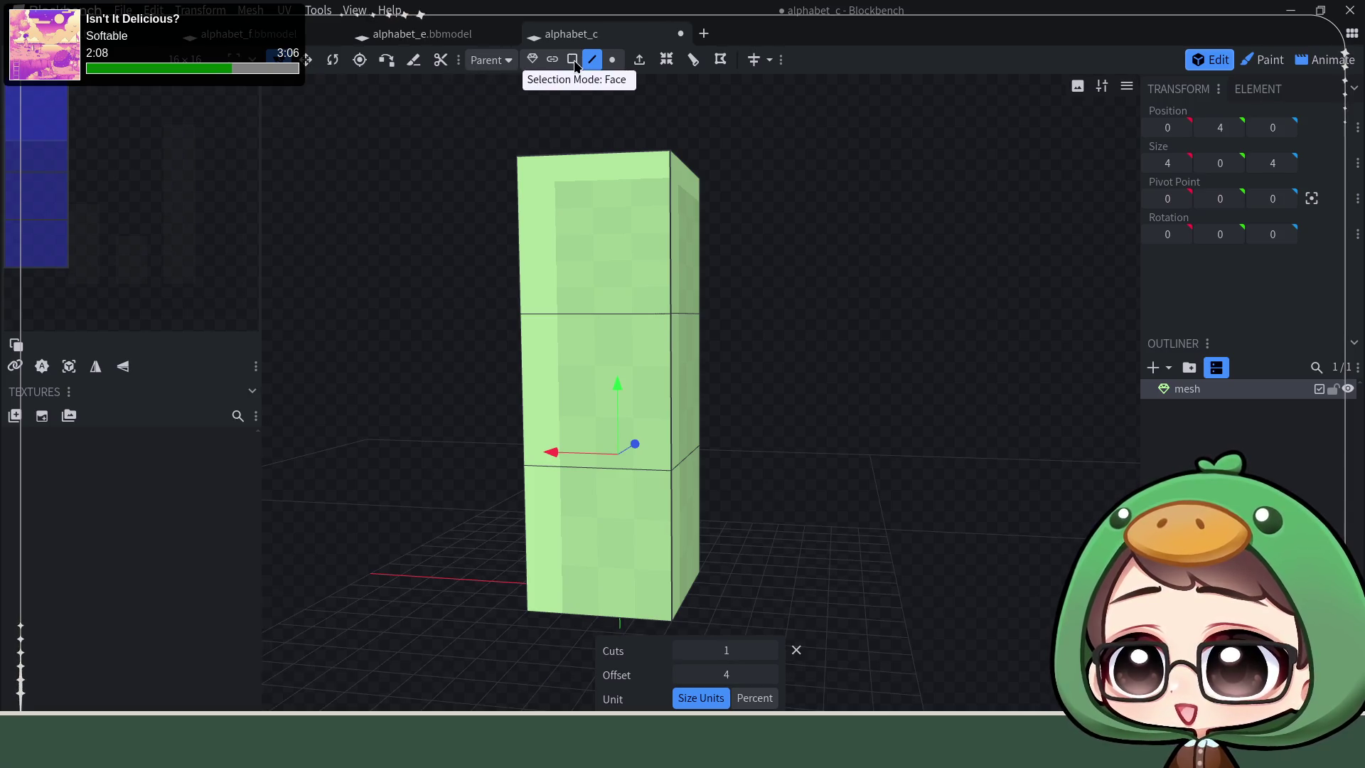
Step: Extrude the top section's side face out along X to -10 as the upper arm
{"action": "left_click", "coordinate": [688, 239]}
{"action": "left_click", "coordinate": [640, 58]}
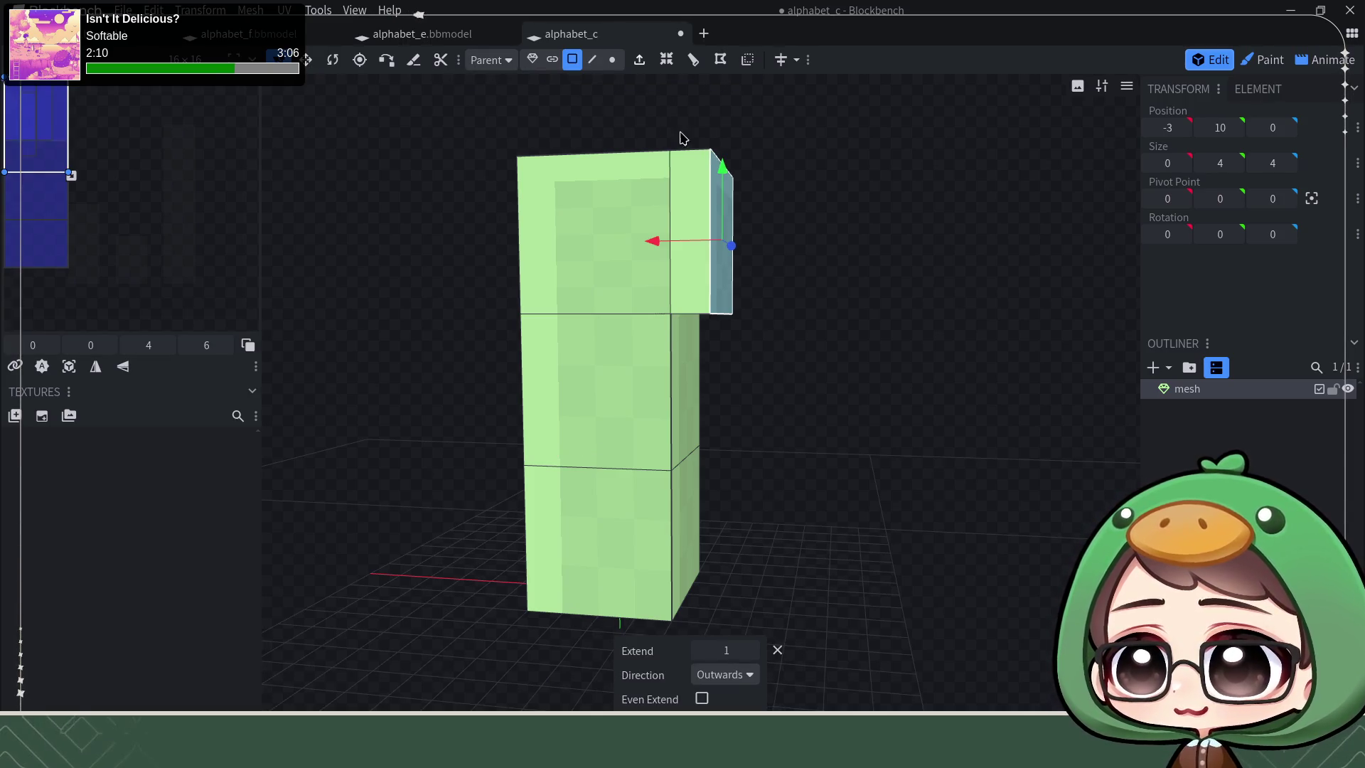
{"action": "left_click_drag", "start_coordinate": [651, 238], "coordinate": [762, 259]}
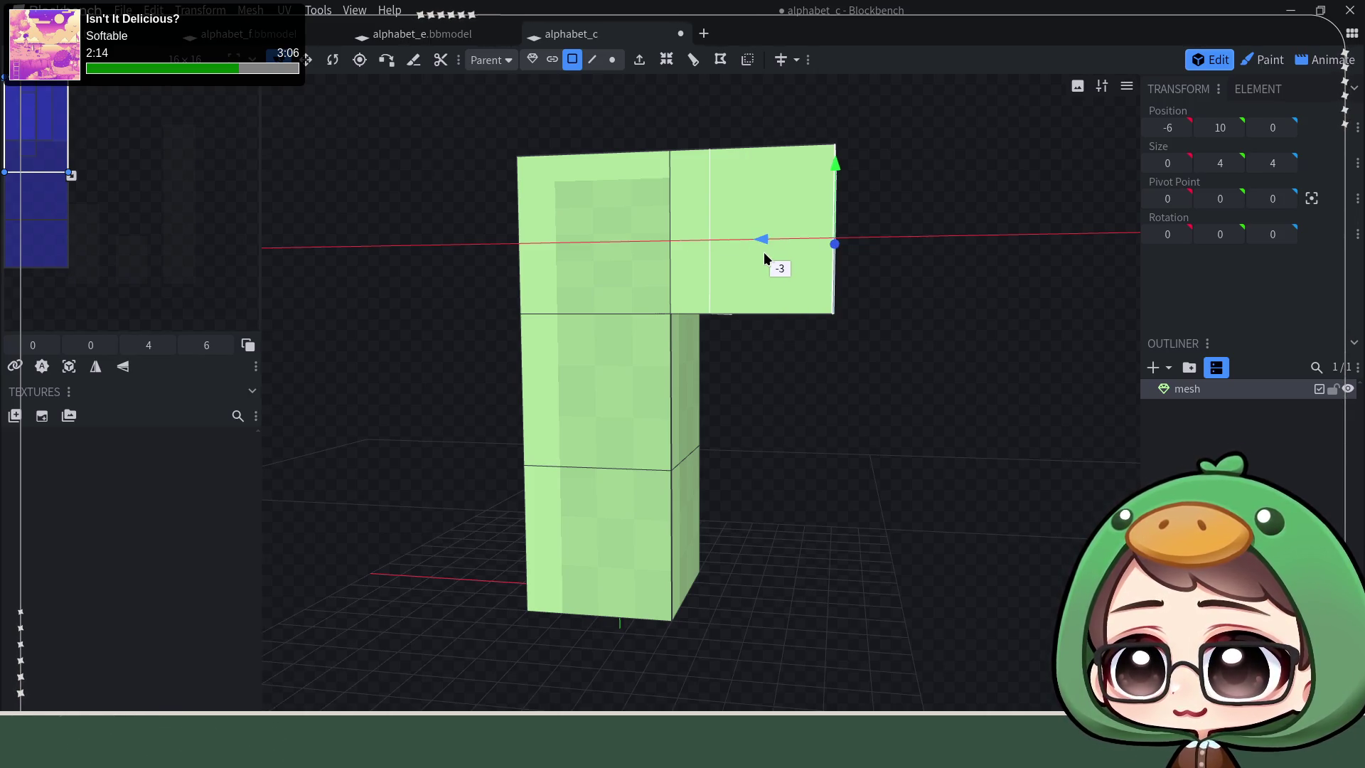
{"action": "left_click_drag", "start_coordinate": [763, 260], "coordinate": [918, 271]}
Step: Extrude the bottom section's side face out to match, forming a blocky C shape
{"action": "left_click", "coordinate": [694, 564]}
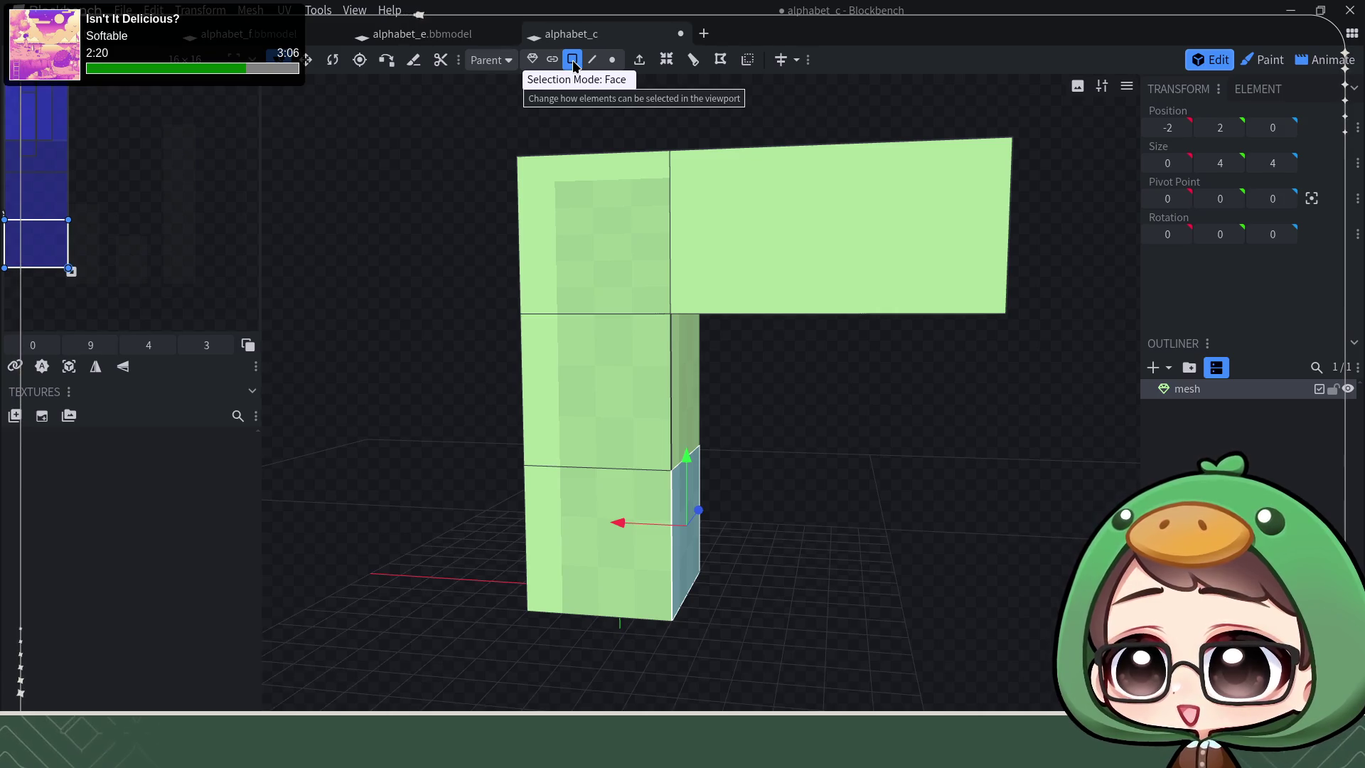
{"action": "left_click", "coordinate": [639, 58]}
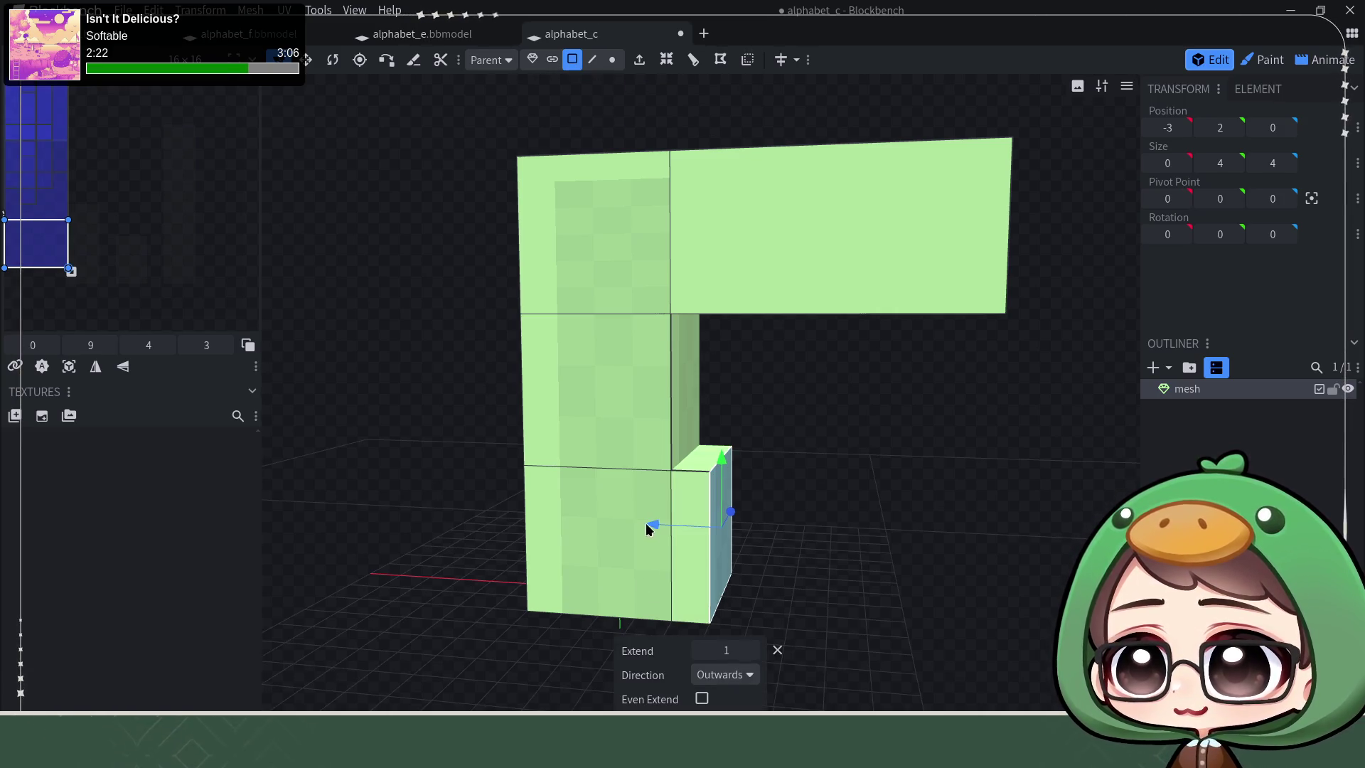
{"action": "left_click_drag", "start_coordinate": [647, 531], "coordinate": [908, 537]}
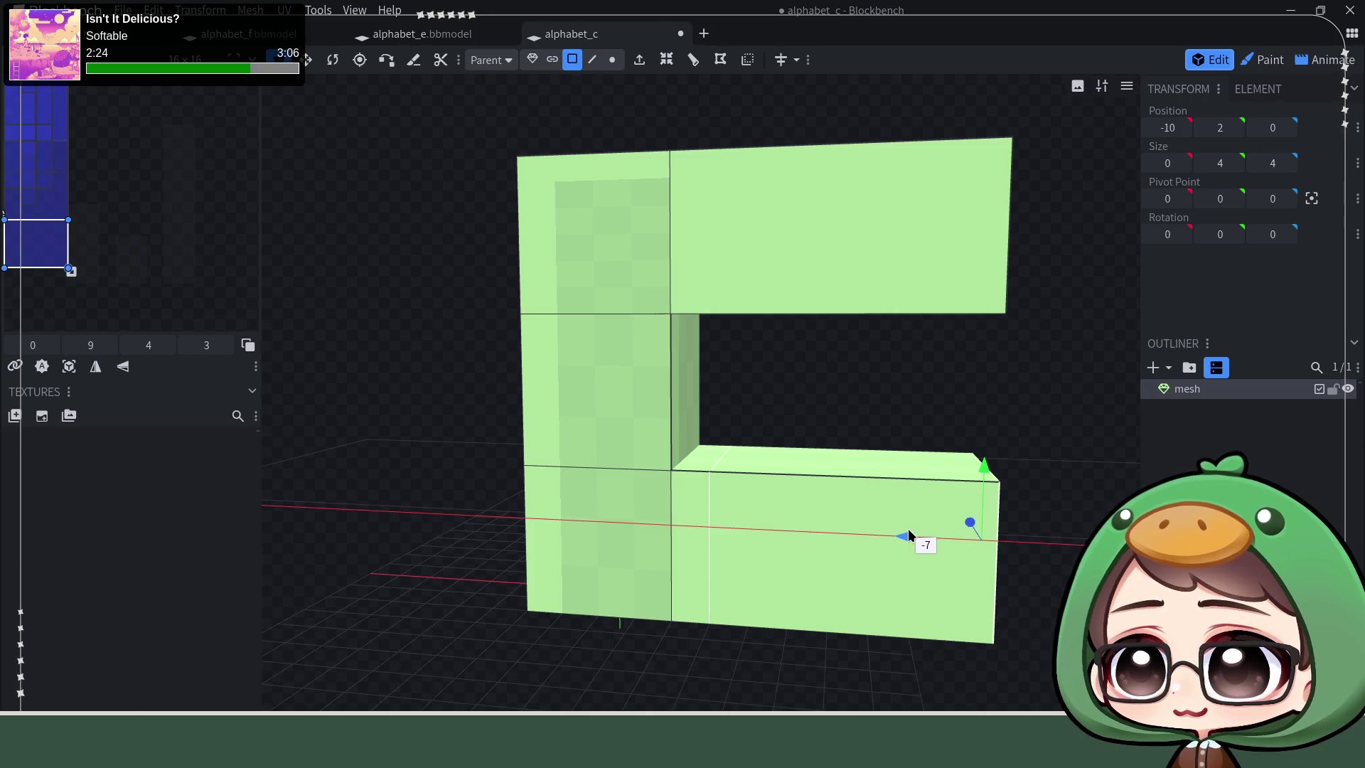
{"action": "key", "text": "KP_Decimal"}
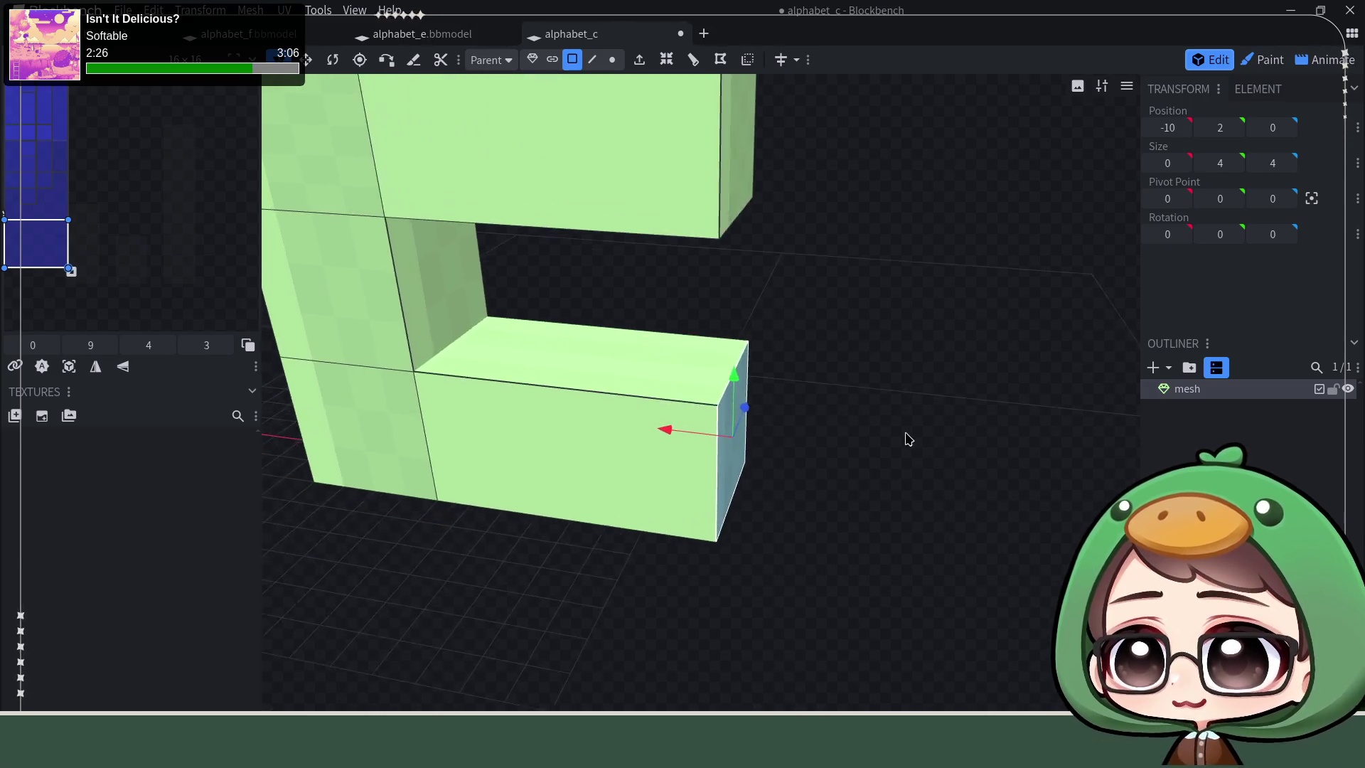
{"action": "right_click_drag", "start_coordinate": [908, 438], "coordinate": [874, 397]}
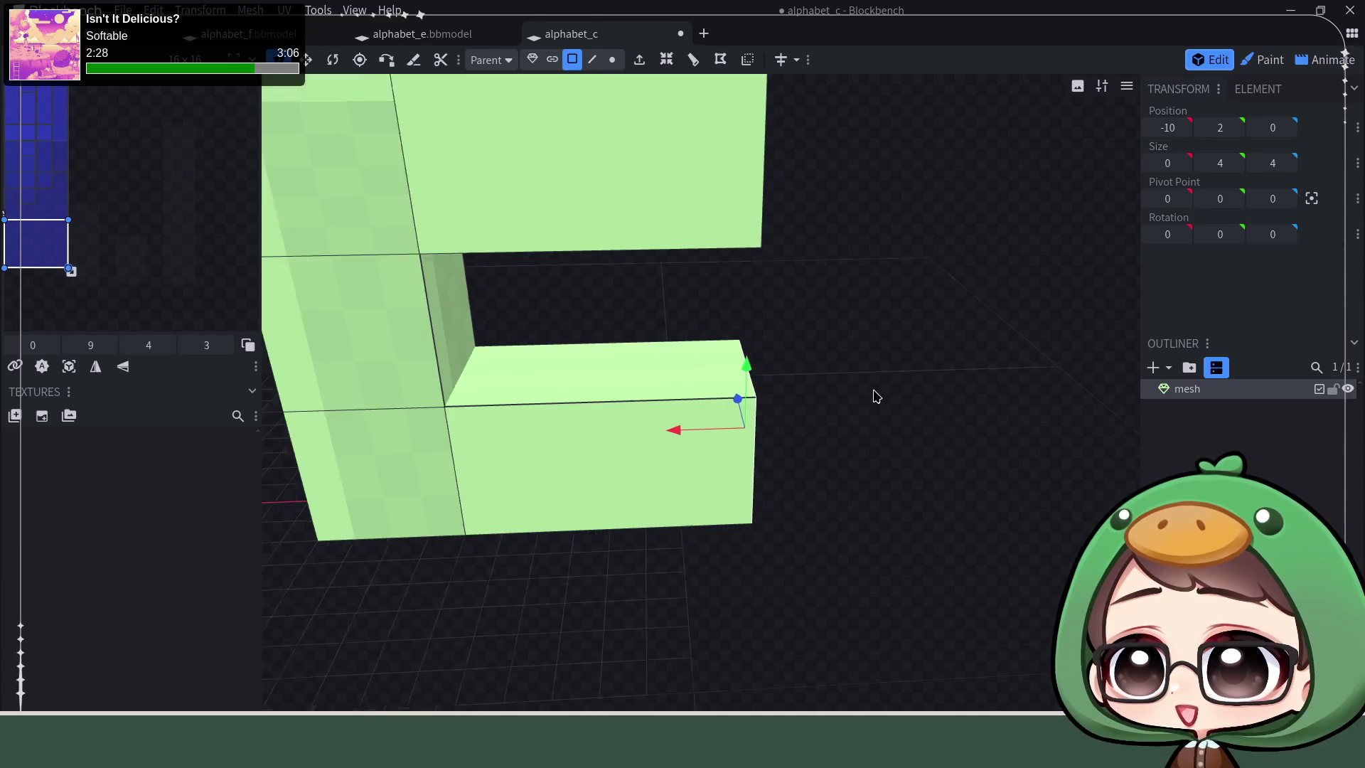
{"action": "scroll", "coordinate": [850, 436], "scroll_direction": "down", "scroll_amount": 3}
{"action": "left_click_drag", "start_coordinate": [835, 459], "coordinate": [1030, 296]}
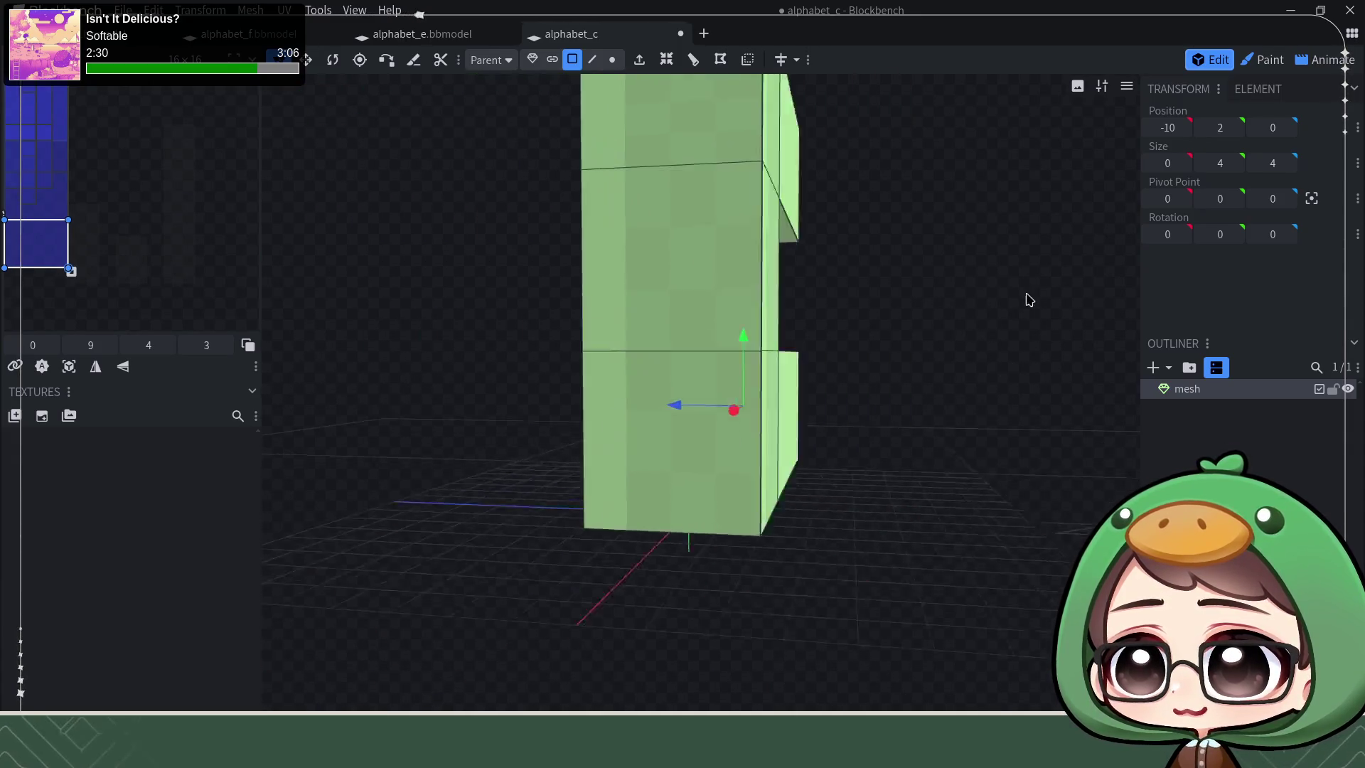
Step: Move the C's bottom-left outer edge up and inward to bevel the lower back corner
{"action": "left_click", "coordinate": [590, 60]}
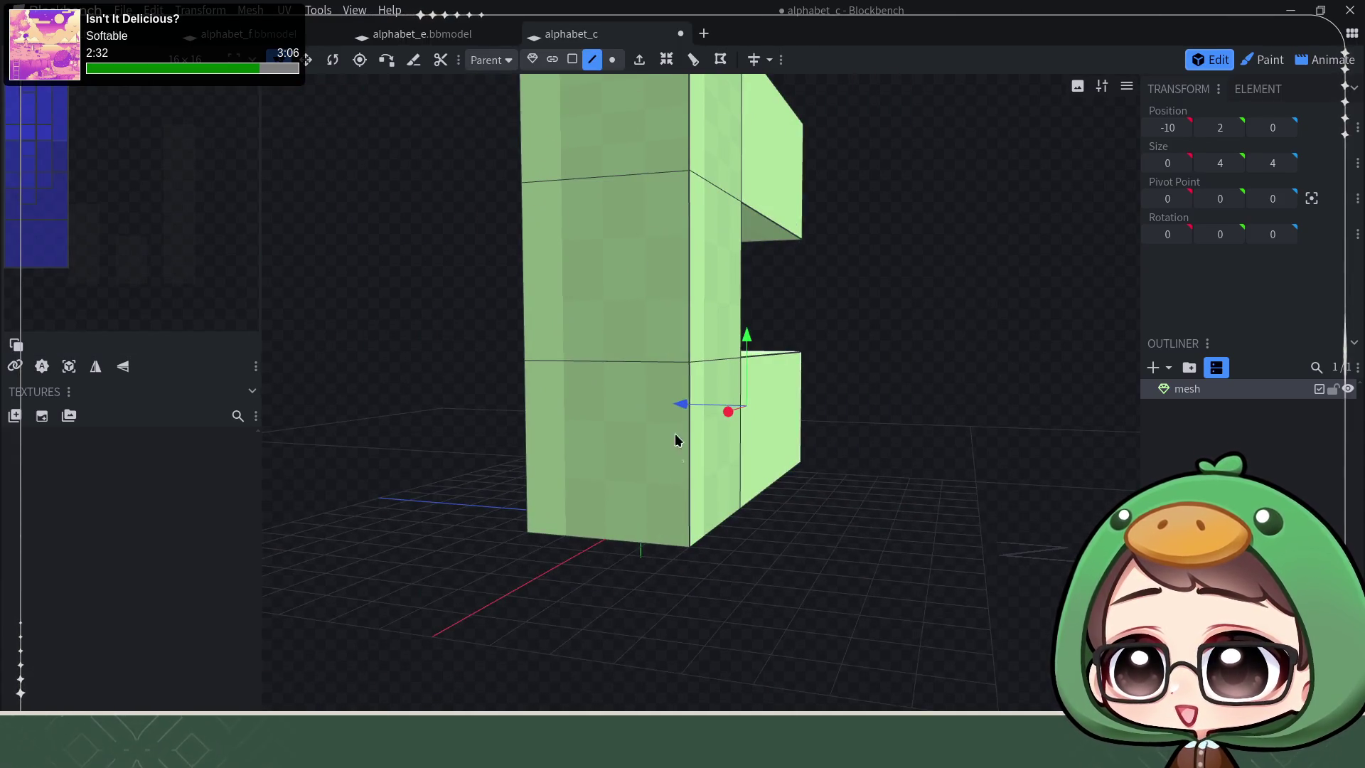
{"action": "left_click", "coordinate": [646, 549]}
{"action": "mouse_move", "coordinate": [930, 540]}
{"action": "left_mouse_down"}
{"action": "mouse_move", "coordinate": [842, 552]}
{"action": "mouse_move", "coordinate": [612, 524]}
{"action": "left_mouse_up"}
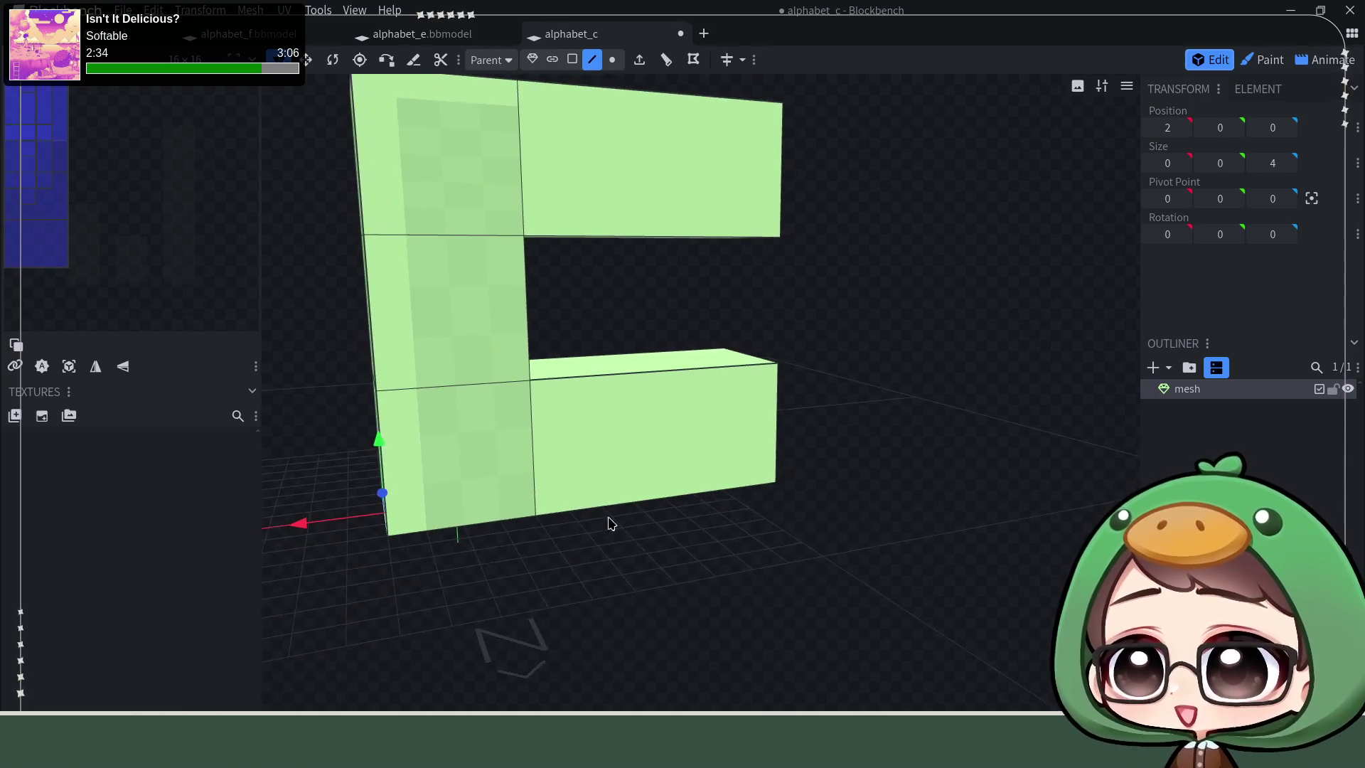
{"action": "left_click_drag", "start_coordinate": [685, 564], "coordinate": [603, 483]}
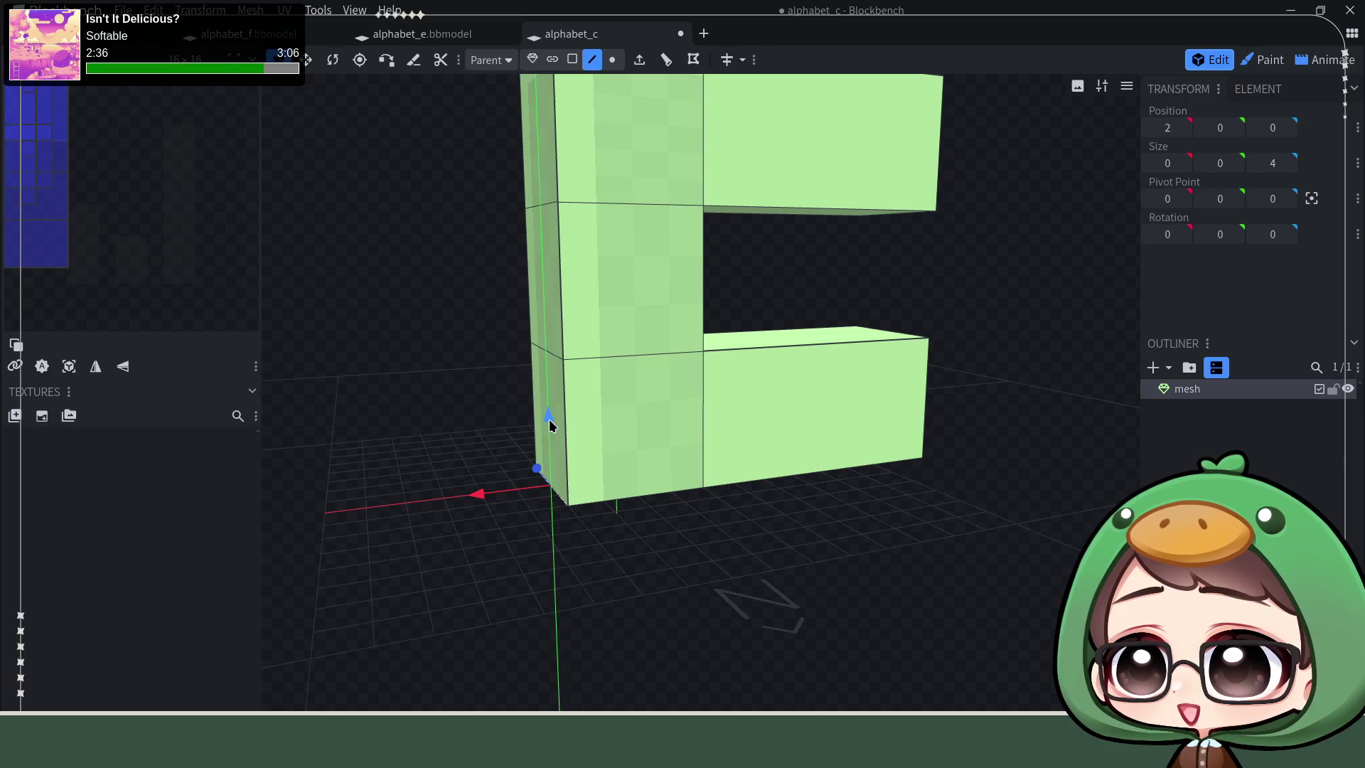
{"action": "left_click_drag", "start_coordinate": [549, 419], "coordinate": [555, 381]}
{"action": "left_click_drag", "start_coordinate": [479, 460], "coordinate": [541, 467]}
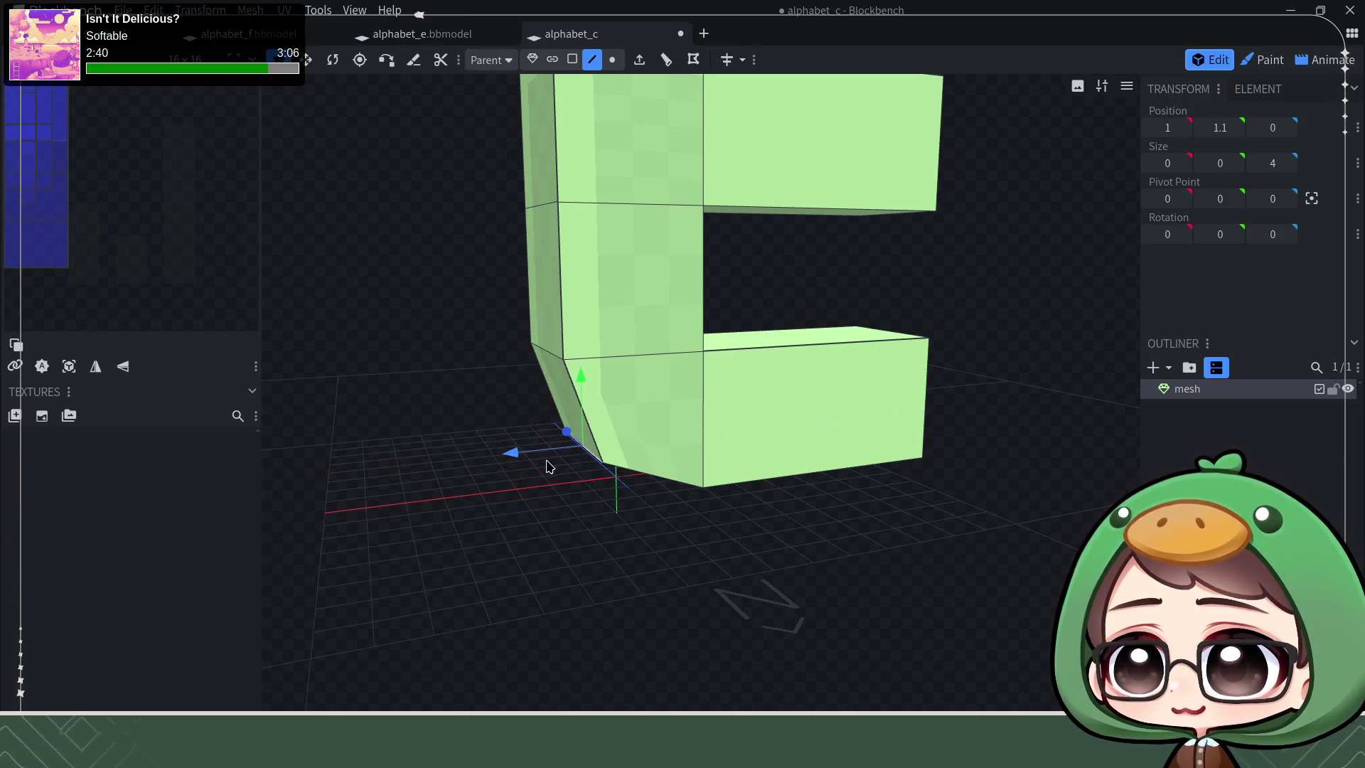
Step: Lower the top-left corner vertex to bevel the upper back corner of the C
{"action": "mouse_move", "coordinate": [473, 266]}
{"action": "left_mouse_down"}
{"action": "mouse_move", "coordinate": [534, 366]}
{"action": "mouse_move", "coordinate": [512, 341]}
{"action": "mouse_move", "coordinate": [523, 339]}
{"action": "left_mouse_up"}
{"action": "left_click", "coordinate": [541, 339]}
{"action": "left_click_drag", "start_coordinate": [583, 267], "coordinate": [587, 318]}
{"action": "mouse_move", "coordinate": [728, 263]}
{"action": "left_mouse_down"}
{"action": "mouse_move", "coordinate": [683, 220]}
{"action": "mouse_move", "coordinate": [637, 204]}
{"action": "left_mouse_up"}
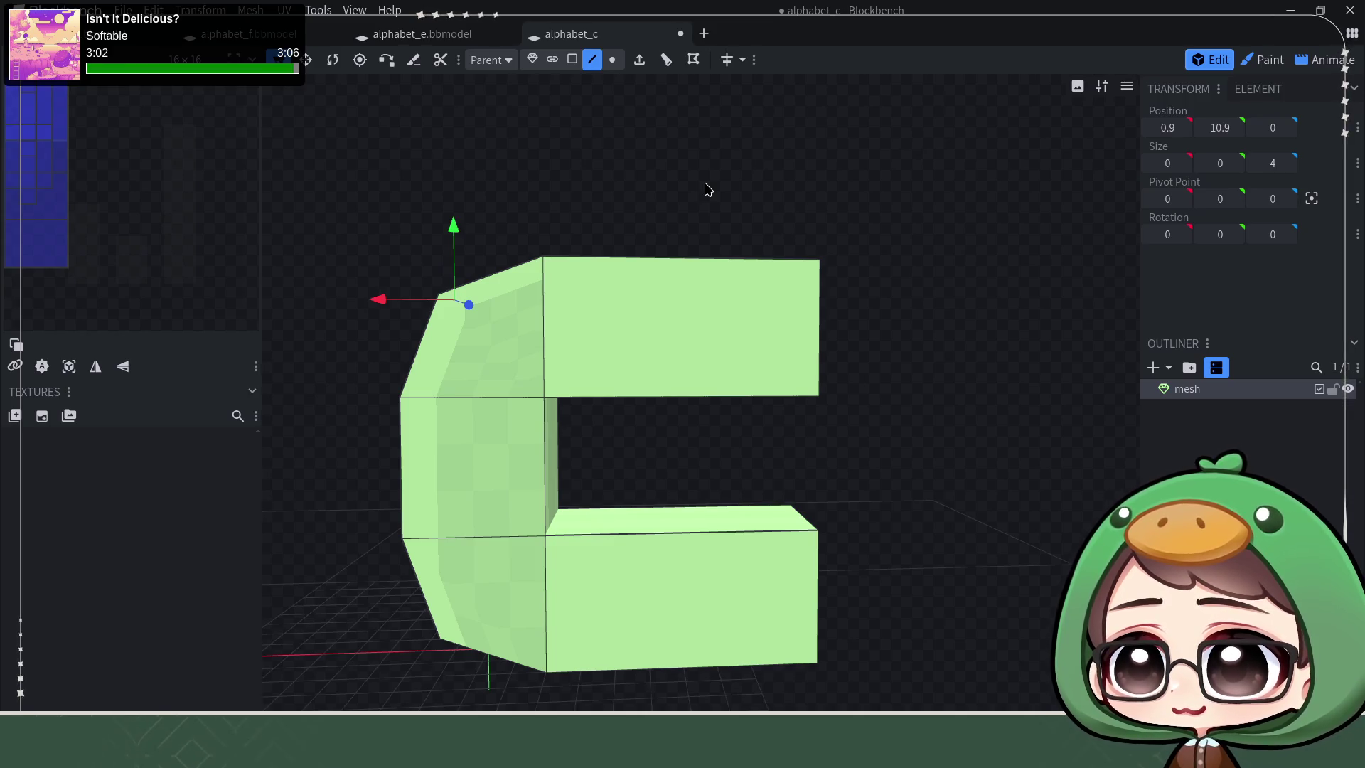
{"action": "right_click_drag", "start_coordinate": [713, 168], "coordinate": [673, 129]}
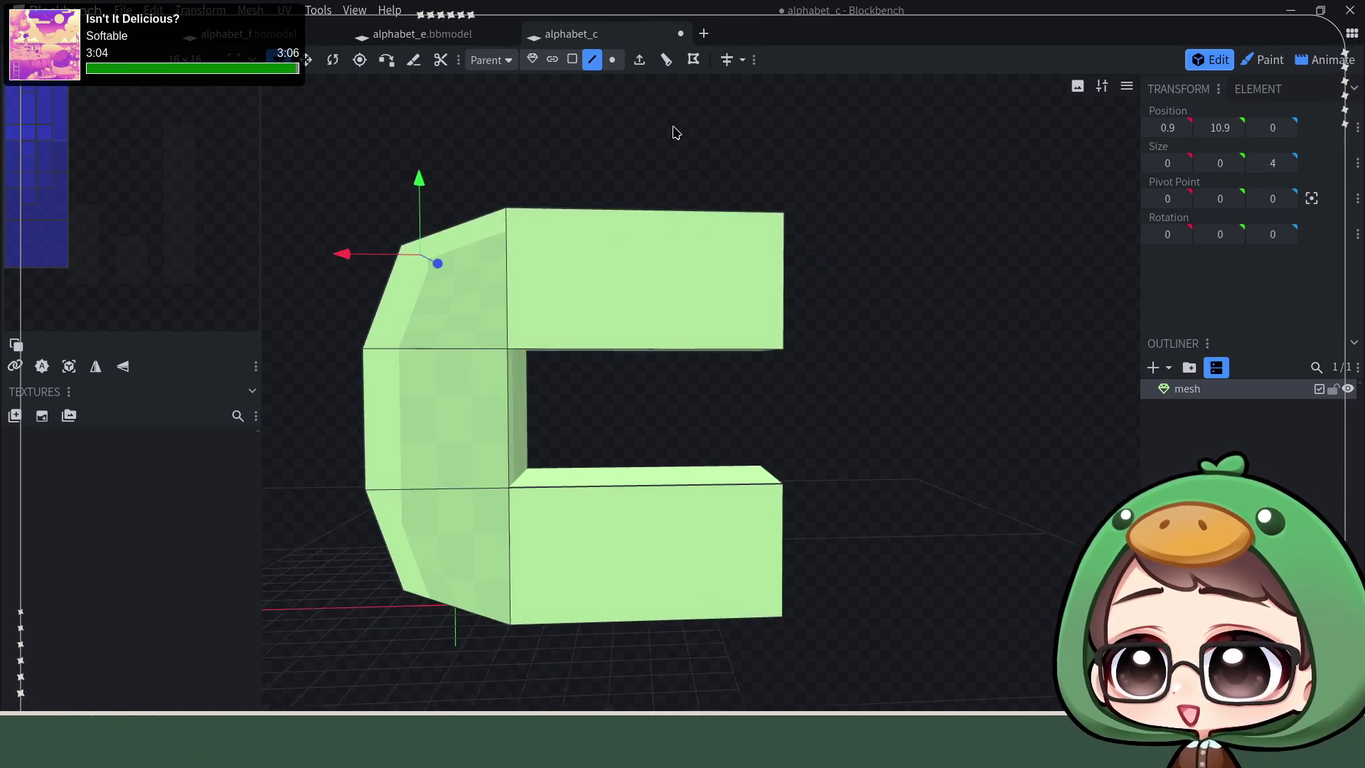
{"action": "mouse_move", "coordinate": [838, 427]}
{"action": "left_mouse_down"}
{"action": "mouse_move", "coordinate": [841, 486]}
{"action": "mouse_move", "coordinate": [862, 423]}
{"action": "left_mouse_up"}
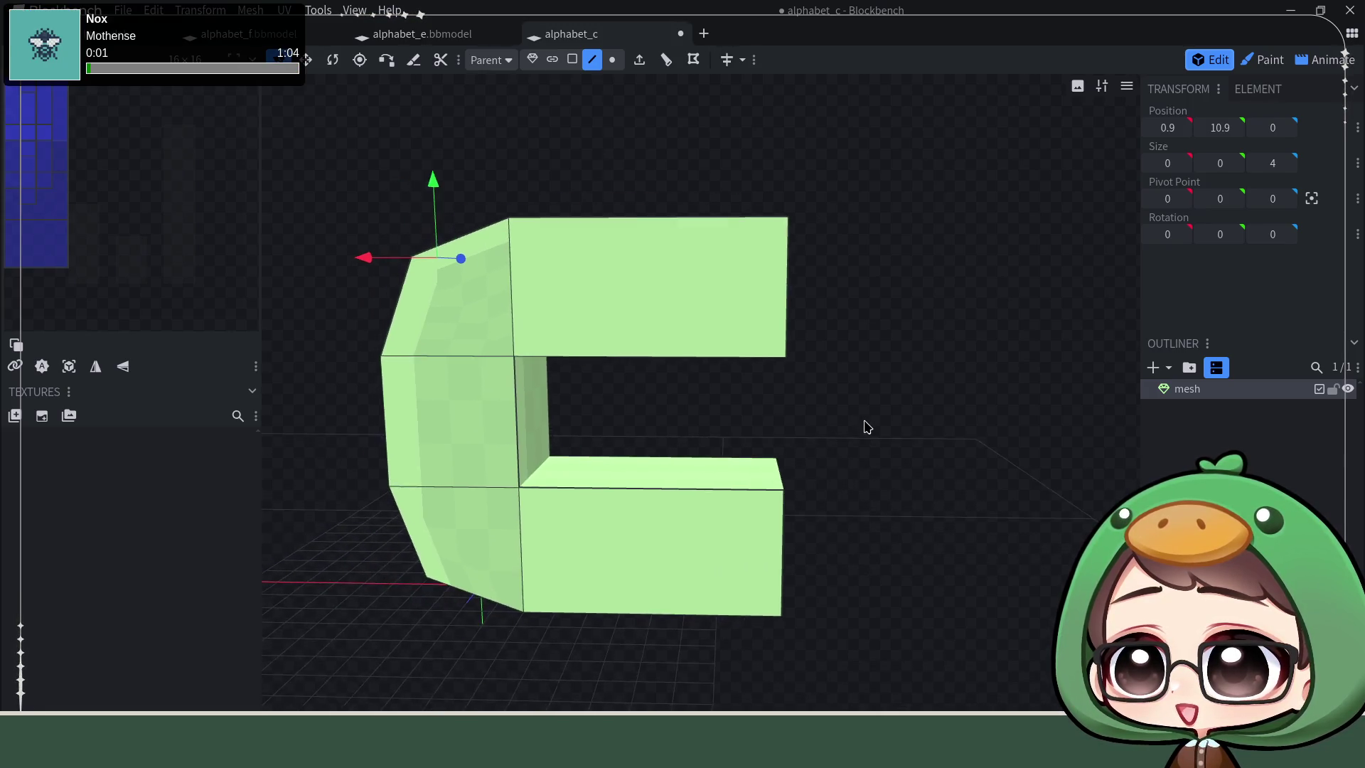
Step: Loop cut both arms of the C into two segments each
{"action": "left_click", "coordinate": [656, 217]}
{"action": "left_click", "coordinate": [667, 59]}
{"action": "left_click", "coordinate": [683, 483]}
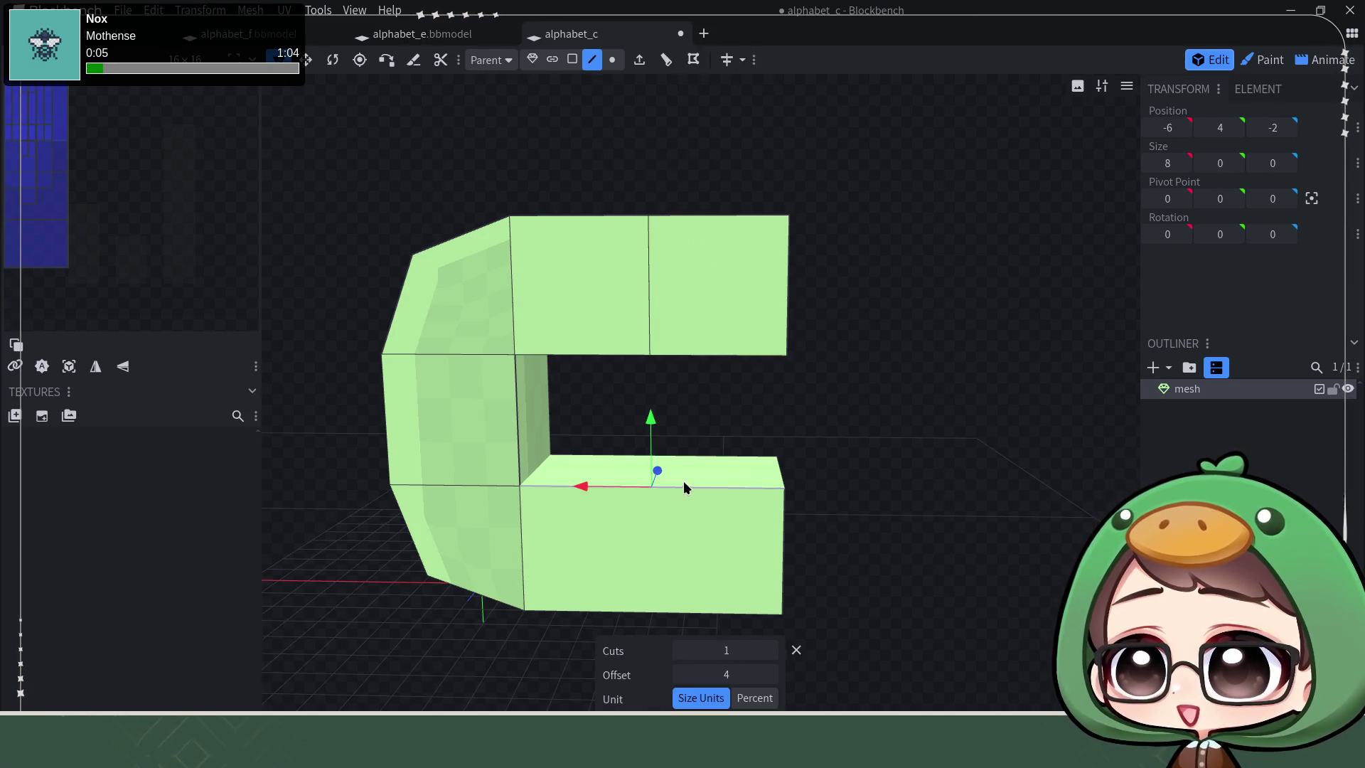
{"action": "left_click", "coordinate": [666, 59]}
{"action": "mouse_move", "coordinate": [938, 494]}
{"action": "left_mouse_down"}
{"action": "mouse_move", "coordinate": [912, 457]}
{"action": "mouse_move", "coordinate": [893, 487]}
{"action": "mouse_move", "coordinate": [837, 492]}
{"action": "left_mouse_up"}
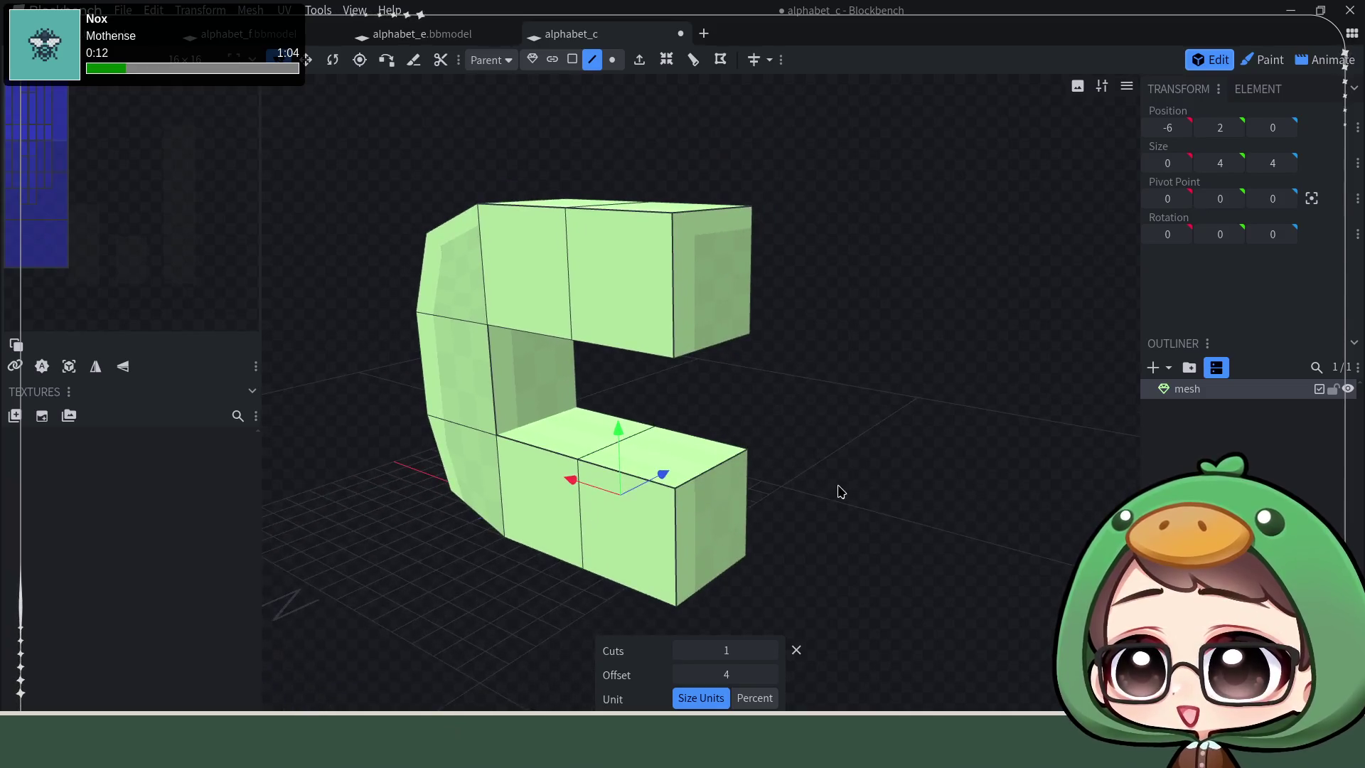
Step: Resize the upper arm's end face down to height 2 to taper its tip
{"action": "left_click", "coordinate": [706, 214]}
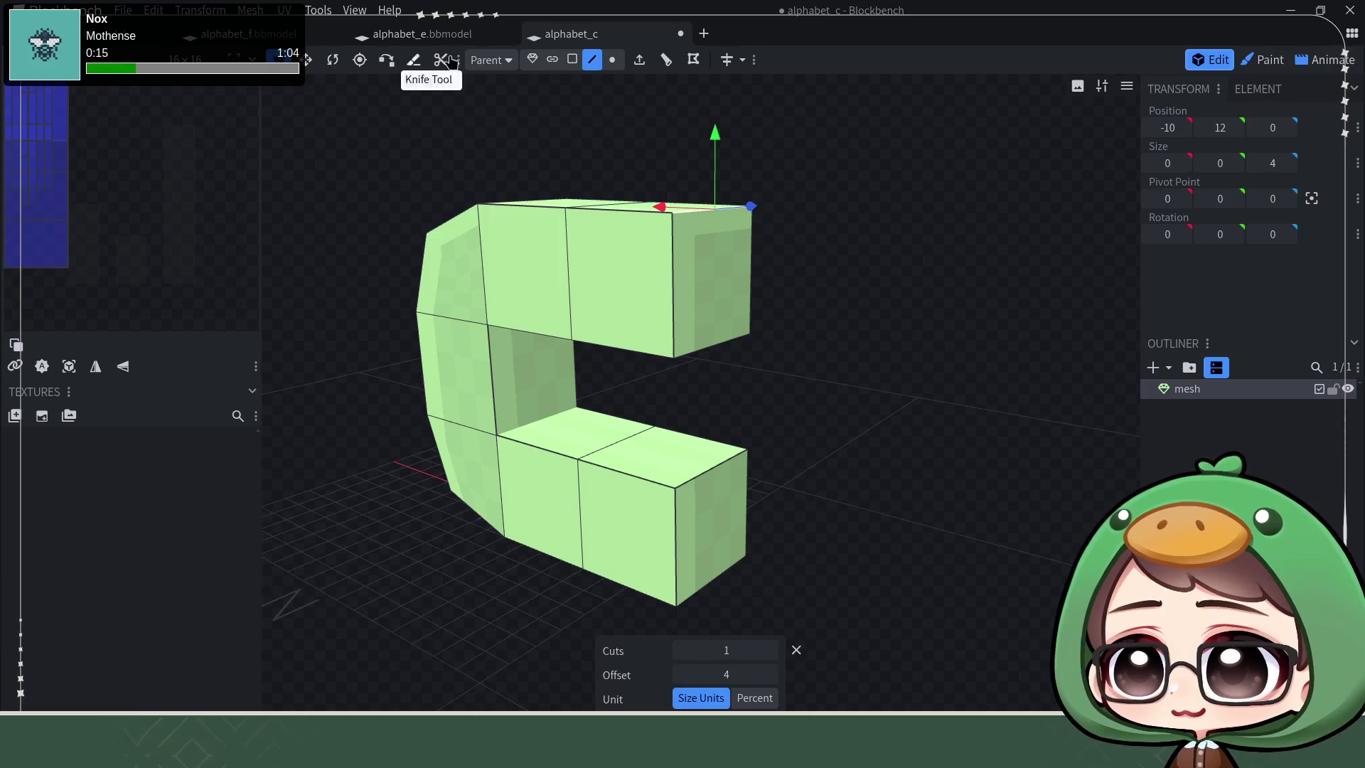
{"action": "left_click", "coordinate": [701, 286]}
{"action": "left_click", "coordinate": [307, 59]}
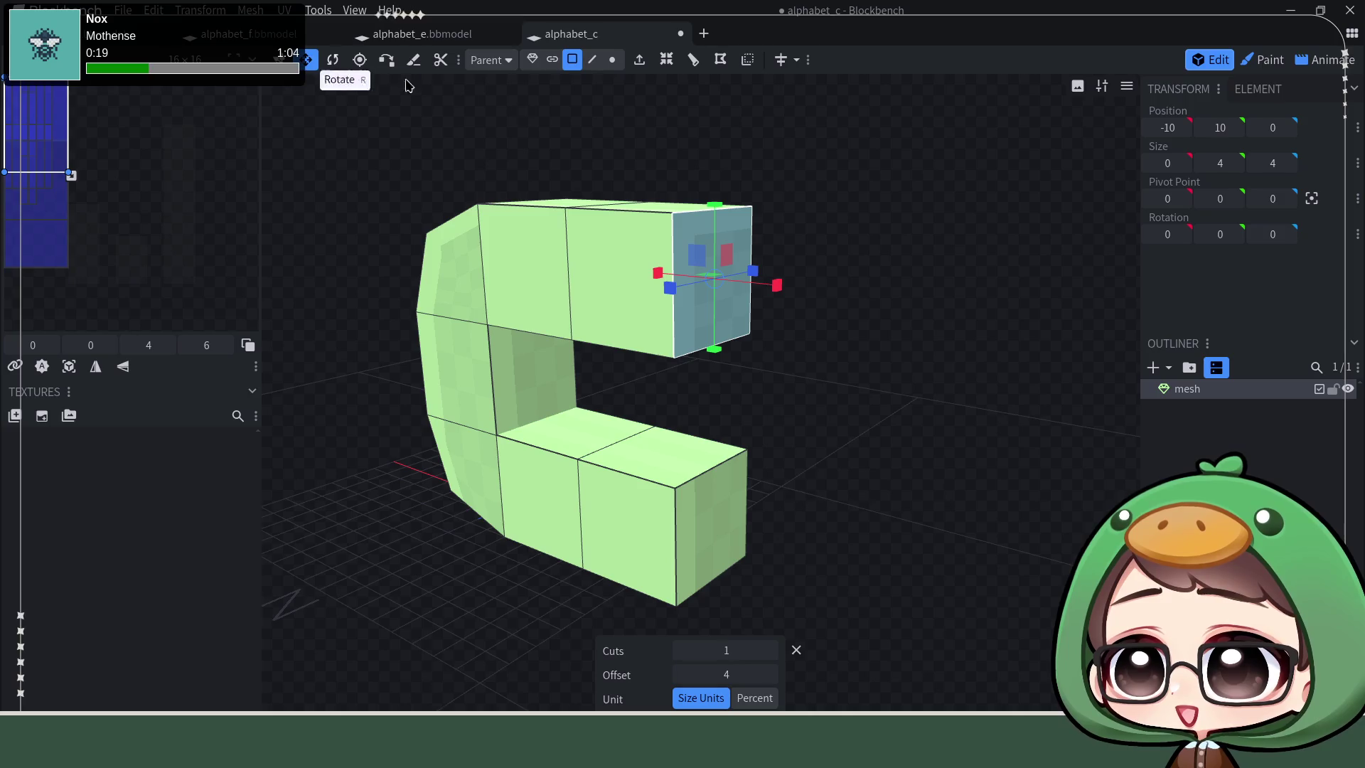
{"action": "left_click_drag", "start_coordinate": [832, 183], "coordinate": [871, 182]}
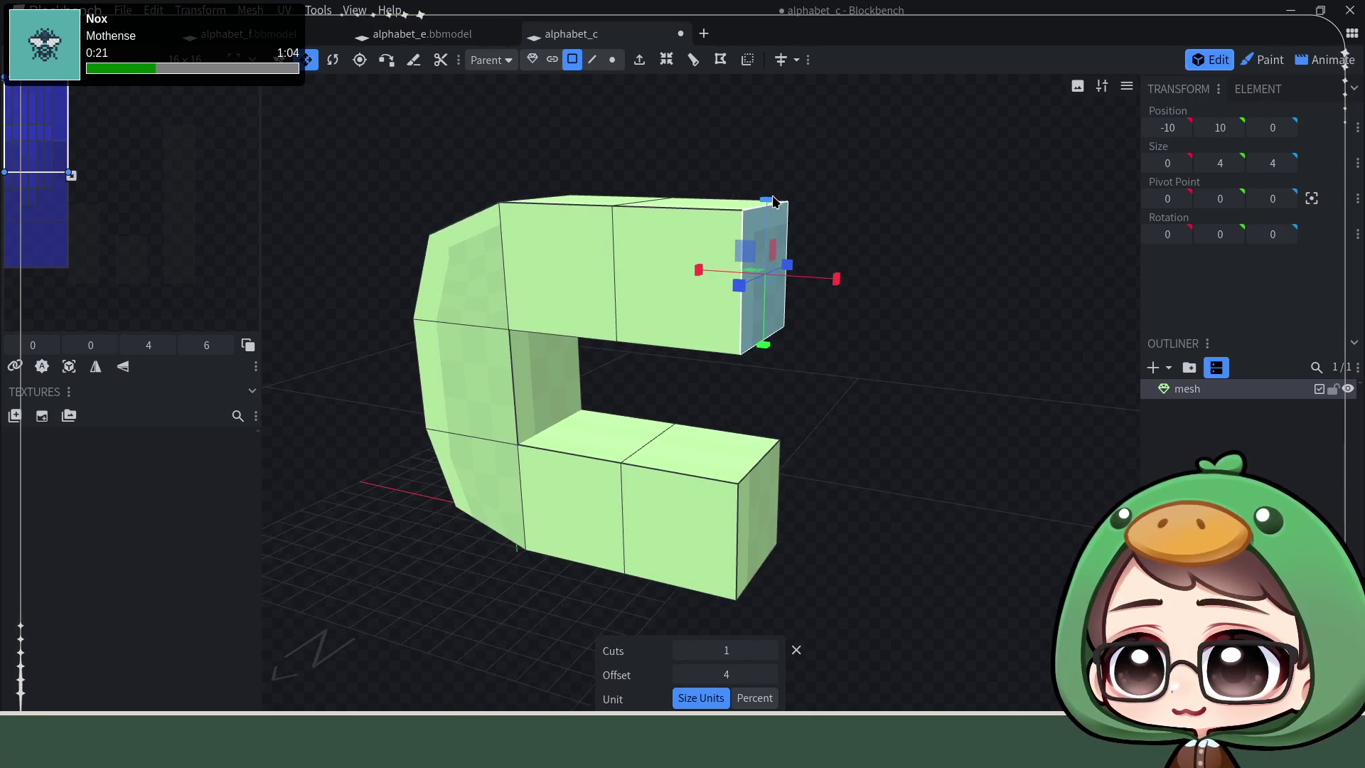
{"action": "left_click_drag", "start_coordinate": [769, 209], "coordinate": [766, 226]}
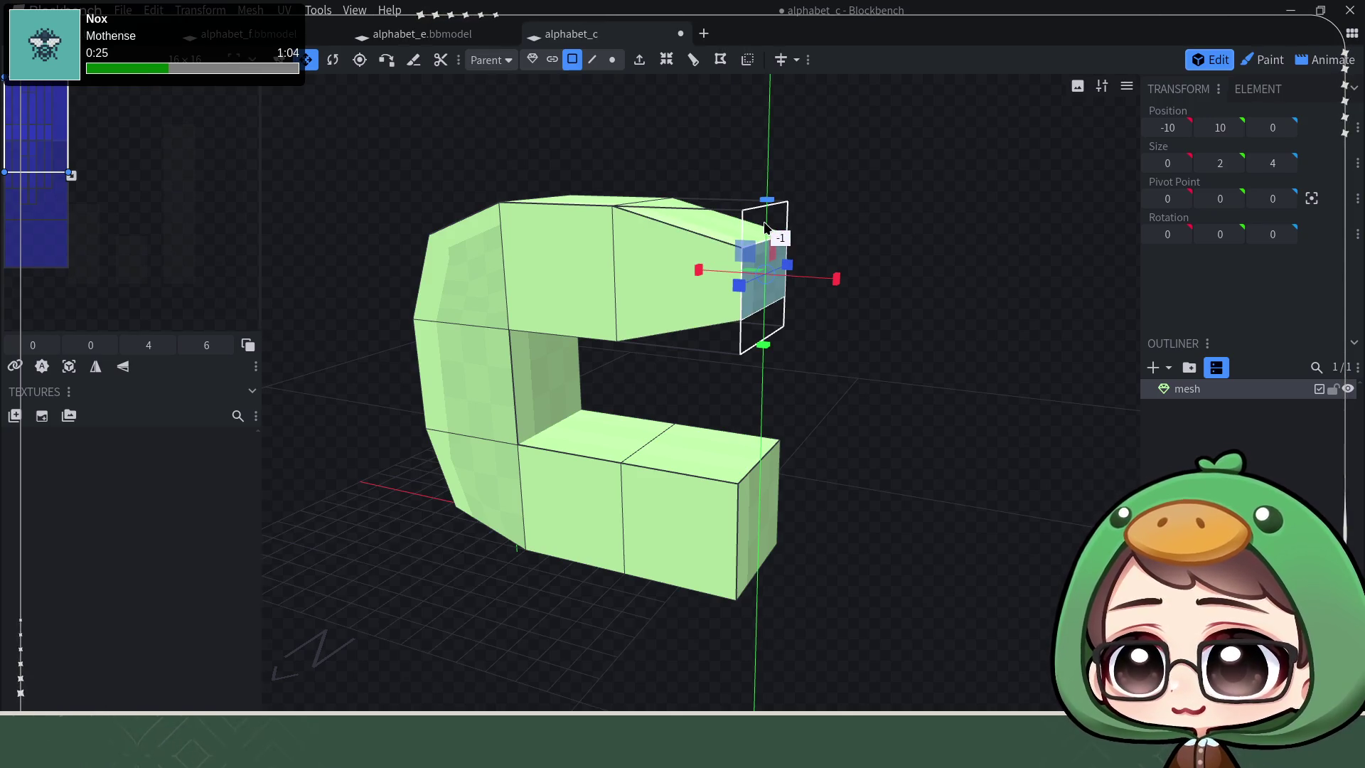
{"action": "left_click_drag", "start_coordinate": [766, 227], "coordinate": [770, 233]}
{"action": "left_click_drag", "start_coordinate": [831, 288], "coordinate": [795, 288]}
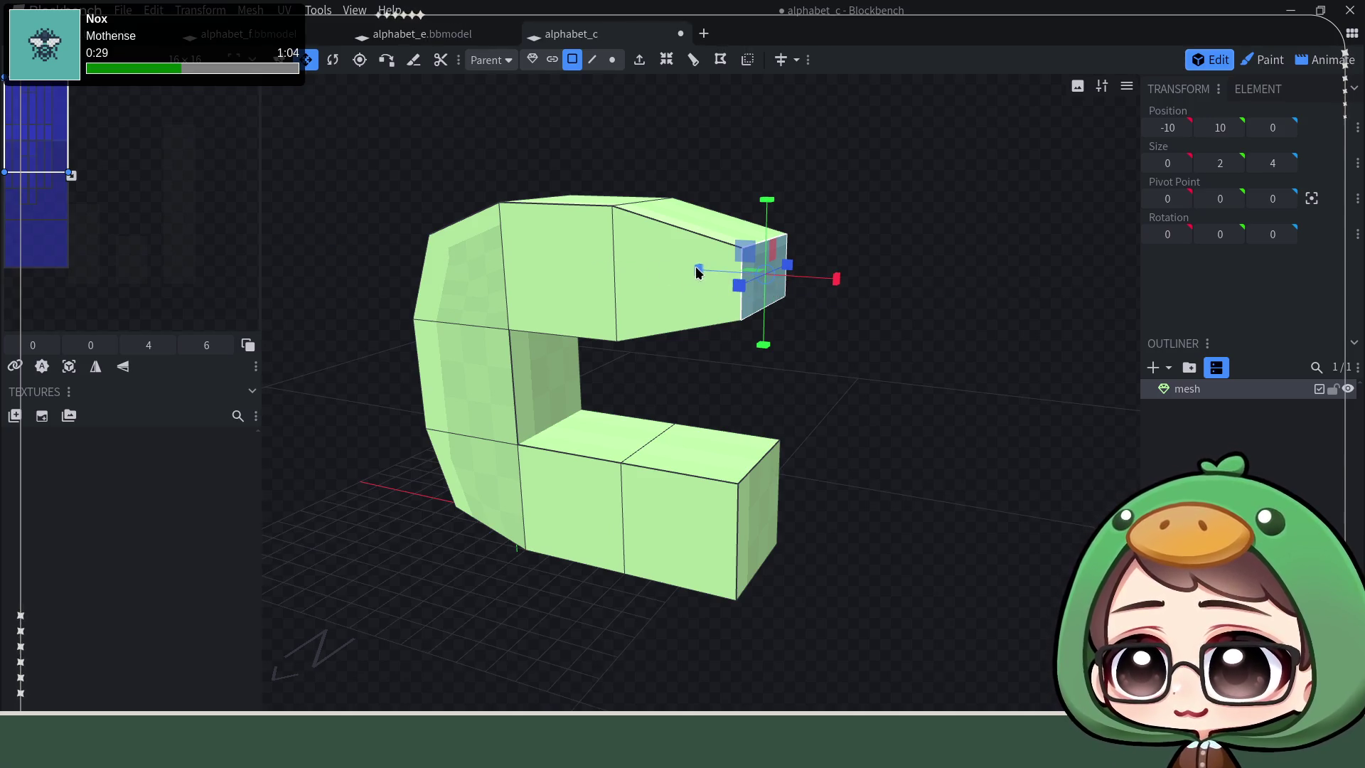
{"action": "left_click_drag", "start_coordinate": [640, 271], "coordinate": [709, 278]}
{"action": "mouse_move", "coordinate": [768, 202]}
{"action": "left_mouse_down"}
{"action": "mouse_move", "coordinate": [810, 204]}
{"action": "mouse_move", "coordinate": [753, 208]}
{"action": "mouse_move", "coordinate": [804, 223]}
{"action": "mouse_move", "coordinate": [857, 208]}
{"action": "mouse_move", "coordinate": [783, 226]}
{"action": "mouse_move", "coordinate": [278, 81]}
{"action": "left_mouse_up"}
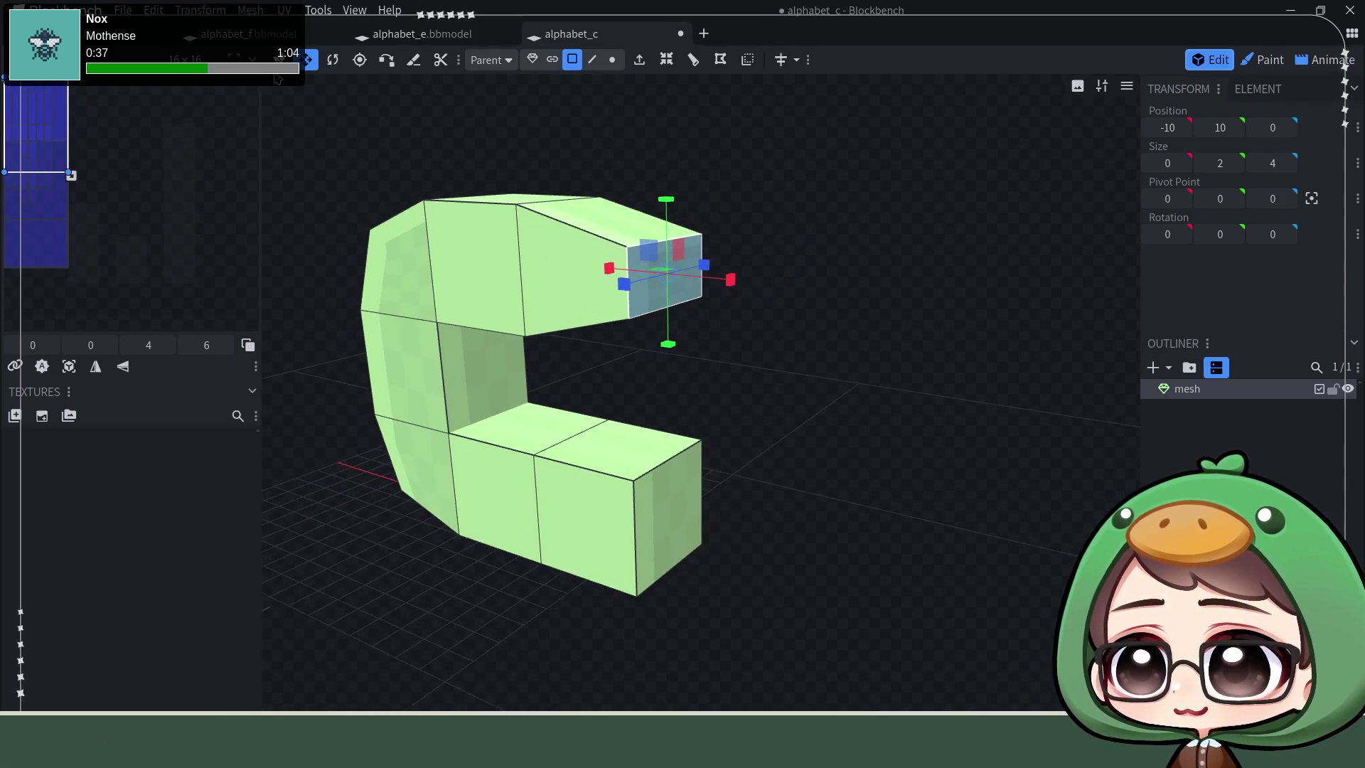
Step: Move the tapered upper tip along X to adjust the arm's length
{"action": "left_click", "coordinate": [283, 61]}
{"action": "left_click_drag", "start_coordinate": [617, 275], "coordinate": [573, 268]}
{"action": "mouse_move", "coordinate": [769, 246]}
{"action": "left_mouse_down"}
{"action": "mouse_move", "coordinate": [807, 174]}
{"action": "mouse_move", "coordinate": [901, 289]}
{"action": "mouse_move", "coordinate": [904, 275]}
{"action": "mouse_move", "coordinate": [780, 296]}
{"action": "mouse_move", "coordinate": [750, 320]}
{"action": "mouse_move", "coordinate": [790, 308]}
{"action": "left_mouse_up"}
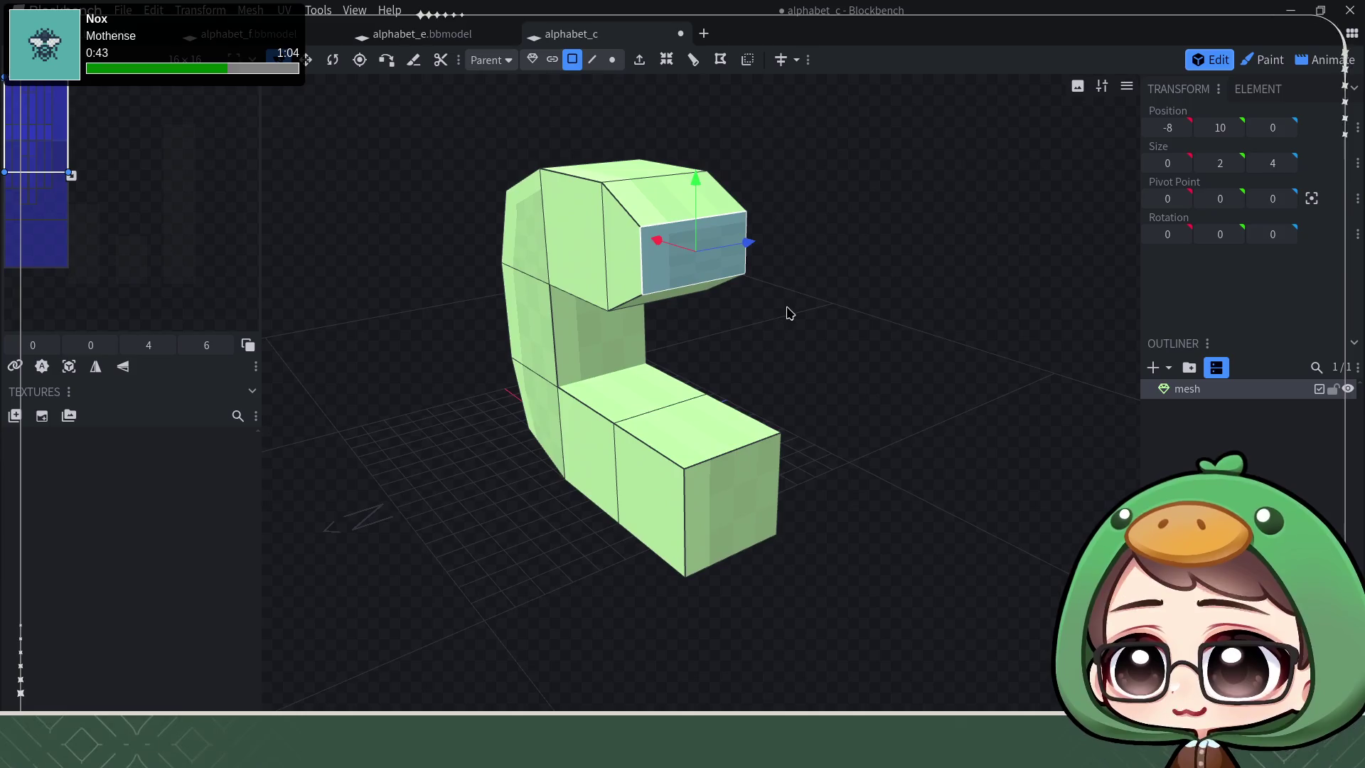
Step: Resize the lower arm's end face to height 2 and move it out 2 units on X
{"action": "left_click", "coordinate": [739, 505]}
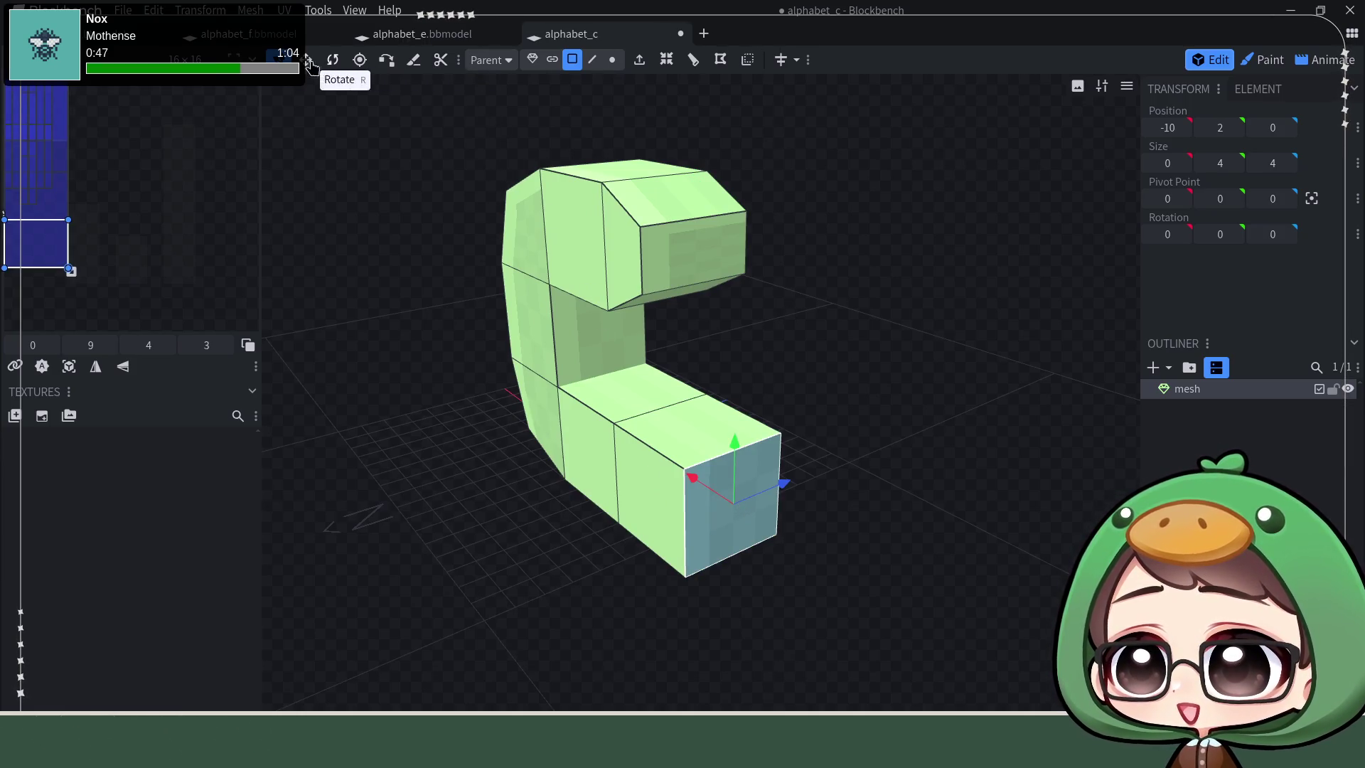
{"action": "left_click", "coordinate": [308, 60]}
{"action": "mouse_move", "coordinate": [734, 445]}
{"action": "left_mouse_down"}
{"action": "mouse_move", "coordinate": [747, 479]}
{"action": "mouse_move", "coordinate": [736, 492]}
{"action": "left_mouse_up"}
{"action": "left_click", "coordinate": [282, 60]}
{"action": "left_click_drag", "start_coordinate": [771, 369], "coordinate": [907, 369]}
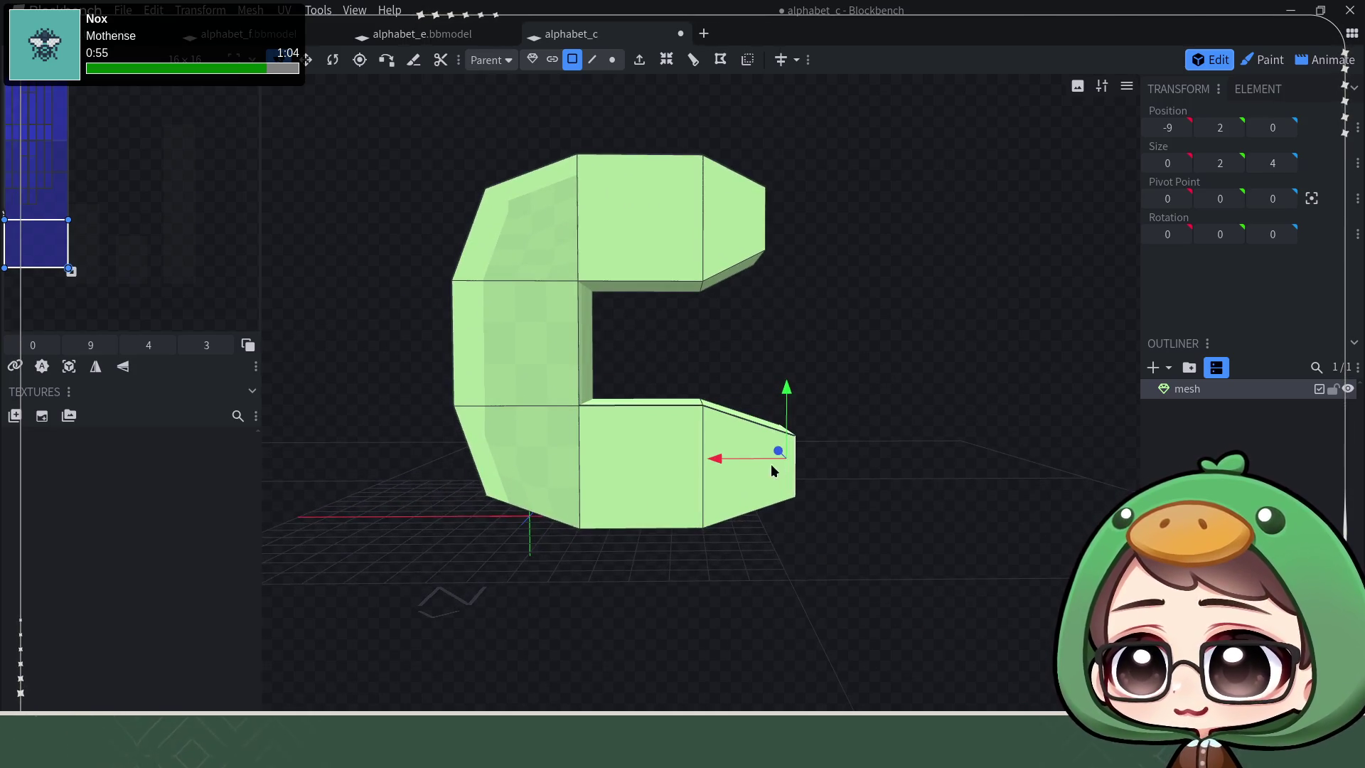
{"action": "left_click_drag", "start_coordinate": [713, 465], "coordinate": [732, 455]}
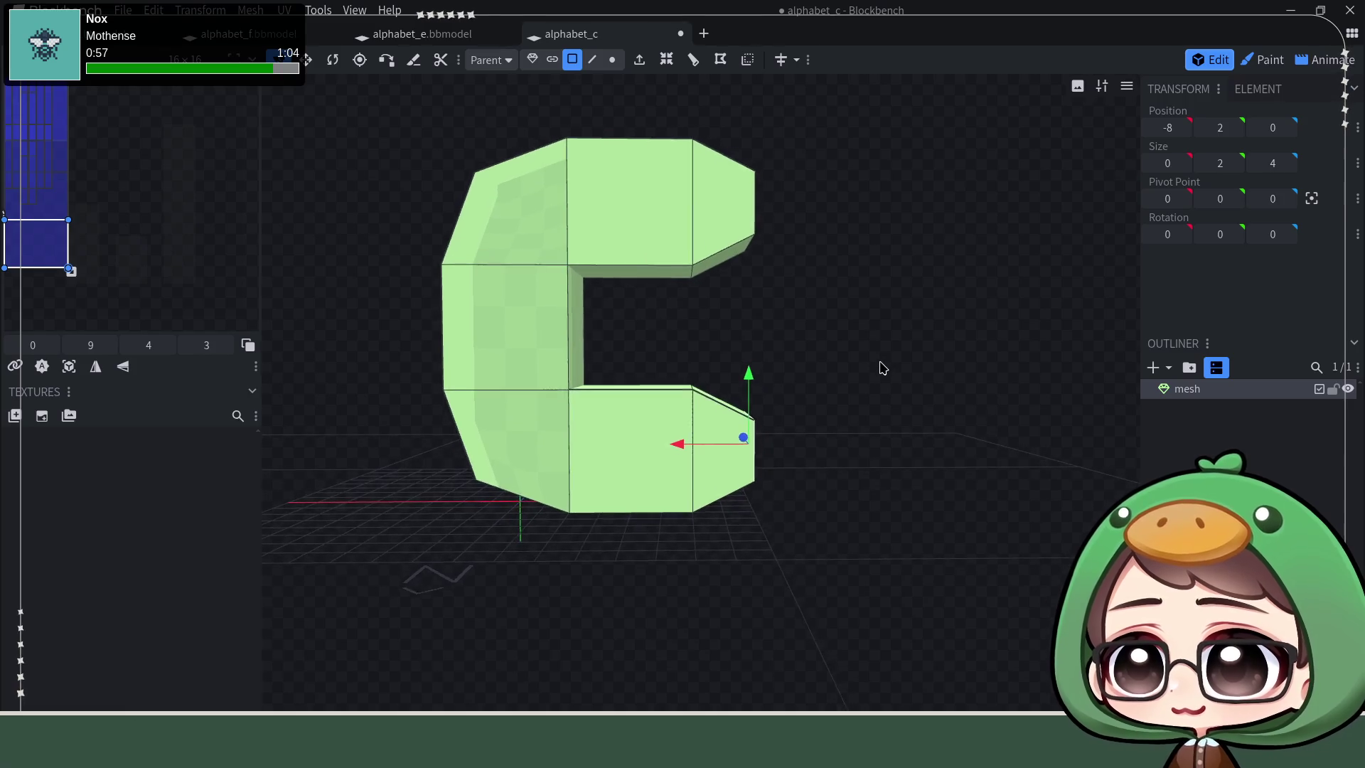
{"action": "right_click_drag", "start_coordinate": [881, 372], "coordinate": [884, 432]}
{"action": "mouse_move", "coordinate": [885, 432]}
{"action": "left_mouse_down"}
{"action": "mouse_move", "coordinate": [903, 417]}
{"action": "mouse_move", "coordinate": [799, 503]}
{"action": "mouse_move", "coordinate": [654, 323]}
{"action": "mouse_move", "coordinate": [413, 380]}
{"action": "mouse_move", "coordinate": [929, 481]}
{"action": "mouse_move", "coordinate": [884, 443]}
{"action": "mouse_move", "coordinate": [906, 393]}
{"action": "mouse_move", "coordinate": [932, 405]}
{"action": "mouse_move", "coordinate": [930, 391]}
{"action": "mouse_move", "coordinate": [917, 416]}
{"action": "left_mouse_up"}
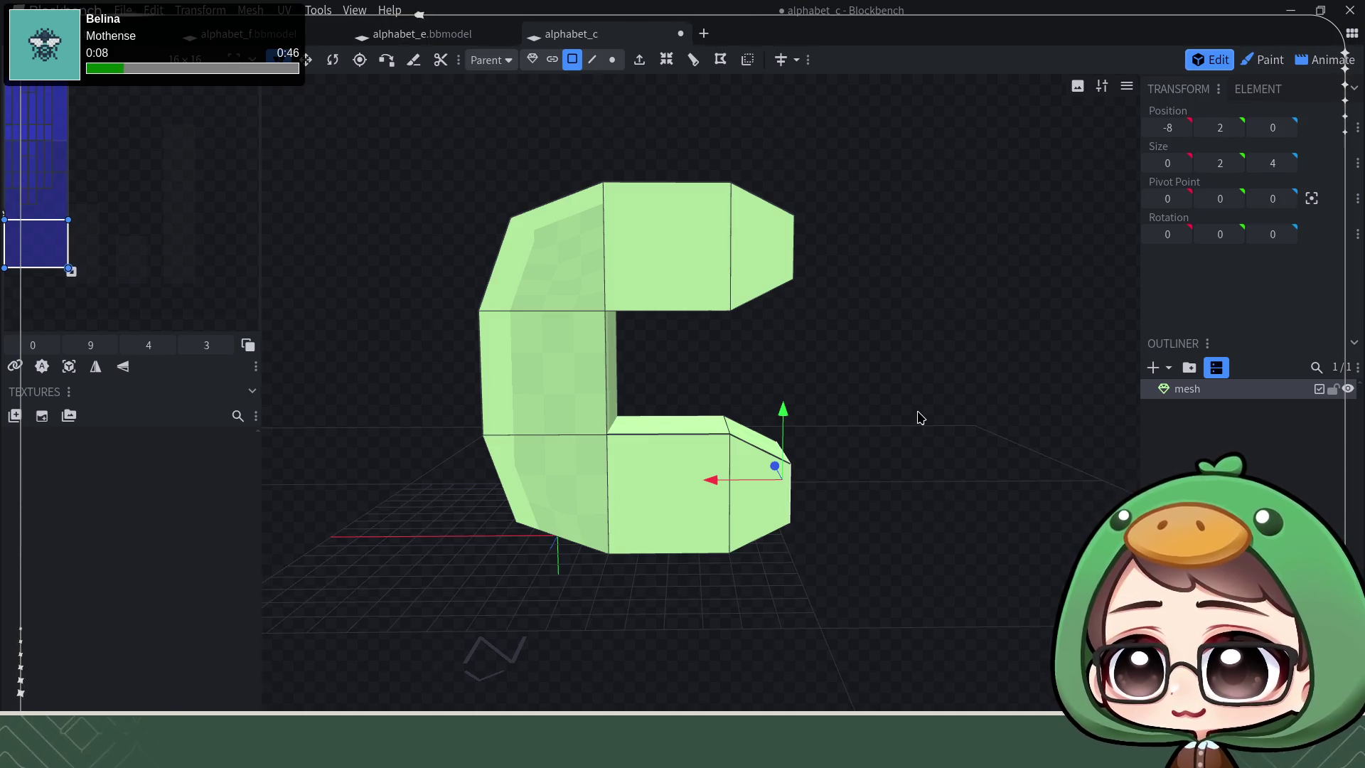
Step: Save the model as alphabet_c.bbmodel
{"action": "key", "text": "ctrl+s"}
{"action": "left_click", "coordinate": [926, 552]}
{"action": "mouse_move", "coordinate": [895, 418]}
{"action": "left_mouse_down"}
{"action": "mouse_move", "coordinate": [907, 460]}
{"action": "mouse_move", "coordinate": [843, 437]}
{"action": "mouse_move", "coordinate": [932, 463]}
{"action": "mouse_move", "coordinate": [921, 457]}
{"action": "left_mouse_up"}
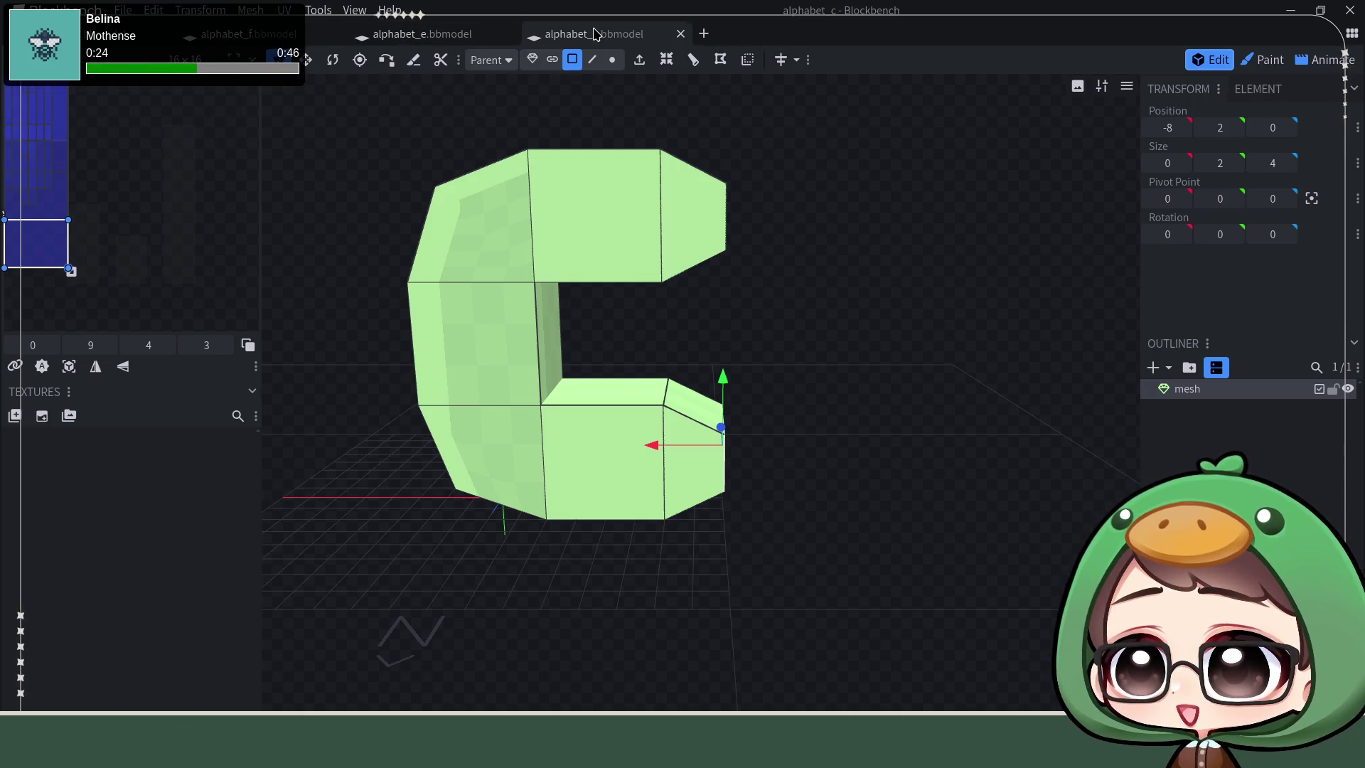
Step: Glance at the alphabet_f model, then return to alphabet_c and bring up the File commands
{"action": "left_click_drag", "start_coordinate": [881, 345], "coordinate": [891, 426]}
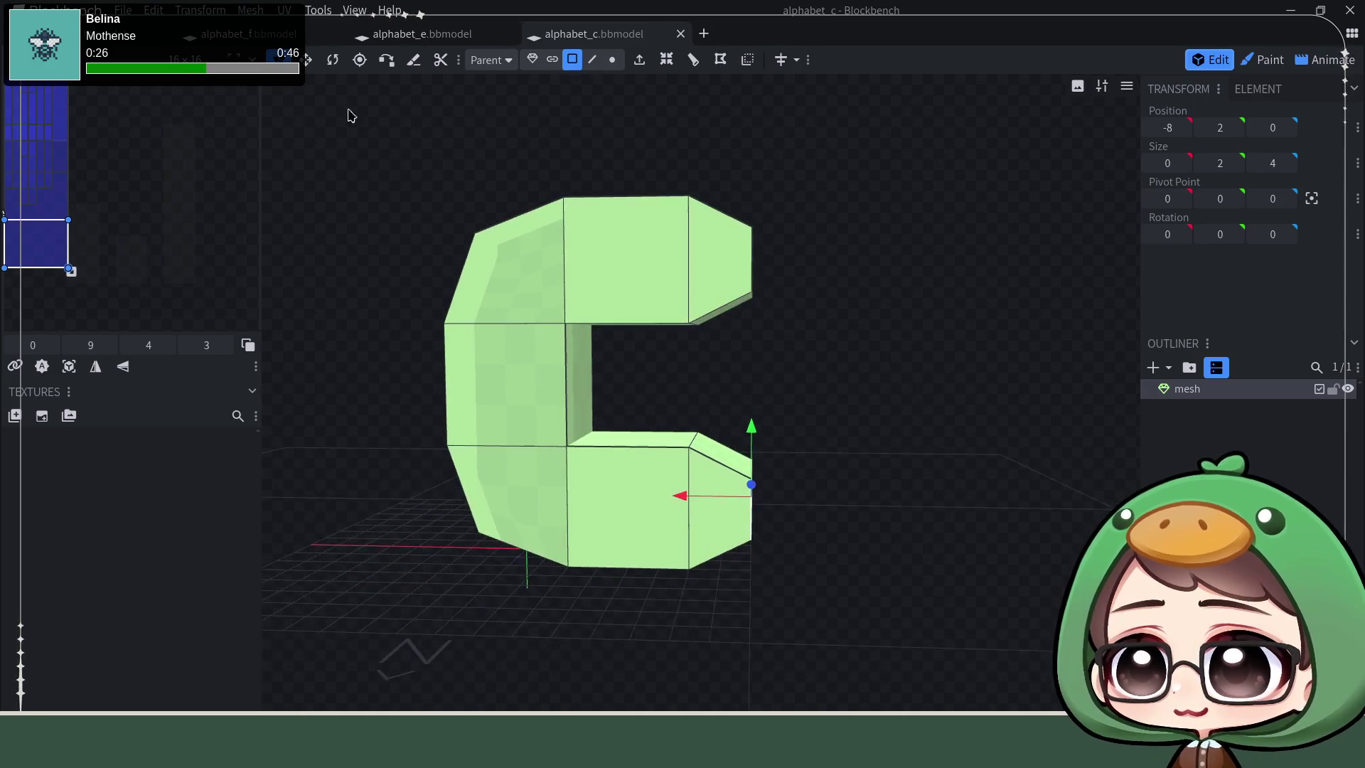
{"action": "left_click", "coordinate": [248, 33]}
{"action": "right_click", "coordinate": [539, 252]}
{"action": "left_click", "coordinate": [454, 185]}
{"action": "mouse_move", "coordinate": [442, 183]}
{"action": "left_mouse_down"}
{"action": "mouse_move", "coordinate": [465, 126]}
{"action": "mouse_move", "coordinate": [876, 325]}
{"action": "mouse_move", "coordinate": [822, 284]}
{"action": "mouse_move", "coordinate": [498, 152]}
{"action": "left_mouse_up"}
{"action": "left_click", "coordinate": [617, 40]}
{"action": "left_click", "coordinate": [125, 11]}
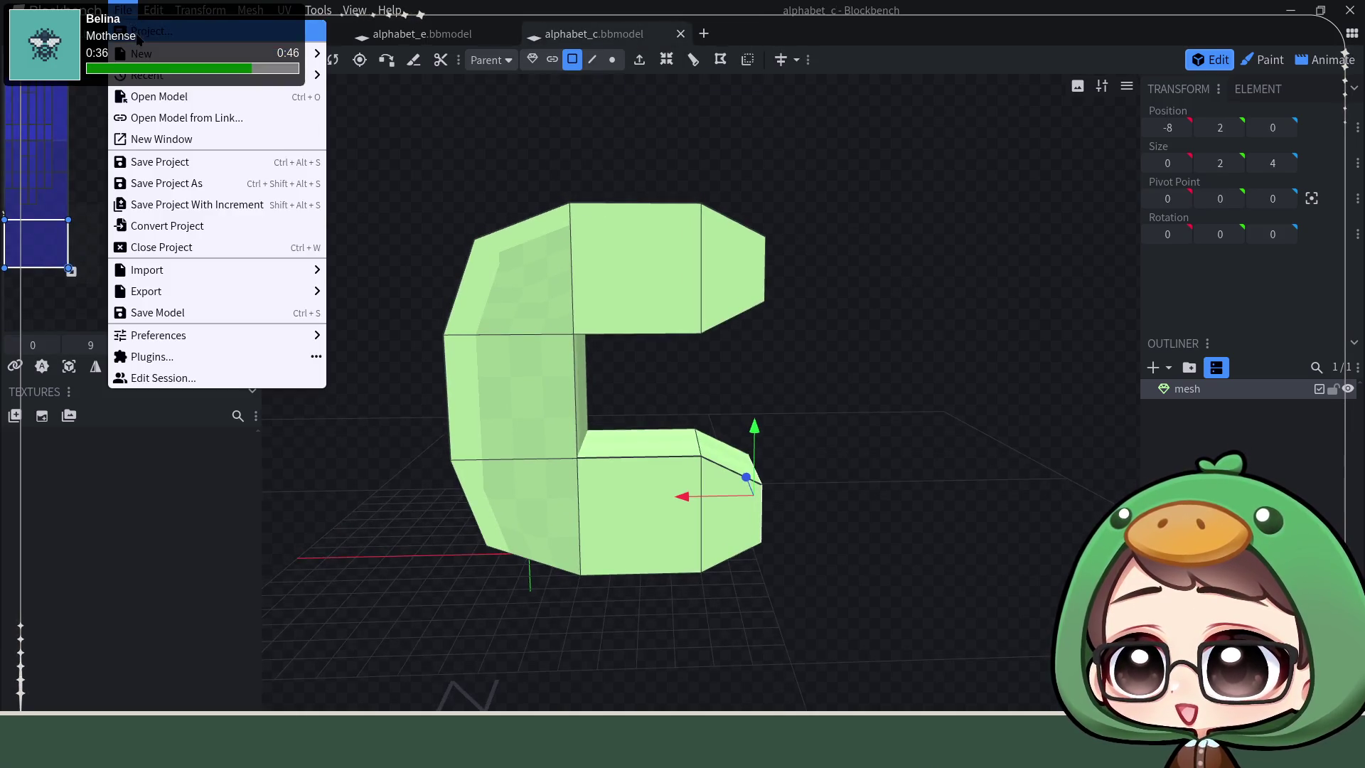
Step: Create a new Generic Model project alphabet_h and add a cuboid mesh, diameter 4, height 16
{"action": "left_click", "coordinate": [394, 51]}
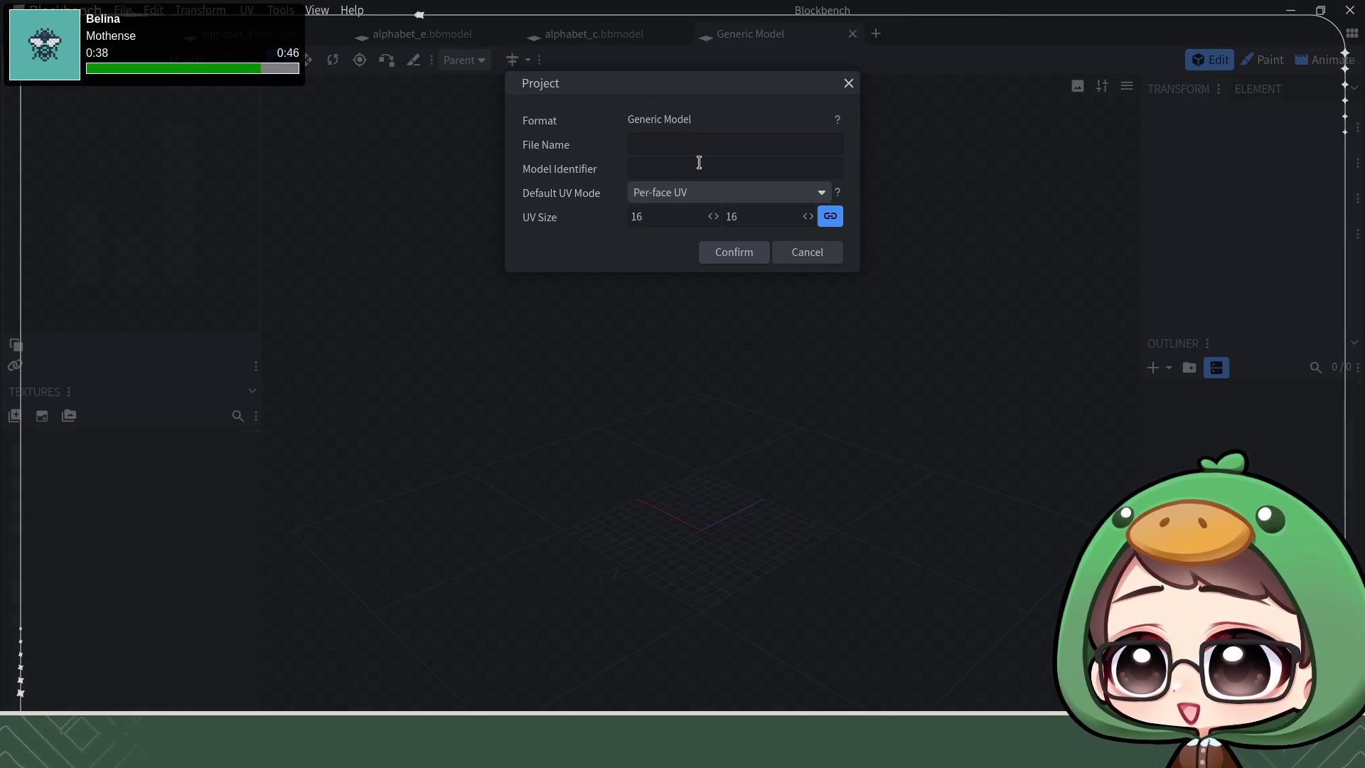
{"action": "type", "text": "alphabn"}
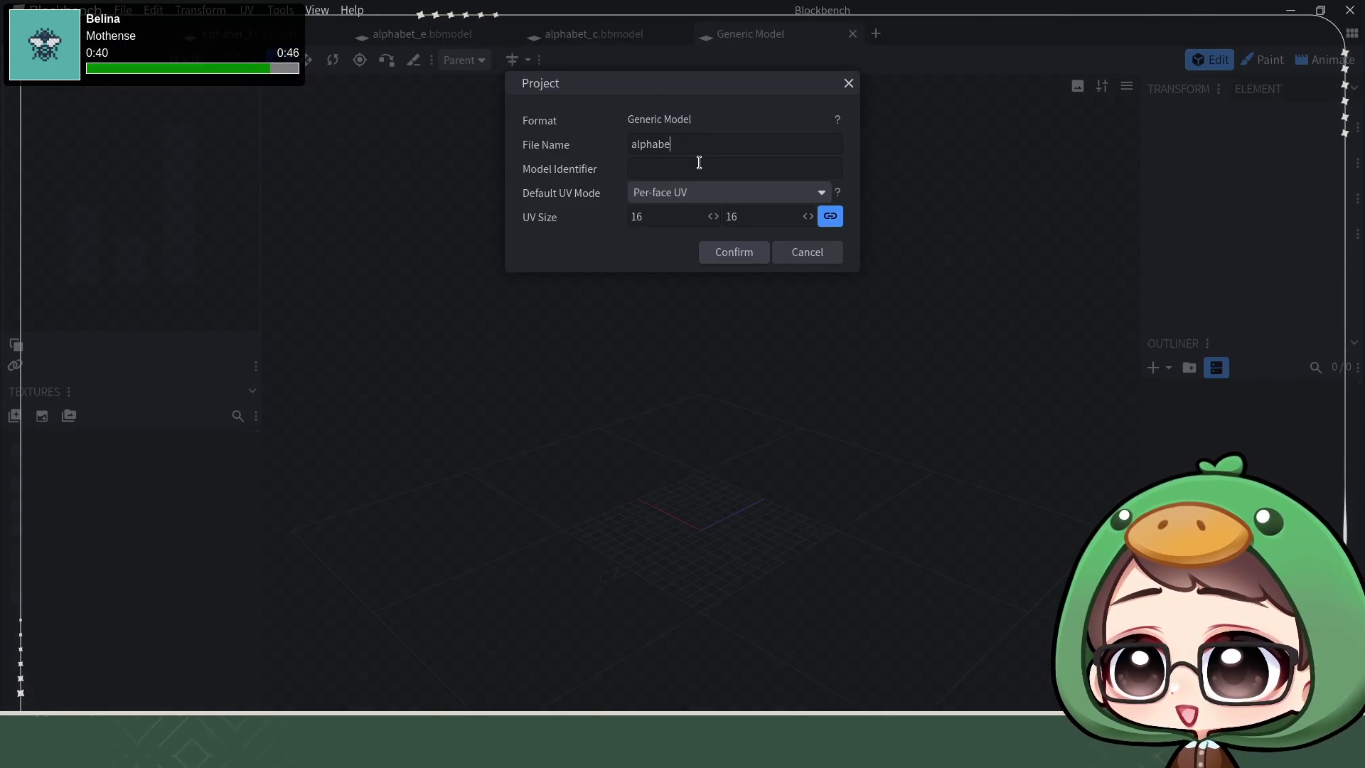
{"action": "key", "text": "Return"}
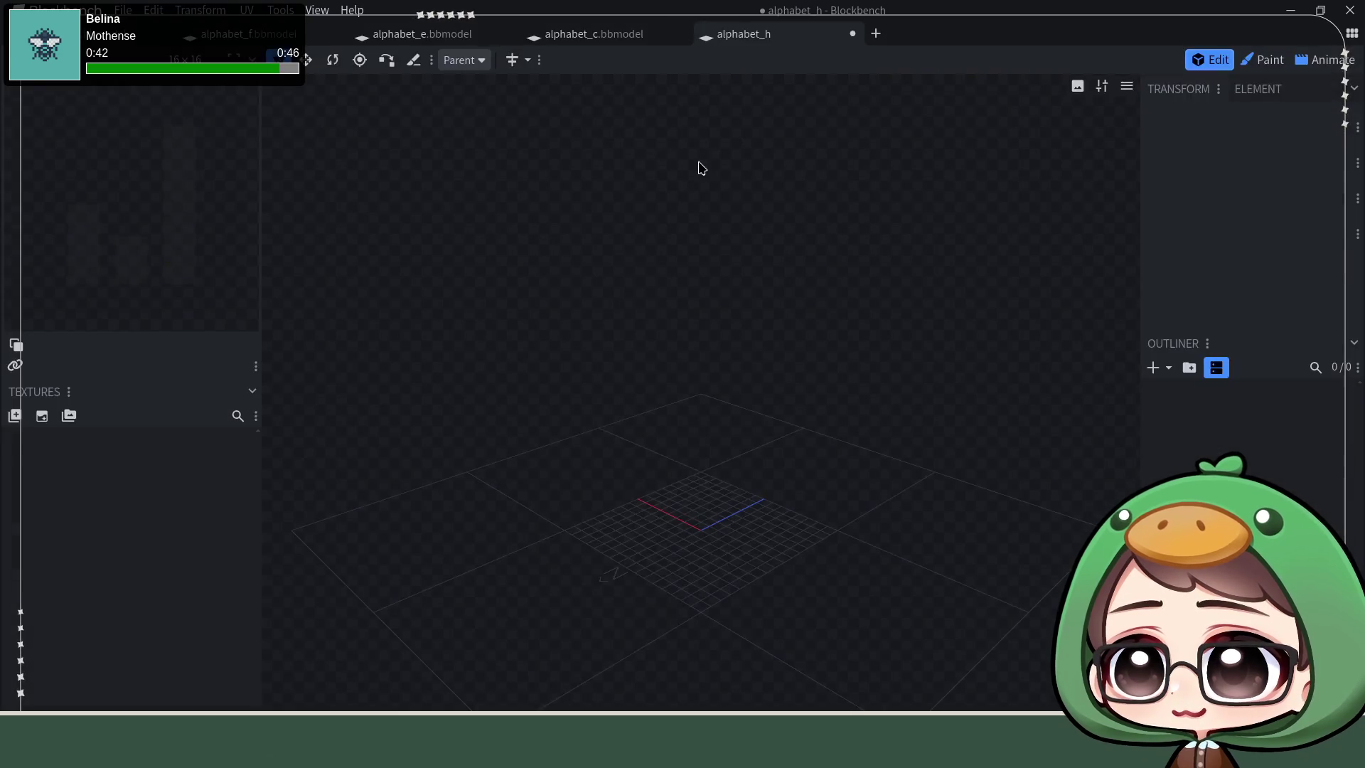
{"action": "left_click", "coordinate": [1168, 368]}
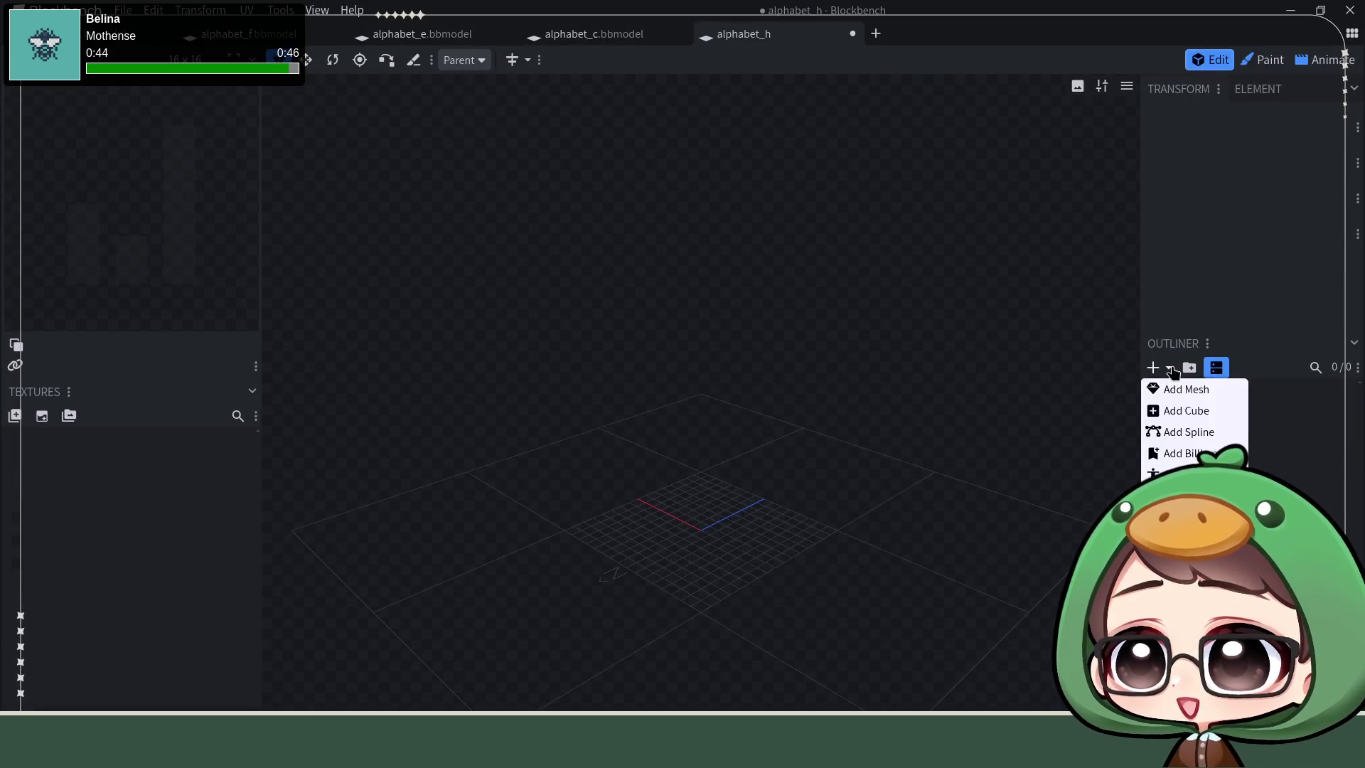
{"action": "left_click", "coordinate": [1183, 392]}
{"action": "left_click", "coordinate": [667, 171]}
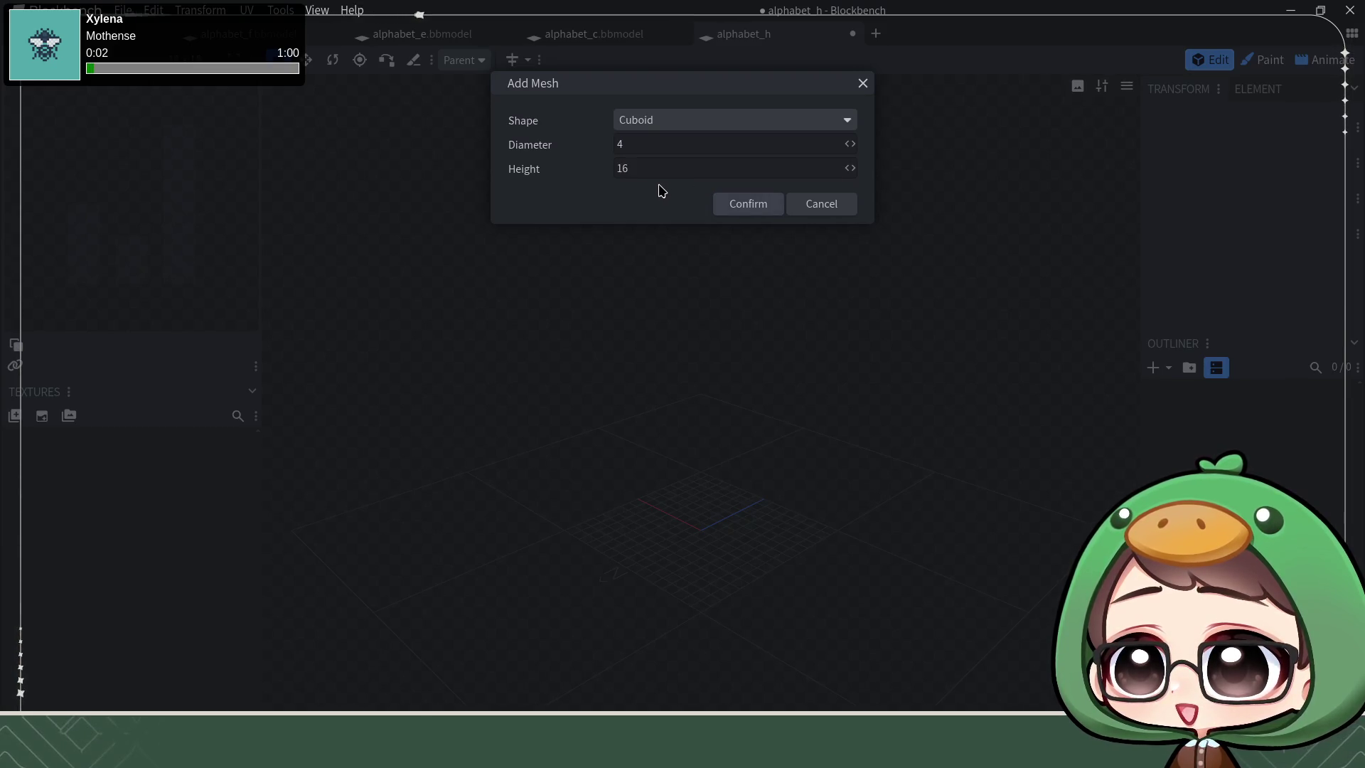
Step: Confirm the tall cuboid and orbit to a close front view of it
{"action": "key", "text": "Return"}
{"action": "mouse_move", "coordinate": [857, 508]}
{"action": "left_mouse_down"}
{"action": "mouse_move", "coordinate": [757, 423]}
{"action": "mouse_move", "coordinate": [775, 474]}
{"action": "left_mouse_up"}
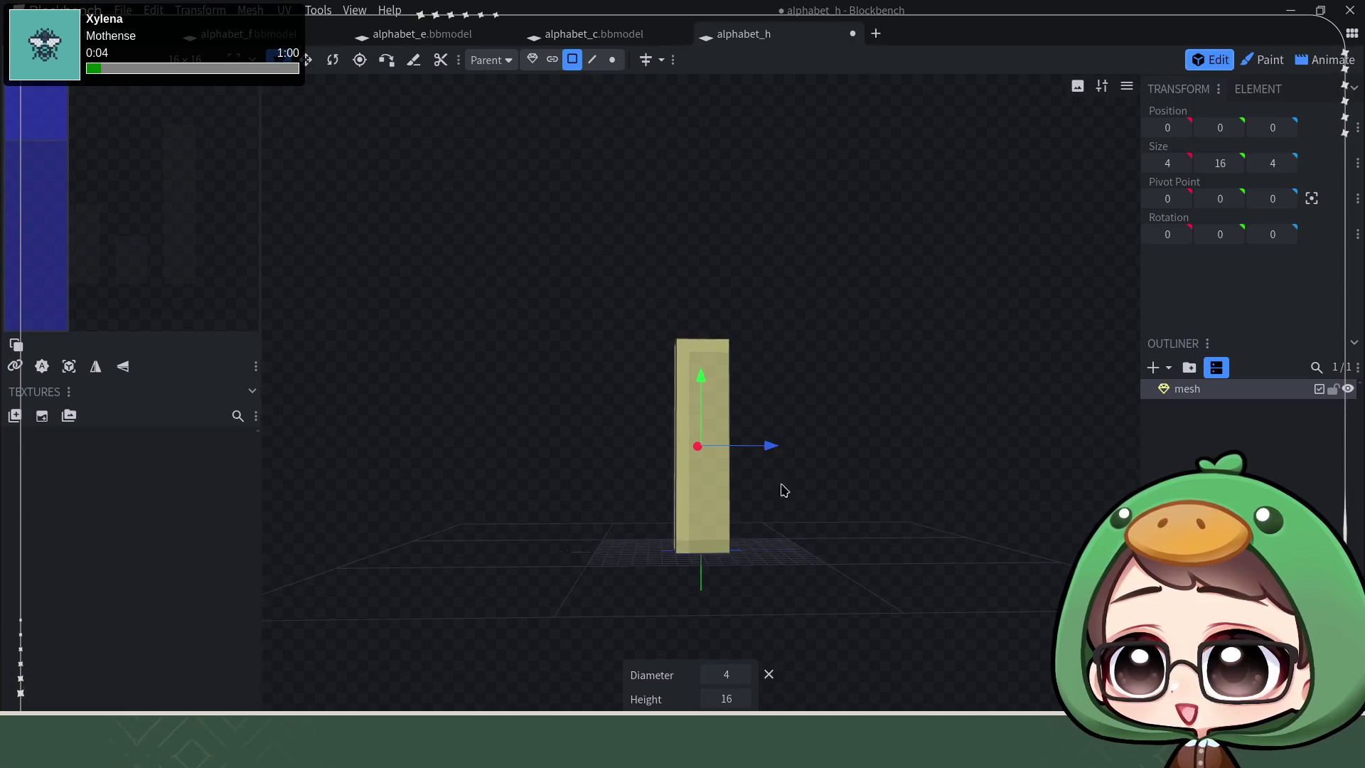
{"action": "scroll", "coordinate": [784, 539], "scroll_direction": "up", "scroll_amount": 2}
{"action": "mouse_move", "coordinate": [861, 607]}
{"action": "left_mouse_down"}
{"action": "mouse_move", "coordinate": [763, 430]}
{"action": "mouse_move", "coordinate": [758, 459]}
{"action": "left_mouse_up"}
{"action": "scroll", "coordinate": [713, 472], "scroll_direction": "up", "scroll_amount": 3}
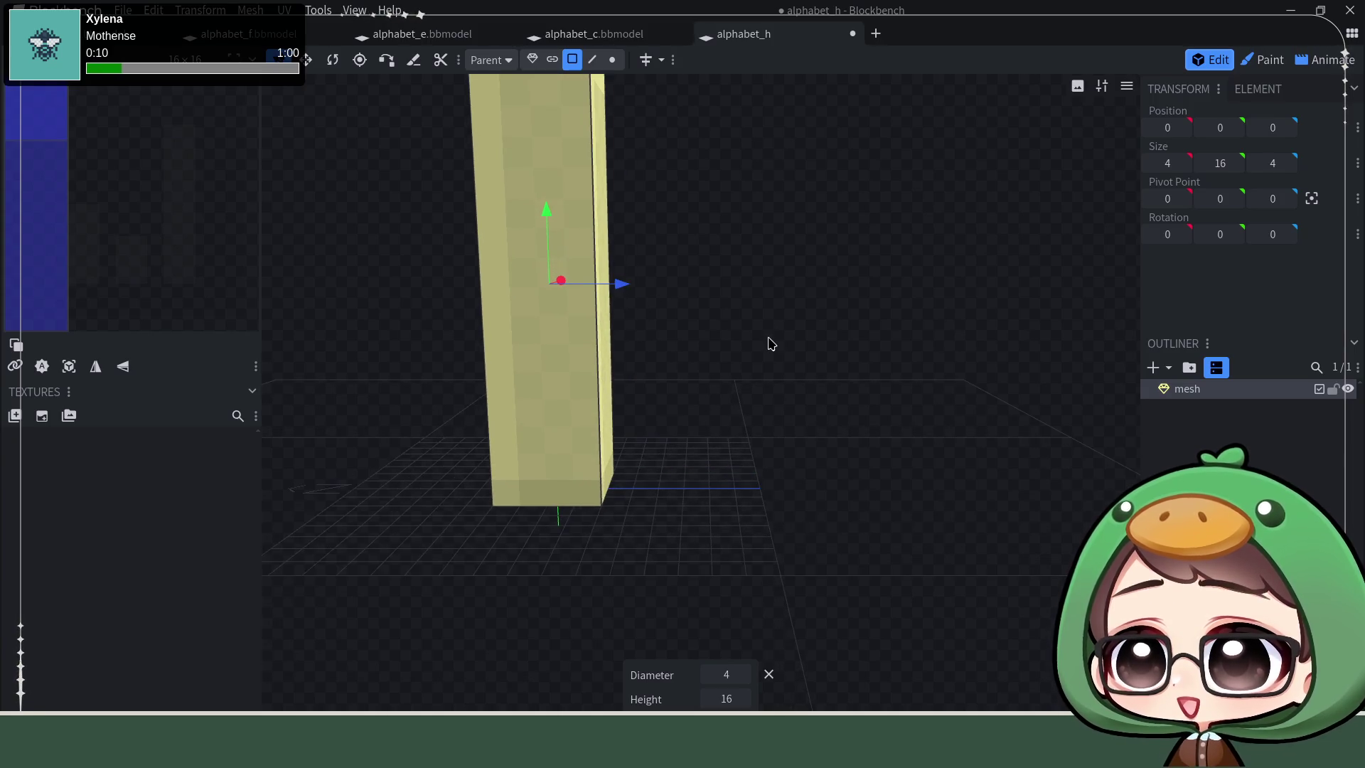
{"action": "left_click_drag", "start_coordinate": [771, 344], "coordinate": [715, 350]}
{"action": "mouse_move", "coordinate": [555, 127]}
{"action": "left_mouse_down"}
{"action": "mouse_move", "coordinate": [758, 204]}
{"action": "mouse_move", "coordinate": [579, 100]}
{"action": "left_mouse_up"}
Step: Try loop cuts through the column's middle, upper and lower sections, then undo them
{"action": "left_click", "coordinate": [592, 59]}
{"action": "left_click", "coordinate": [580, 163]}
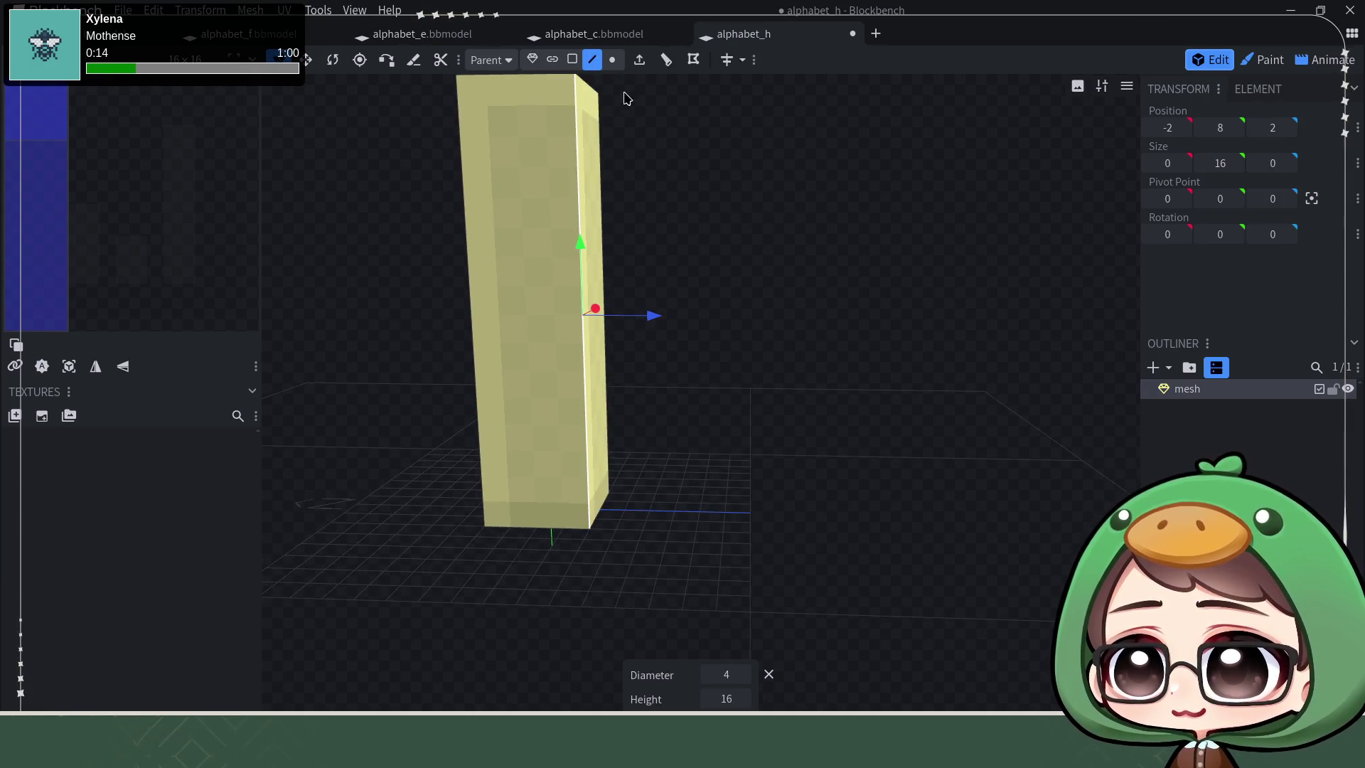
{"action": "left_click", "coordinate": [693, 59]}
{"action": "left_click_drag", "start_coordinate": [685, 101], "coordinate": [814, 257]}
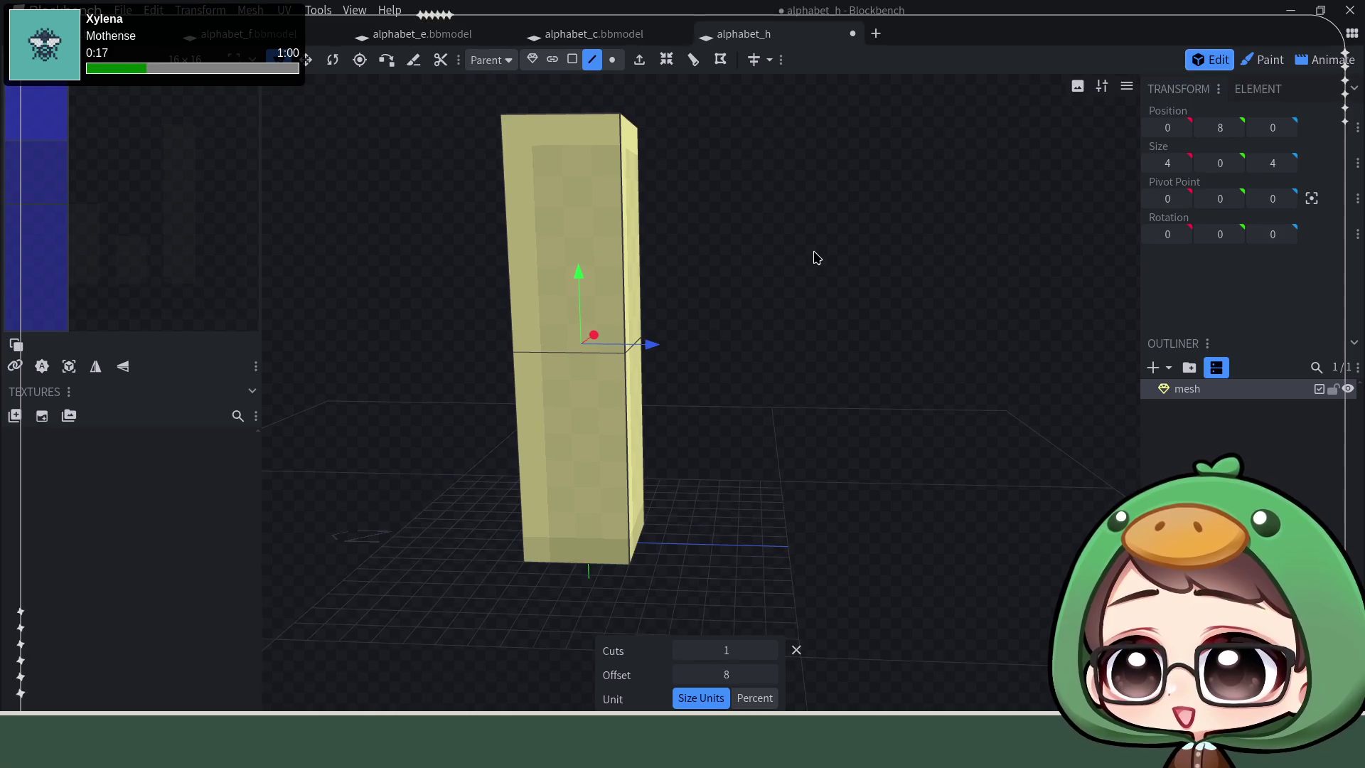
{"action": "left_click", "coordinate": [625, 279]}
{"action": "left_click", "coordinate": [694, 59]}
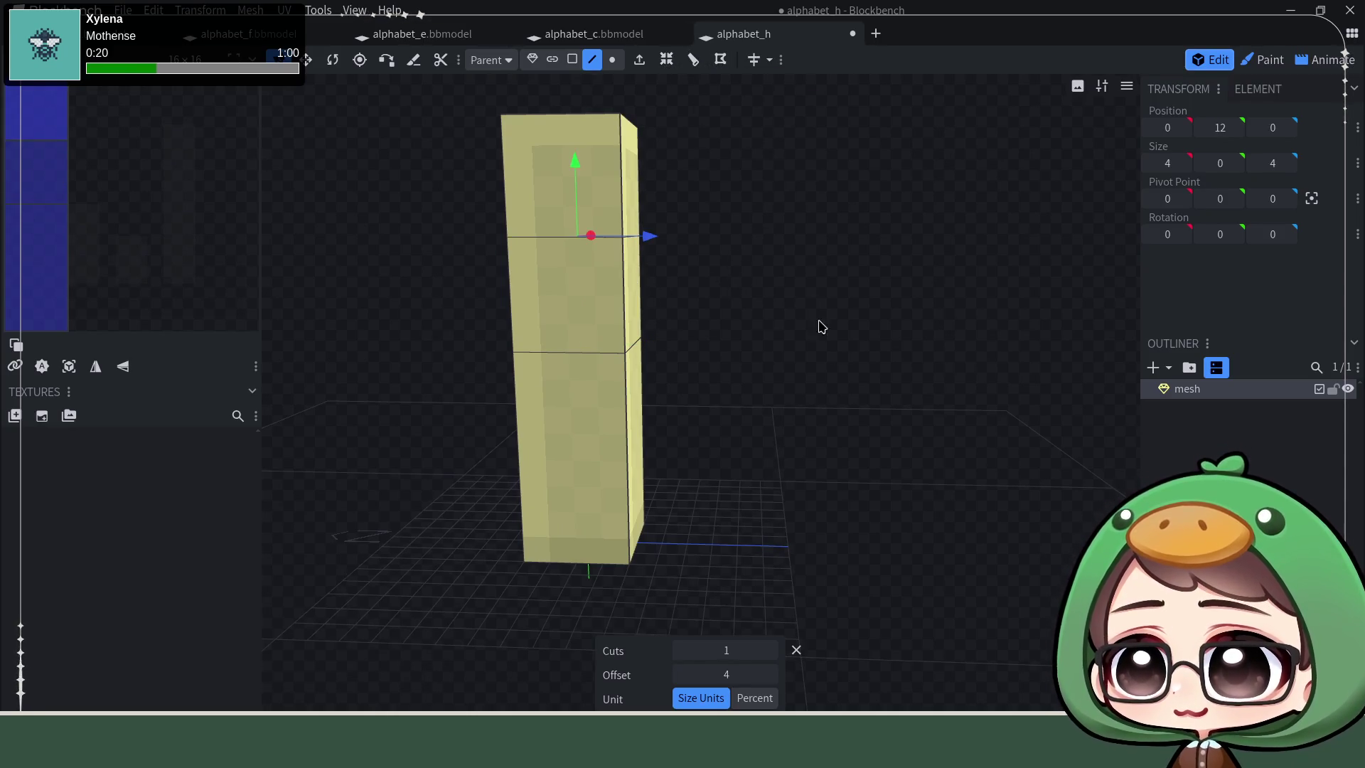
{"action": "left_click", "coordinate": [635, 437]}
{"action": "left_click", "coordinate": [694, 58]}
{"action": "mouse_move", "coordinate": [748, 306]}
{"action": "left_mouse_down"}
{"action": "mouse_move", "coordinate": [850, 417]}
{"action": "mouse_move", "coordinate": [838, 383]}
{"action": "mouse_move", "coordinate": [838, 436]}
{"action": "mouse_move", "coordinate": [852, 435]}
{"action": "mouse_move", "coordinate": [835, 412]}
{"action": "left_mouse_up"}
{"action": "key", "text": "ctrl+z"}
{"action": "key", "text": "ctrl+z"}
{"action": "key", "text": "ctrl+z"}
Step: Add two horizontal loop cuts and slide them up to split the column into three sections
{"action": "left_click", "coordinate": [665, 58]}
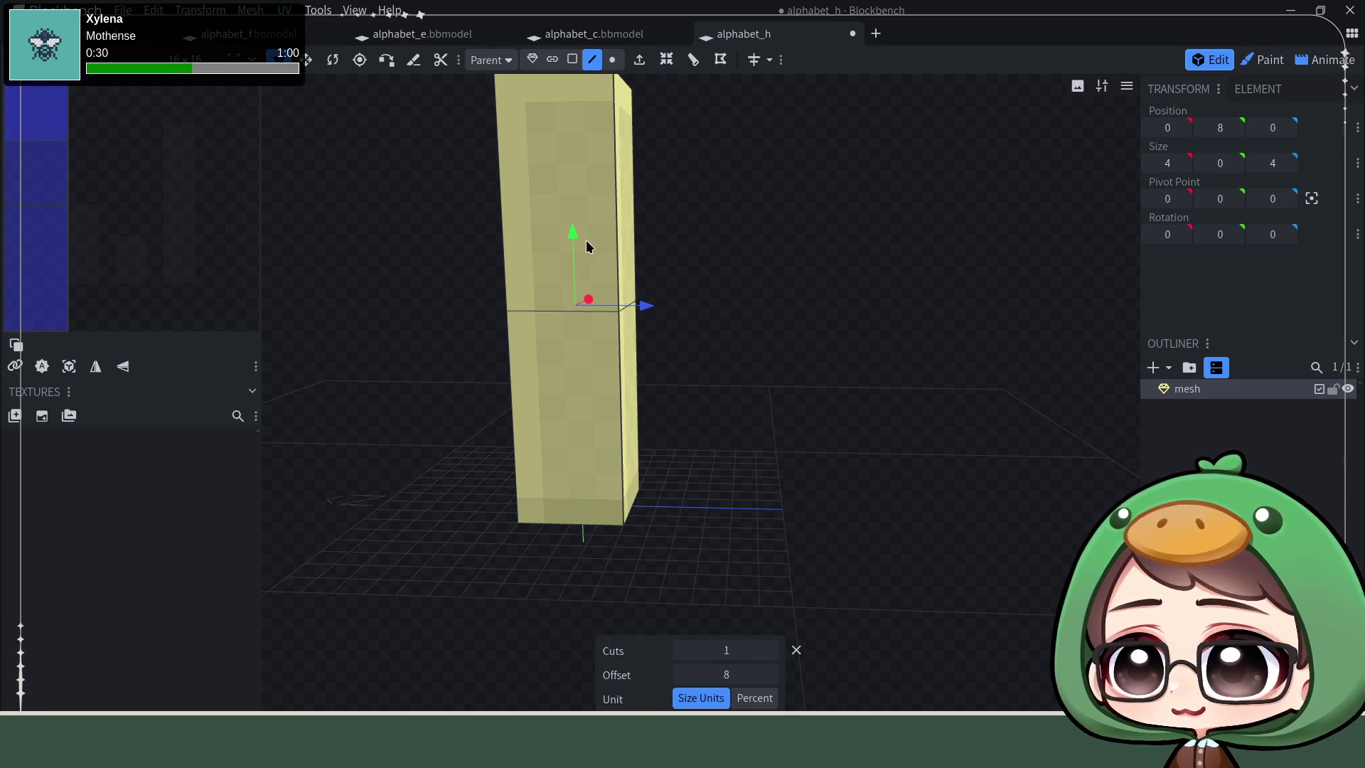
{"action": "left_click_drag", "start_coordinate": [569, 248], "coordinate": [574, 191]}
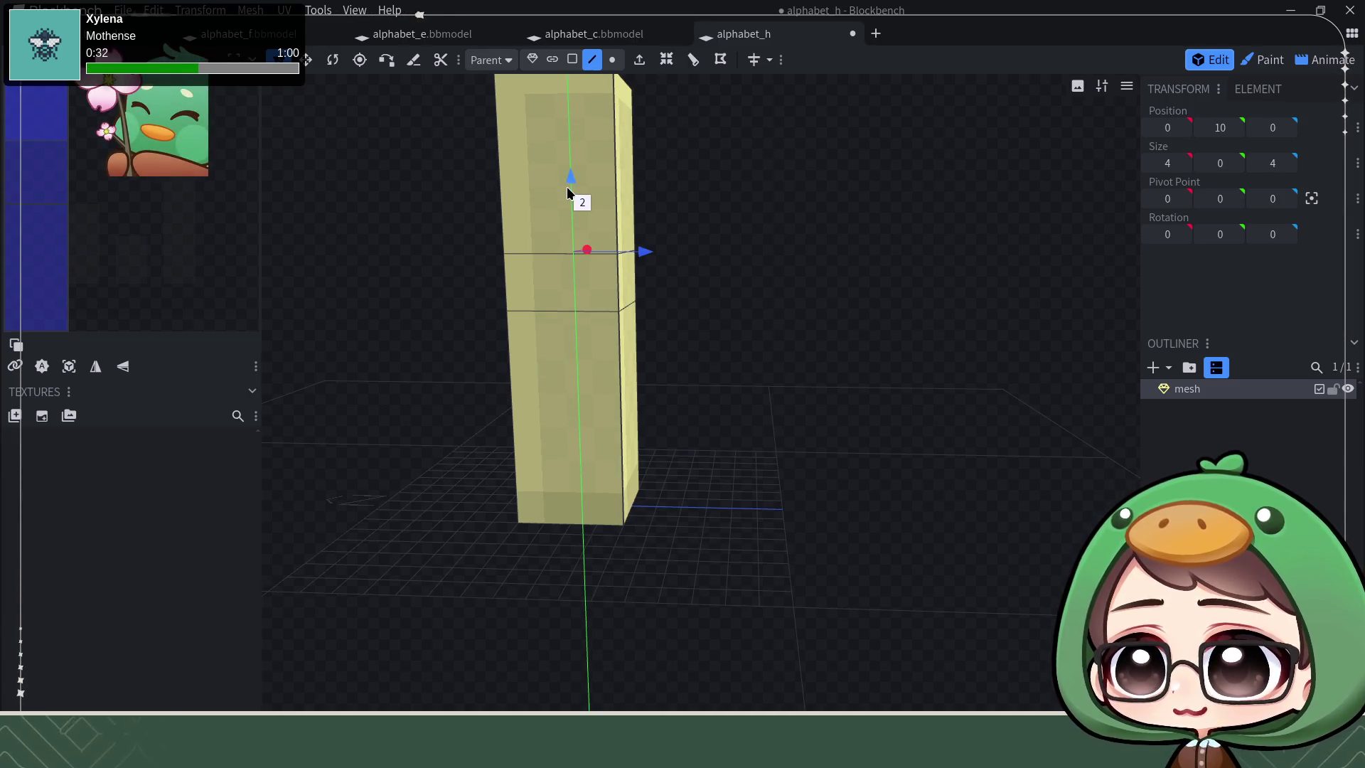
{"action": "left_click", "coordinate": [625, 344]}
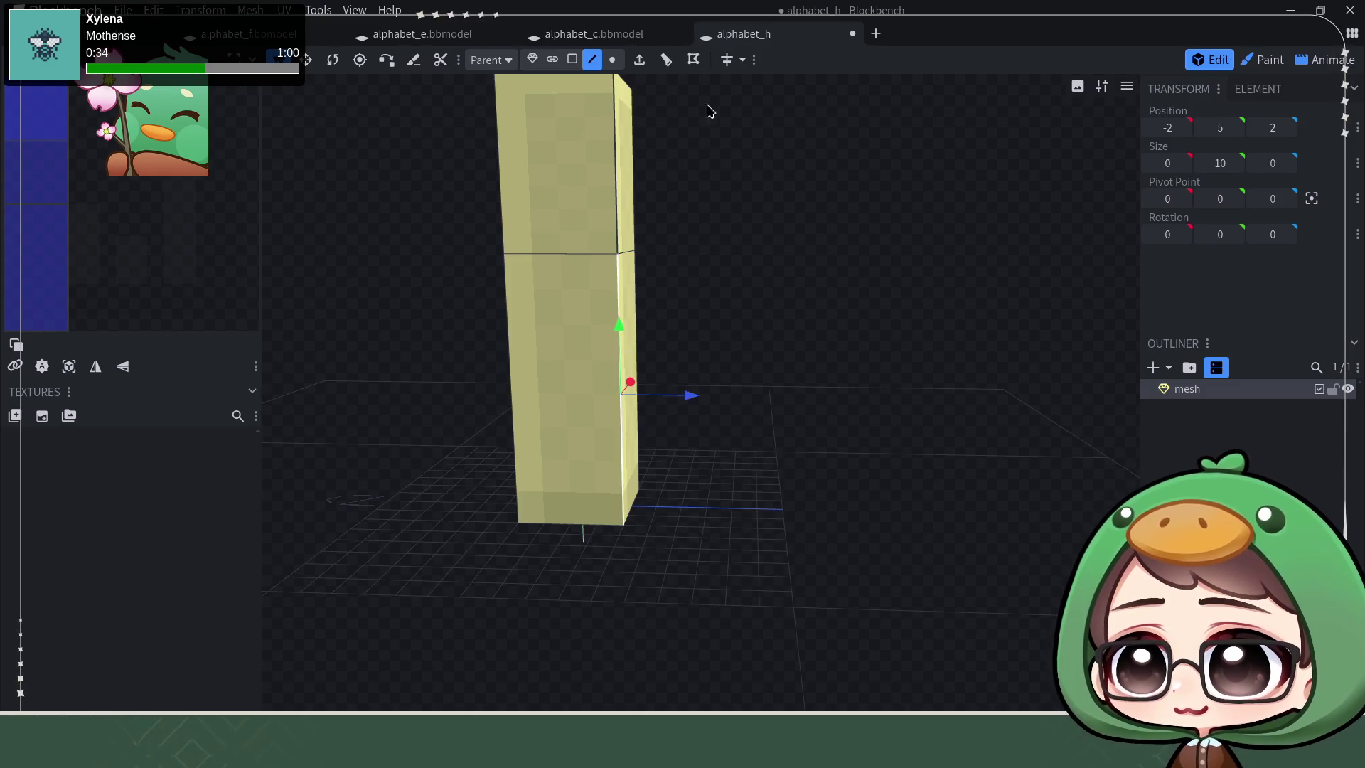
{"action": "left_click", "coordinate": [669, 61]}
{"action": "left_click_drag", "start_coordinate": [580, 327], "coordinate": [581, 296]}
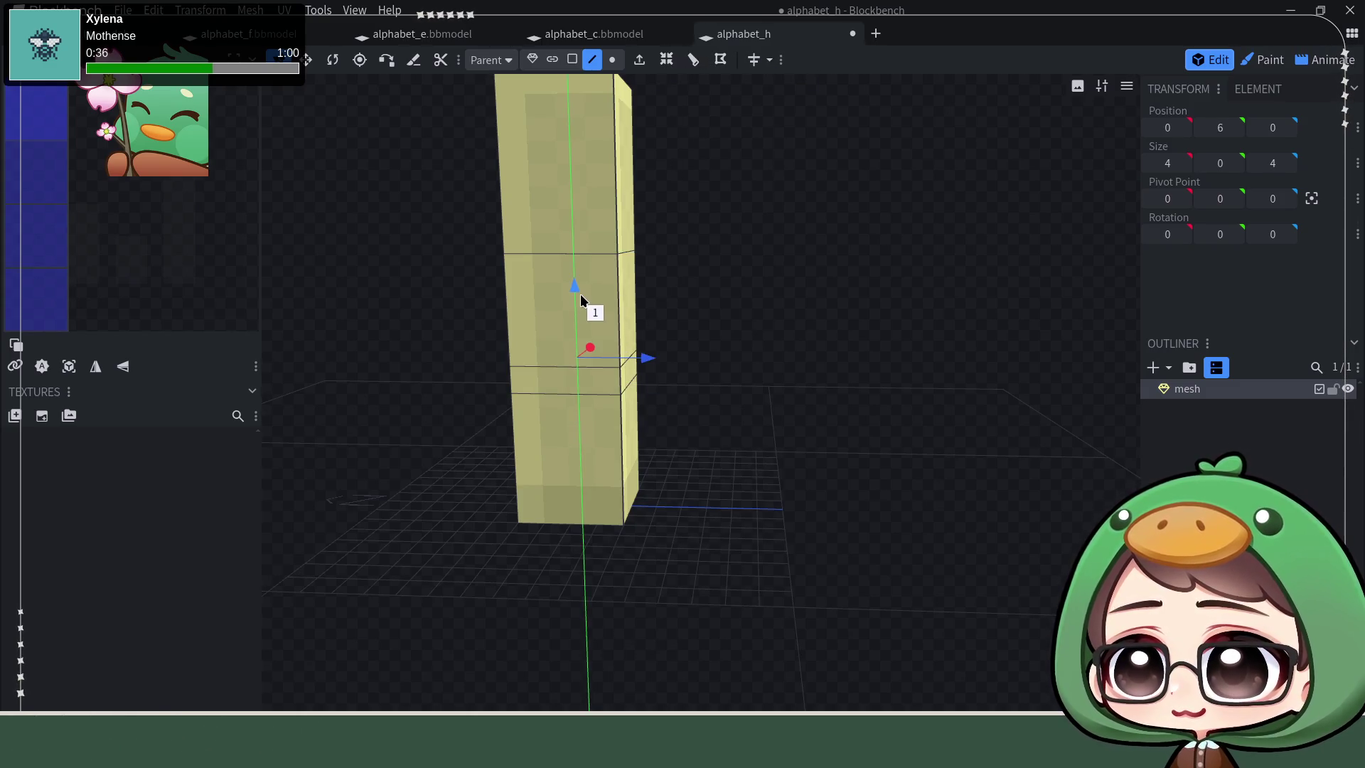
{"action": "right_click_drag", "start_coordinate": [790, 391], "coordinate": [733, 374]}
{"action": "mouse_move", "coordinate": [732, 373]}
{"action": "left_mouse_down"}
{"action": "mouse_move", "coordinate": [672, 351]}
{"action": "mouse_move", "coordinate": [778, 418]}
{"action": "mouse_move", "coordinate": [777, 442]}
{"action": "left_mouse_up"}
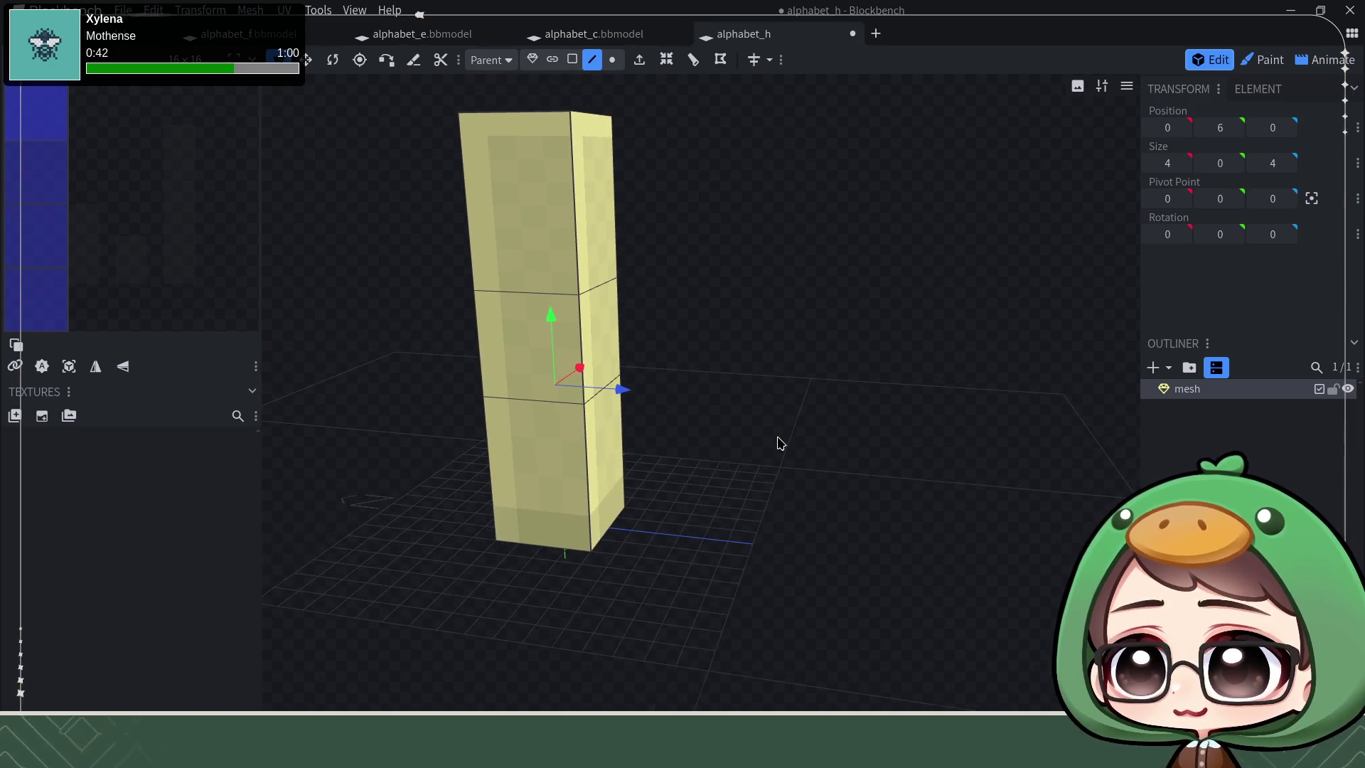
Step: Extrude the column's middle side face outward into a full-length arm
{"action": "left_click", "coordinate": [573, 59]}
{"action": "left_click", "coordinate": [601, 341]}
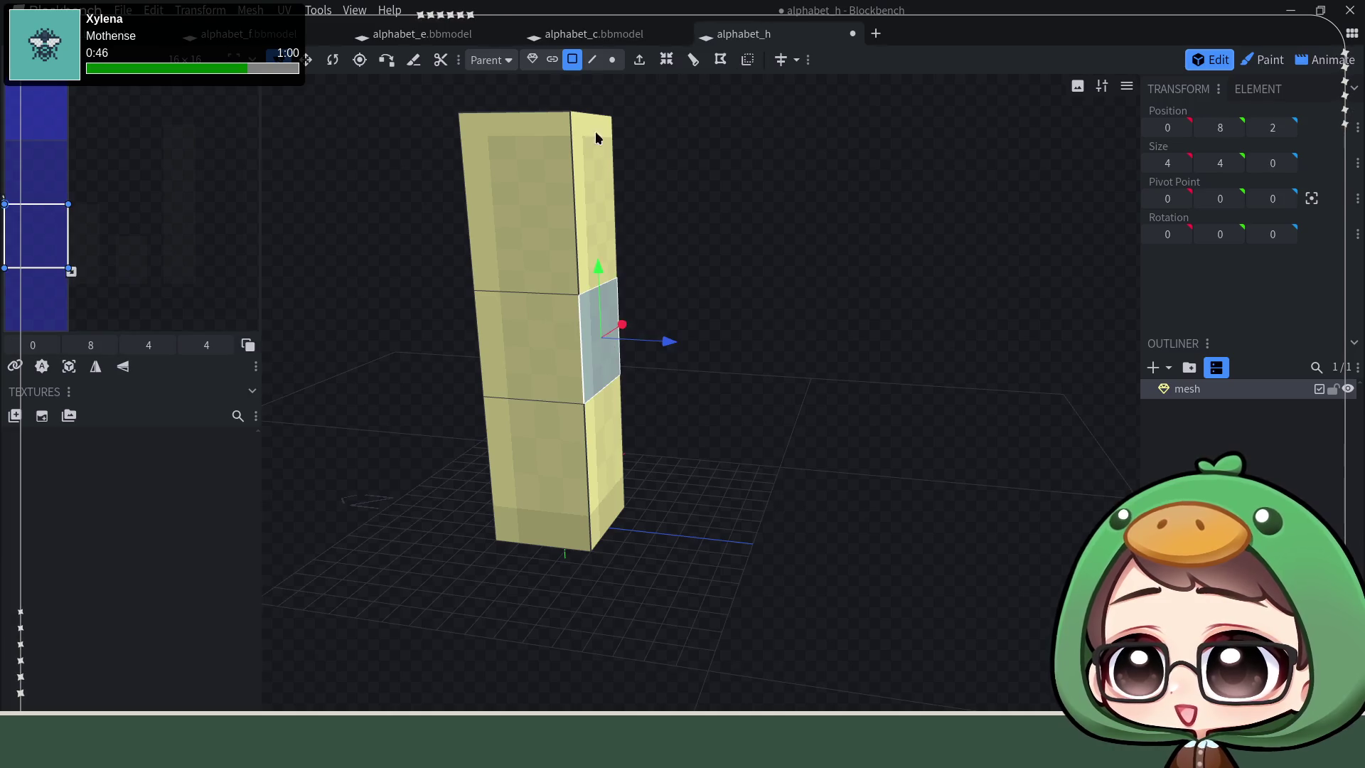
{"action": "left_click", "coordinate": [639, 61]}
{"action": "left_click_drag", "start_coordinate": [869, 355], "coordinate": [823, 425]}
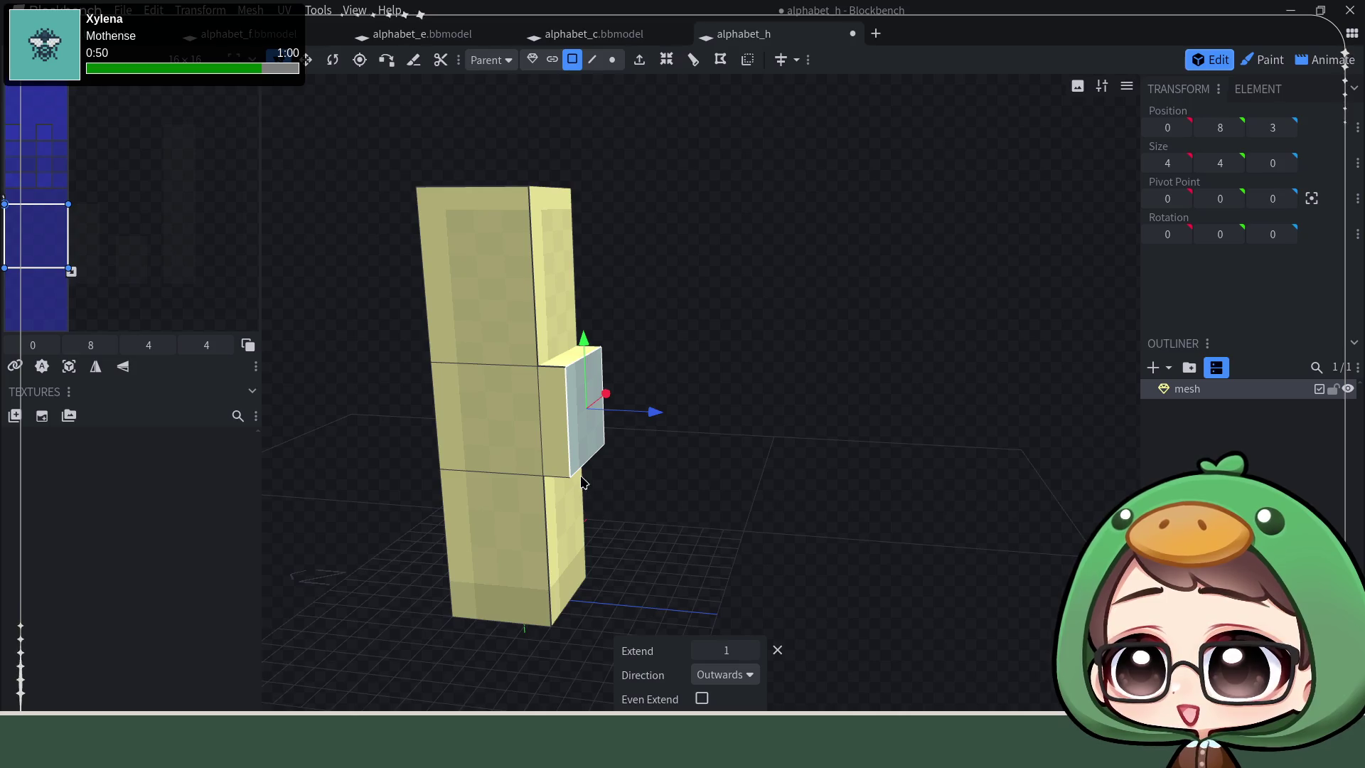
{"action": "mouse_move", "coordinate": [644, 419]}
{"action": "left_mouse_down"}
{"action": "mouse_move", "coordinate": [726, 433]}
{"action": "mouse_move", "coordinate": [710, 436]}
{"action": "mouse_move", "coordinate": [726, 487]}
{"action": "mouse_move", "coordinate": [780, 506]}
{"action": "mouse_move", "coordinate": [806, 420]}
{"action": "left_mouse_up"}
{"action": "left_click_drag", "start_coordinate": [791, 362], "coordinate": [818, 366]}
{"action": "mouse_move", "coordinate": [823, 460]}
{"action": "left_mouse_down"}
{"action": "mouse_move", "coordinate": [795, 463]}
{"action": "mouse_move", "coordinate": [764, 502]}
{"action": "mouse_move", "coordinate": [738, 487]}
{"action": "mouse_move", "coordinate": [721, 500]}
{"action": "left_mouse_up"}
{"action": "left_click_drag", "start_coordinate": [741, 367], "coordinate": [847, 378]}
{"action": "mouse_move", "coordinate": [774, 466]}
{"action": "left_mouse_down"}
{"action": "mouse_move", "coordinate": [807, 435]}
{"action": "mouse_move", "coordinate": [810, 455]}
{"action": "mouse_move", "coordinate": [814, 431]}
{"action": "left_mouse_up"}
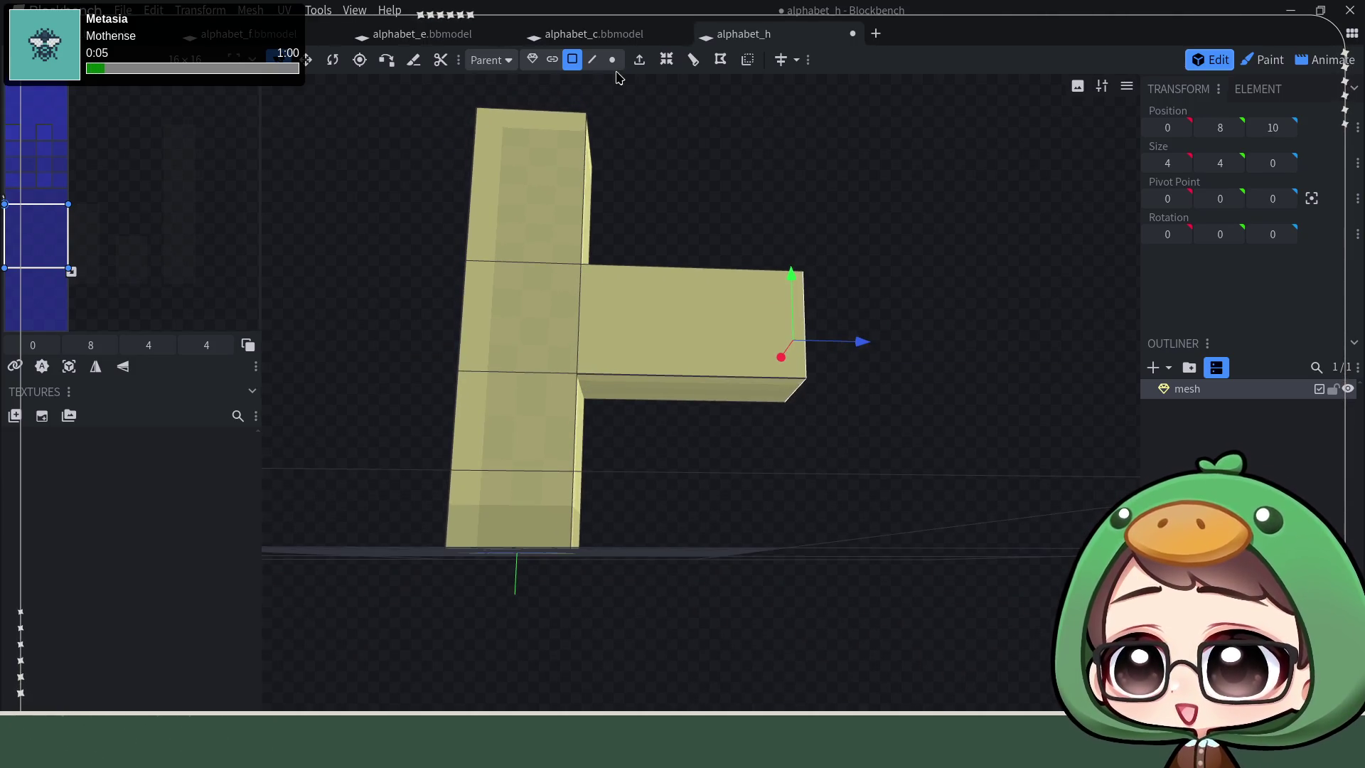
Step: Add a loop cut across the new arm
{"action": "left_click", "coordinate": [591, 59]}
{"action": "left_click", "coordinate": [683, 378]}
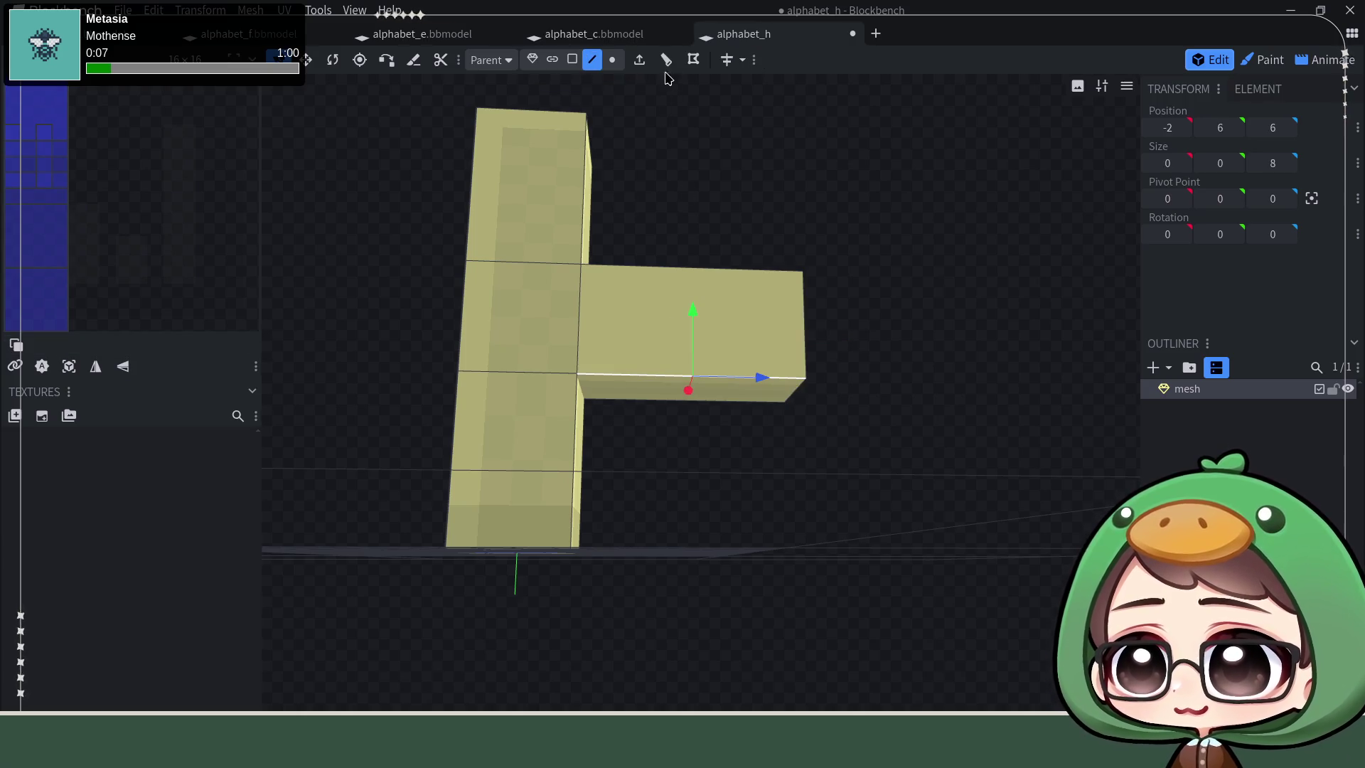
{"action": "left_click", "coordinate": [666, 60]}
{"action": "left_click", "coordinate": [771, 400]}
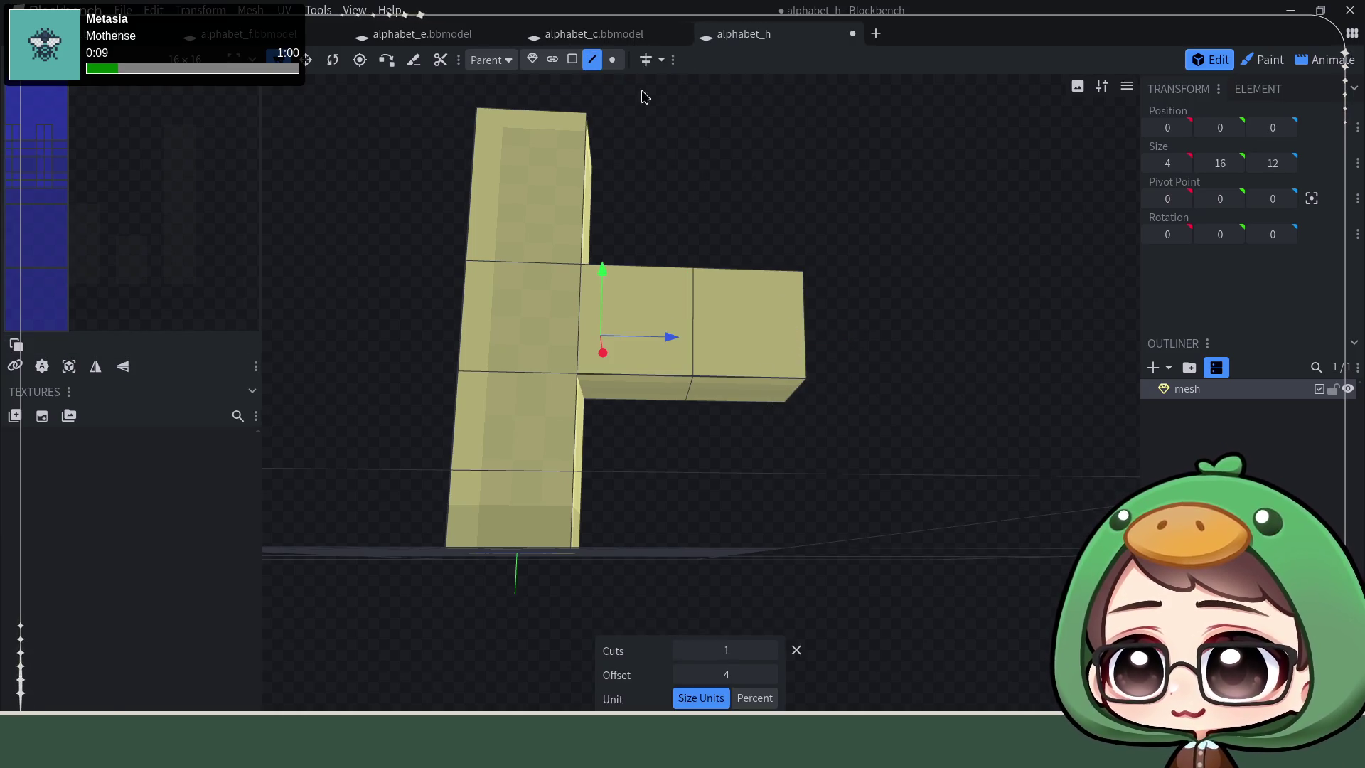
Step: Extrude the arm's end bottom face down to the ground as the h's leg
{"action": "left_click", "coordinate": [572, 59]}
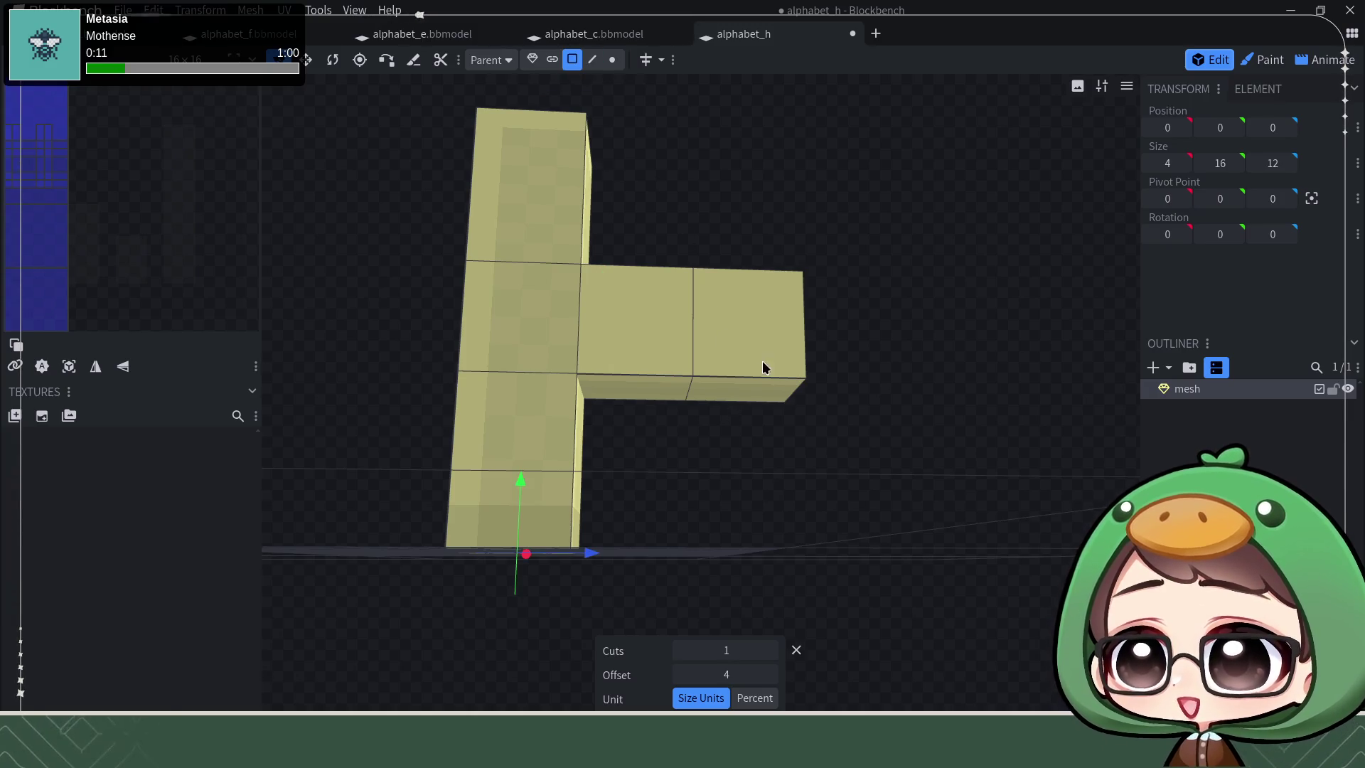
{"action": "left_click", "coordinate": [736, 390]}
{"action": "left_click", "coordinate": [638, 59]}
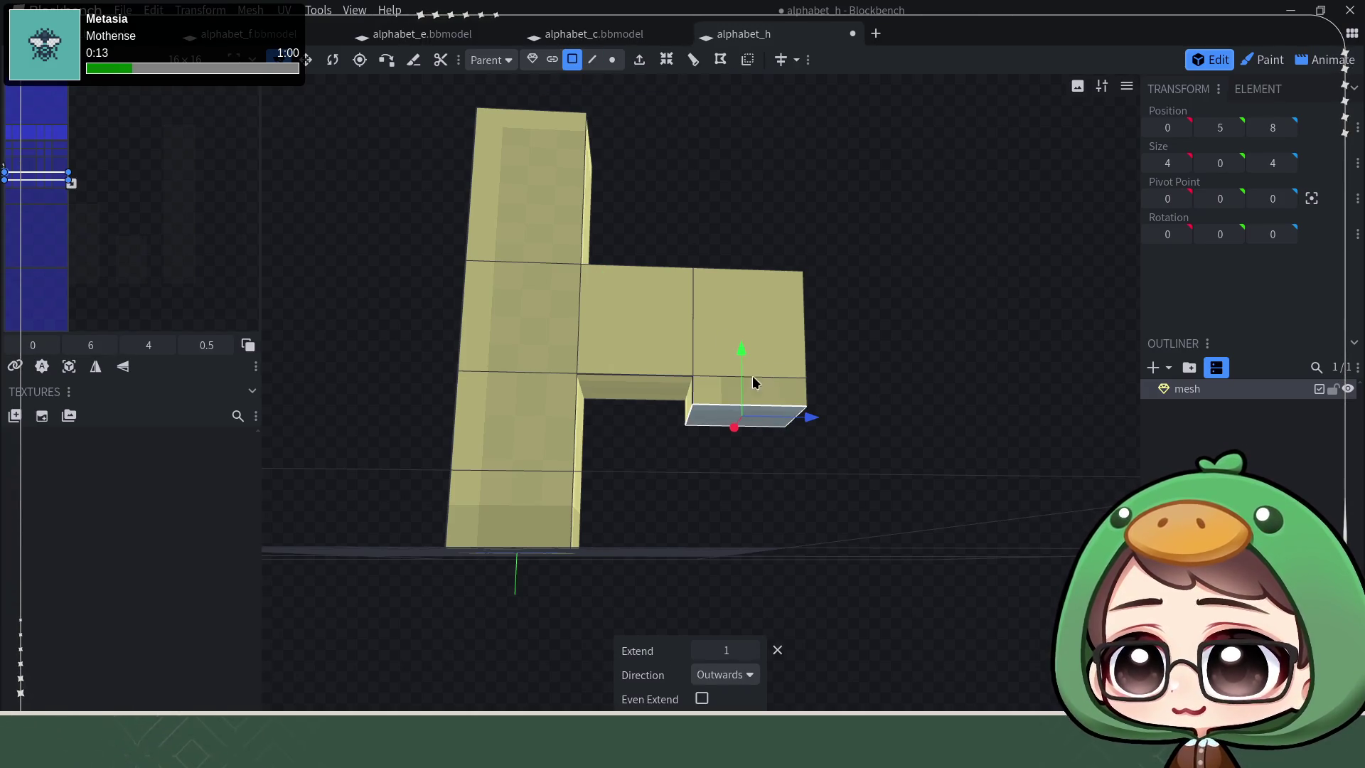
{"action": "left_click_drag", "start_coordinate": [746, 370], "coordinate": [747, 501]}
{"action": "mouse_move", "coordinate": [902, 329]}
{"action": "left_mouse_down"}
{"action": "mouse_move", "coordinate": [896, 380]}
{"action": "mouse_move", "coordinate": [886, 356]}
{"action": "mouse_move", "coordinate": [862, 427]}
{"action": "mouse_move", "coordinate": [817, 348]}
{"action": "left_mouse_up"}
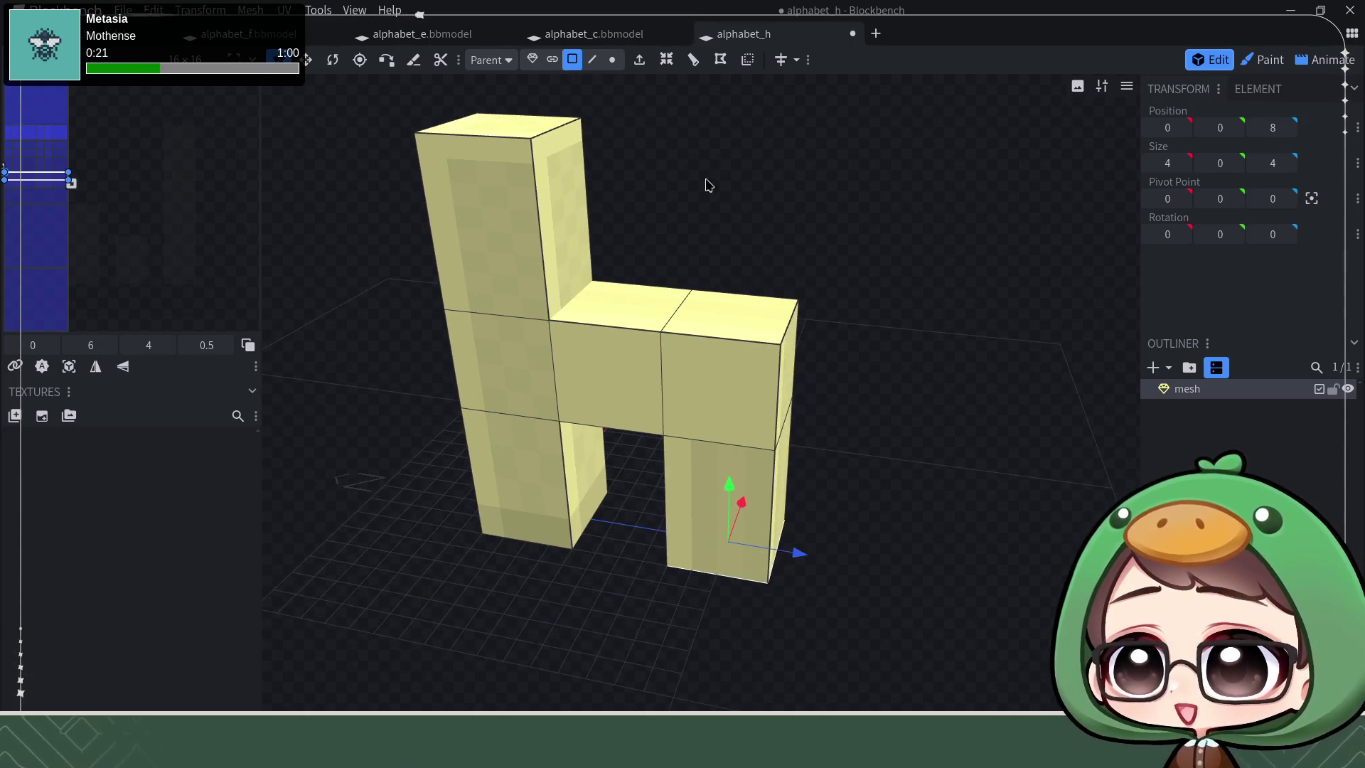
{"action": "left_click", "coordinate": [593, 59]}
Step: Drag the arm's top outer edge one unit down and inward to slant the corner, then start saving
{"action": "left_click", "coordinate": [789, 316]}
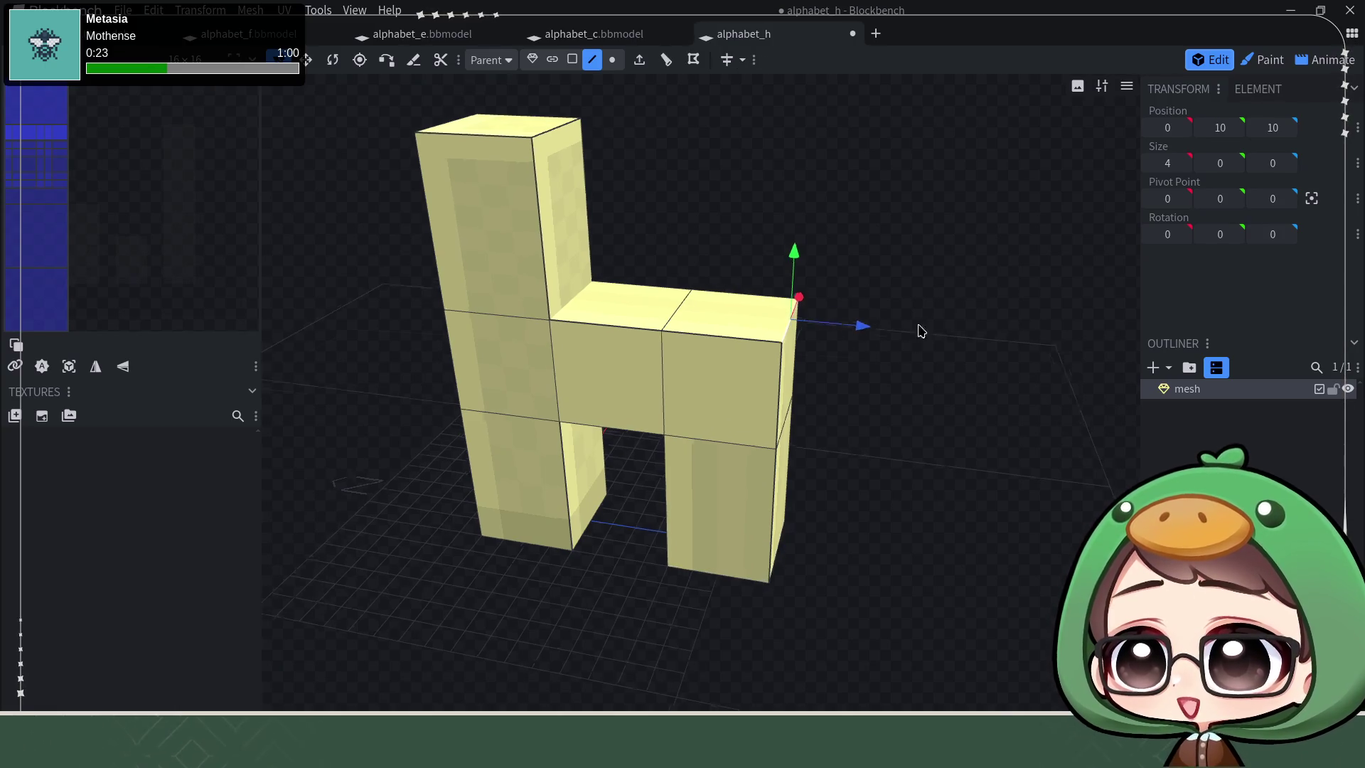
{"action": "left_click_drag", "start_coordinate": [913, 337], "coordinate": [780, 194]}
{"action": "left_click_drag", "start_coordinate": [798, 244], "coordinate": [794, 254]}
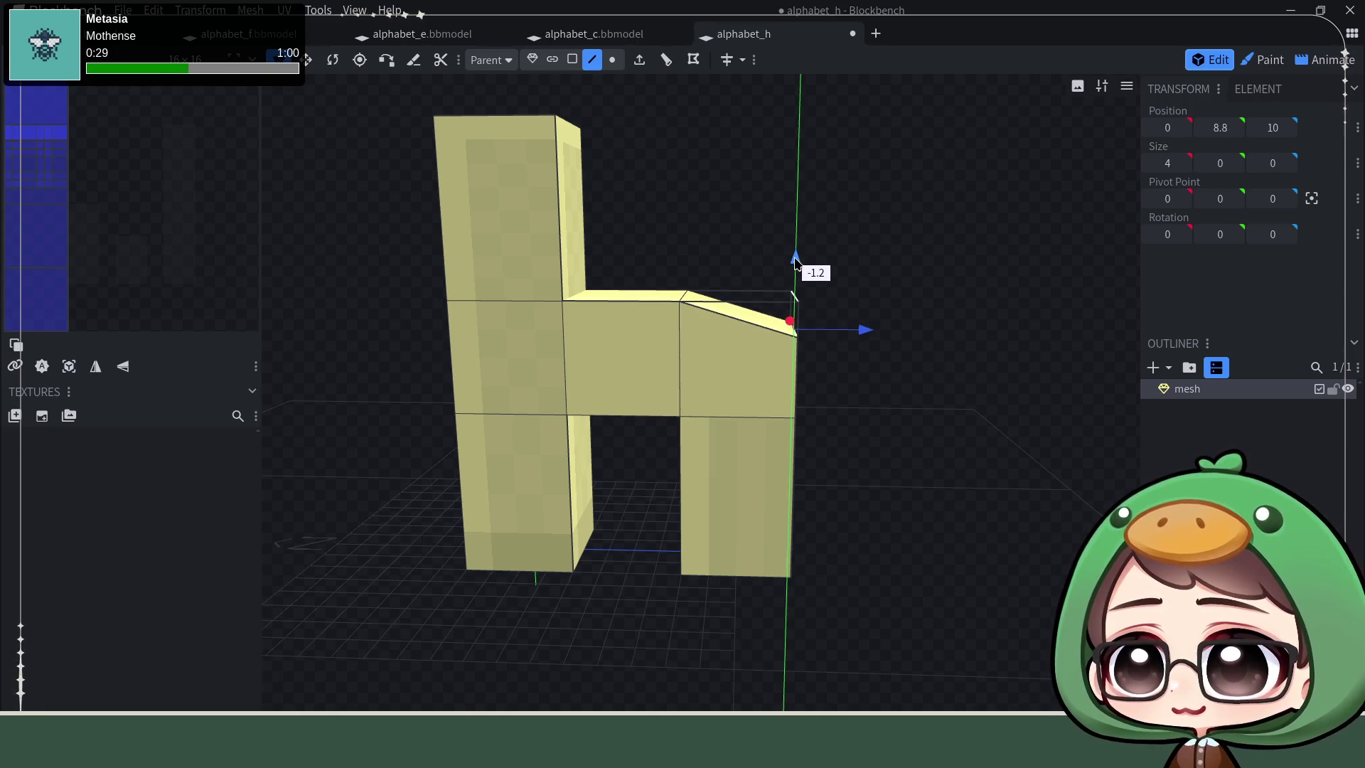
{"action": "left_click_drag", "start_coordinate": [797, 258], "coordinate": [826, 285]}
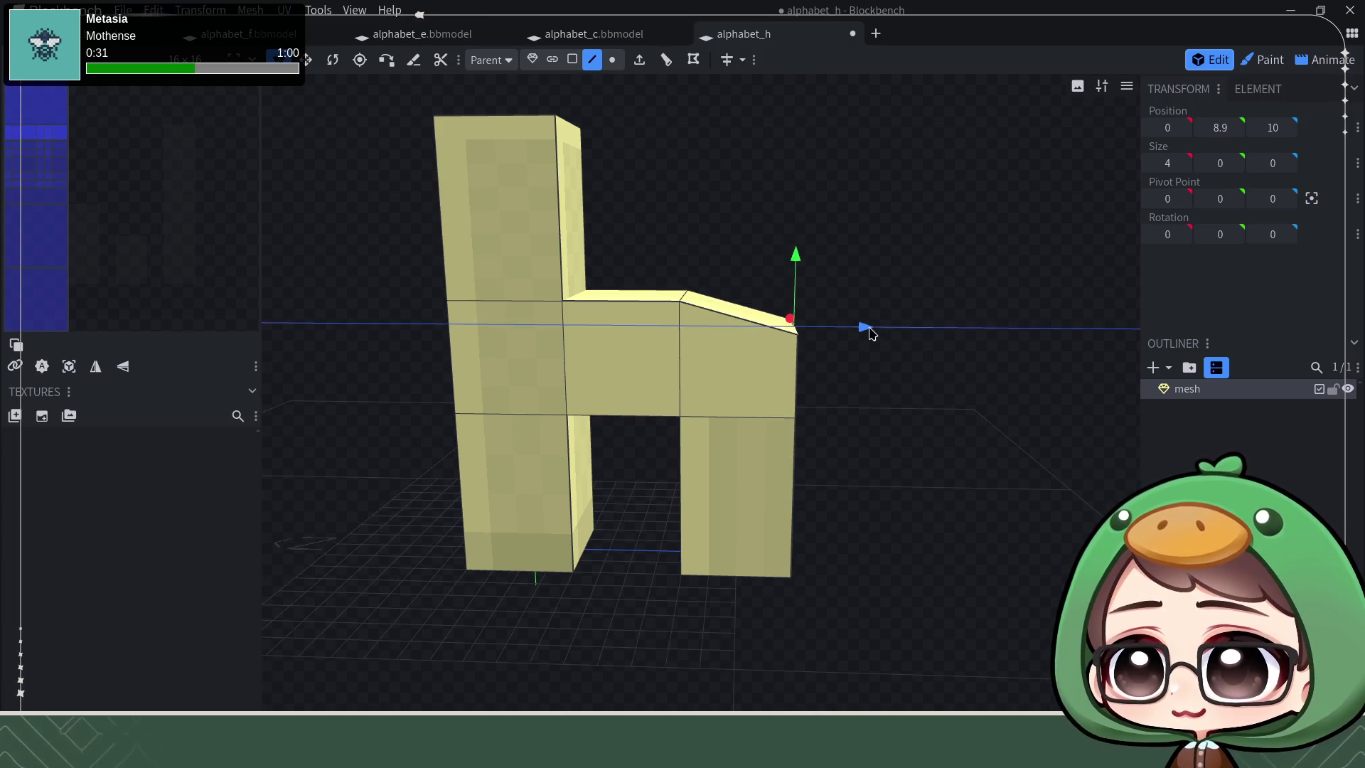
{"action": "left_click_drag", "start_coordinate": [866, 328], "coordinate": [837, 326]}
{"action": "mouse_move", "coordinate": [905, 346]}
{"action": "middle_mouse_down"}
{"action": "mouse_move", "coordinate": [893, 541]}
{"action": "mouse_move", "coordinate": [914, 423]}
{"action": "mouse_move", "coordinate": [890, 536]}
{"action": "mouse_move", "coordinate": [894, 456]}
{"action": "middle_mouse_up"}
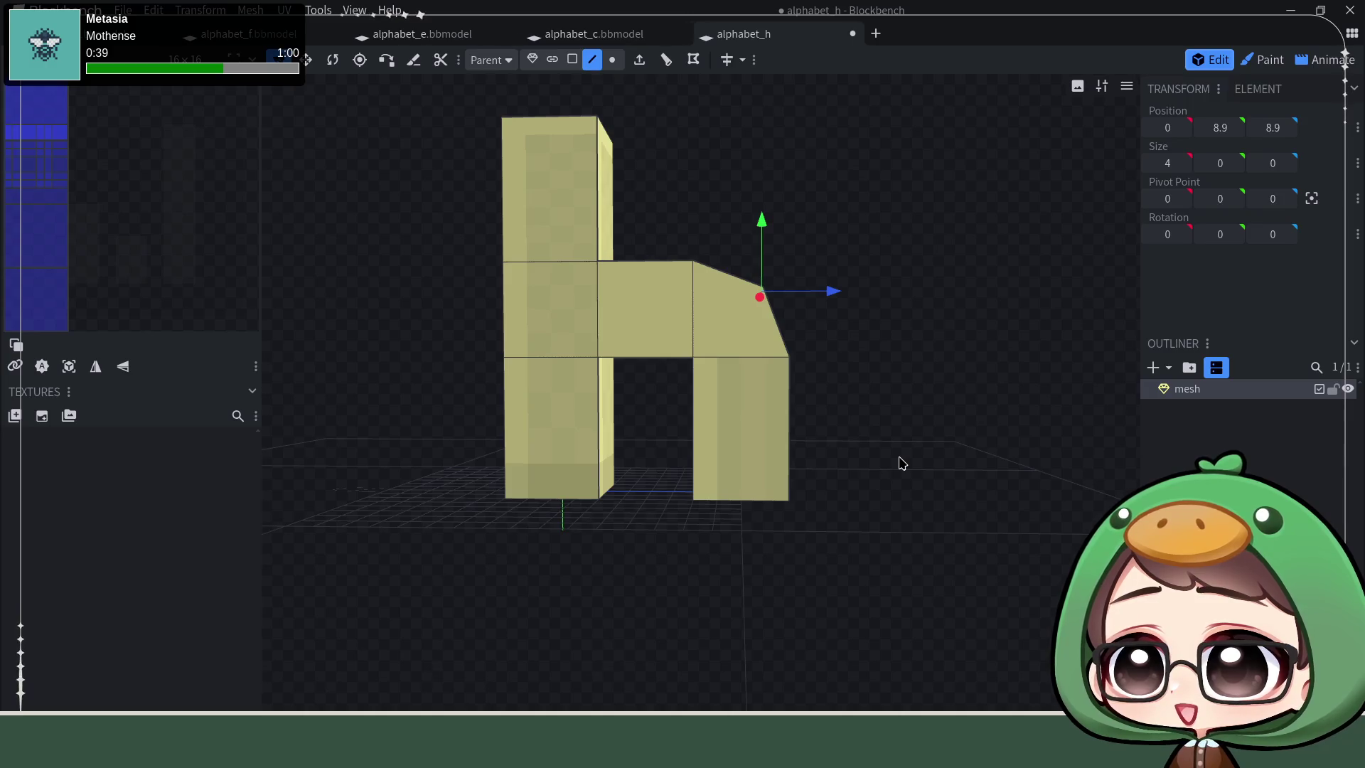
{"action": "key", "text": "ctrl+s"}
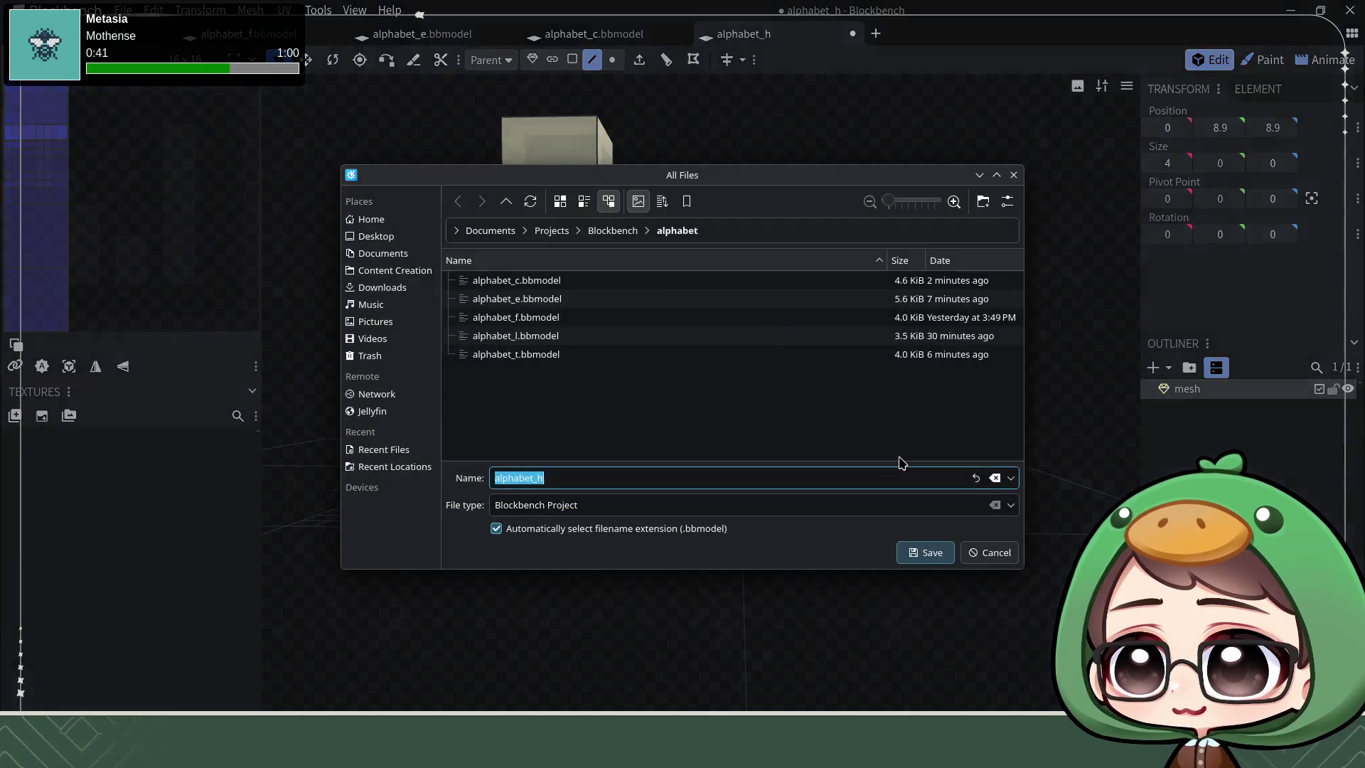
Step: Confirm the save as alphabet_h.bbmodel and check the slanted arch from another angle
{"action": "left_click", "coordinate": [919, 555]}
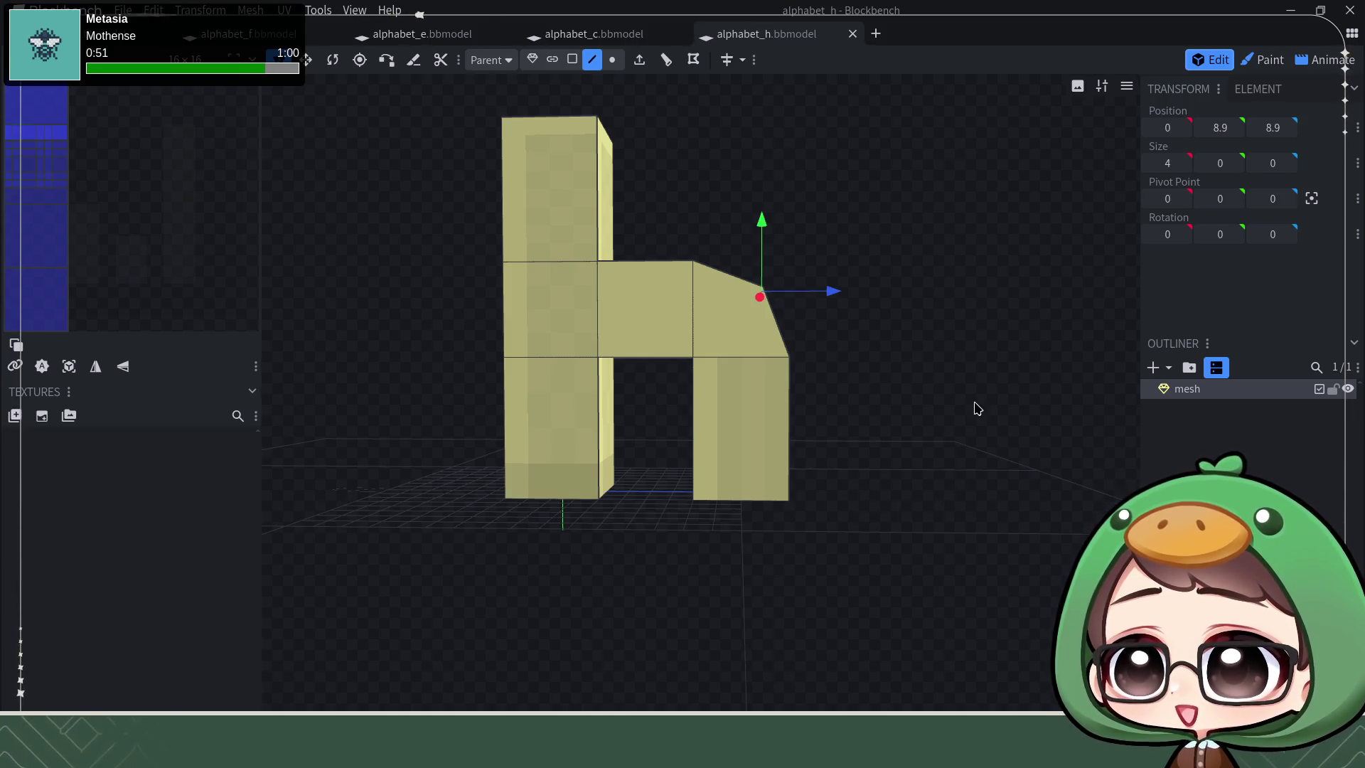
{"action": "mouse_move", "coordinate": [915, 437]}
{"action": "left_mouse_down"}
{"action": "mouse_move", "coordinate": [927, 438]}
{"action": "mouse_move", "coordinate": [896, 330]}
{"action": "mouse_move", "coordinate": [967, 335]}
{"action": "mouse_move", "coordinate": [909, 430]}
{"action": "mouse_move", "coordinate": [886, 562]}
{"action": "mouse_move", "coordinate": [883, 448]}
{"action": "mouse_move", "coordinate": [375, 447]}
{"action": "mouse_move", "coordinate": [442, 430]}
{"action": "mouse_move", "coordinate": [893, 441]}
{"action": "mouse_move", "coordinate": [921, 421]}
{"action": "mouse_move", "coordinate": [906, 409]}
{"action": "mouse_move", "coordinate": [928, 381]}
{"action": "mouse_move", "coordinate": [906, 455]}
{"action": "mouse_move", "coordinate": [920, 458]}
{"action": "left_mouse_up"}
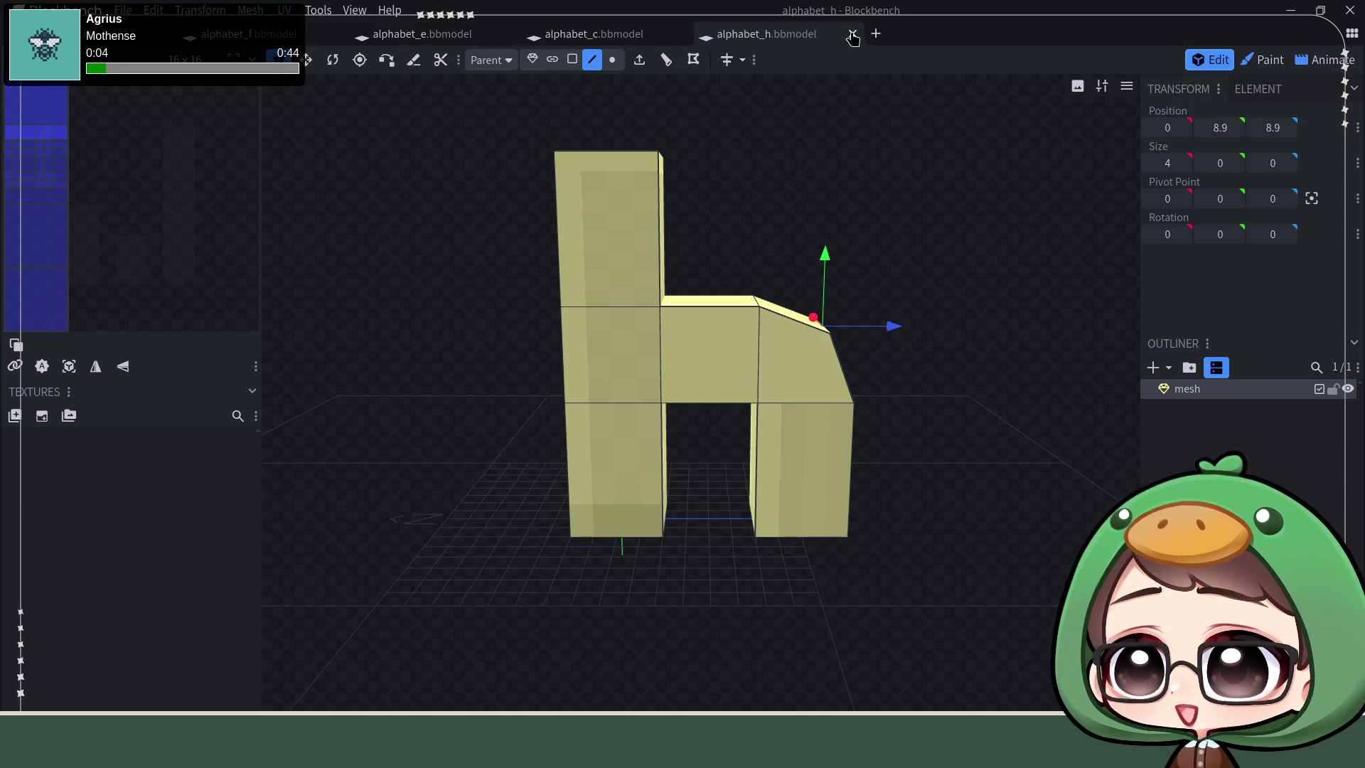
Step: Close the alphabet_h, c, e, f and t model tabs to reach the start screen
{"action": "left_click", "coordinate": [853, 38]}
{"action": "left_click", "coordinate": [679, 33]}
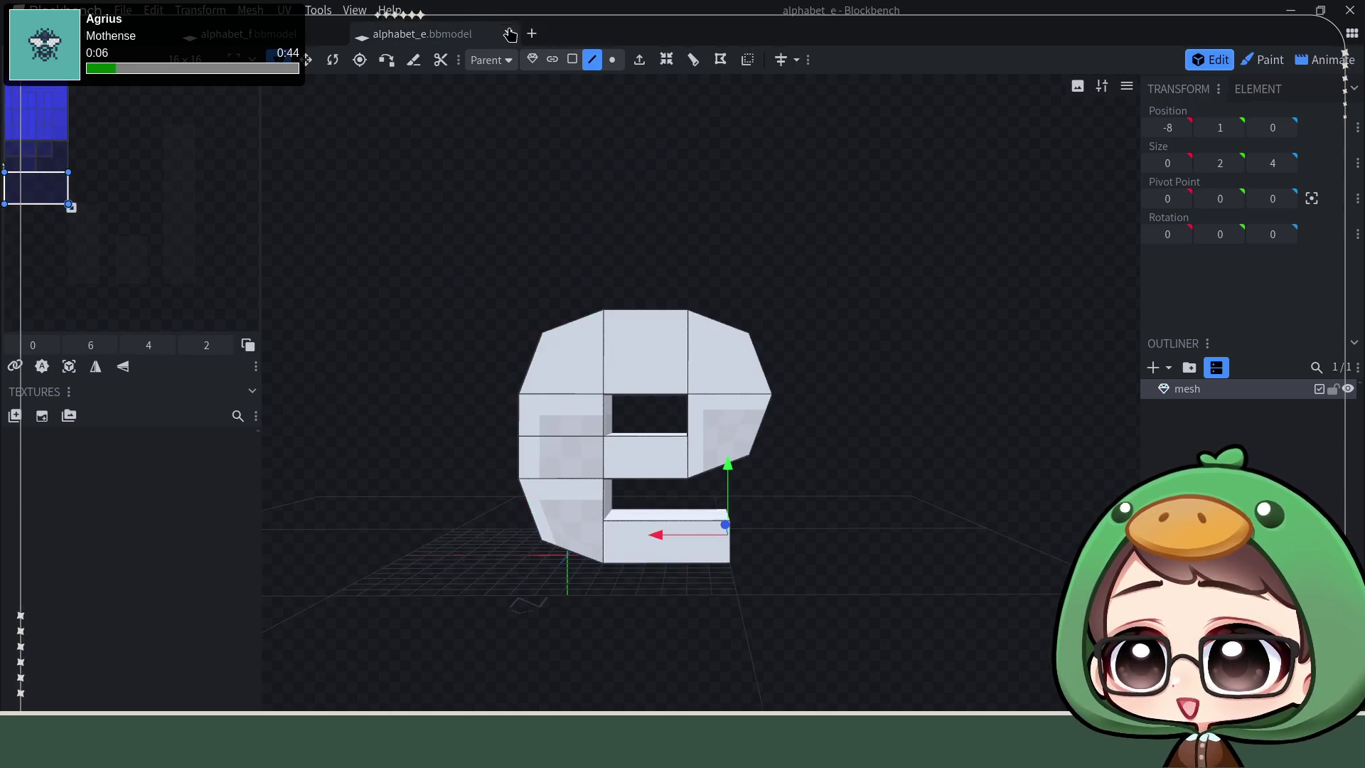
{"action": "left_click", "coordinate": [511, 34]}
{"action": "left_click", "coordinate": [336, 35]}
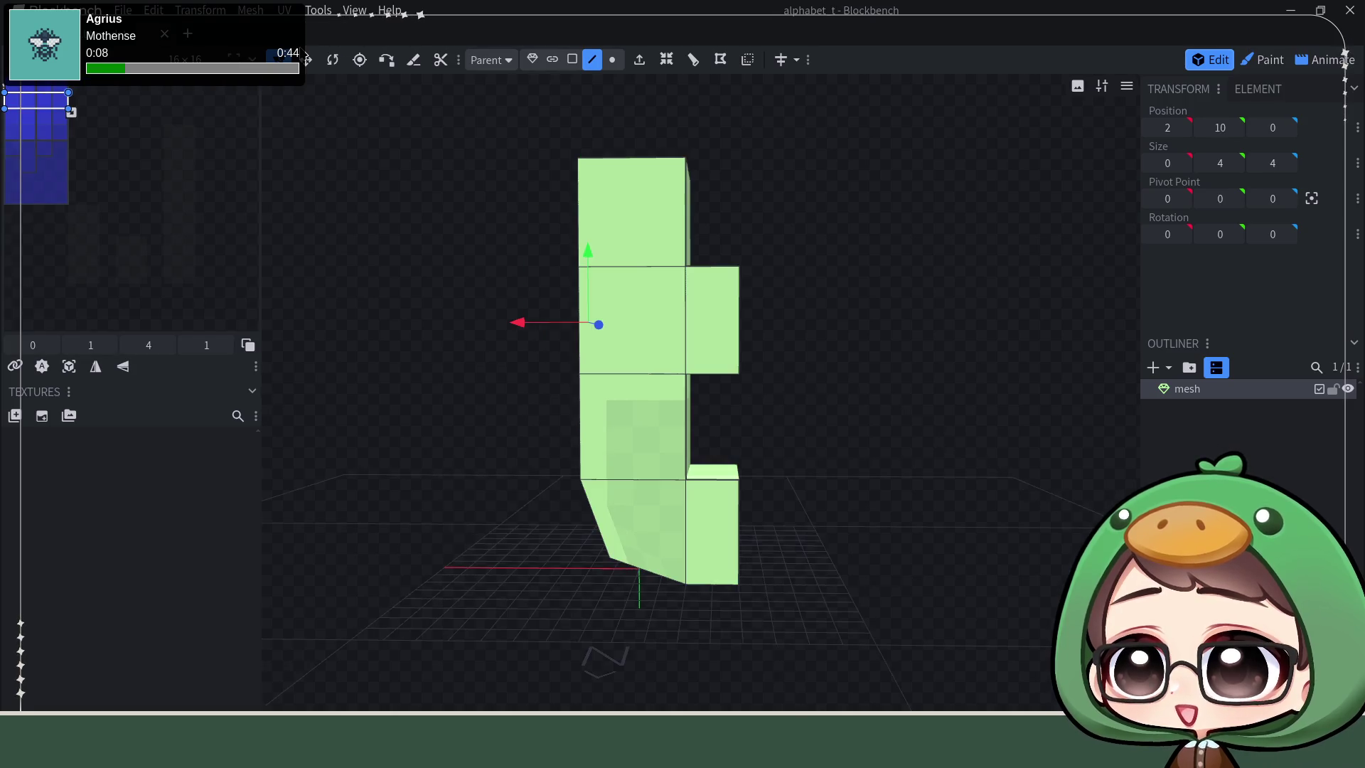
{"action": "left_click", "coordinate": [163, 38]}
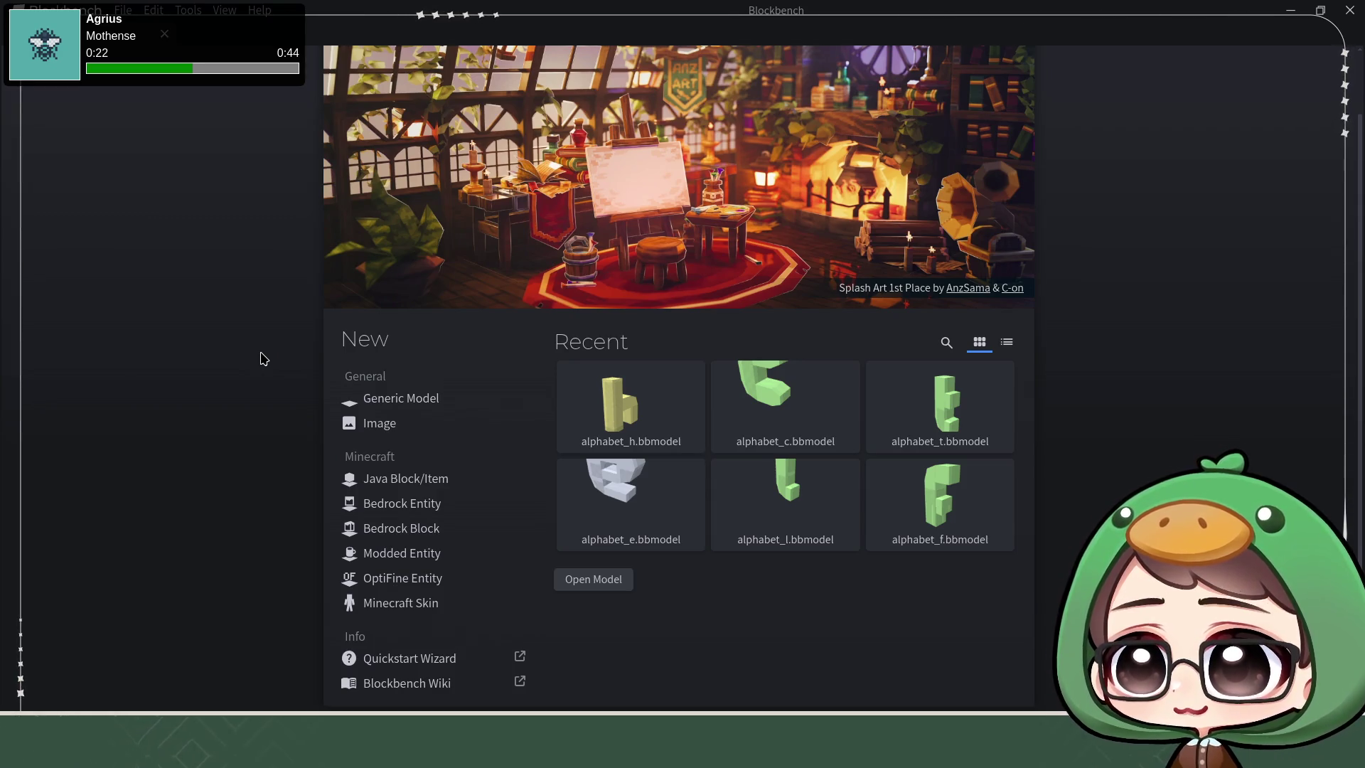
Step: Create a new Generic Model project and confirm it with the file name alphabet_a
{"action": "left_click", "coordinate": [437, 398]}
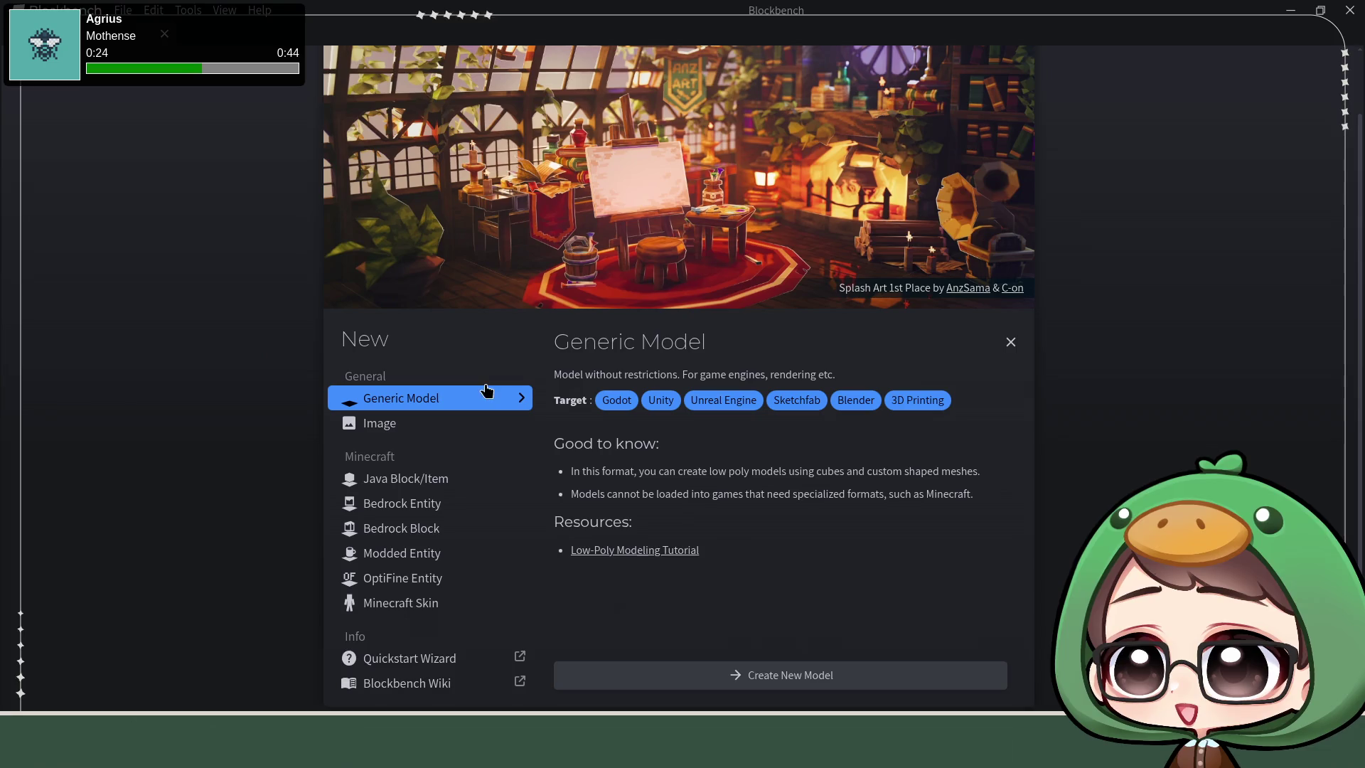
{"action": "left_click", "coordinate": [844, 675]}
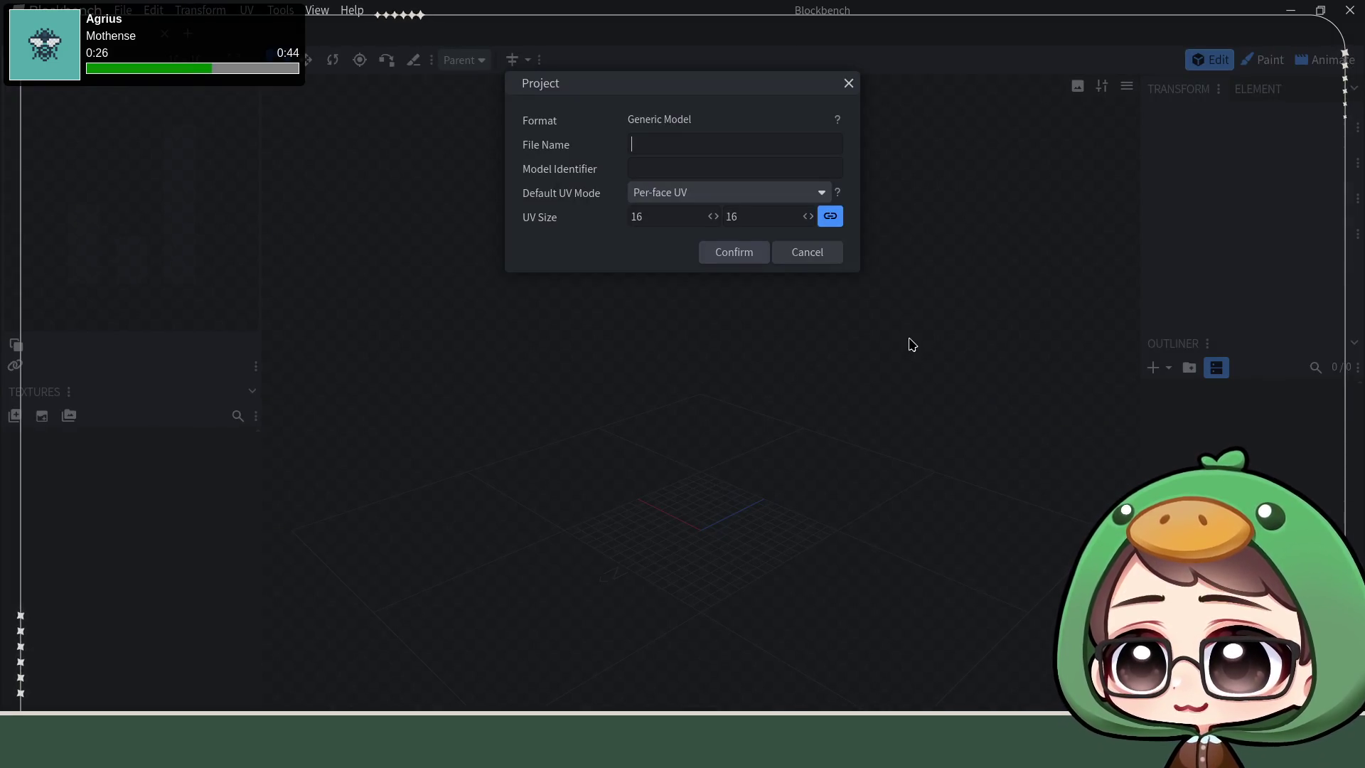
{"action": "type", "text": "alphabet"}
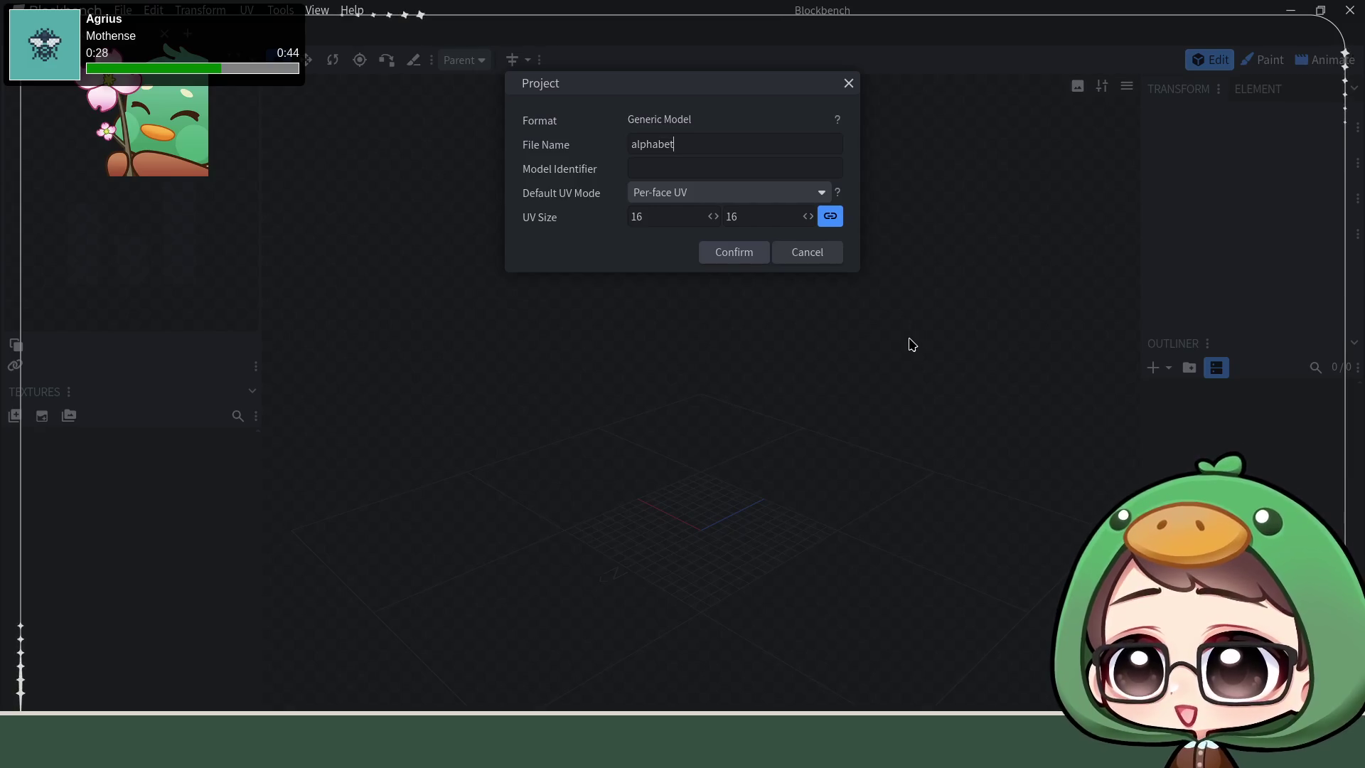
{"action": "type", "text": "_a"}
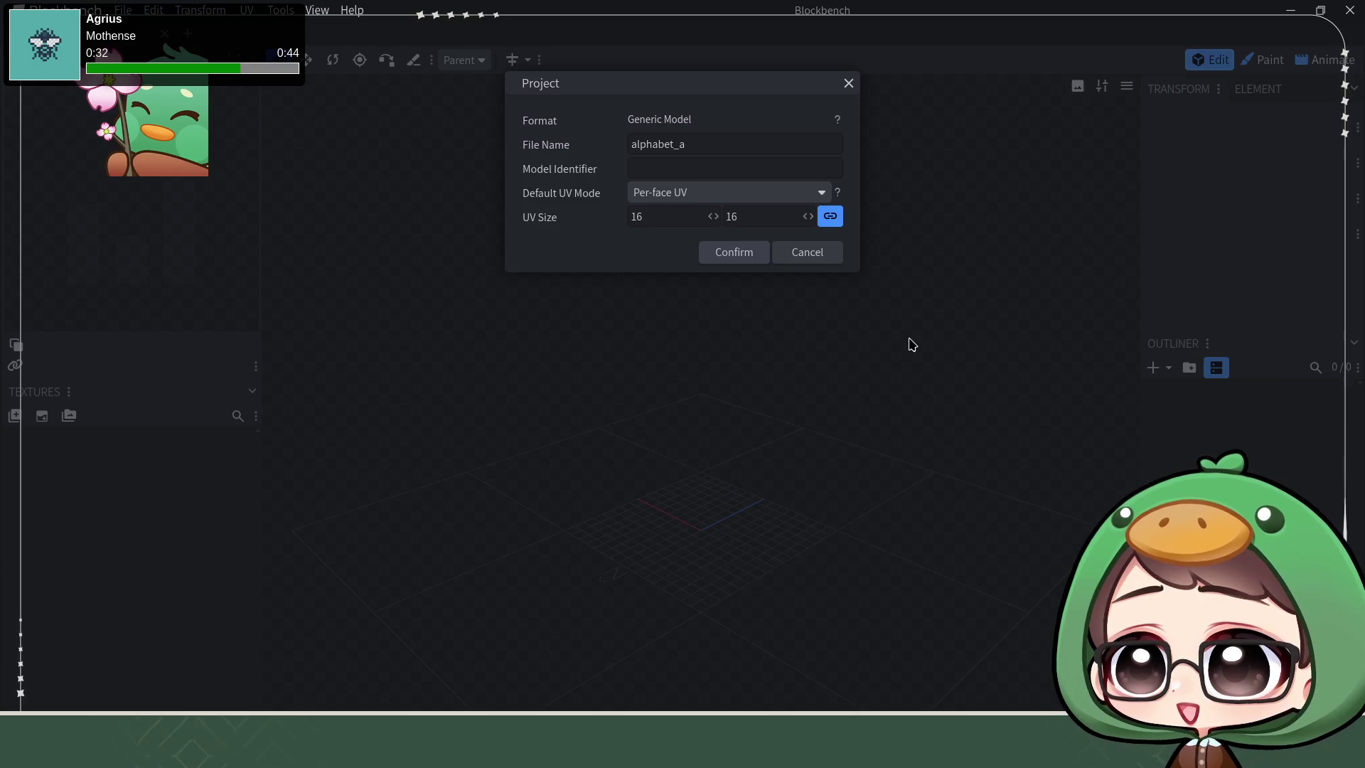
{"action": "left_click", "coordinate": [735, 253]}
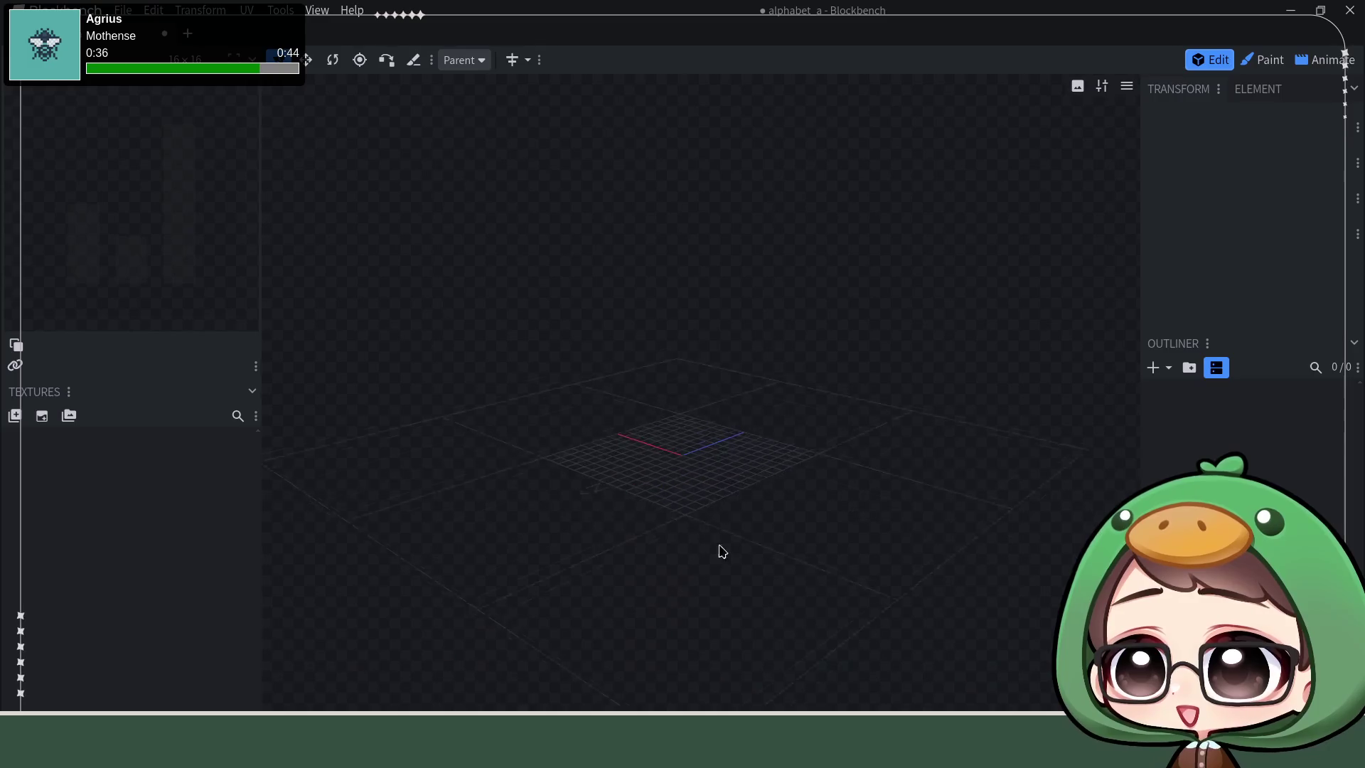
Step: Add a cuboid mesh of diameter 4 and height 12, then inspect the new column
{"action": "left_click", "coordinate": [1153, 367]}
{"action": "left_click", "coordinate": [1173, 409]}
{"action": "type", "text": "4"}
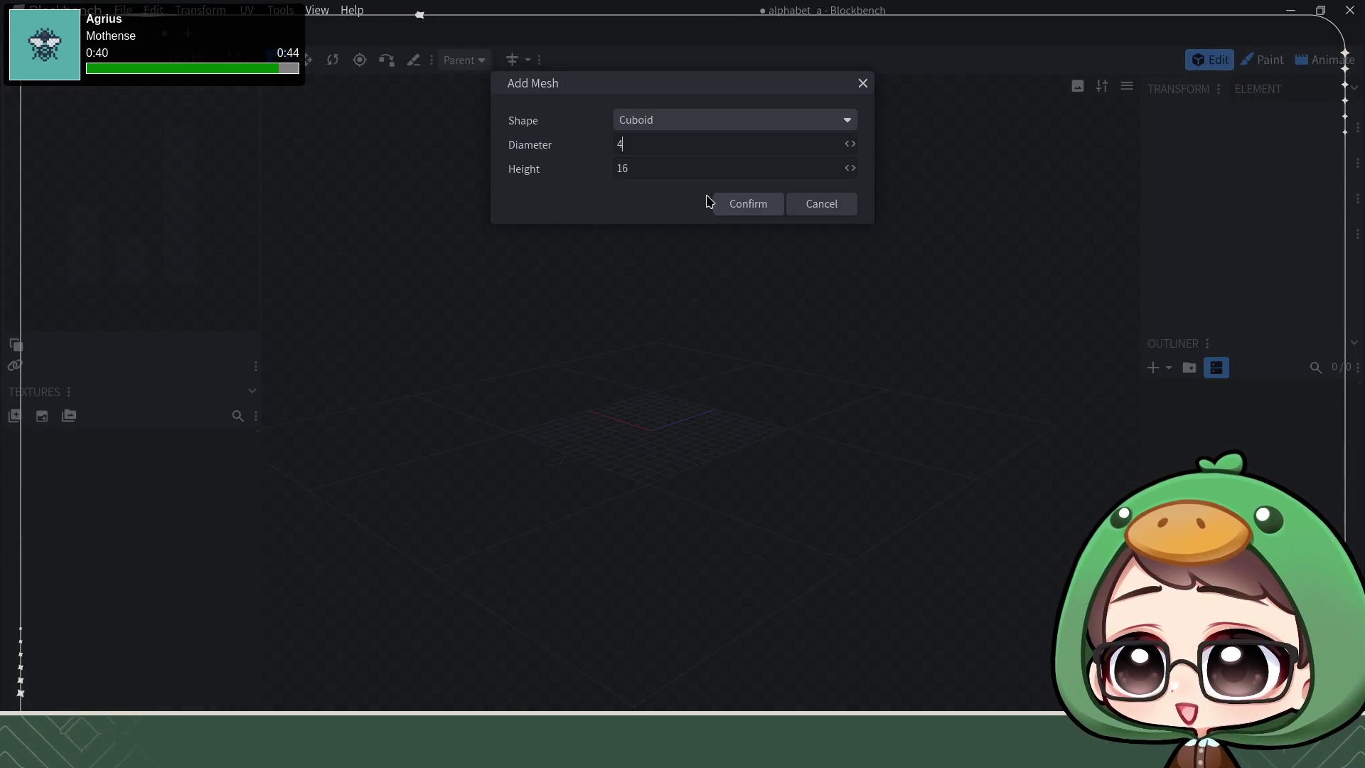
{"action": "double_click", "coordinate": [676, 168]}
{"action": "type", "text": "12"}
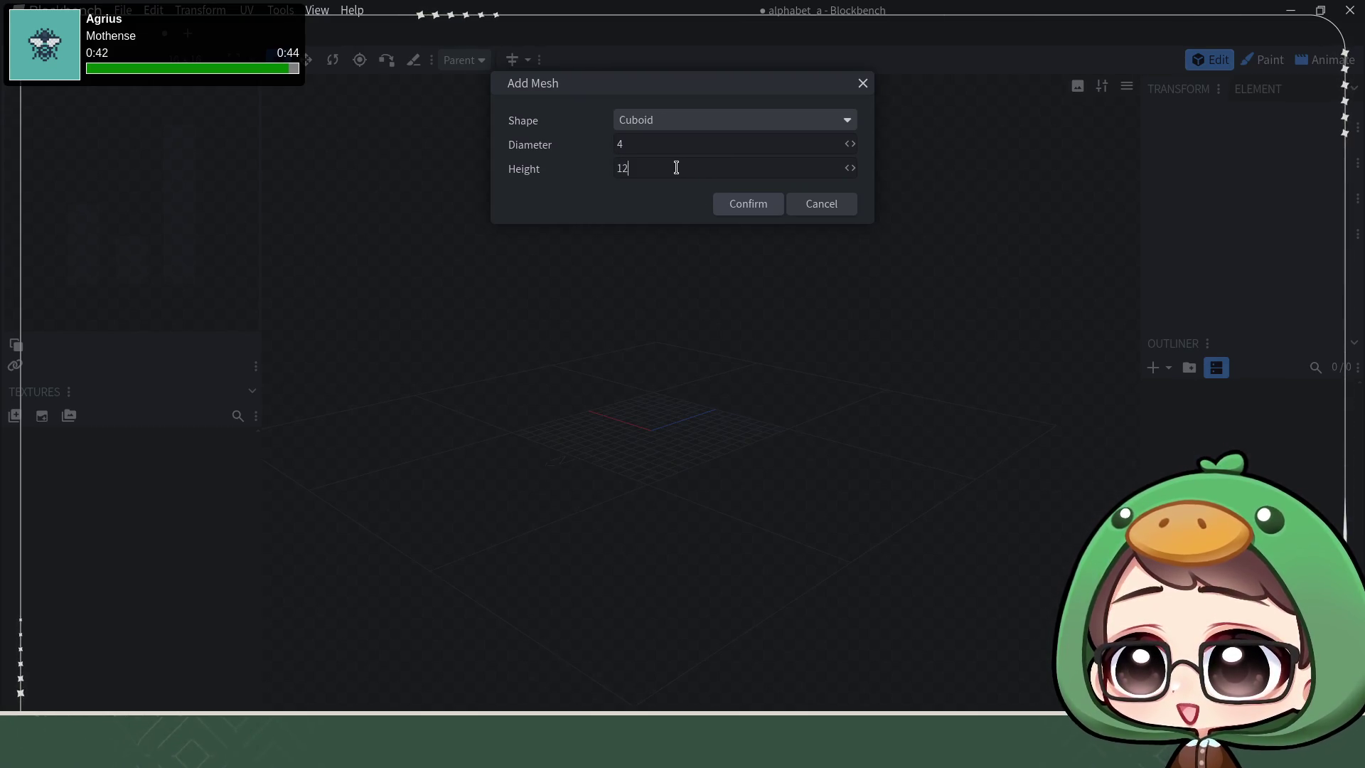
{"action": "left_click", "coordinate": [736, 204]}
{"action": "left_click_drag", "start_coordinate": [519, 516], "coordinate": [817, 506]}
{"action": "scroll", "coordinate": [733, 445], "scroll_direction": "up", "scroll_amount": 2}
{"action": "scroll", "coordinate": [747, 416], "scroll_direction": "up", "scroll_amount": 2}
{"action": "mouse_move", "coordinate": [747, 417]}
{"action": "left_mouse_down"}
{"action": "mouse_move", "coordinate": [753, 393]}
{"action": "mouse_move", "coordinate": [749, 433]}
{"action": "left_mouse_up"}
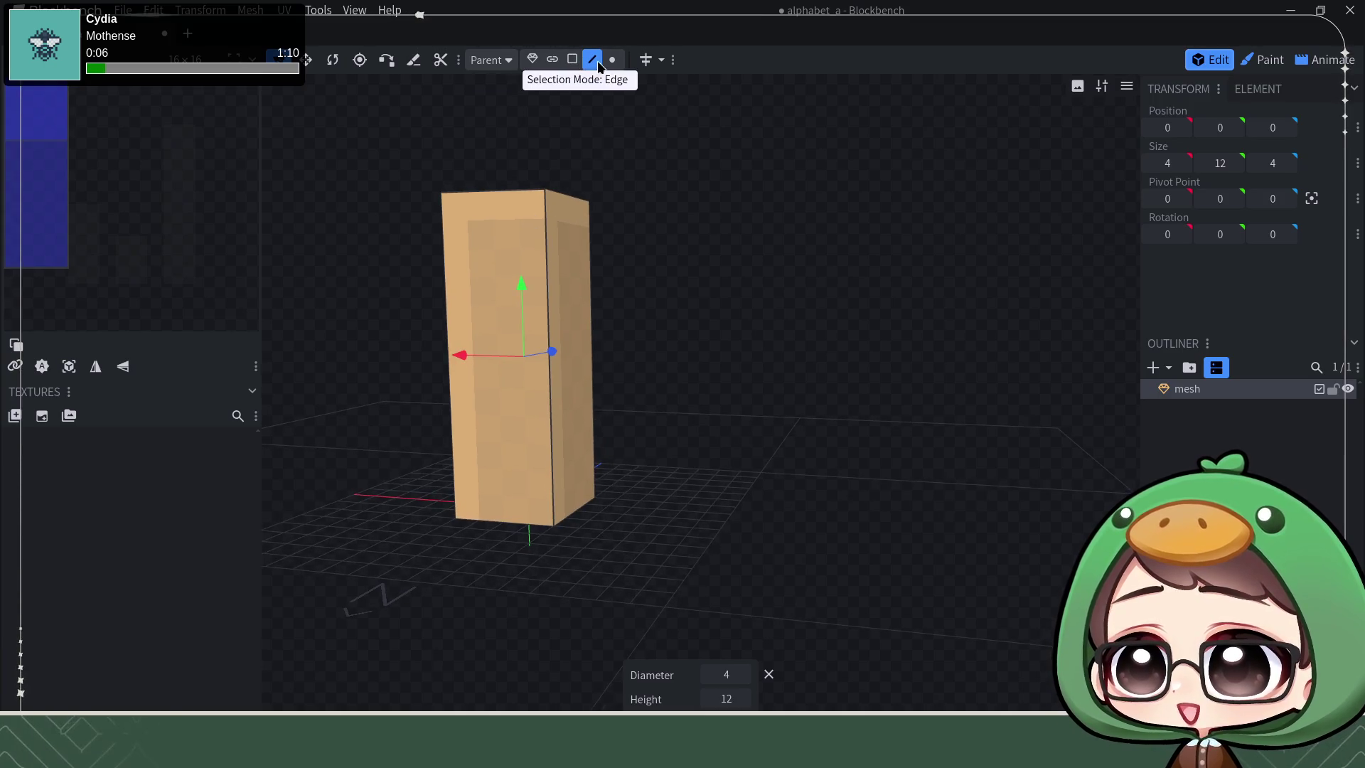
{"action": "left_click", "coordinate": [546, 220]}
Step: Loop cut the column at height 8 and again with offset 4, making three stacked sections
{"action": "left_click", "coordinate": [666, 60]}
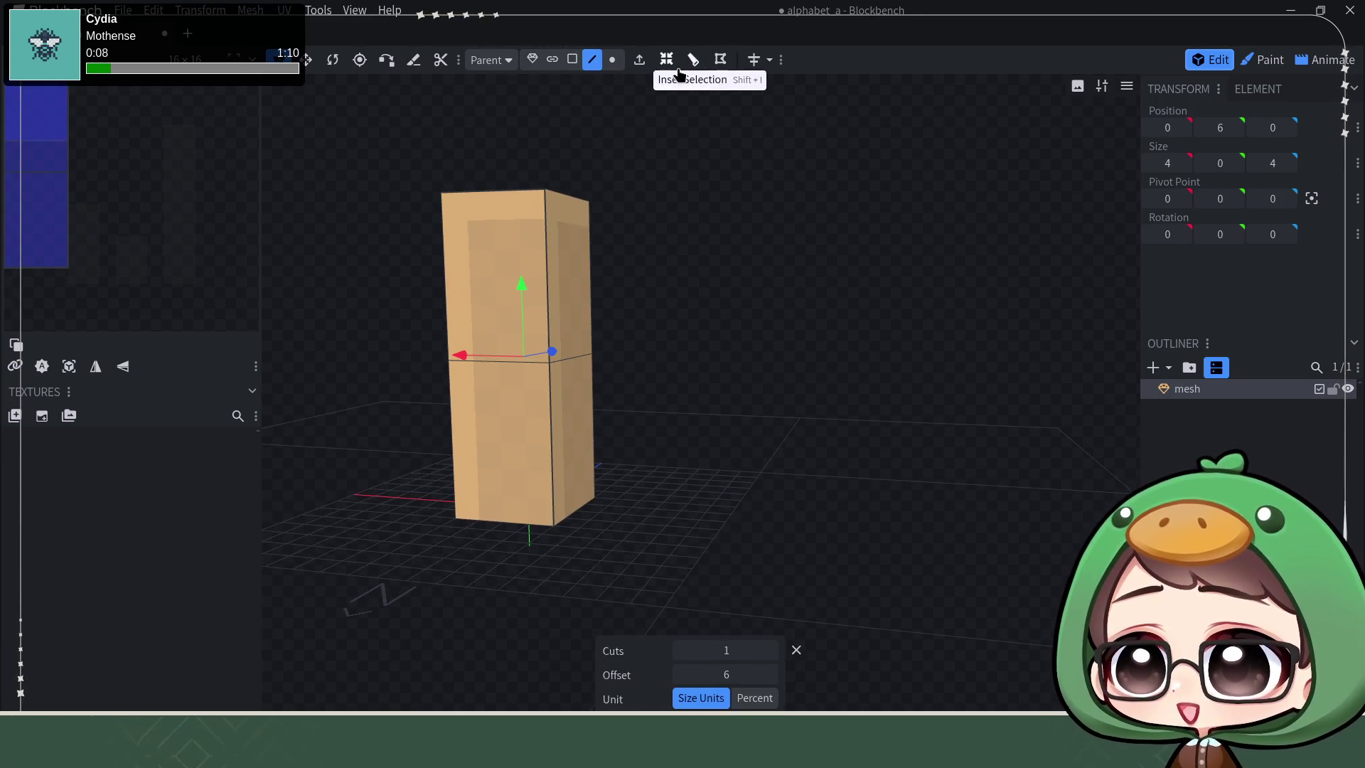
{"action": "left_click_drag", "start_coordinate": [523, 300], "coordinate": [522, 264]}
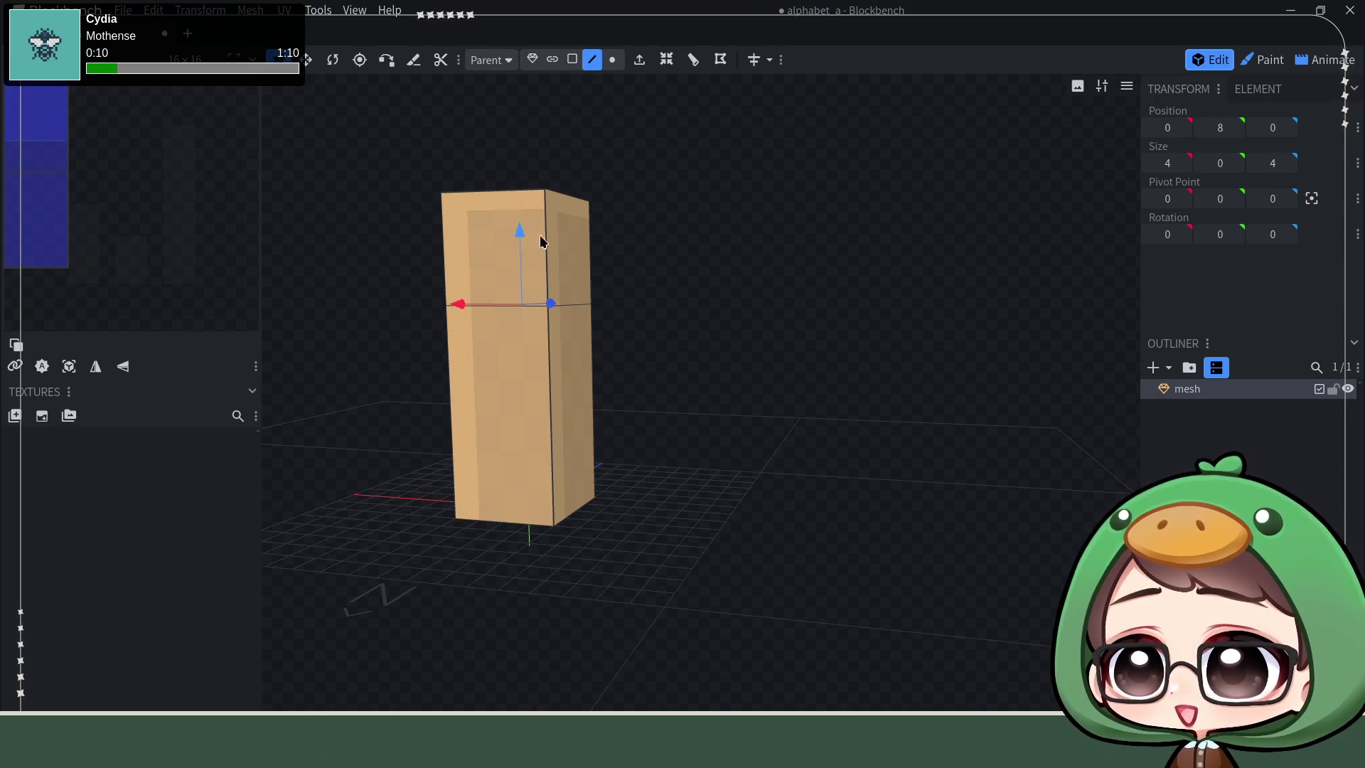
{"action": "left_click", "coordinate": [550, 427]}
{"action": "left_click", "coordinate": [666, 60]}
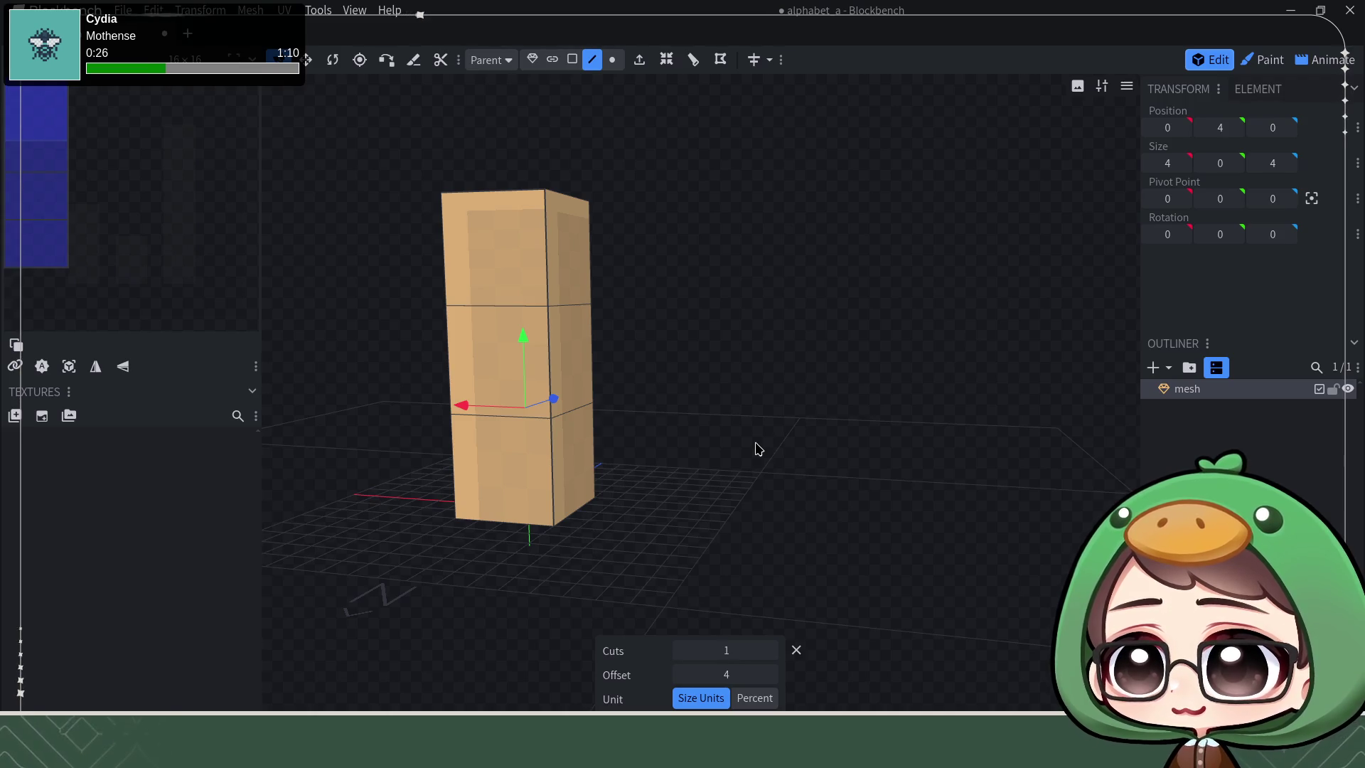
{"action": "left_click_drag", "start_coordinate": [749, 439], "coordinate": [914, 473]}
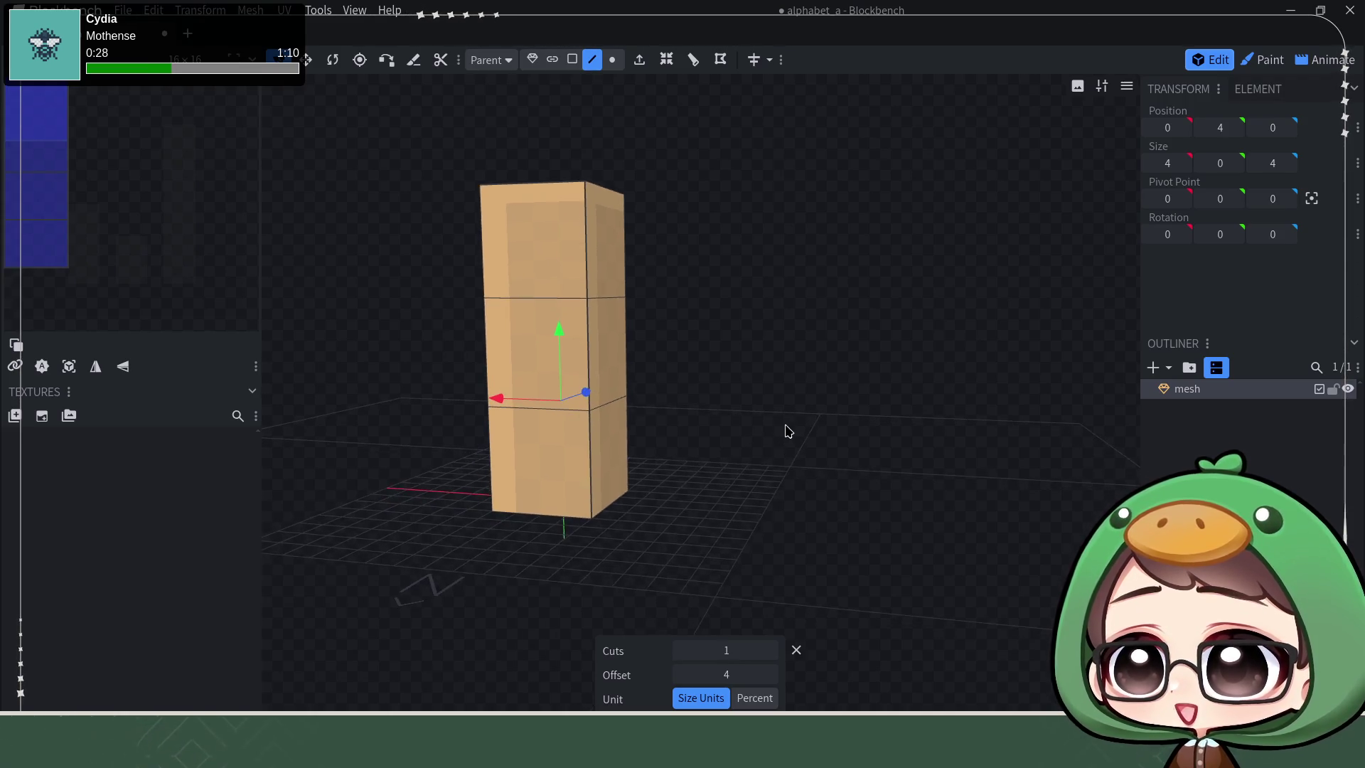
{"action": "scroll", "coordinate": [901, 554], "scroll_direction": "up", "scroll_amount": 1}
{"action": "scroll", "coordinate": [917, 571], "scroll_direction": "up", "scroll_amount": 2}
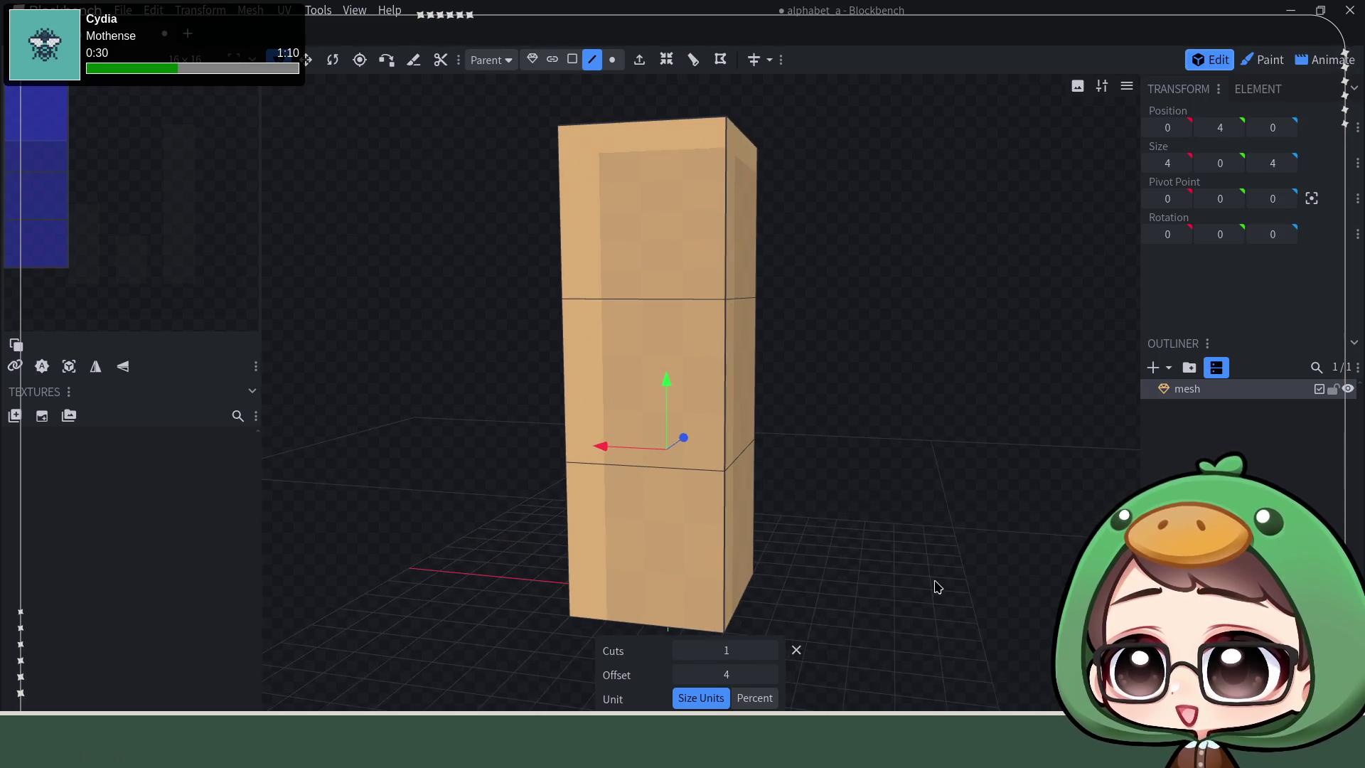
{"action": "right_click_drag", "start_coordinate": [944, 586], "coordinate": [914, 511]}
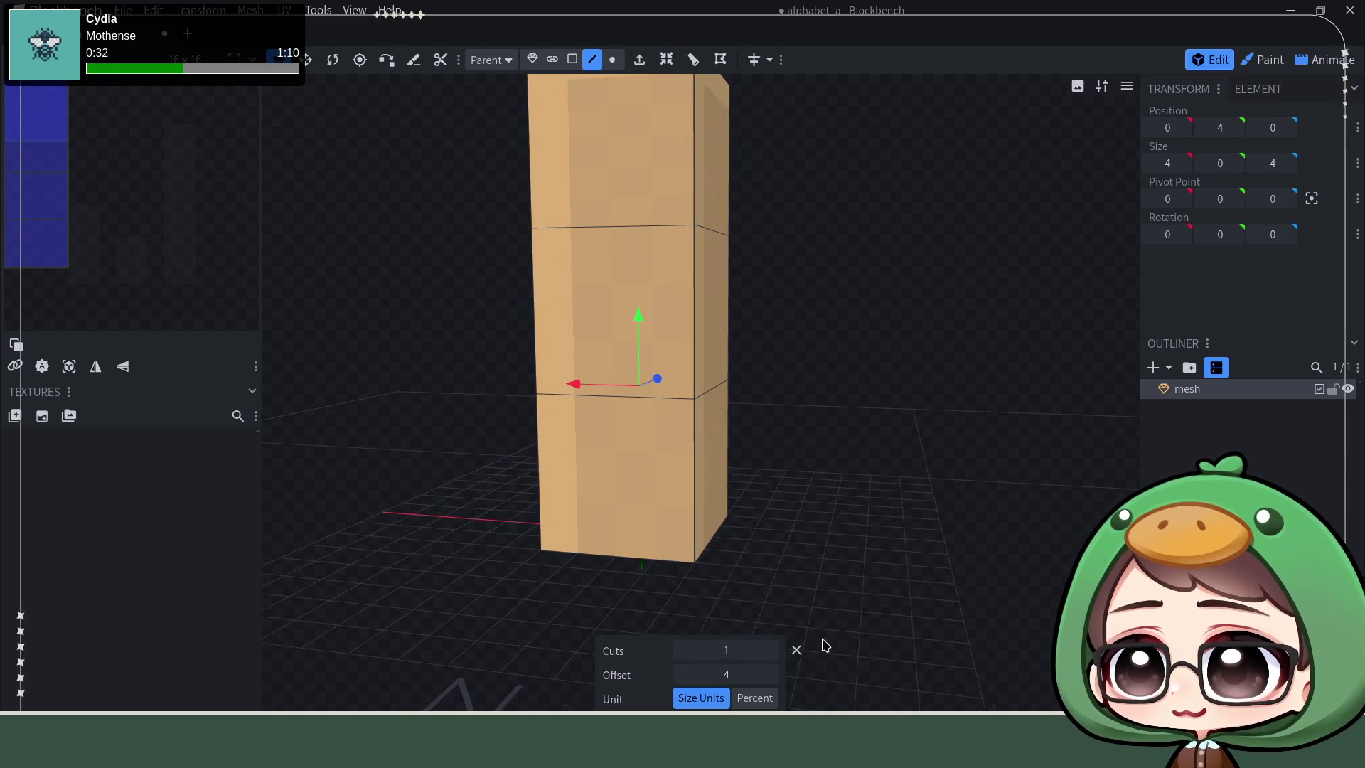
{"action": "left_click", "coordinate": [798, 650]}
{"action": "left_click_drag", "start_coordinate": [806, 654], "coordinate": [850, 588]}
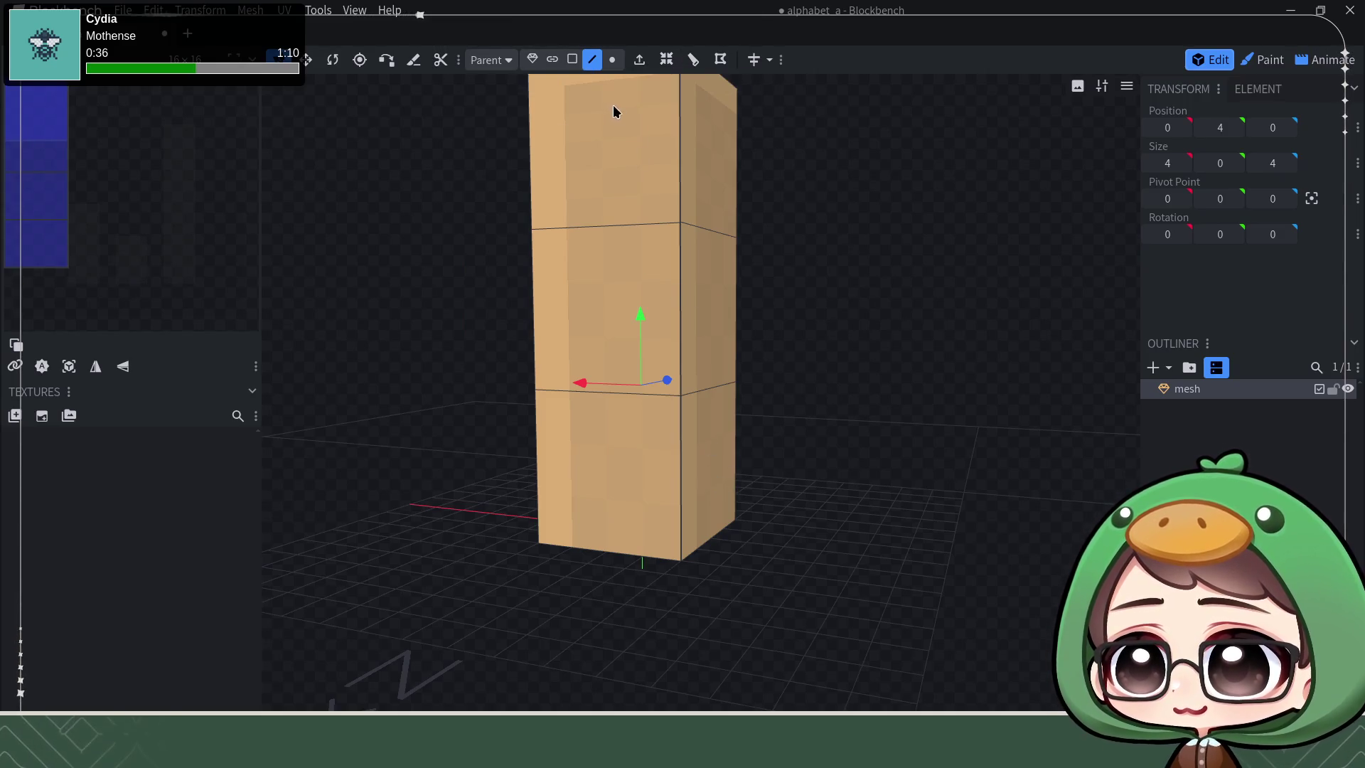
Step: Extrude the lower and upper side faces out along X to -10 to form the C's arms
{"action": "left_click", "coordinate": [533, 59]}
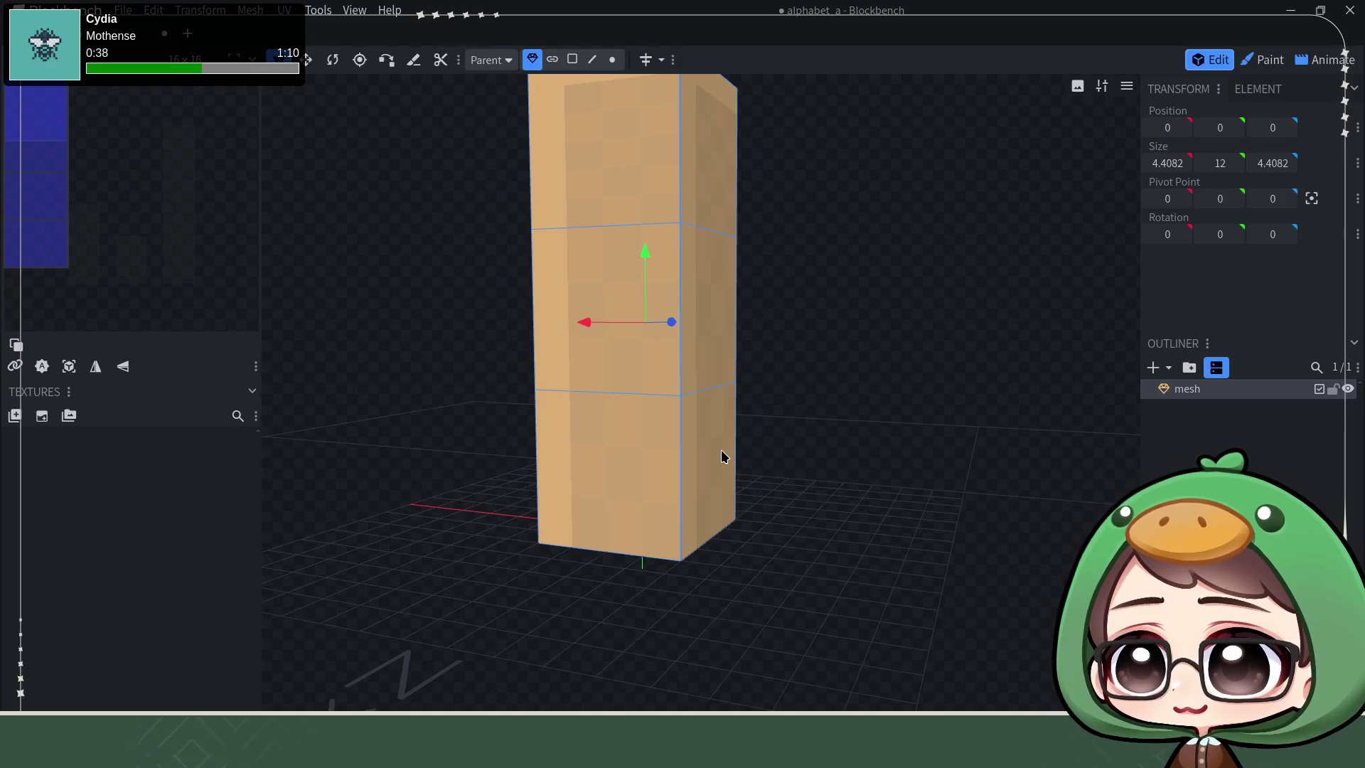
{"action": "left_click", "coordinate": [572, 58]}
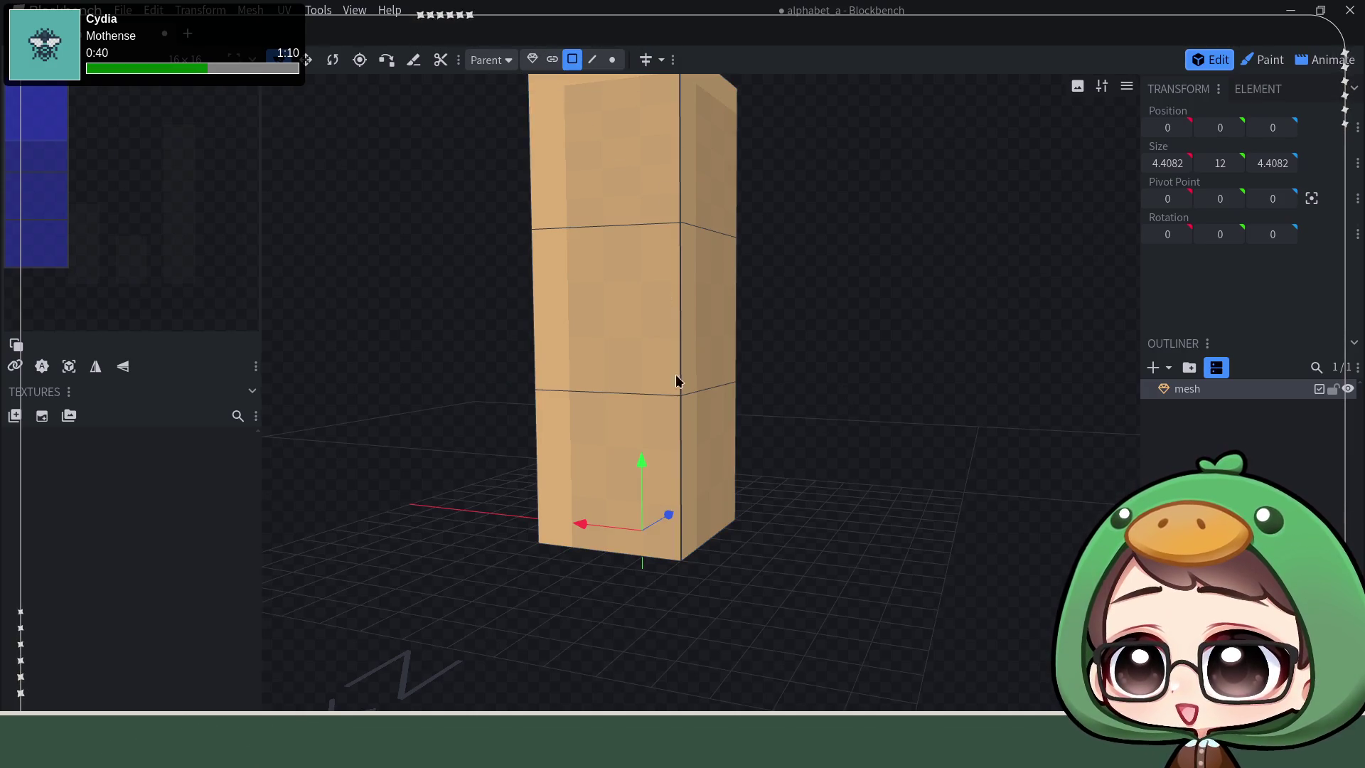
{"action": "left_click", "coordinate": [704, 445]}
{"action": "left_click", "coordinate": [639, 59]}
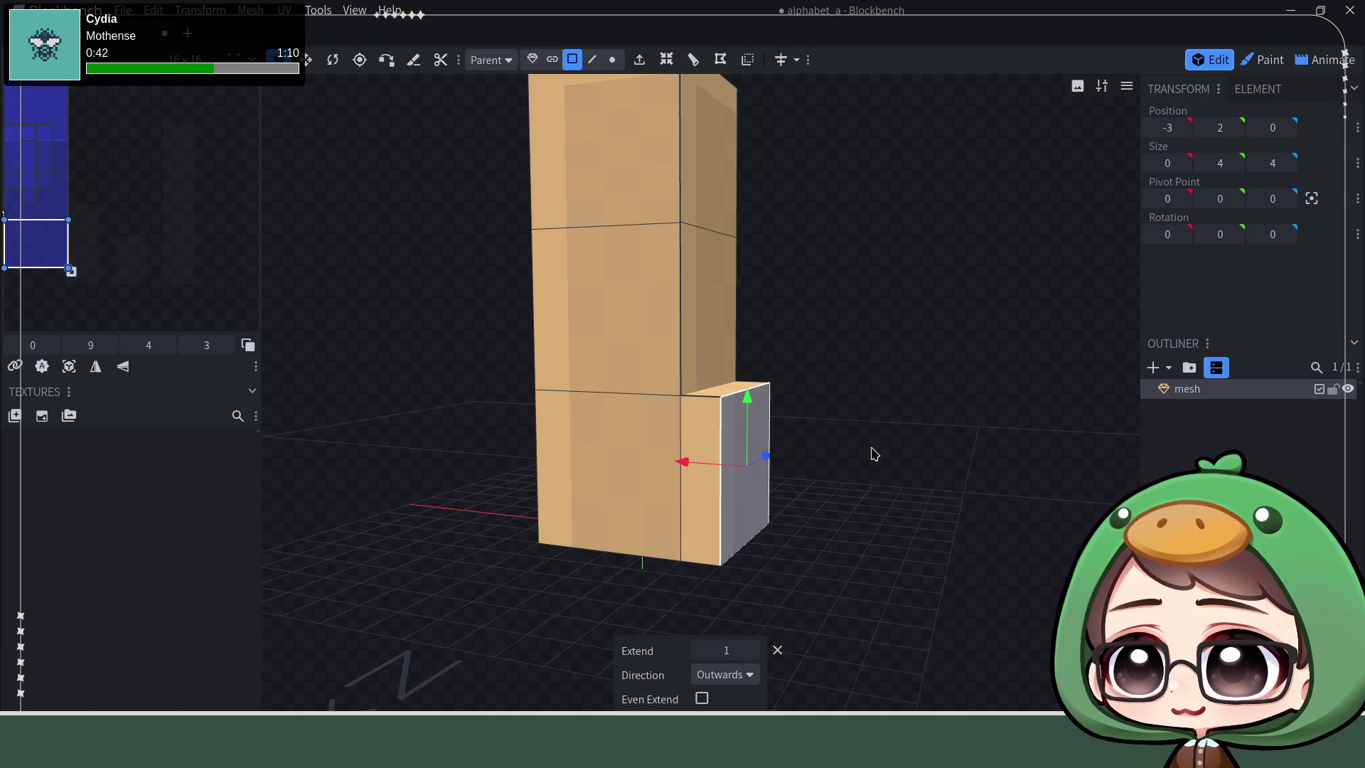
{"action": "left_click_drag", "start_coordinate": [707, 465], "coordinate": [825, 480]}
{"action": "left_click_drag", "start_coordinate": [821, 533], "coordinate": [512, 576]}
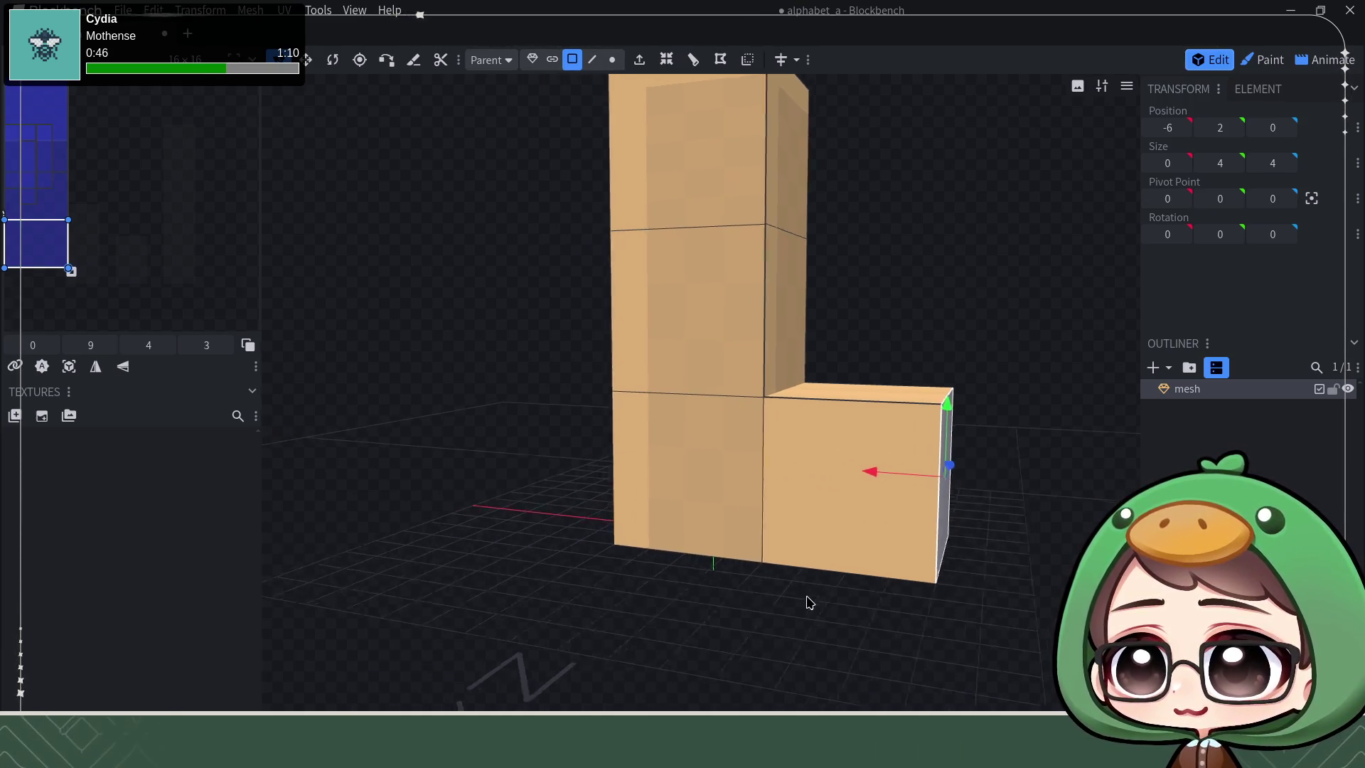
{"action": "left_click_drag", "start_coordinate": [564, 453], "coordinate": [707, 466]}
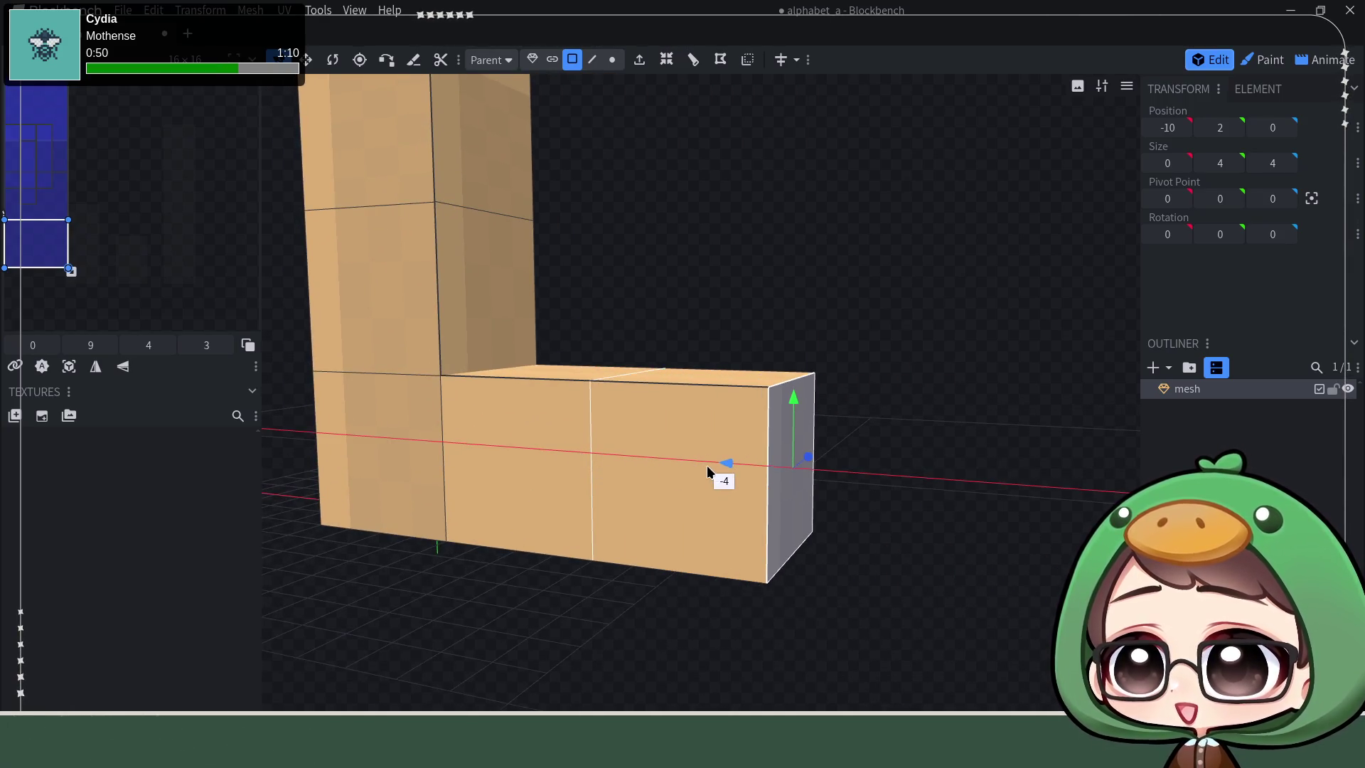
{"action": "left_click_drag", "start_coordinate": [743, 289], "coordinate": [746, 288]}
{"action": "mouse_move", "coordinate": [746, 289]}
{"action": "right_mouse_down"}
{"action": "mouse_move", "coordinate": [759, 352]}
{"action": "mouse_move", "coordinate": [784, 347]}
{"action": "right_mouse_up"}
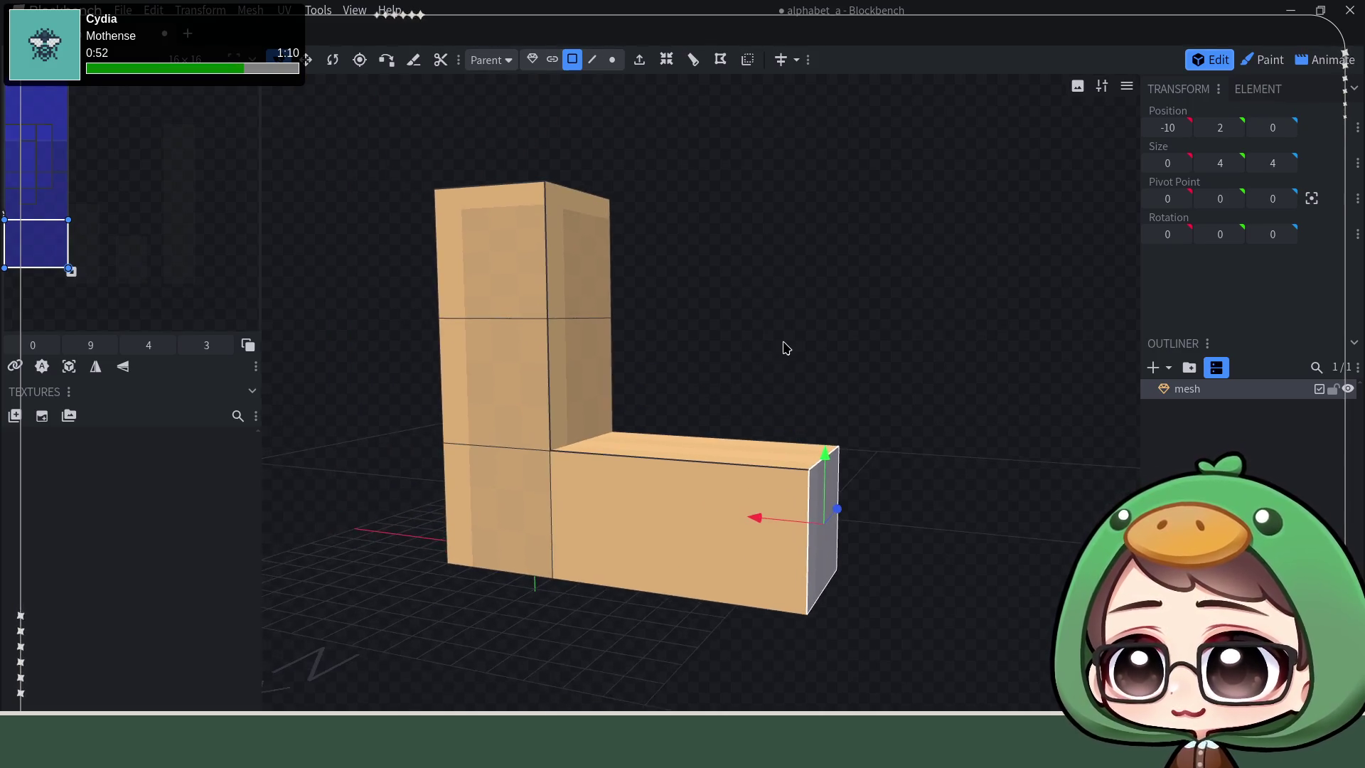
{"action": "left_click", "coordinate": [585, 266]}
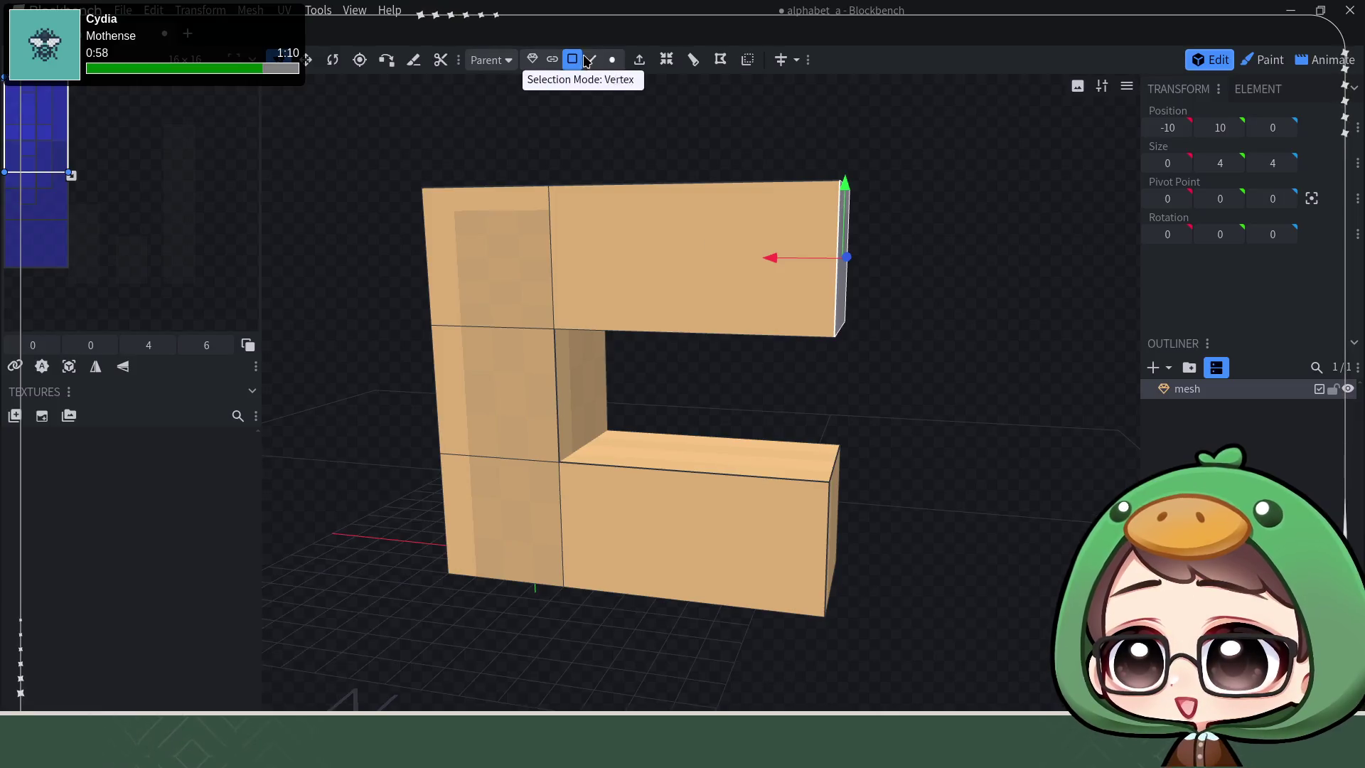
Step: Loop cut the lower and upper arms so each is split in two
{"action": "left_click", "coordinate": [592, 59]}
{"action": "left_click", "coordinate": [750, 477]}
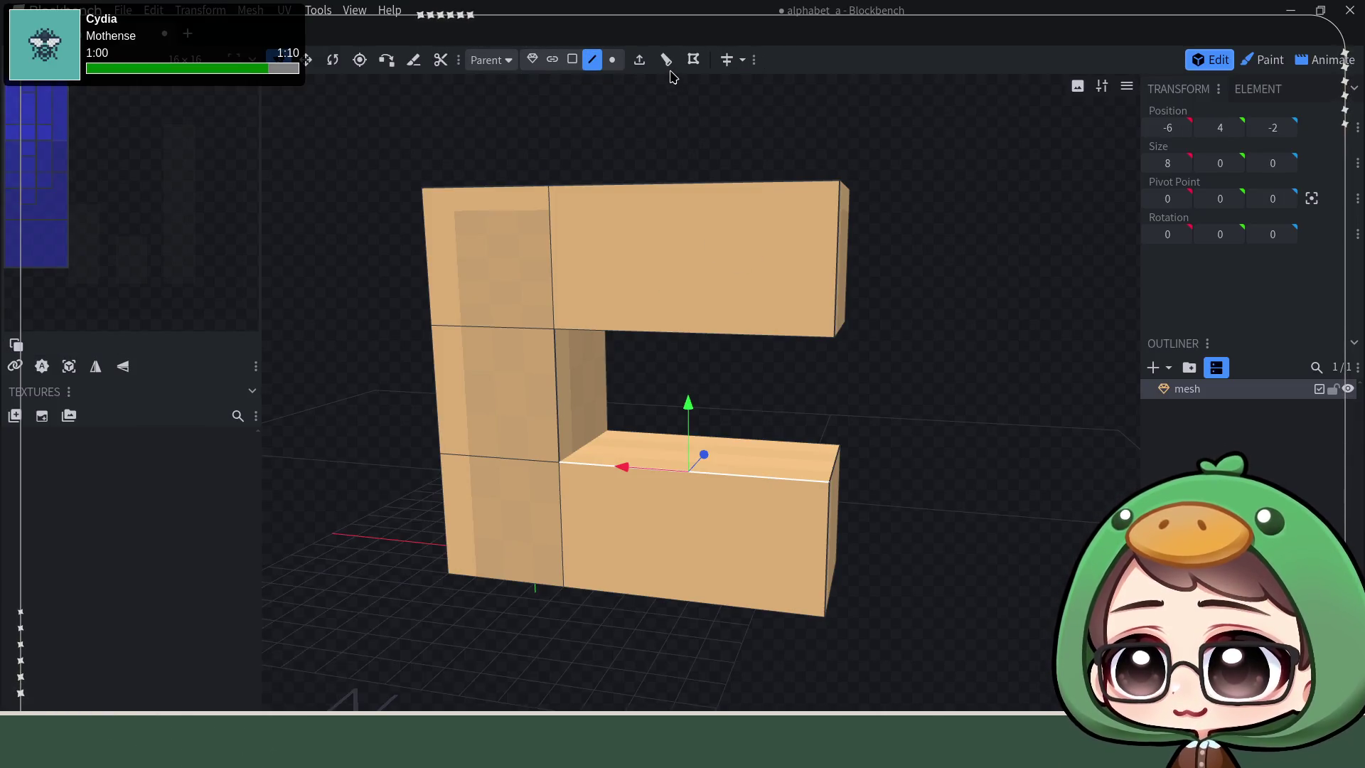
{"action": "left_click", "coordinate": [667, 59]}
{"action": "mouse_move", "coordinate": [711, 129]}
{"action": "left_mouse_down"}
{"action": "mouse_move", "coordinate": [915, 417]}
{"action": "mouse_move", "coordinate": [906, 375]}
{"action": "mouse_move", "coordinate": [716, 317]}
{"action": "left_mouse_up"}
{"action": "left_click", "coordinate": [704, 300]}
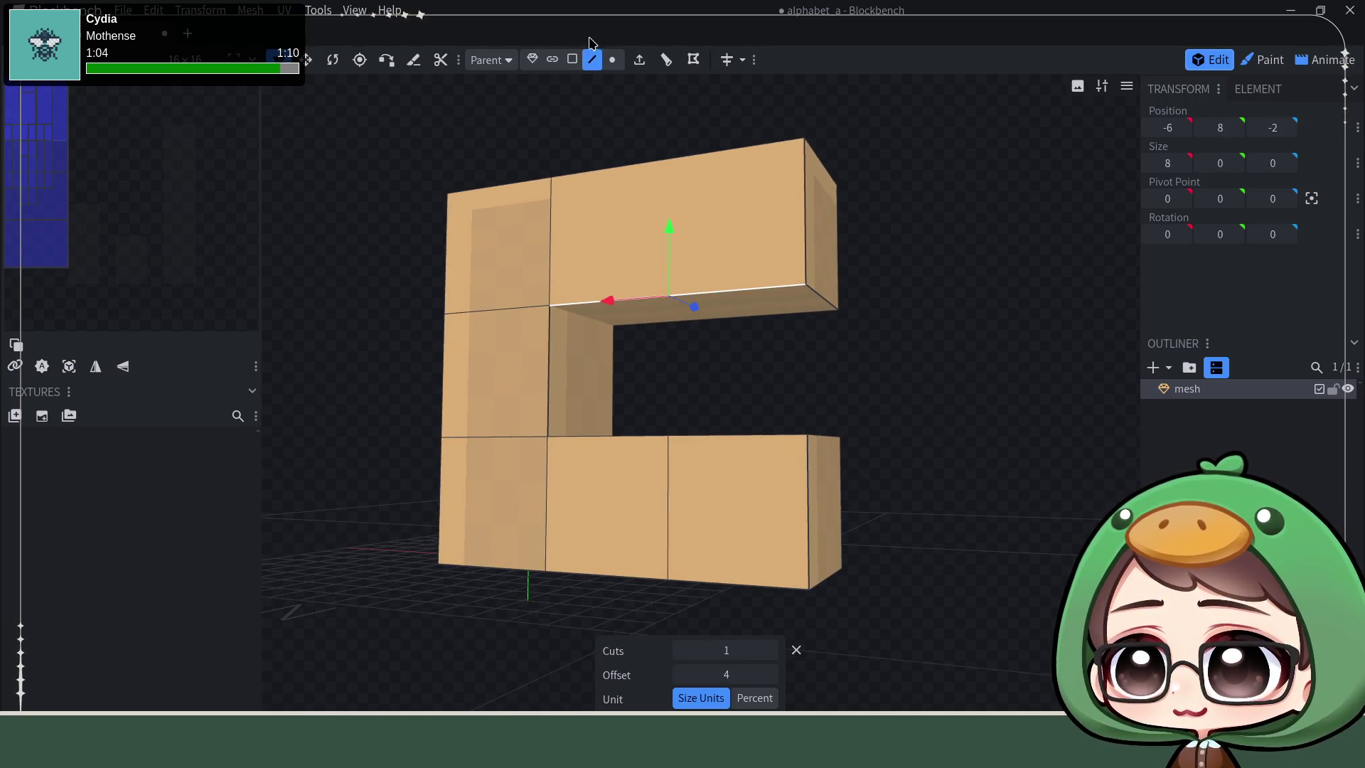
{"action": "left_click", "coordinate": [667, 59]}
{"action": "left_click", "coordinate": [780, 303]}
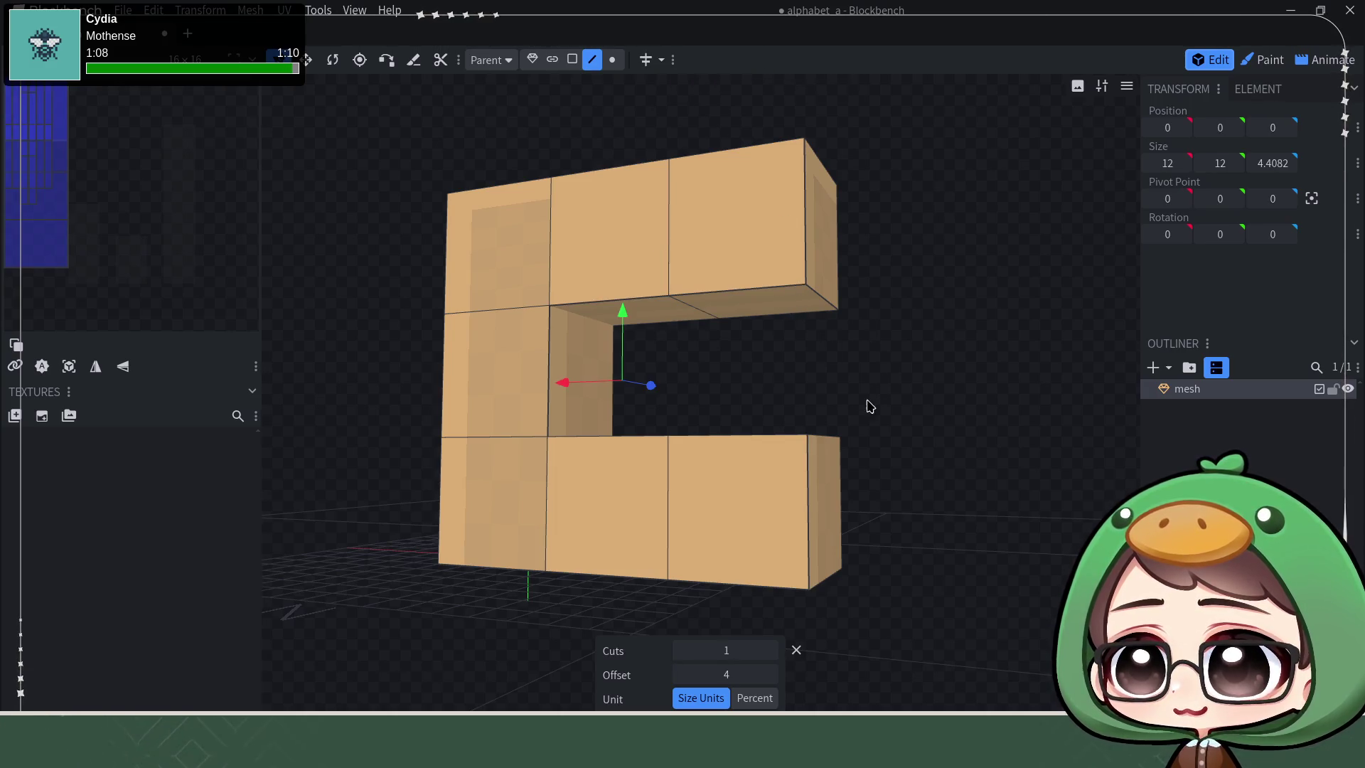
{"action": "left_click_drag", "start_coordinate": [866, 402], "coordinate": [867, 389]}
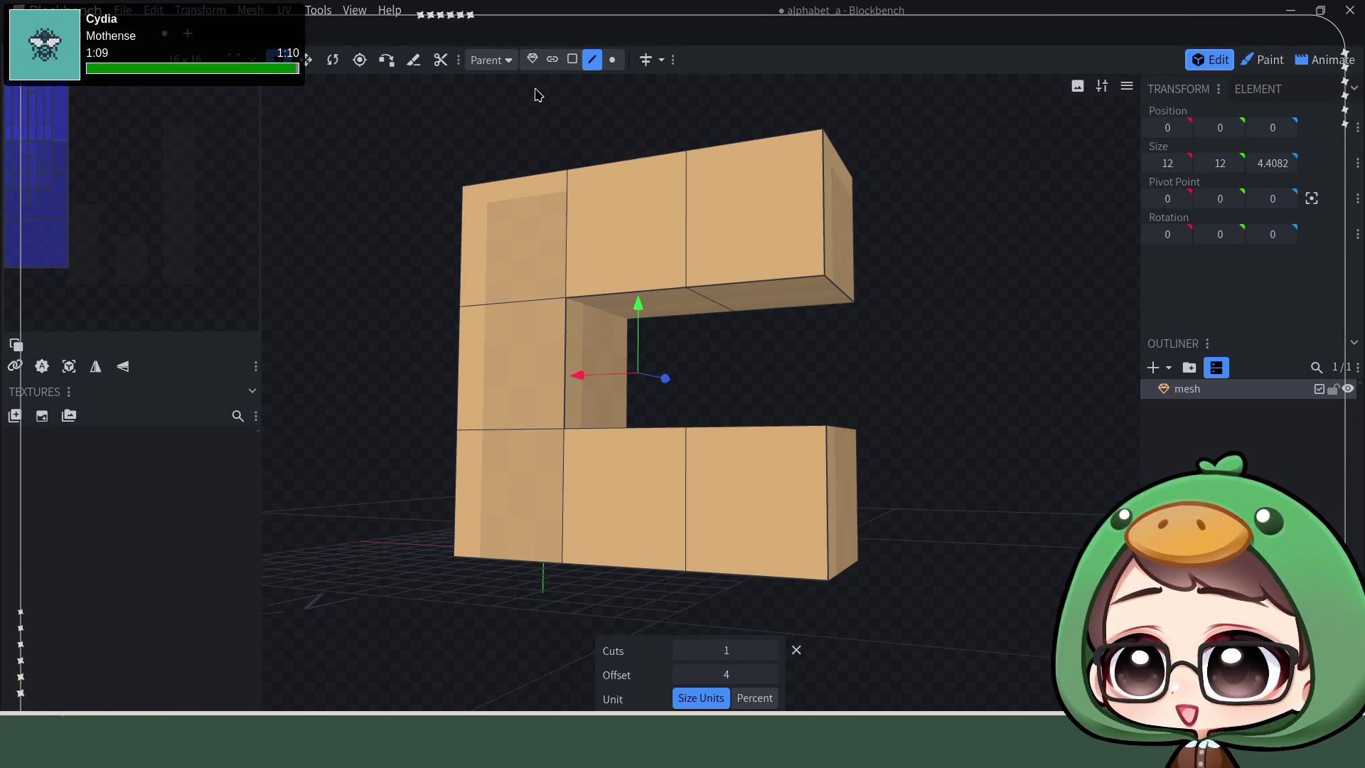
Step: Select the faces and edges around the gap between the arm ends for closing the bowl
{"action": "left_click", "coordinate": [573, 59]}
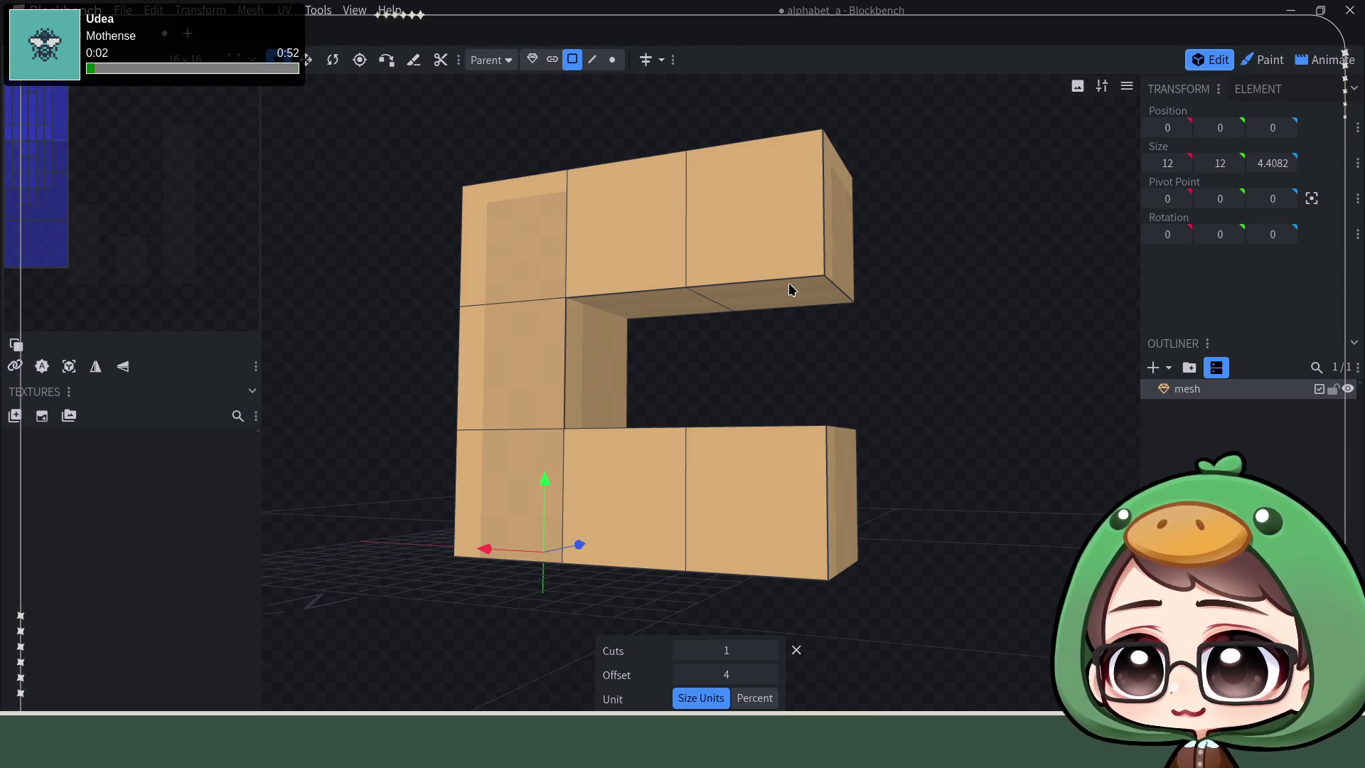
{"action": "left_click", "coordinate": [790, 289]}
{"action": "mouse_move", "coordinate": [873, 373]}
{"action": "left_mouse_down"}
{"action": "mouse_move", "coordinate": [893, 352]}
{"action": "mouse_move", "coordinate": [878, 408]}
{"action": "mouse_move", "coordinate": [755, 280]}
{"action": "left_mouse_up"}
{"action": "left_click", "coordinate": [822, 448]}
{"action": "left_click", "coordinate": [591, 59]}
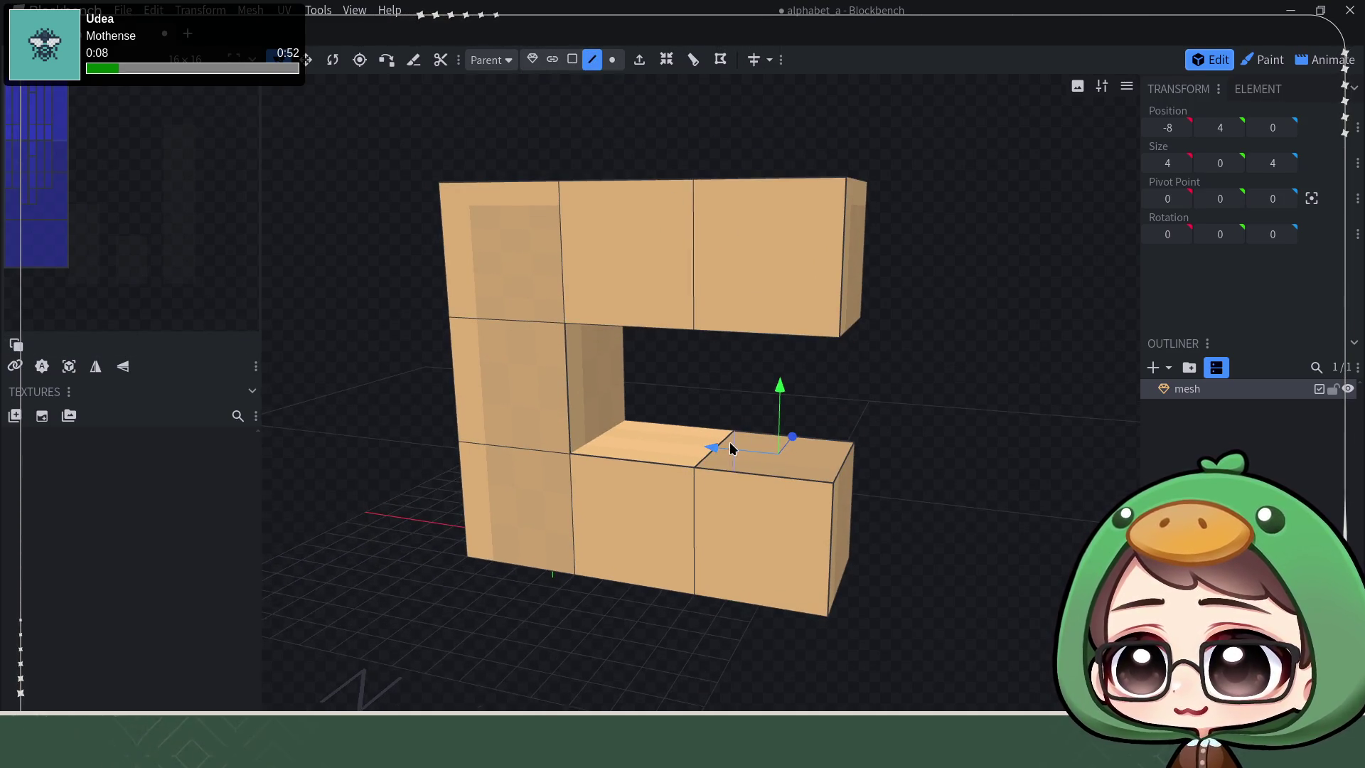
{"action": "left_click", "coordinate": [701, 461]}
Step: Fill faces across the top and back of the C's open gap with F
{"action": "mouse_move", "coordinate": [885, 412]}
{"action": "left_mouse_down"}
{"action": "mouse_move", "coordinate": [868, 332]}
{"action": "mouse_move", "coordinate": [704, 301]}
{"action": "left_mouse_up"}
{"action": "left_click", "coordinate": [707, 293]}
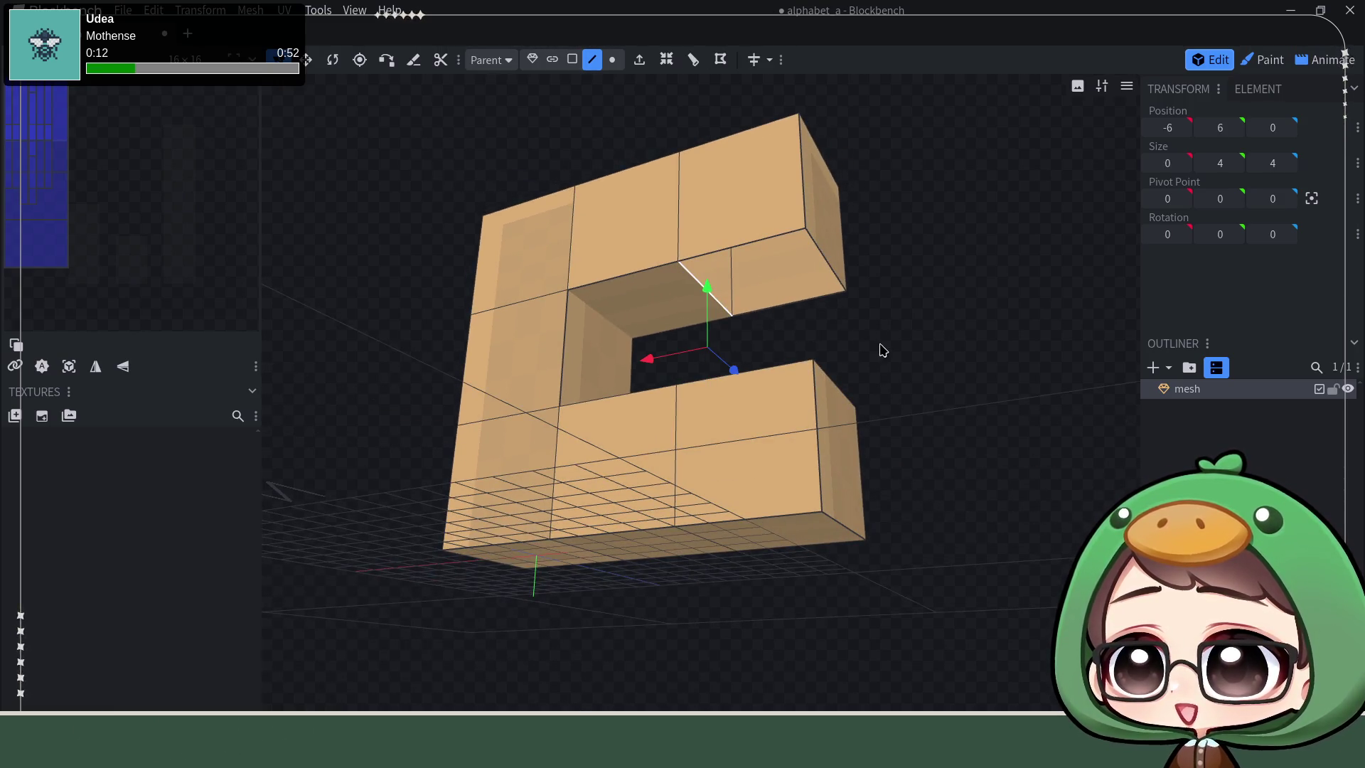
{"action": "key", "text": "f"}
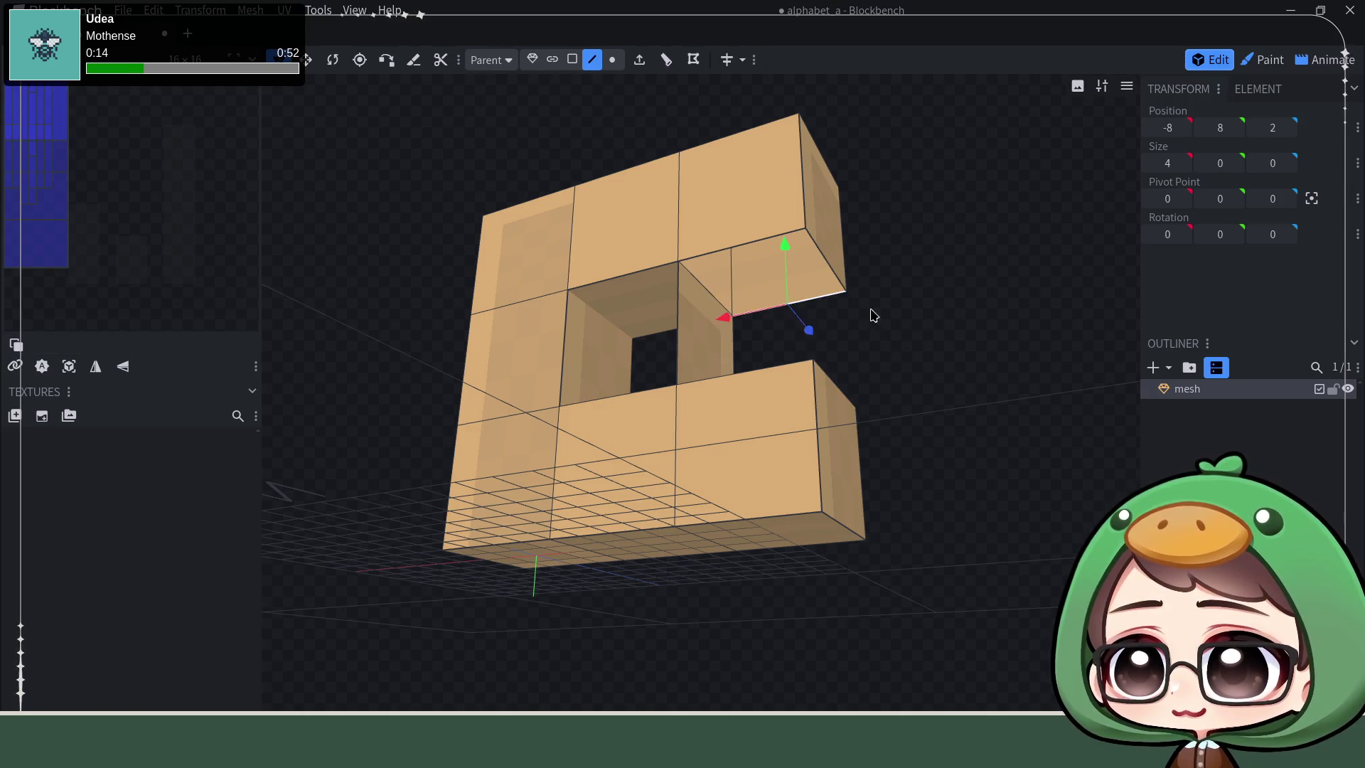
{"action": "left_click_drag", "start_coordinate": [863, 308], "coordinate": [902, 391]}
{"action": "left_click", "coordinate": [817, 444]}
{"action": "key", "text": "f"}
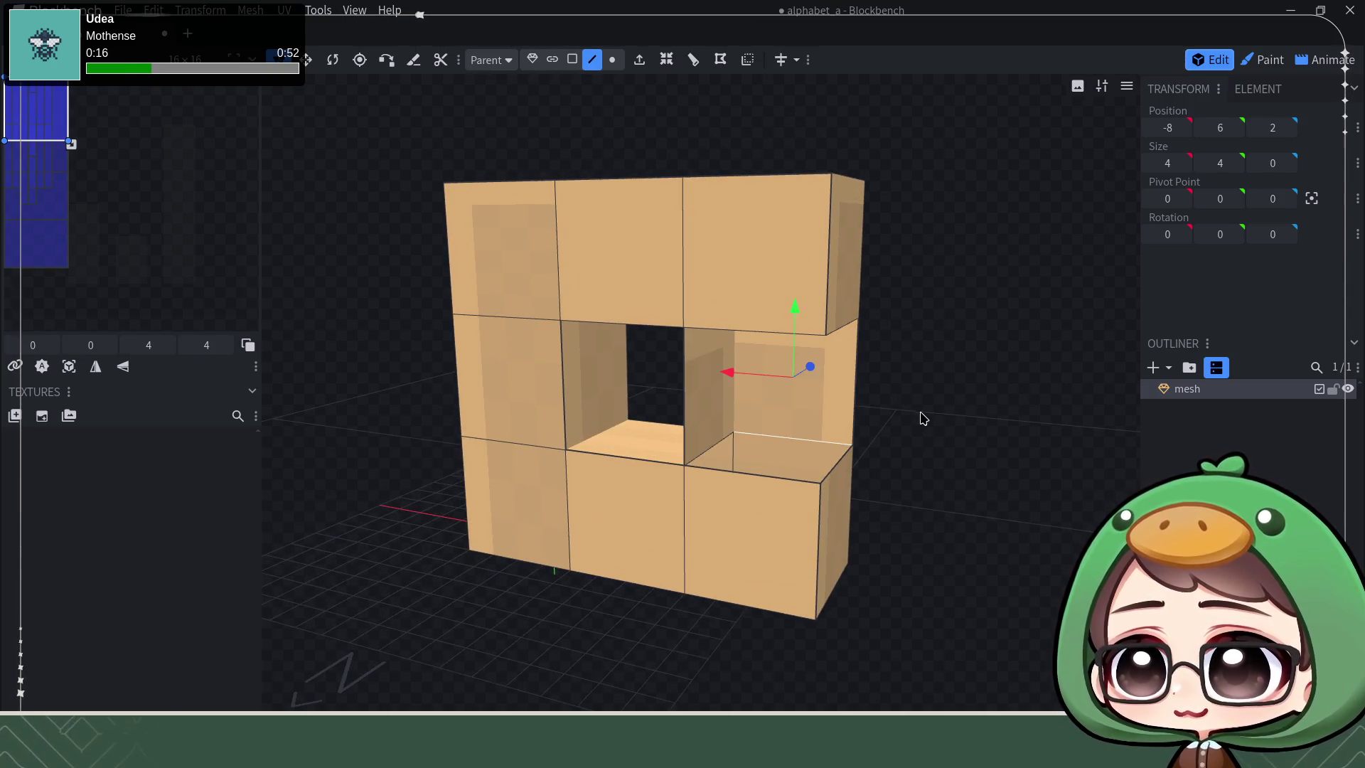
Step: Fill the remaining front opening so the bowl is enclosed, then switch to Firebot
{"action": "left_click", "coordinate": [777, 479]}
{"action": "left_click", "coordinate": [763, 332], "text": "shift"}
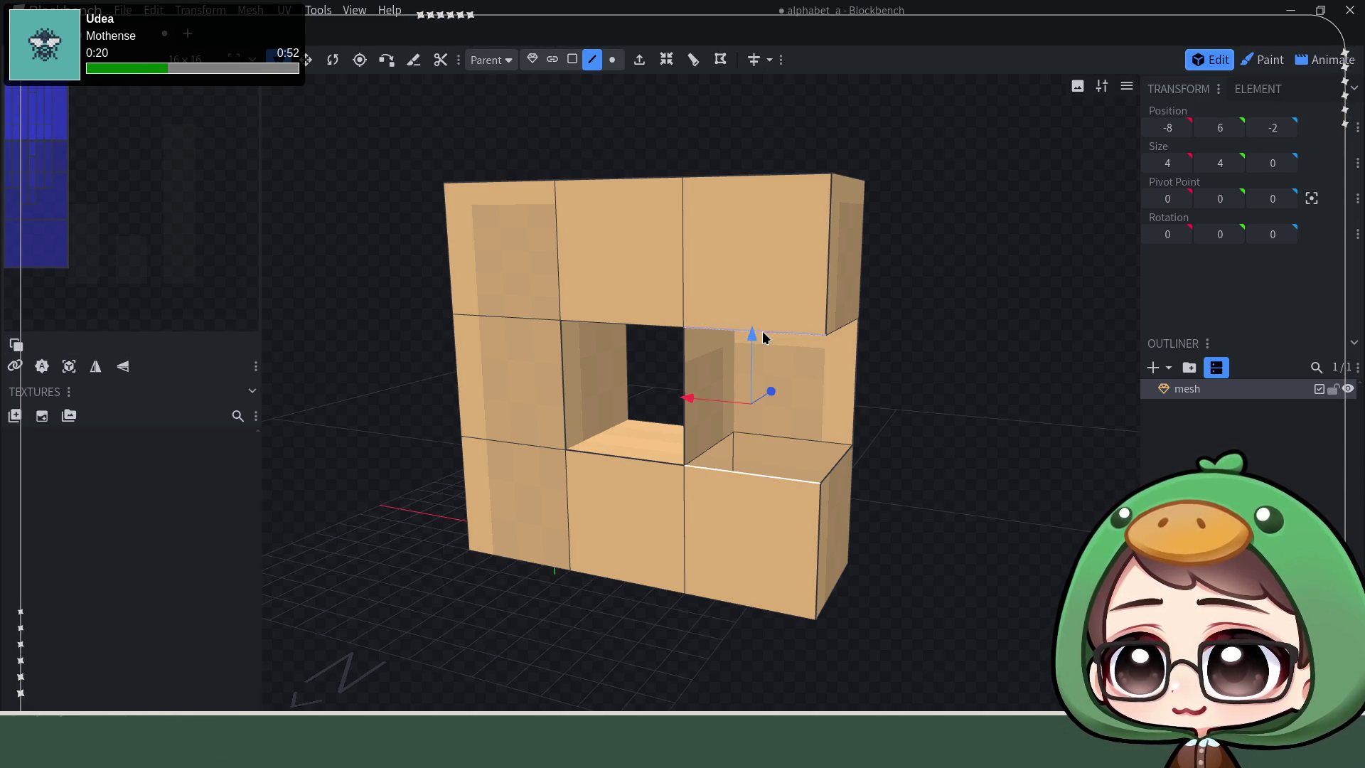
{"action": "key", "text": "f"}
{"action": "left_click_drag", "start_coordinate": [991, 415], "coordinate": [918, 388]}
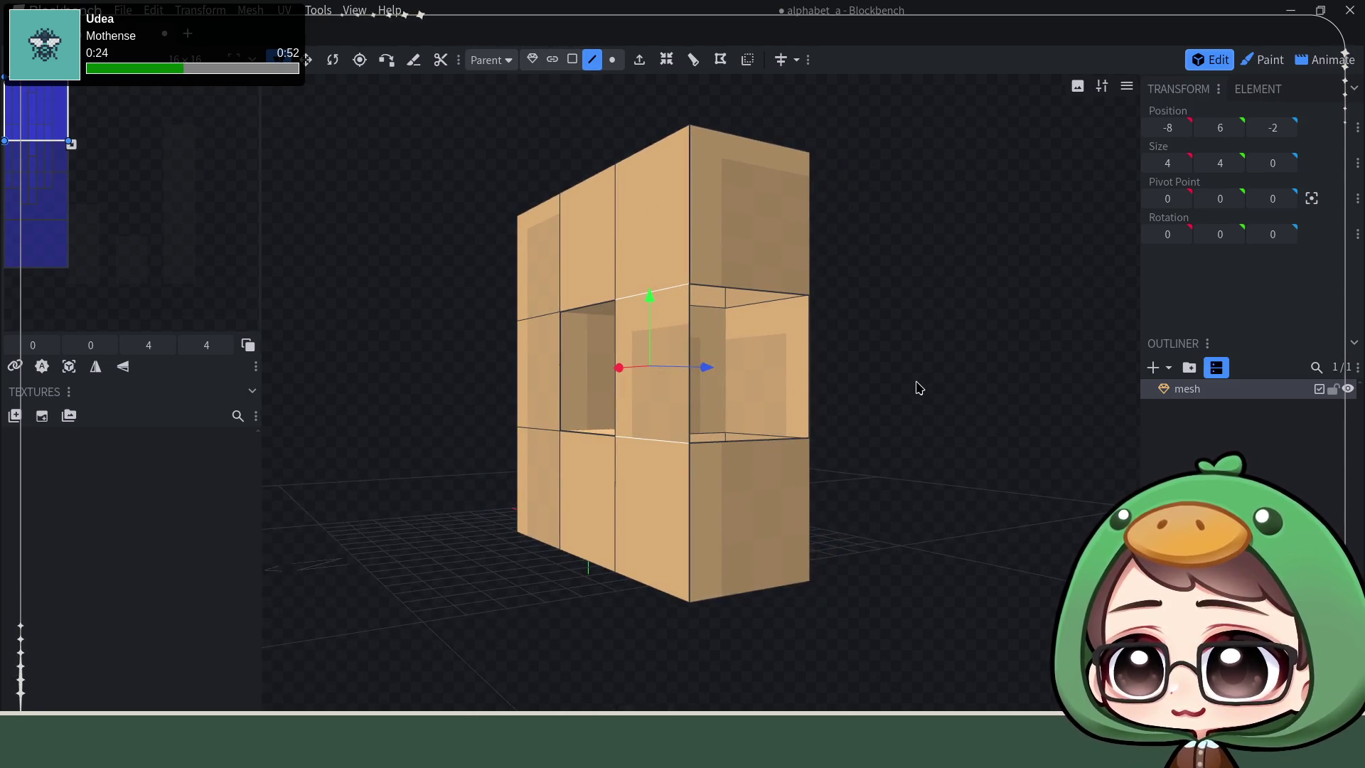
{"action": "key", "text": "alt+Tab"}
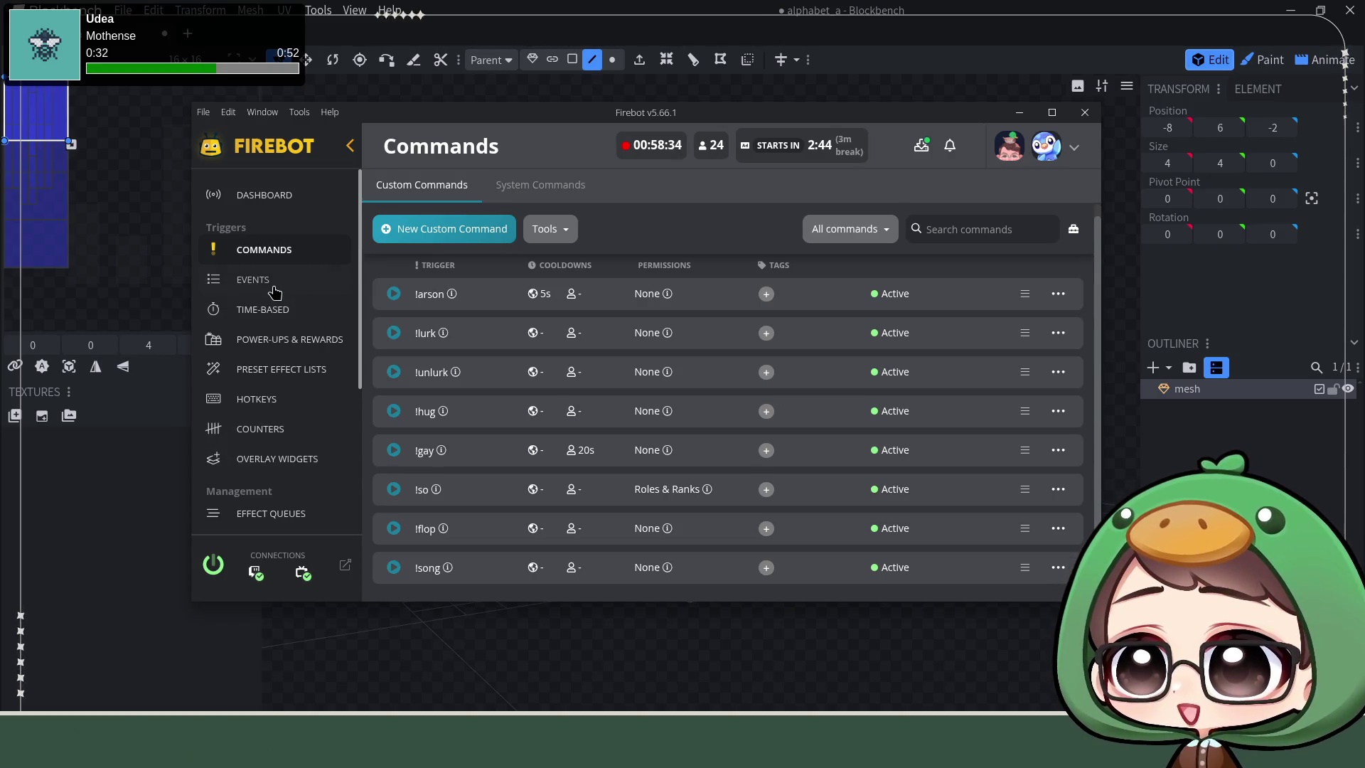
Step: Open the Ads event set and save the Scheduled Ad Break Starting Soon event
{"action": "left_click", "coordinate": [253, 280]}
{"action": "left_click", "coordinate": [409, 268]}
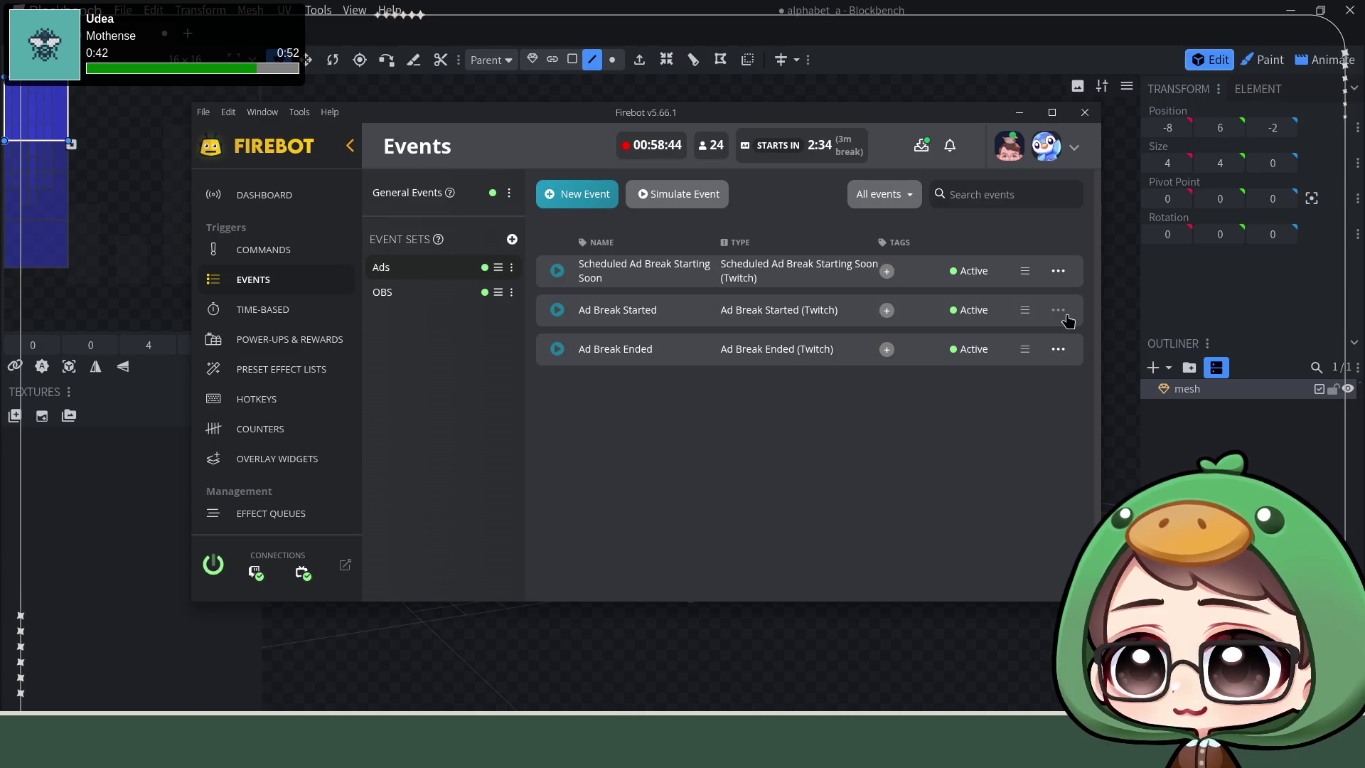
{"action": "left_click", "coordinate": [1058, 269]}
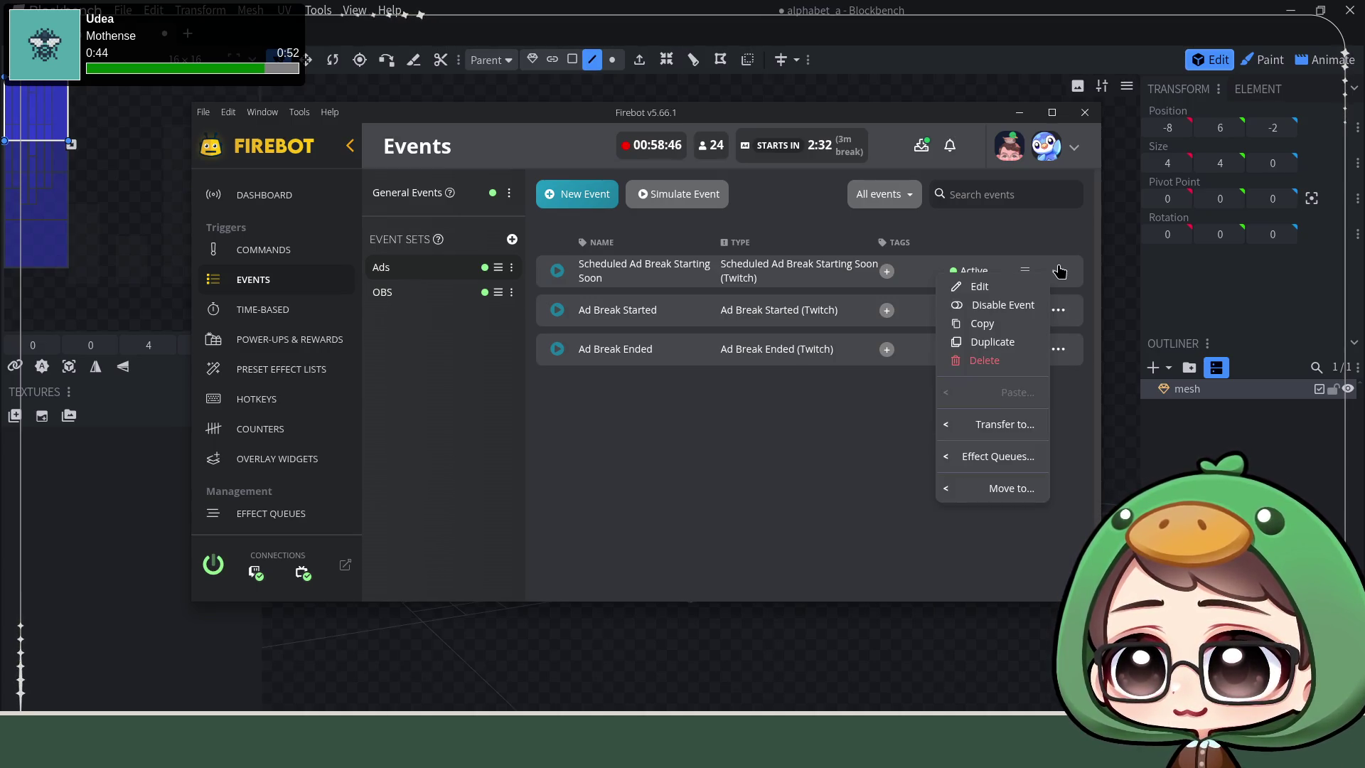
{"action": "left_click", "coordinate": [979, 286]}
{"action": "scroll", "coordinate": [716, 294], "scroll_direction": "down", "scroll_amount": 3}
{"action": "scroll", "coordinate": [716, 292], "scroll_direction": "up", "scroll_amount": 1}
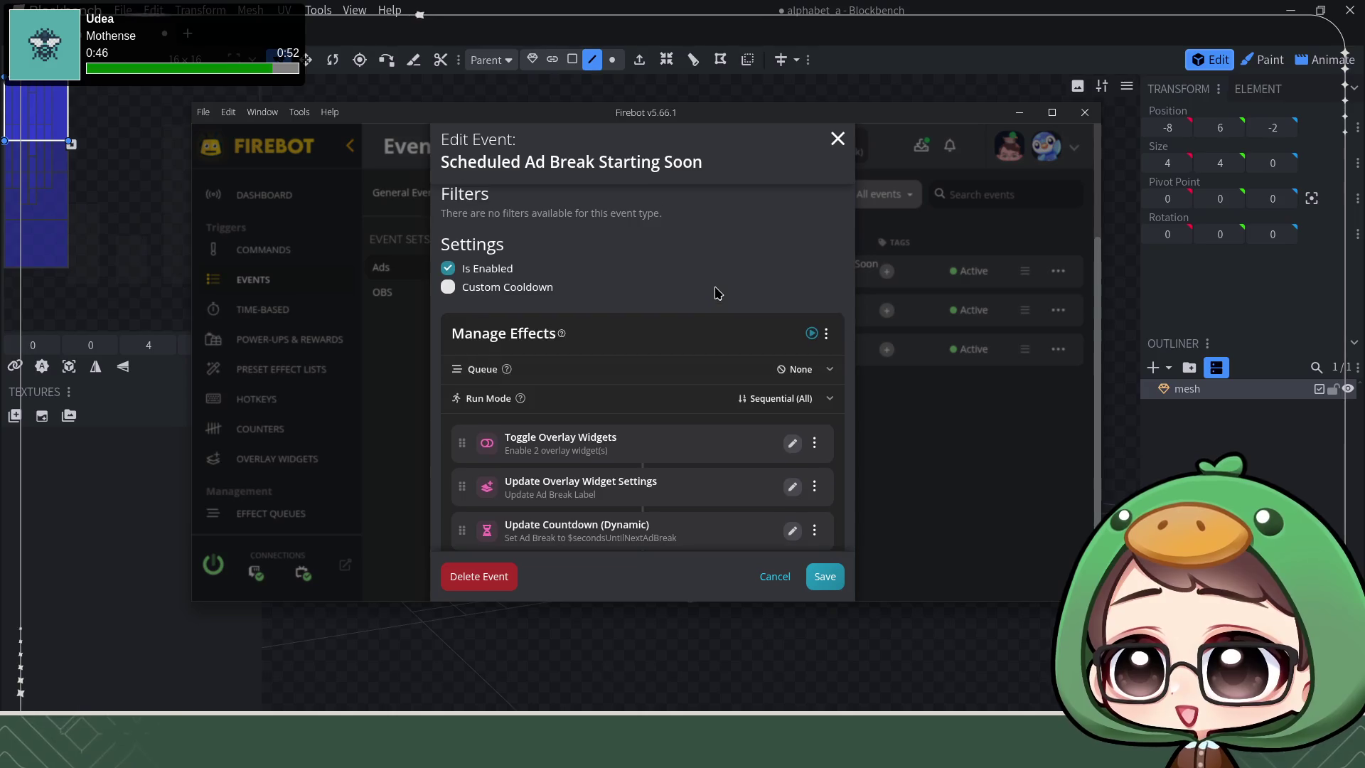
{"action": "scroll", "coordinate": [716, 293], "scroll_direction": "down", "scroll_amount": 1}
{"action": "scroll", "coordinate": [673, 271], "scroll_direction": "down", "scroll_amount": 1}
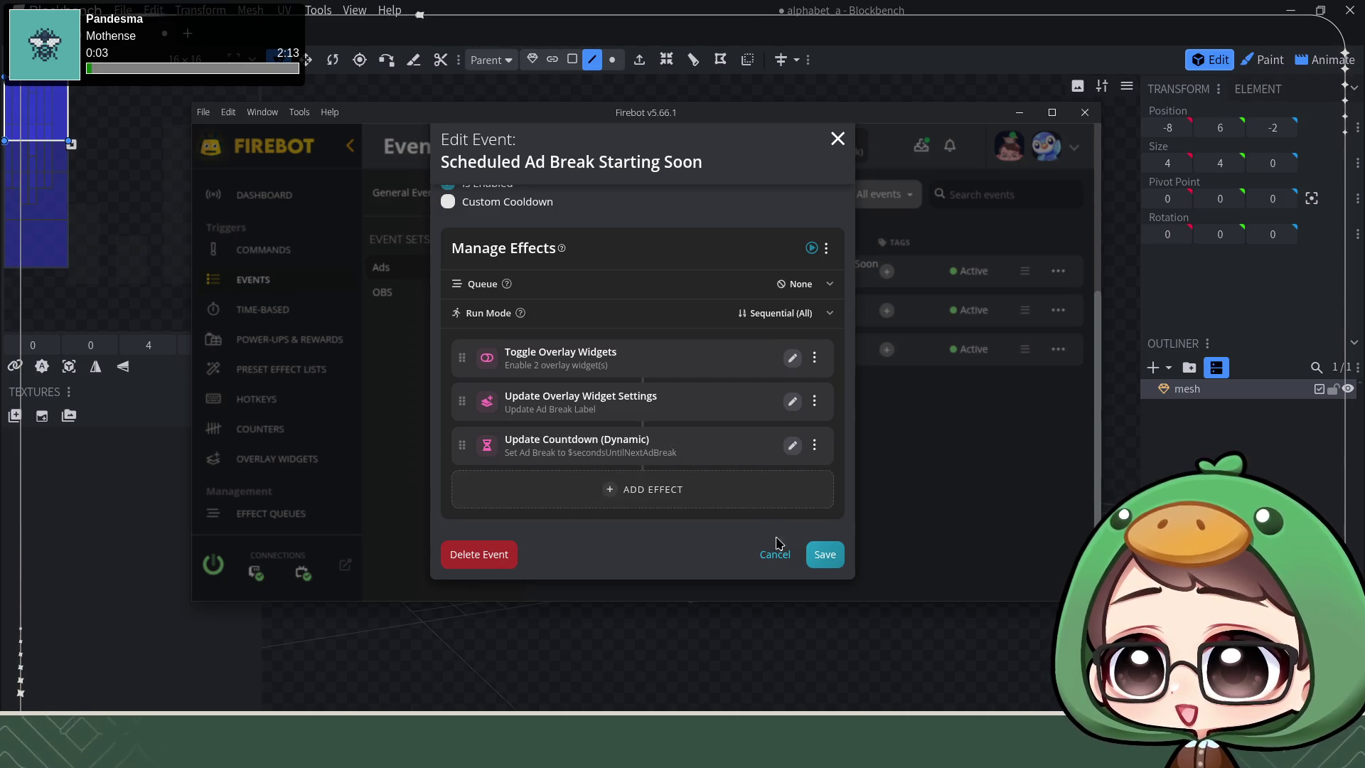
{"action": "left_click", "coordinate": [822, 555]}
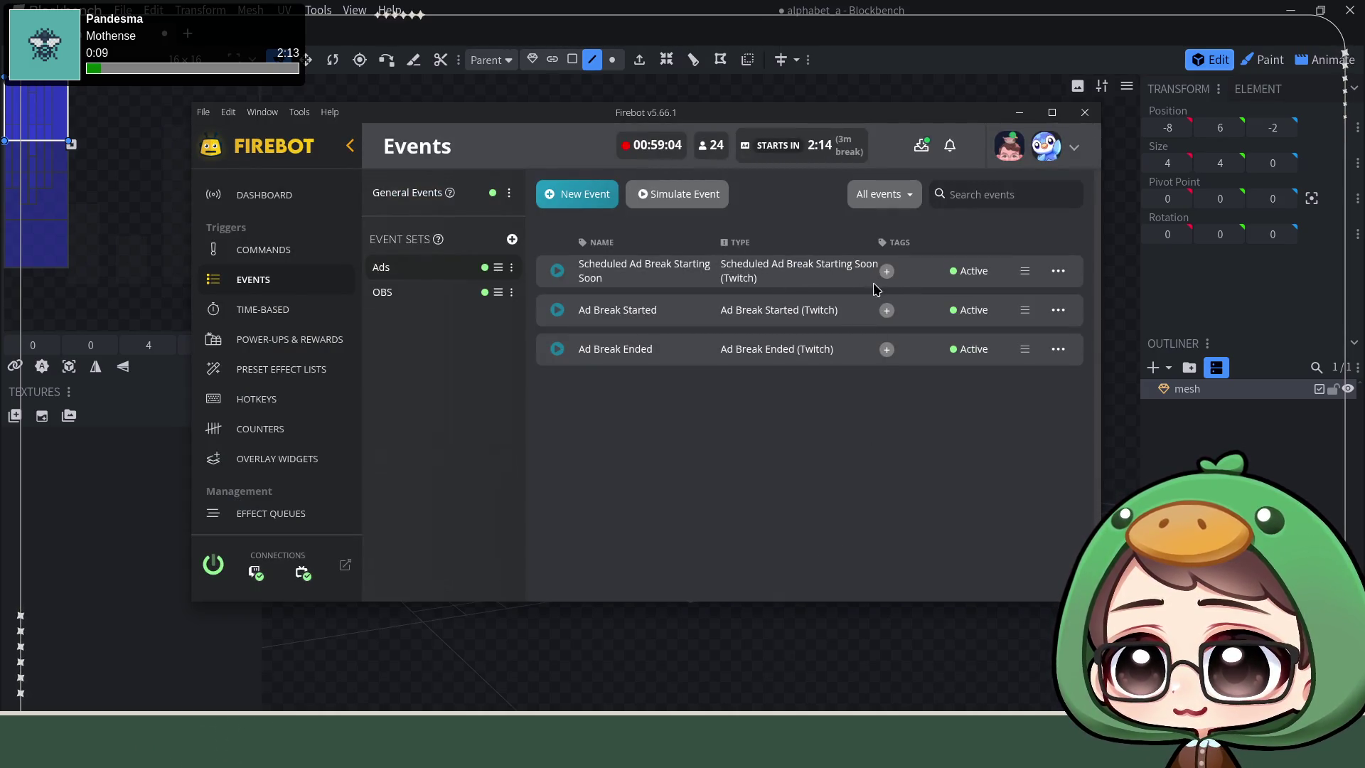
Step: Review the Ad Break Started event without saving, then go to Overlay Widgets
{"action": "left_click", "coordinate": [1057, 311]}
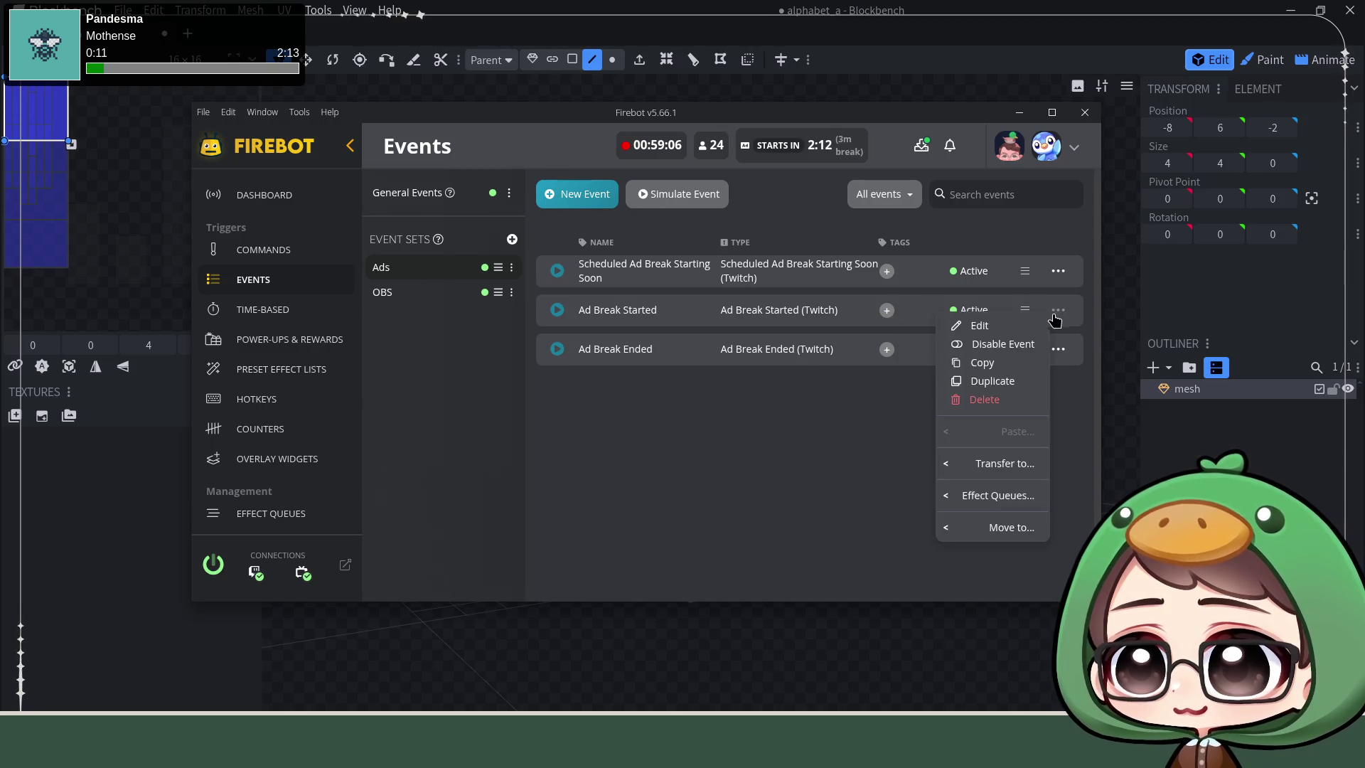
{"action": "left_click", "coordinate": [965, 328]}
{"action": "scroll", "coordinate": [679, 446], "scroll_direction": "down", "scroll_amount": 1}
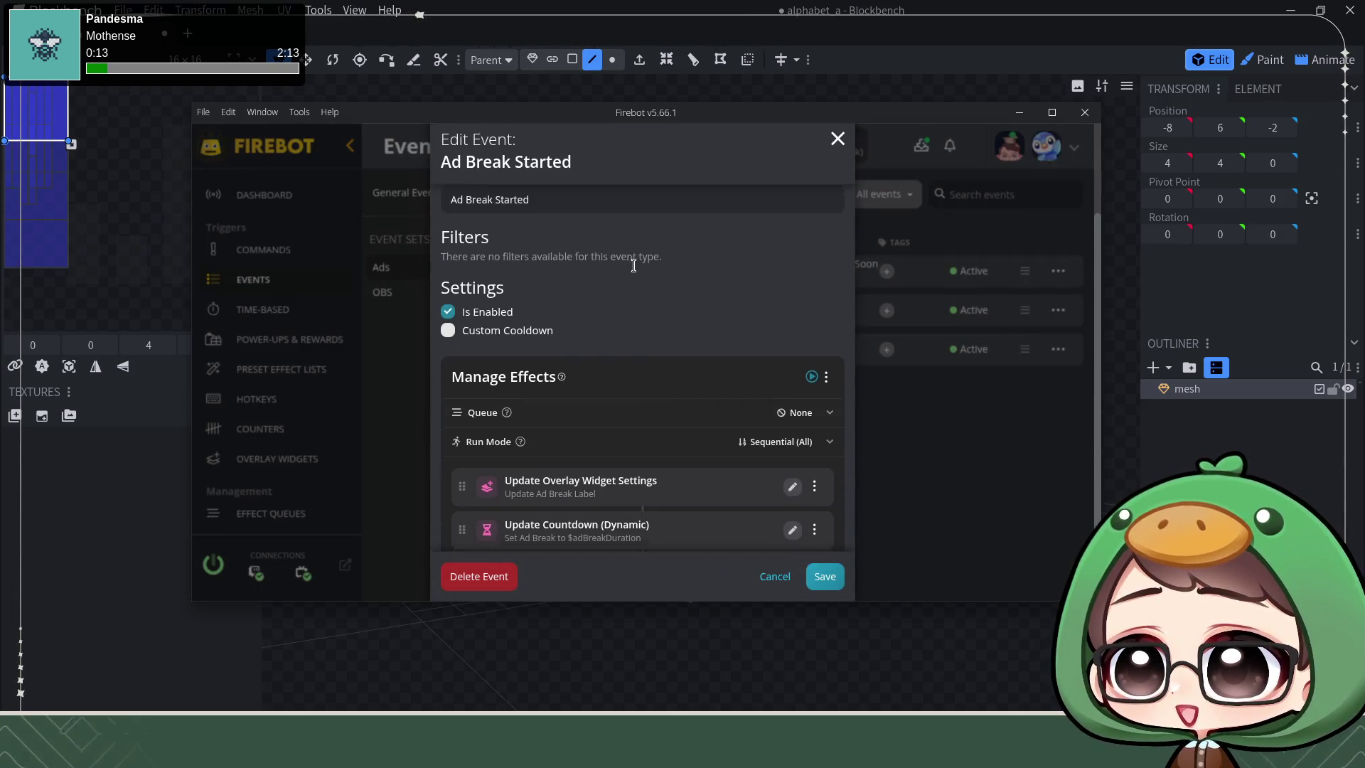
{"action": "scroll", "coordinate": [668, 305], "scroll_direction": "down", "scroll_amount": 1}
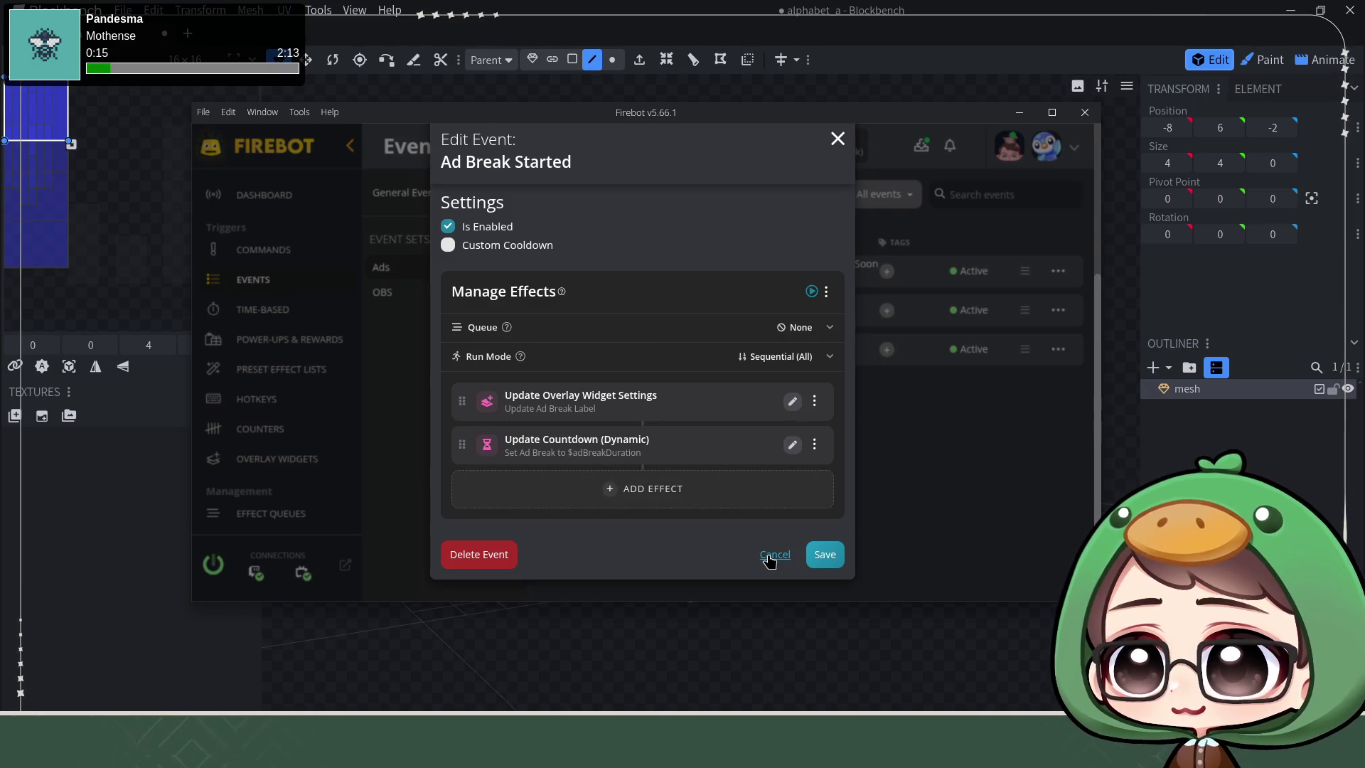
{"action": "left_click", "coordinate": [771, 558]}
{"action": "left_click", "coordinate": [268, 461]}
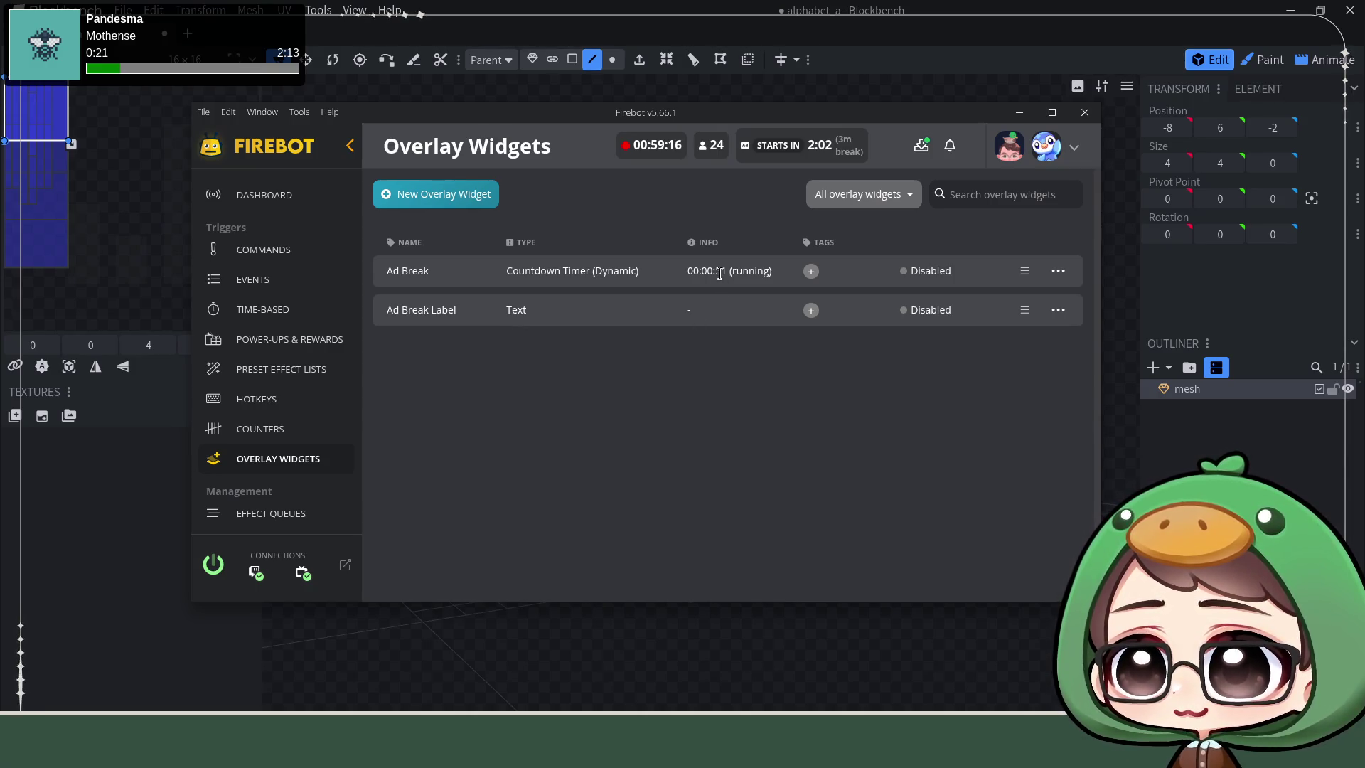
Step: Enable the Ad Break and Ad Break Label overlay widgets and check their options
{"action": "left_click", "coordinate": [1059, 269]}
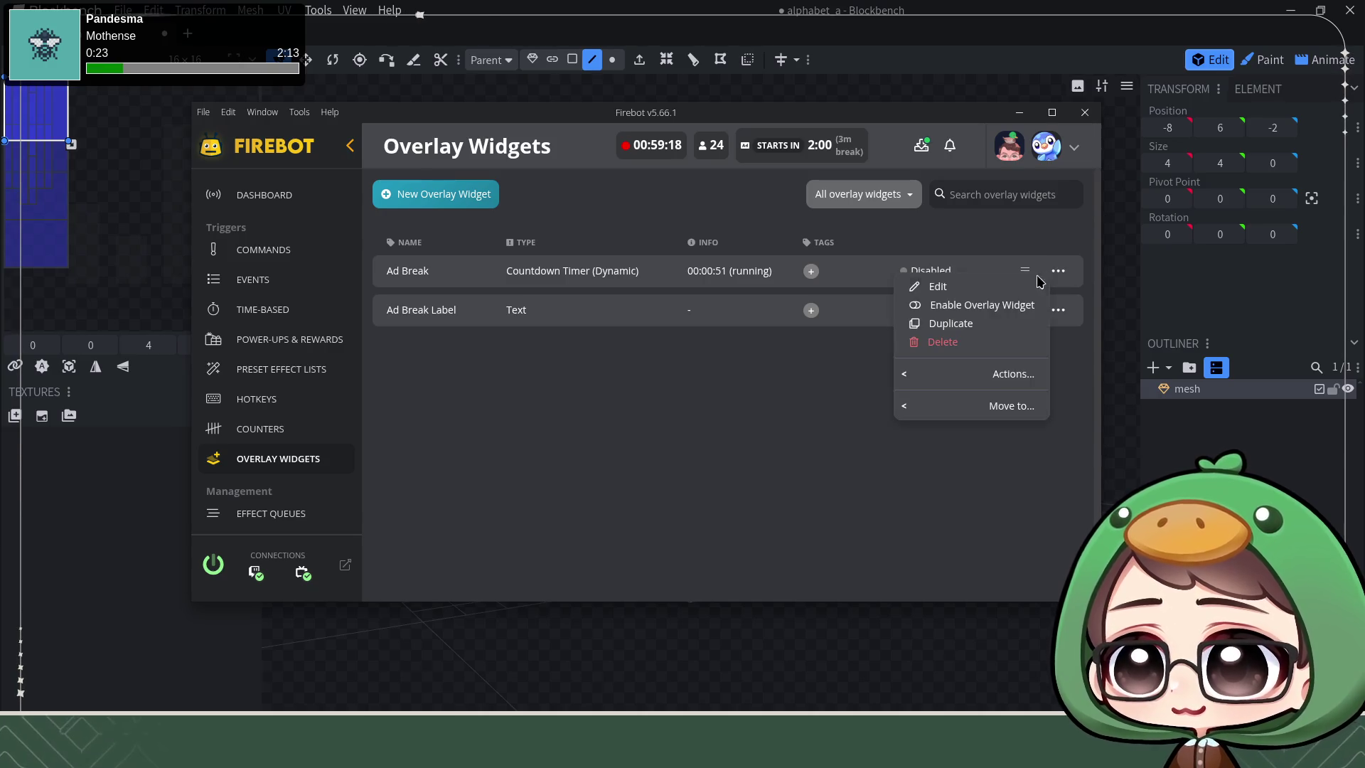
{"action": "left_click", "coordinate": [982, 305]}
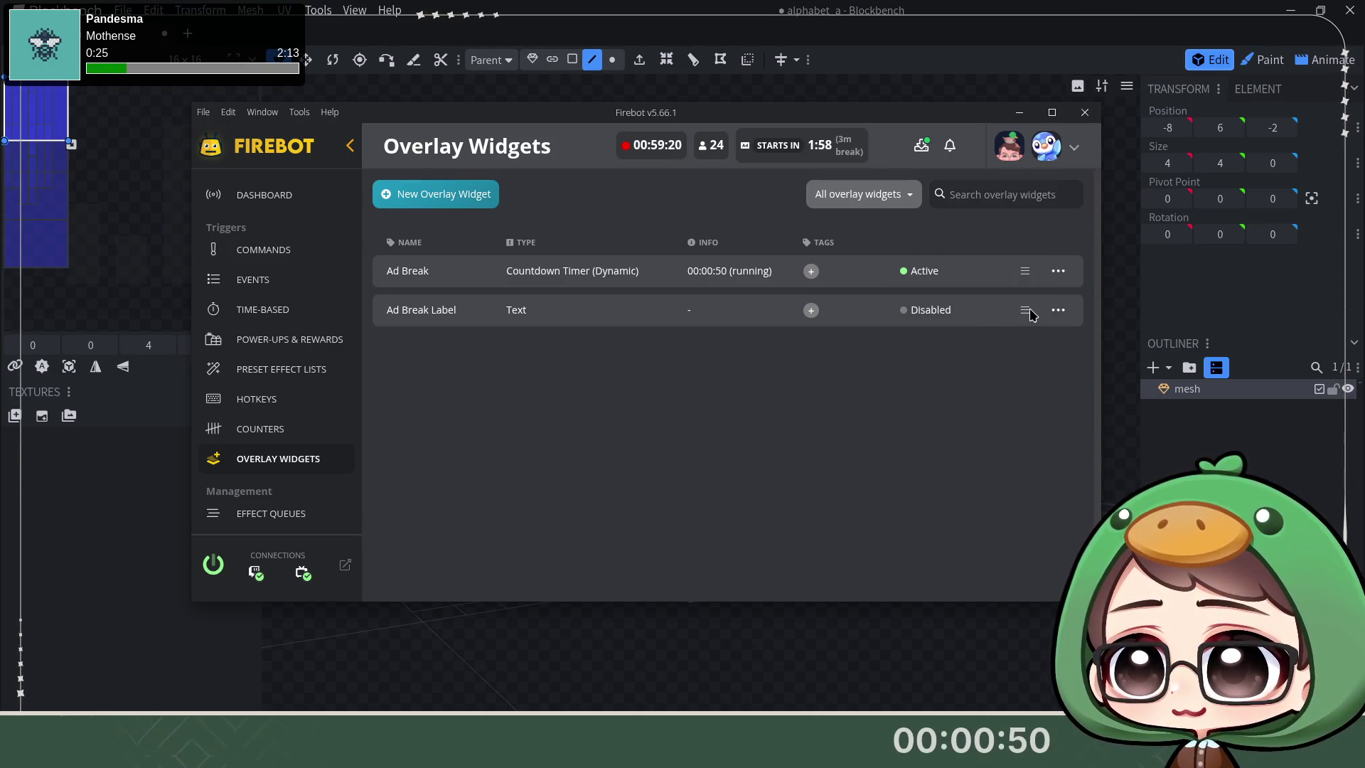
{"action": "left_click", "coordinate": [1058, 309]}
{"action": "left_click", "coordinate": [1002, 342]}
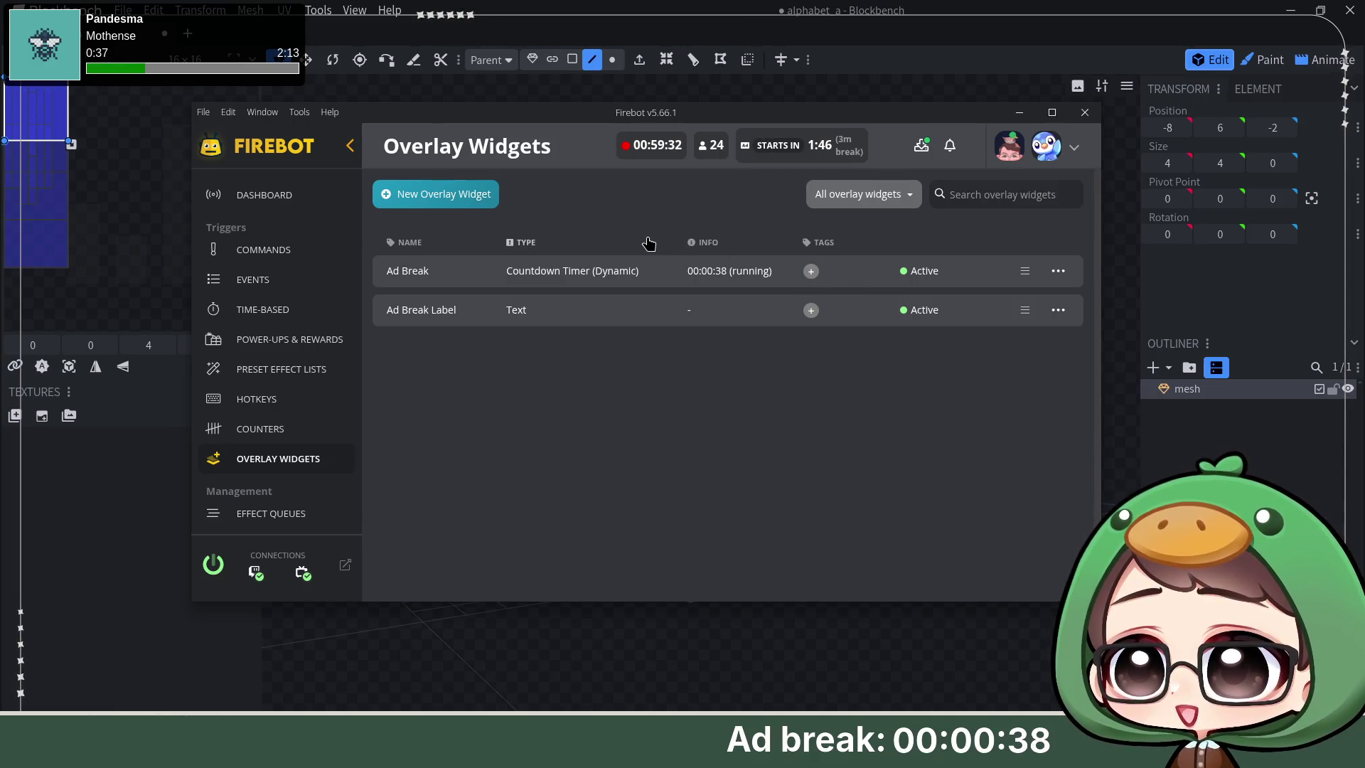
{"action": "left_click", "coordinate": [1058, 273]}
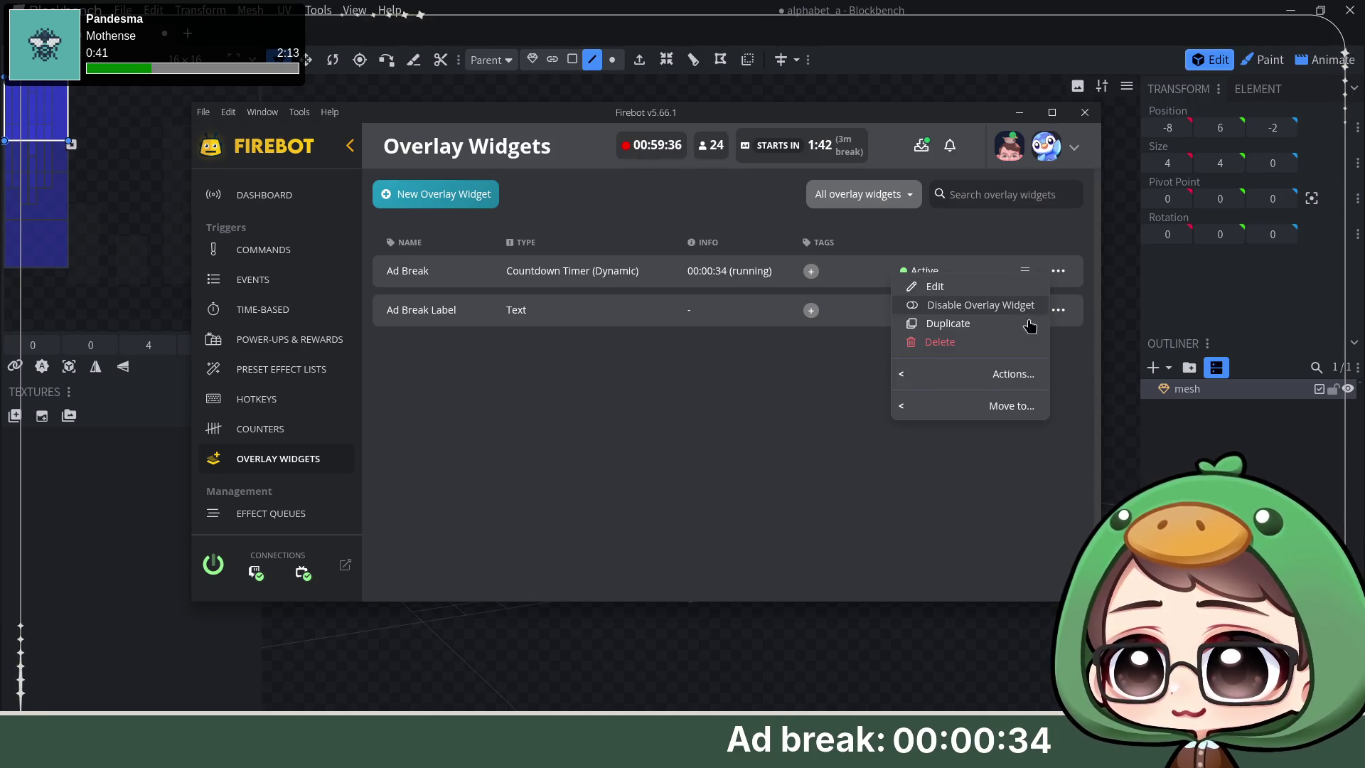
{"action": "mouse_move", "coordinate": [971, 373]}
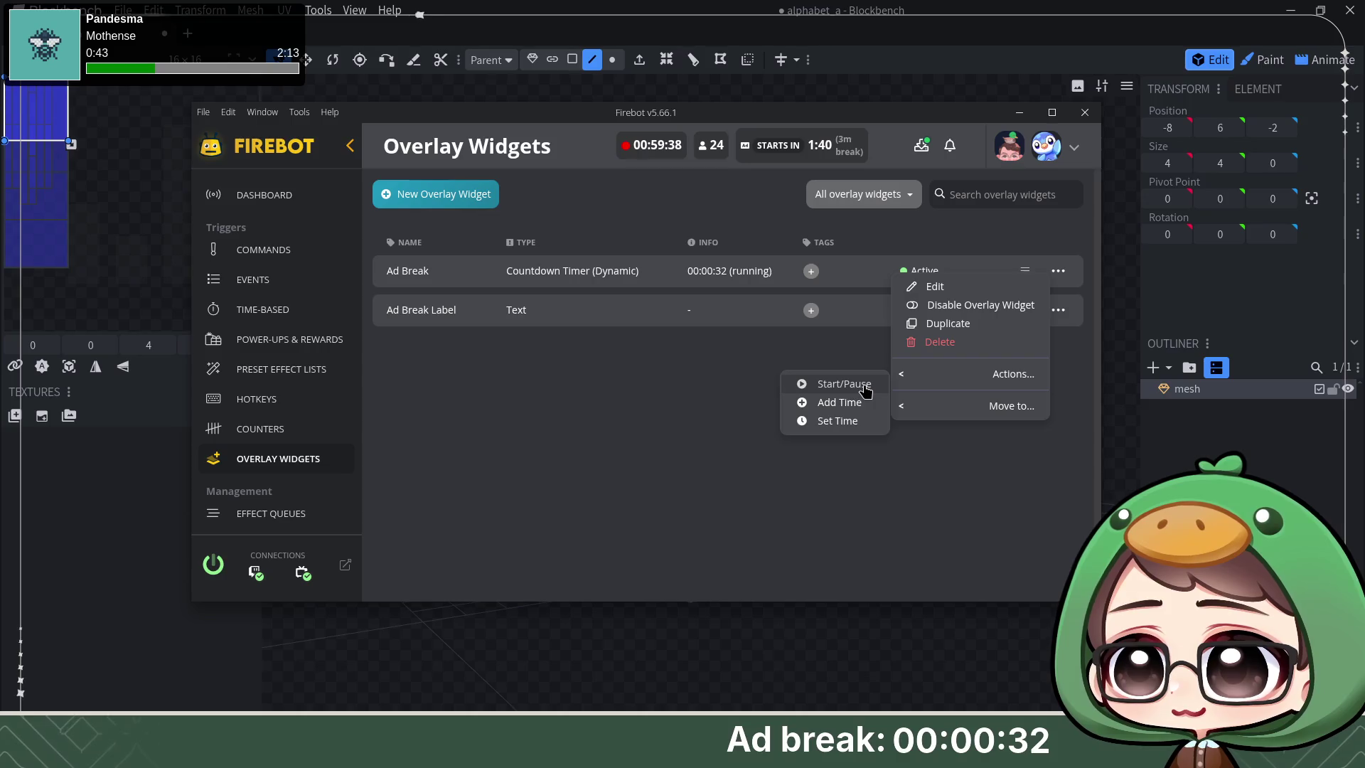
{"action": "left_click", "coordinate": [979, 407]}
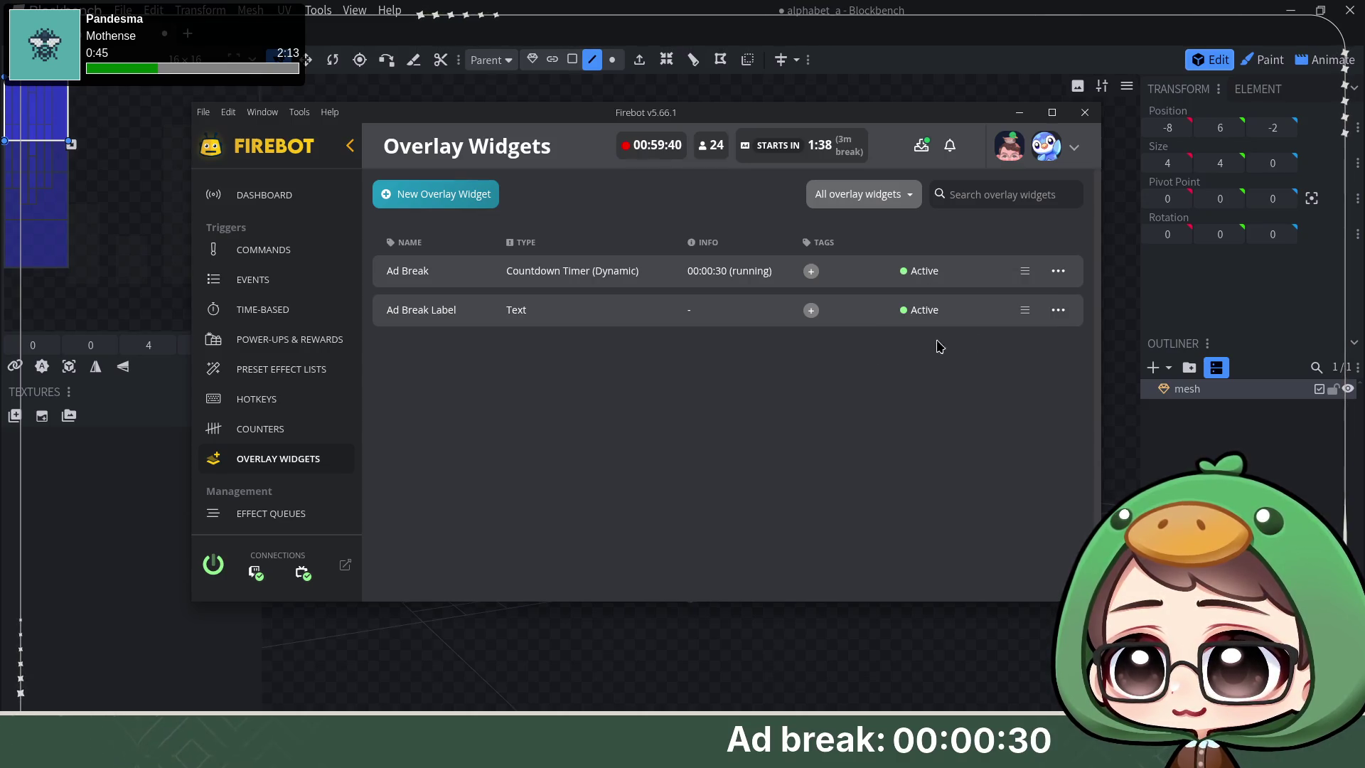
{"action": "left_click", "coordinate": [1057, 311]}
{"action": "mouse_move", "coordinate": [1010, 412]}
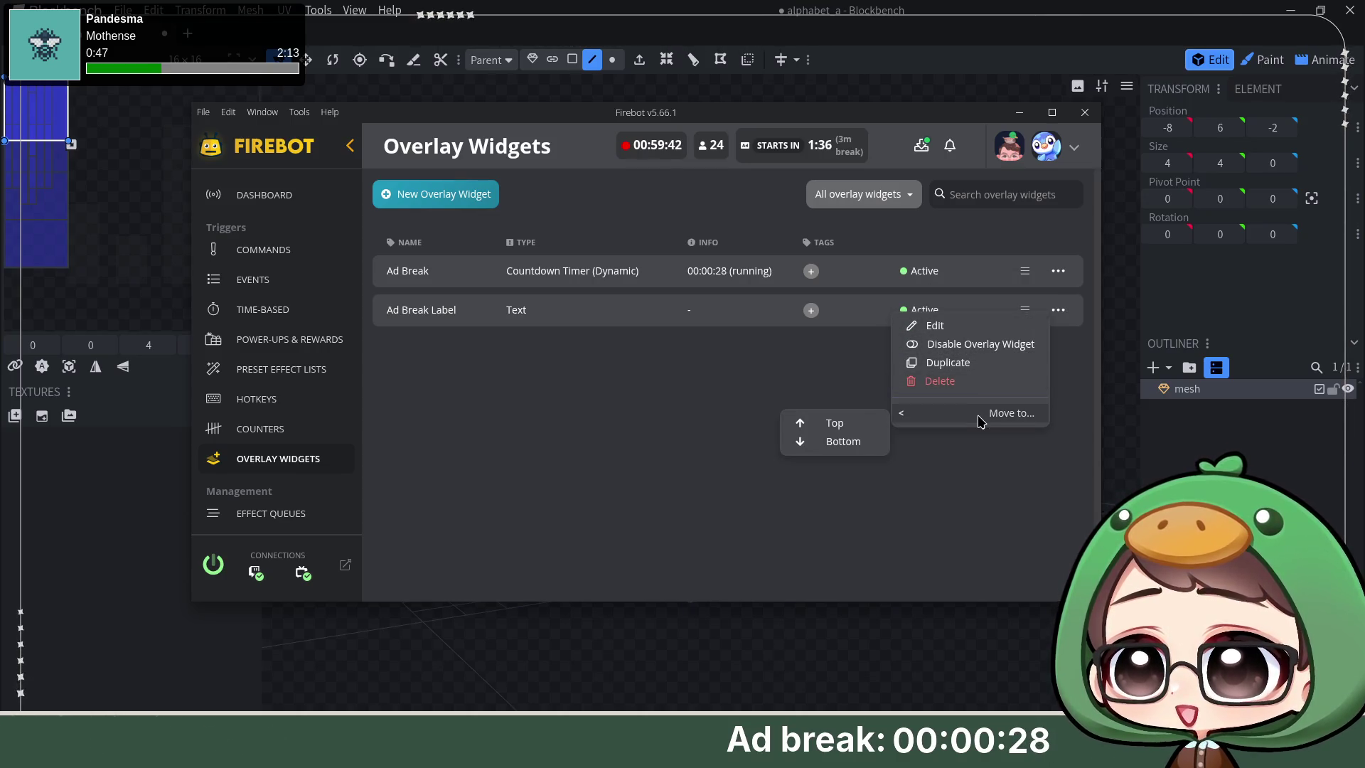
{"action": "left_click", "coordinate": [679, 371]}
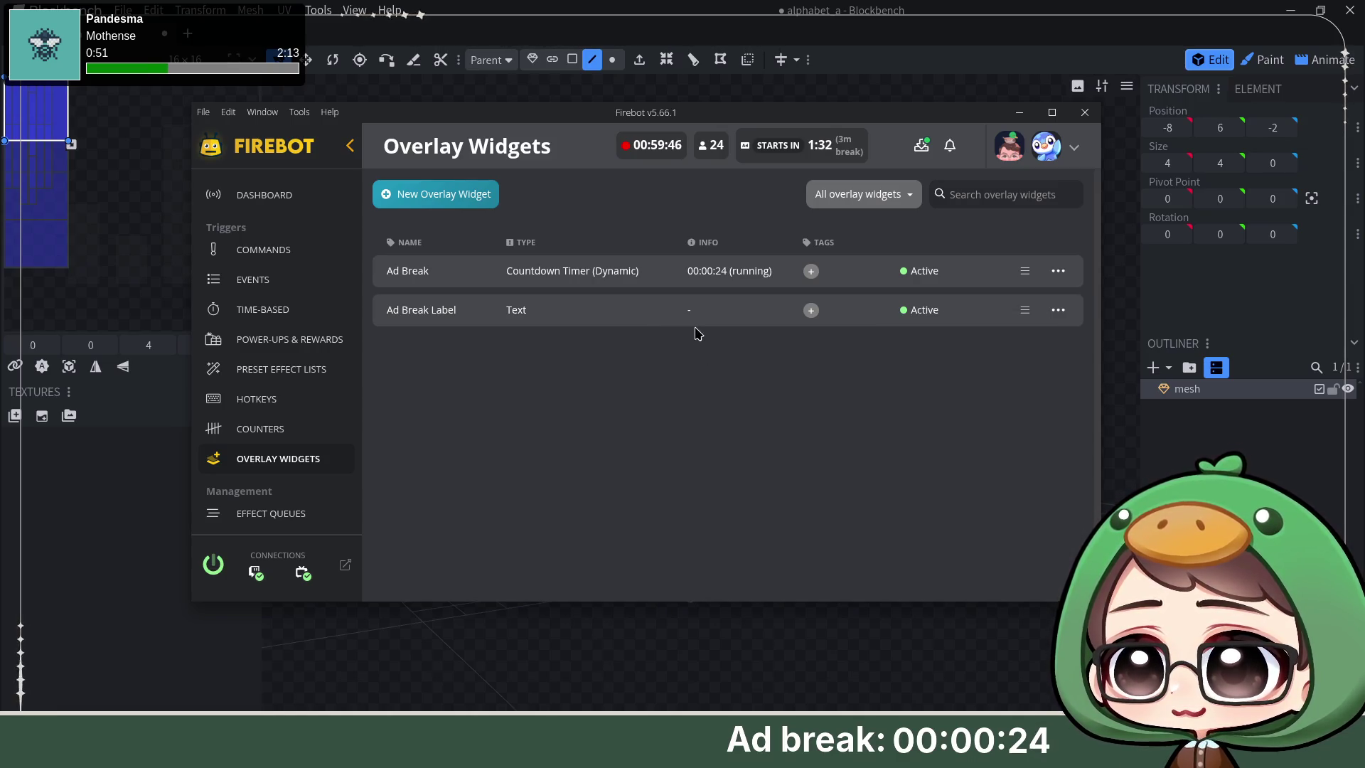
Step: Toggle both widgets off and back on to re-enable them
{"action": "left_click", "coordinate": [1058, 270]}
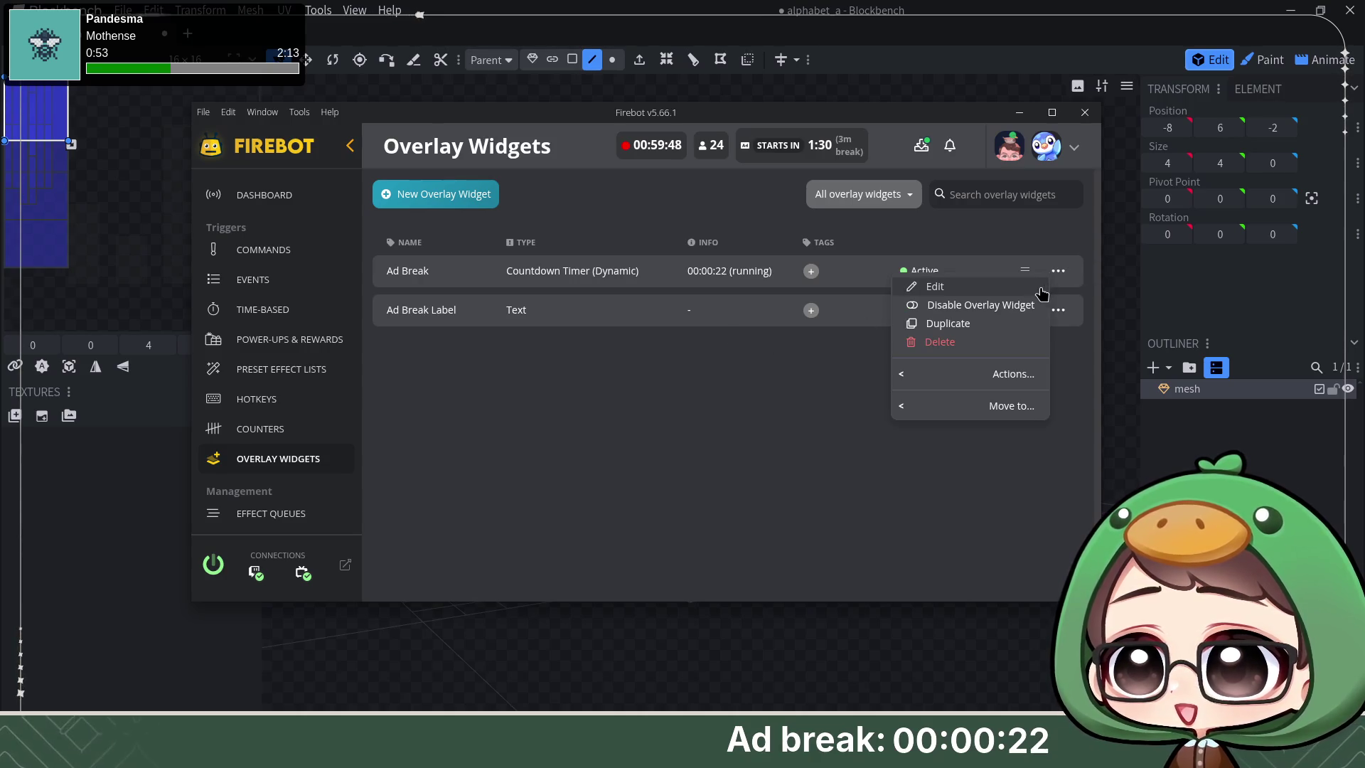
{"action": "left_click", "coordinate": [982, 306]}
{"action": "left_click", "coordinate": [1059, 310]}
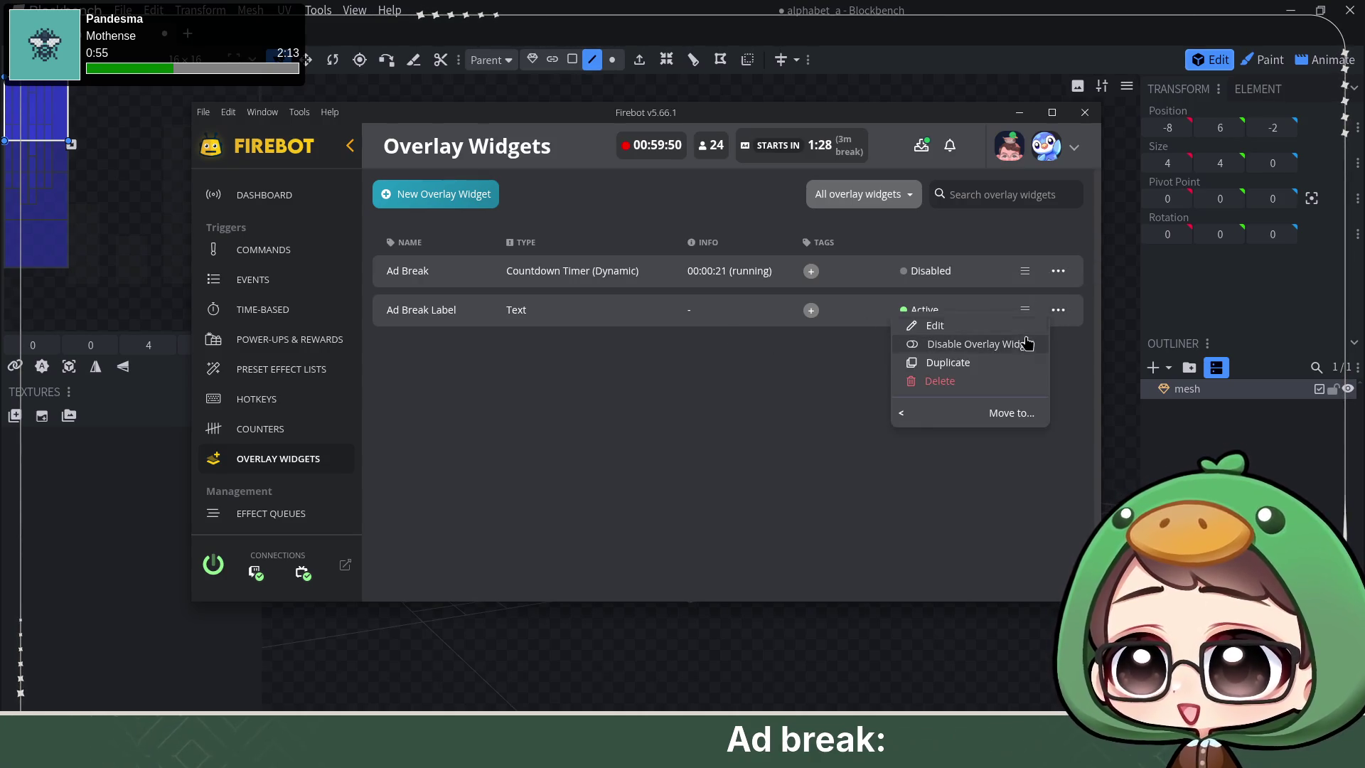
{"action": "left_click", "coordinate": [965, 343]}
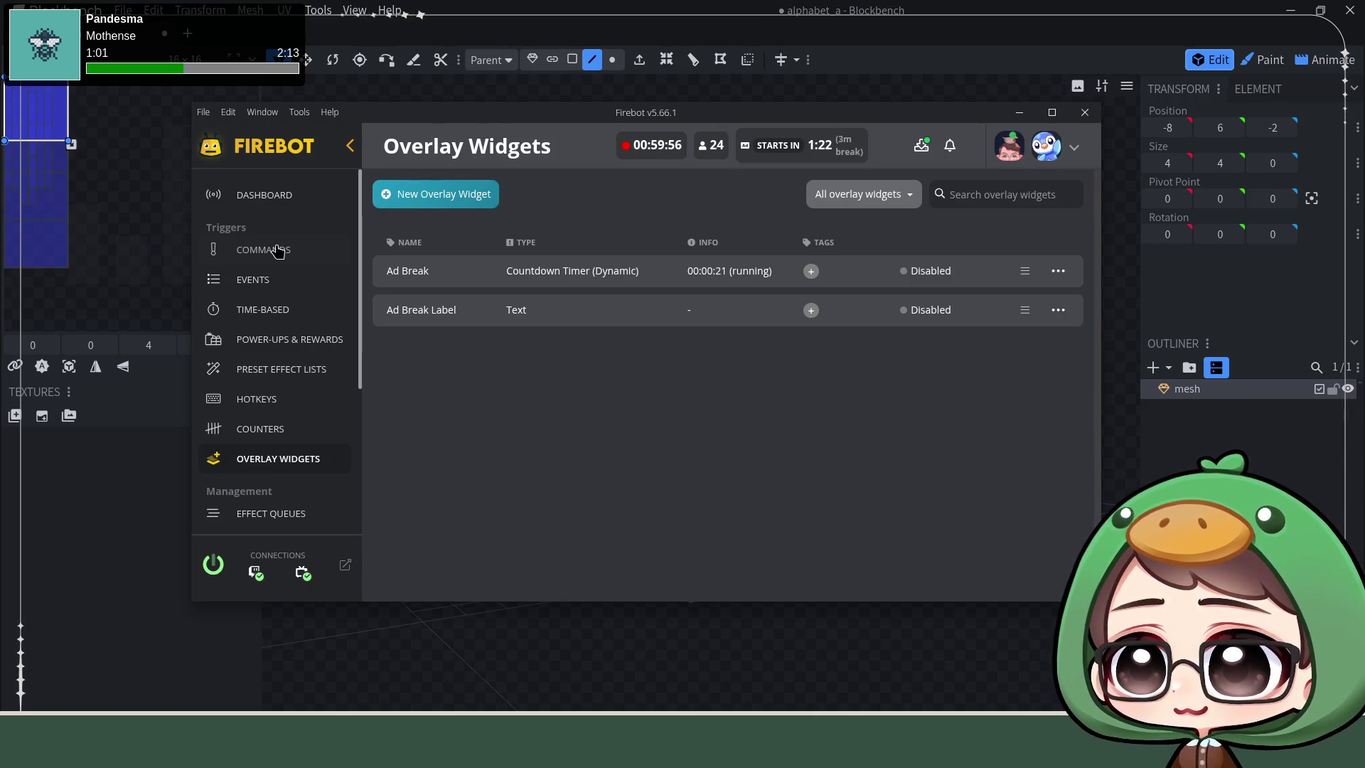
{"action": "left_click", "coordinate": [1057, 272]}
{"action": "left_click", "coordinate": [992, 305]}
{"action": "left_click", "coordinate": [1057, 309]}
{"action": "left_click", "coordinate": [1011, 343]}
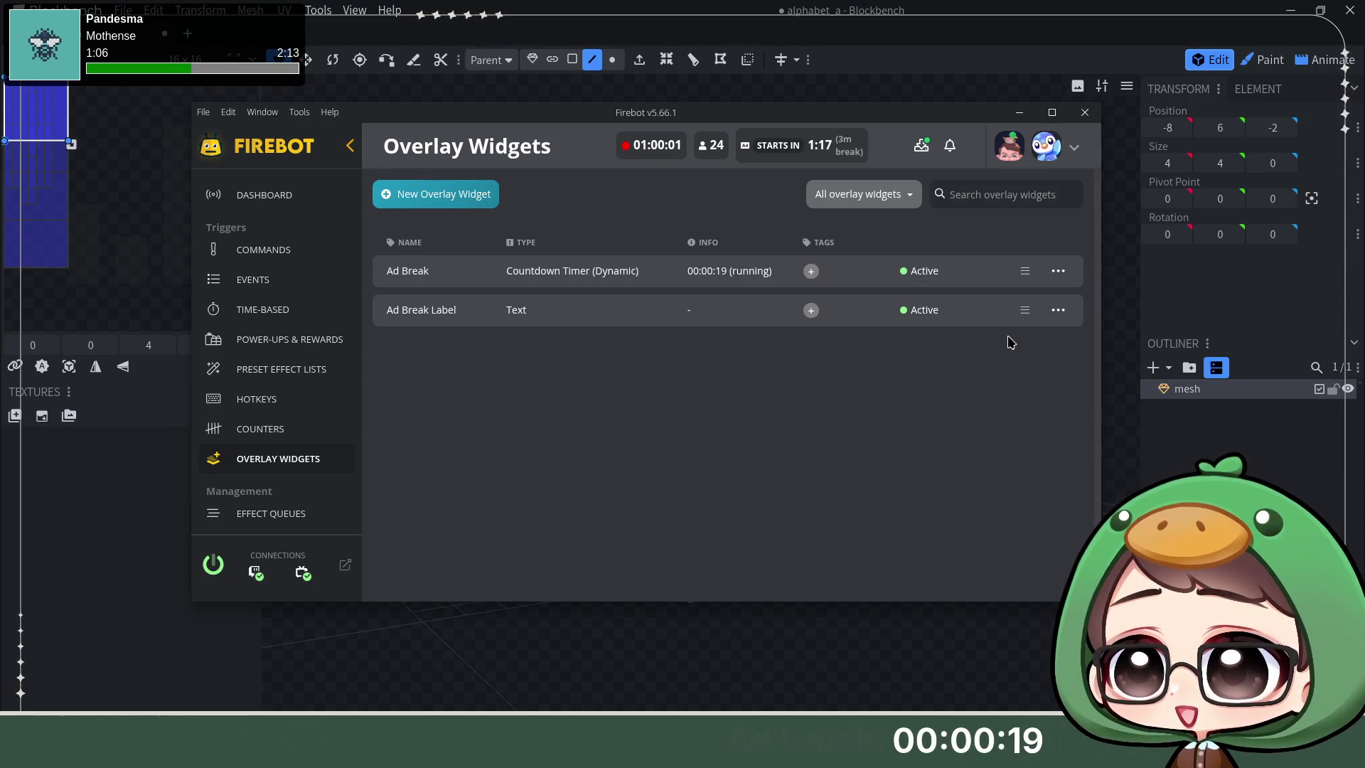
Step: Set the Ad Break countdown time to 0 and return to the events list
{"action": "left_click", "coordinate": [1058, 272]}
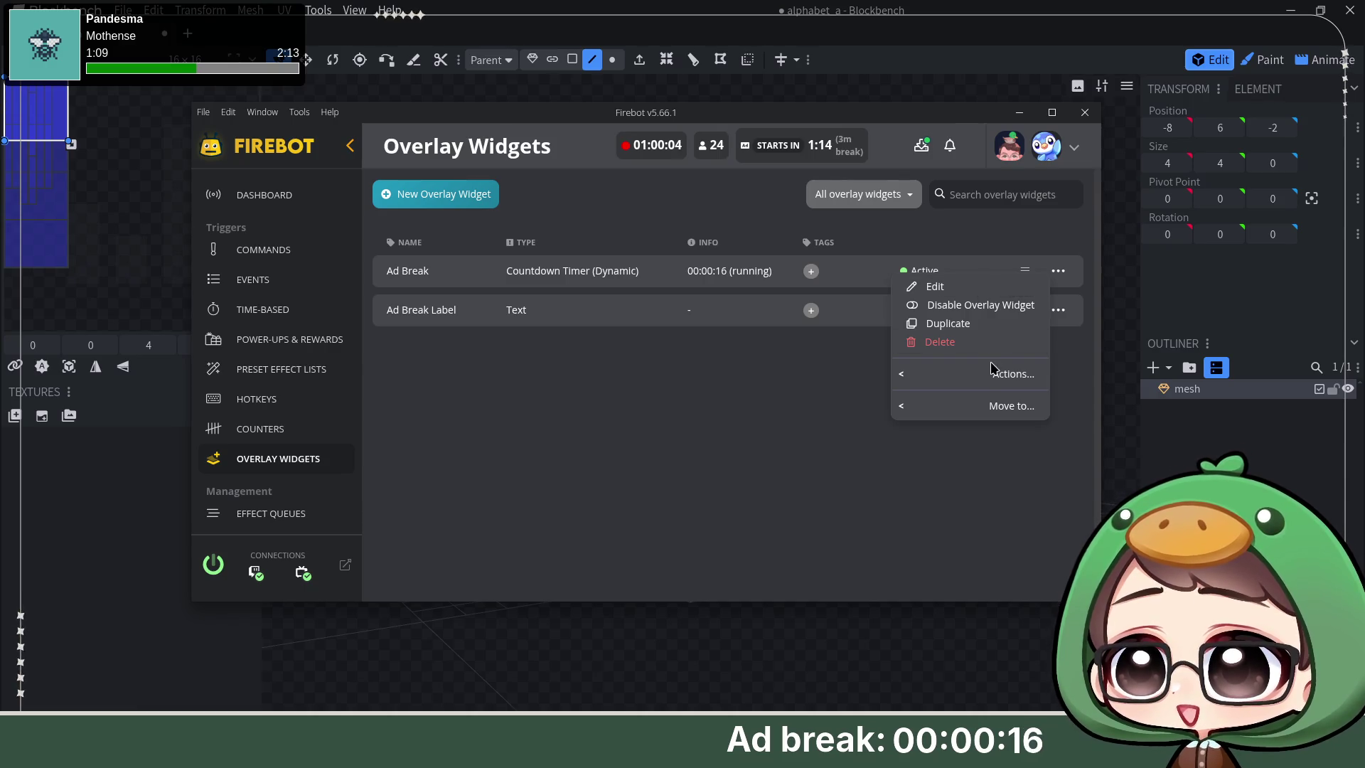
{"action": "mouse_move", "coordinate": [968, 374]}
{"action": "left_click", "coordinate": [850, 420]}
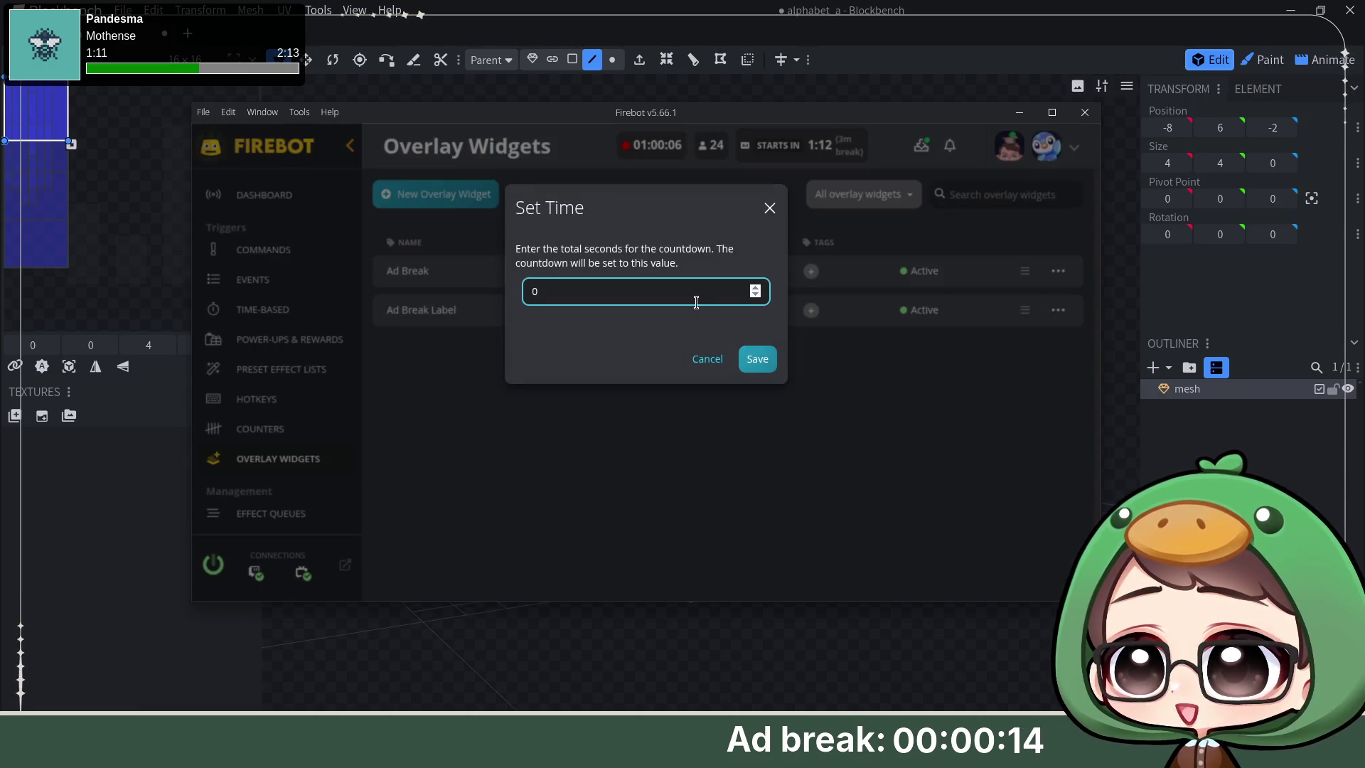
{"action": "left_click", "coordinate": [760, 361]}
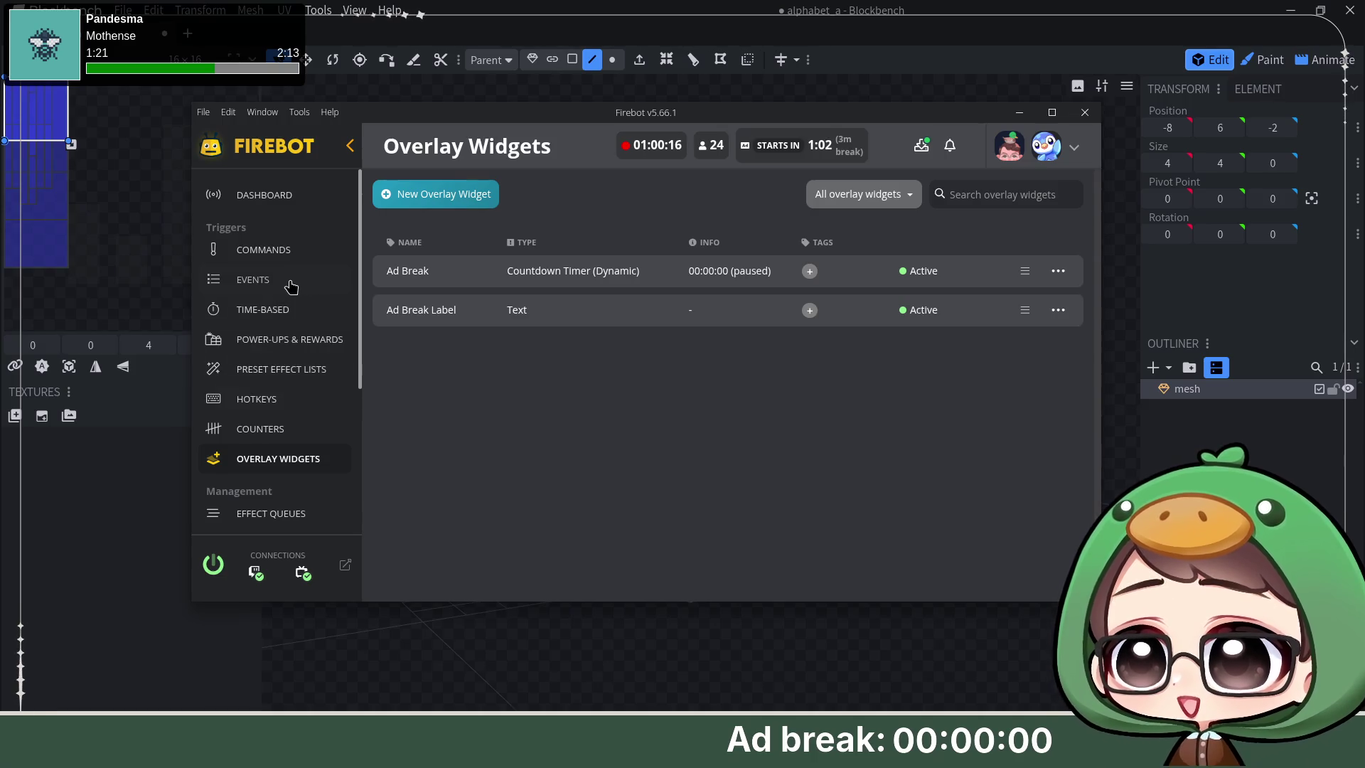
{"action": "left_click", "coordinate": [252, 280]}
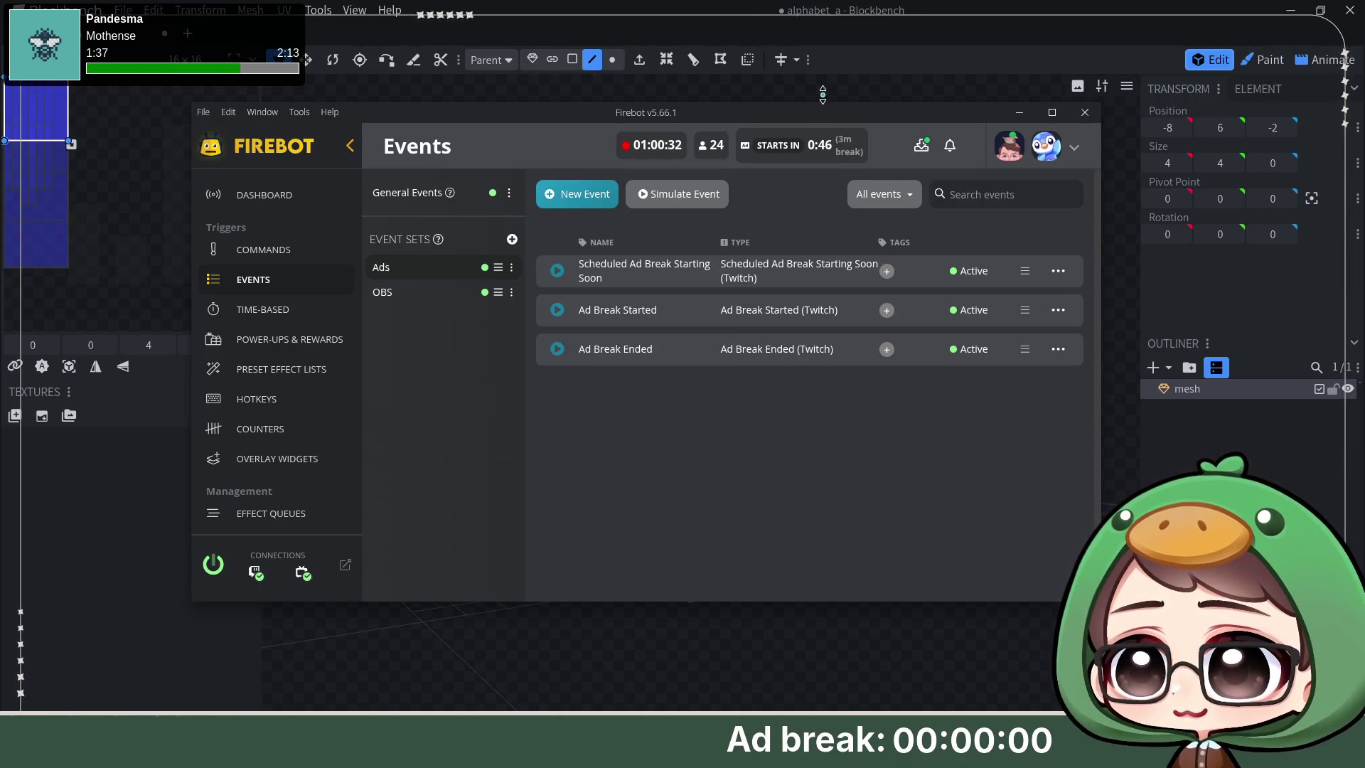
Step: Delete the face inside the hole so the square opening passes clean through the block wall
{"action": "left_click", "coordinate": [908, 27]}
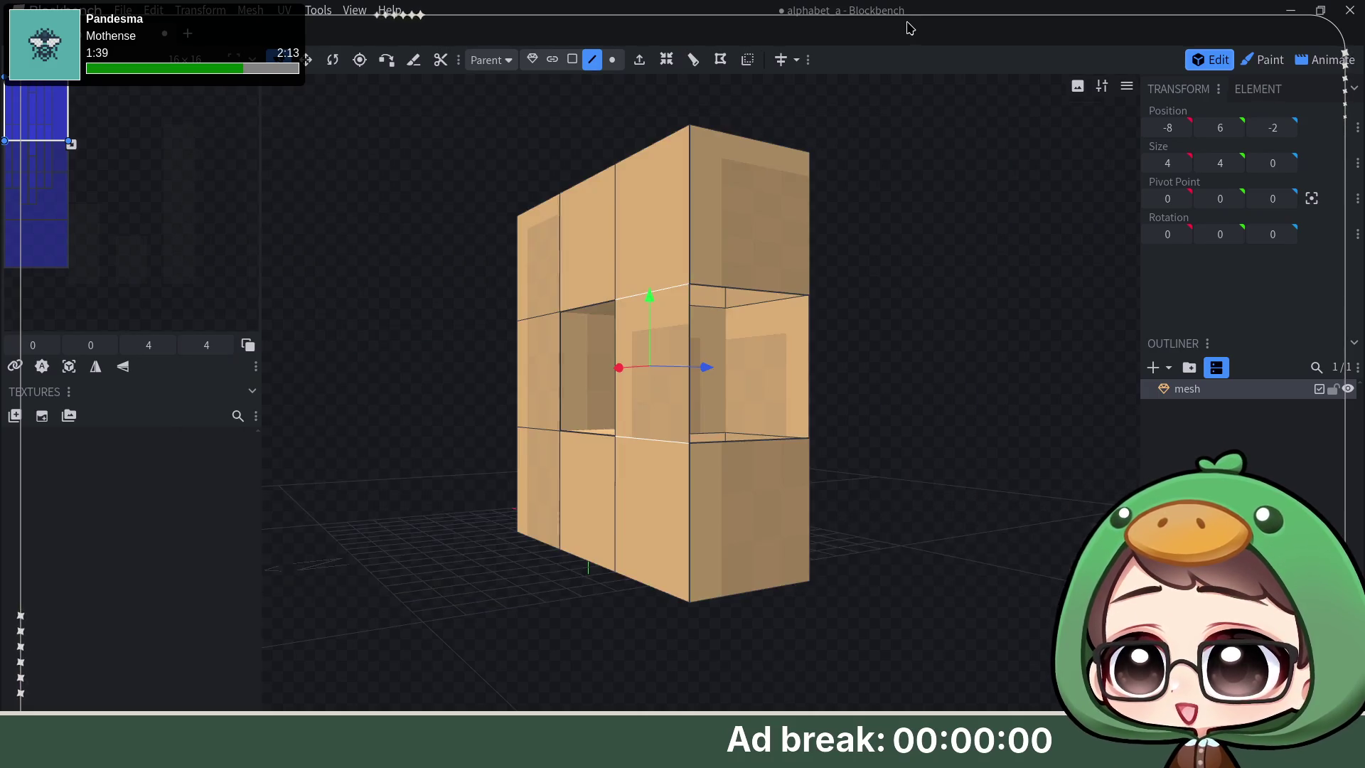
{"action": "left_click_drag", "start_coordinate": [1030, 386], "coordinate": [920, 422]}
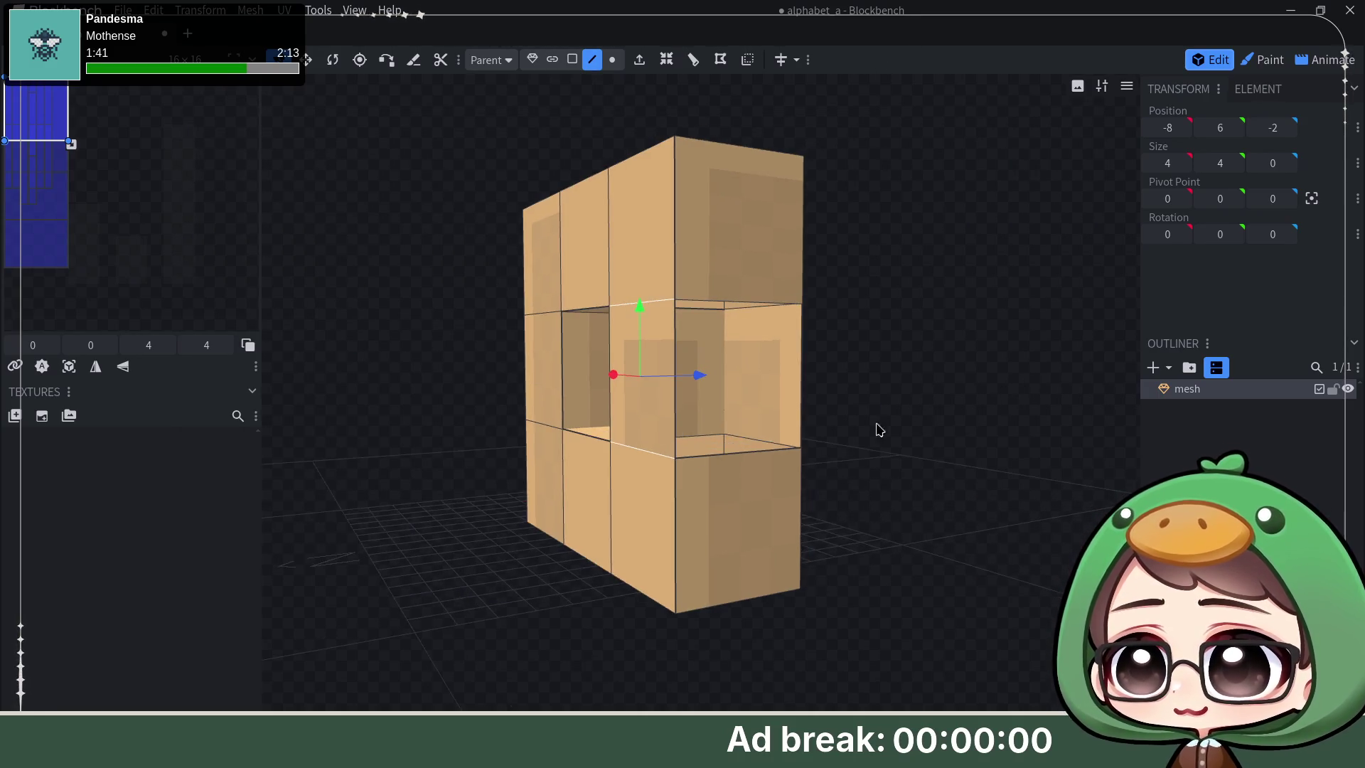
{"action": "left_click", "coordinate": [773, 457]}
{"action": "left_click", "coordinate": [729, 302], "text": "shift"}
{"action": "key", "text": "Delete"}
{"action": "left_click_drag", "start_coordinate": [942, 351], "coordinate": [1056, 357]}
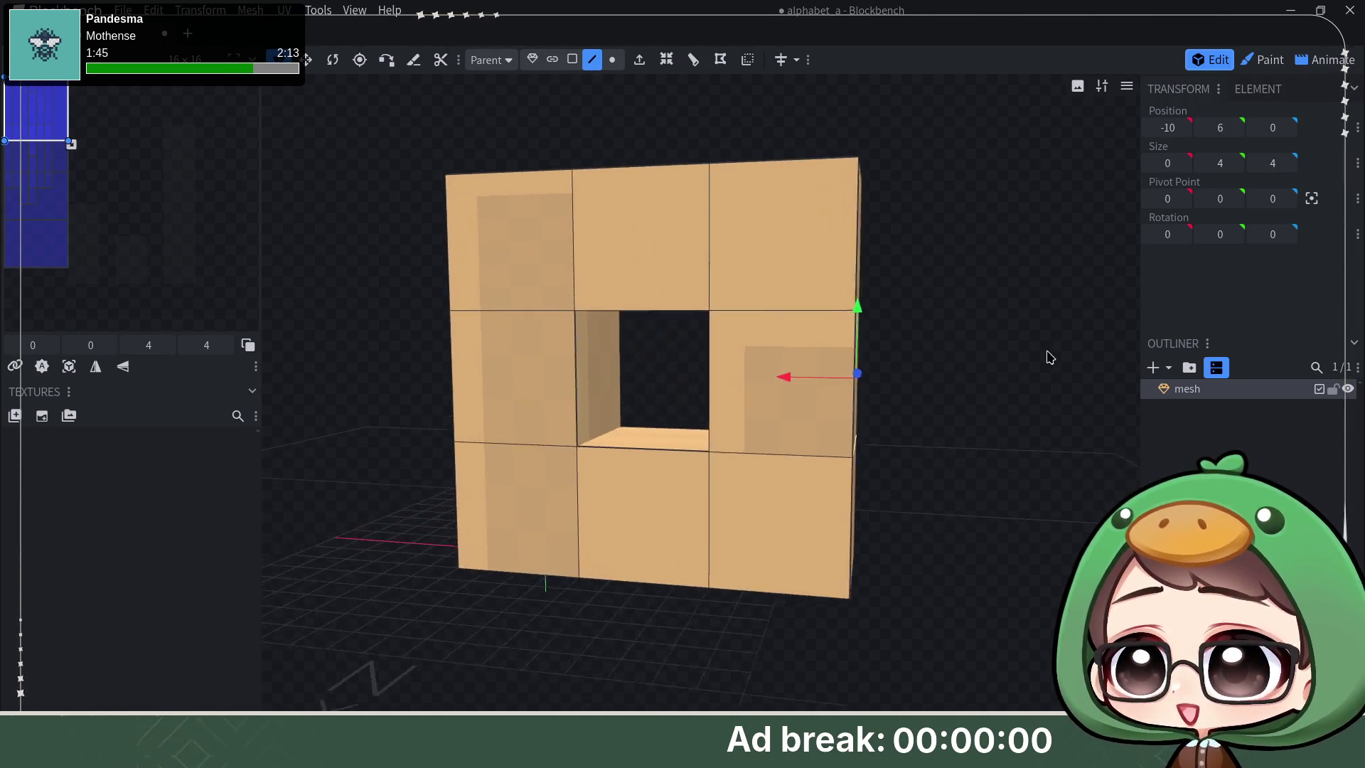
{"action": "mouse_move", "coordinate": [976, 214]}
{"action": "left_mouse_down"}
{"action": "mouse_move", "coordinate": [972, 326]}
{"action": "mouse_move", "coordinate": [975, 281]}
{"action": "left_mouse_up"}
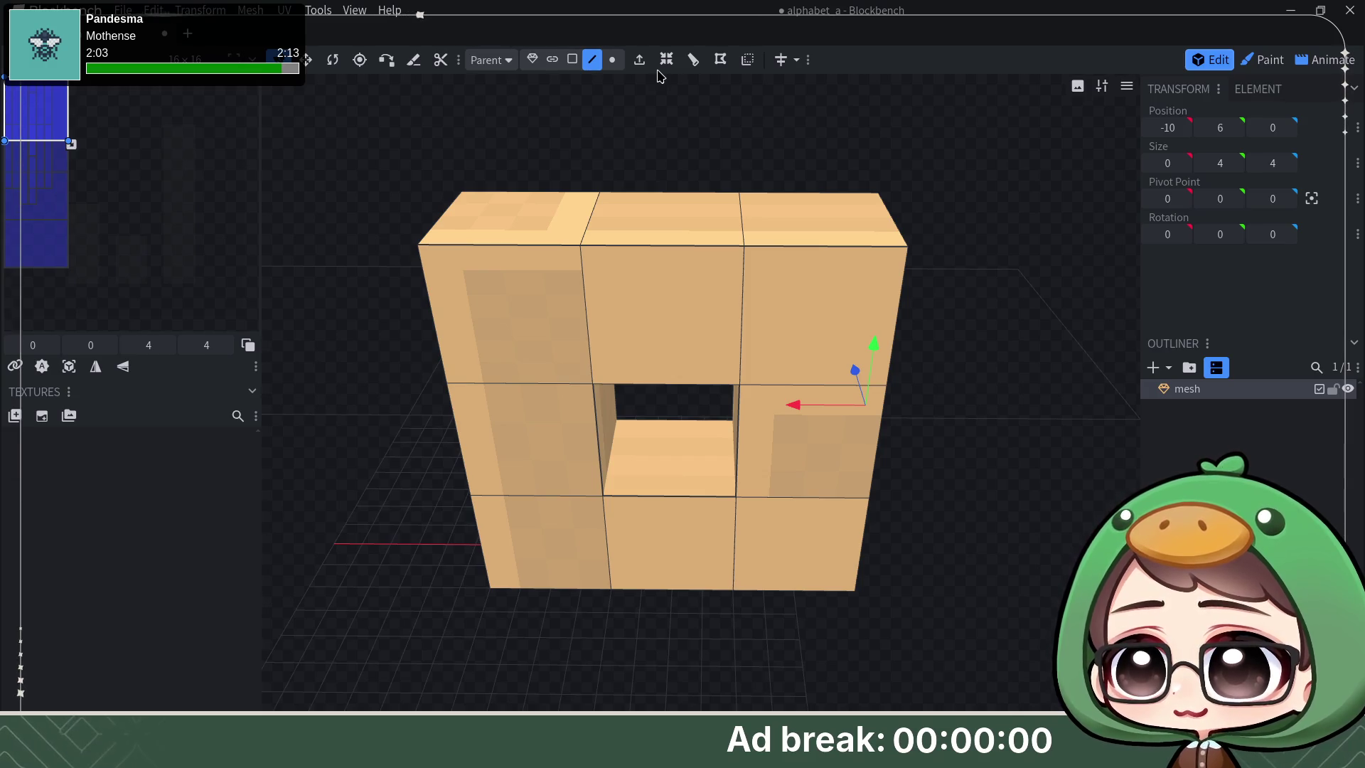
Step: Lower the middle cube's top face two units down into the cube
{"action": "left_click", "coordinate": [572, 60]}
{"action": "left_click", "coordinate": [653, 223]}
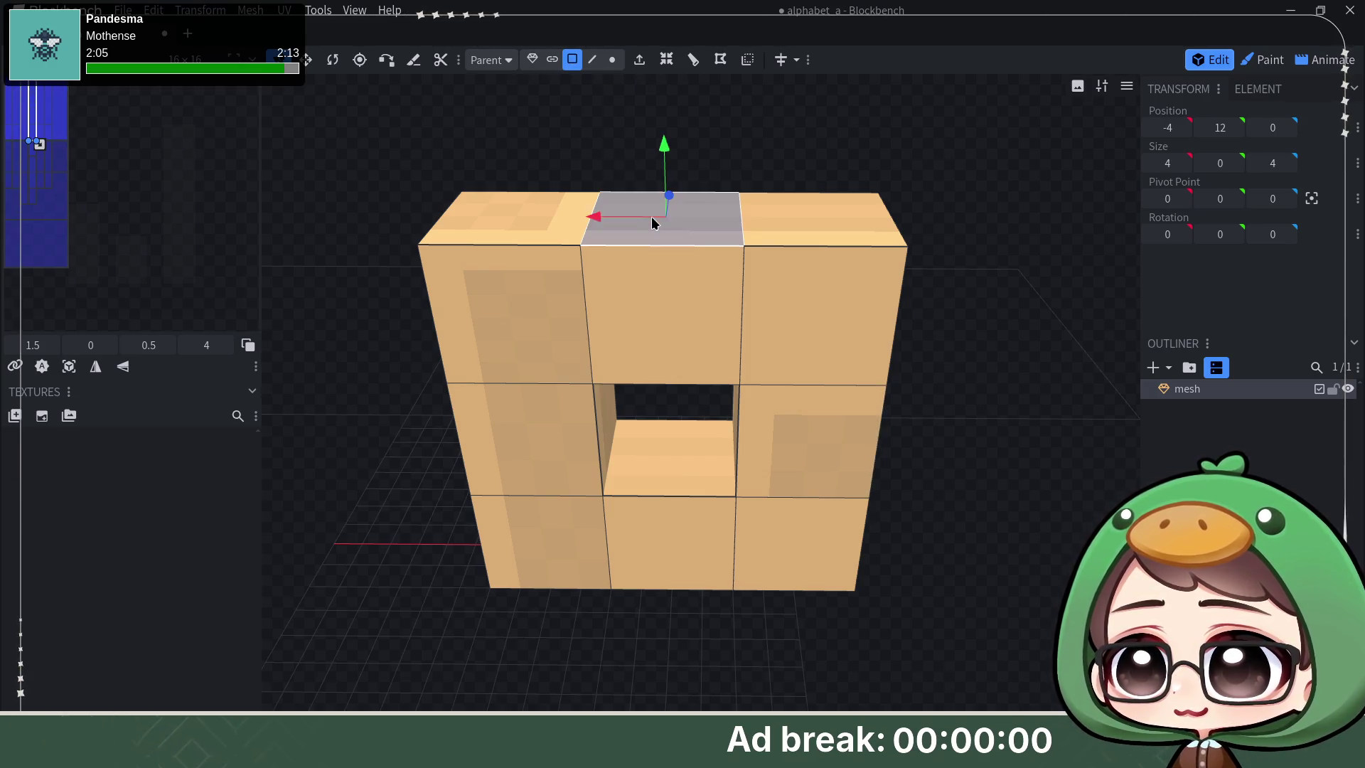
{"action": "key", "text": "Page_Down"}
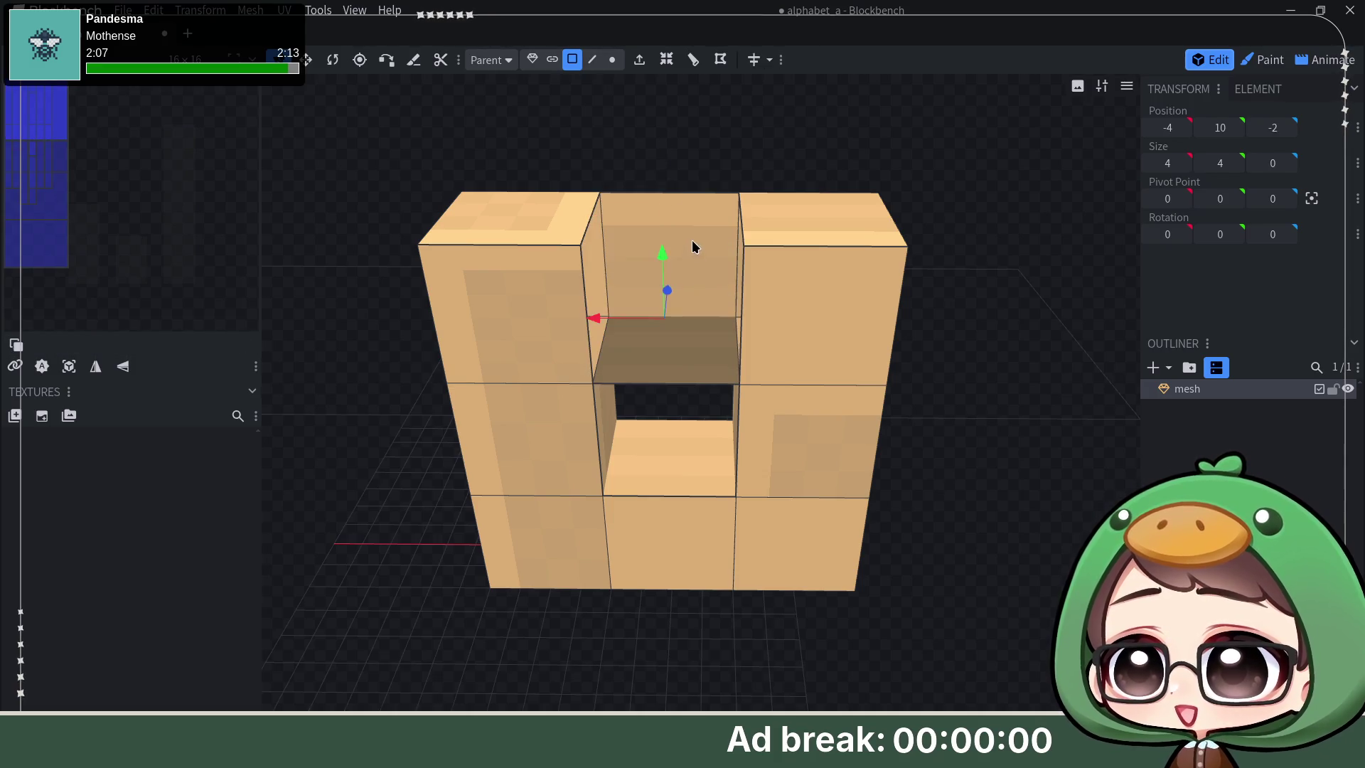
{"action": "key", "text": "Page_Down"}
{"action": "key", "text": "Page_Down"}
{"action": "key", "text": "Page_Down"}
{"action": "mouse_move", "coordinate": [986, 368]}
{"action": "left_mouse_down"}
{"action": "mouse_move", "coordinate": [1029, 305]}
{"action": "mouse_move", "coordinate": [1021, 283]}
{"action": "left_mouse_up"}
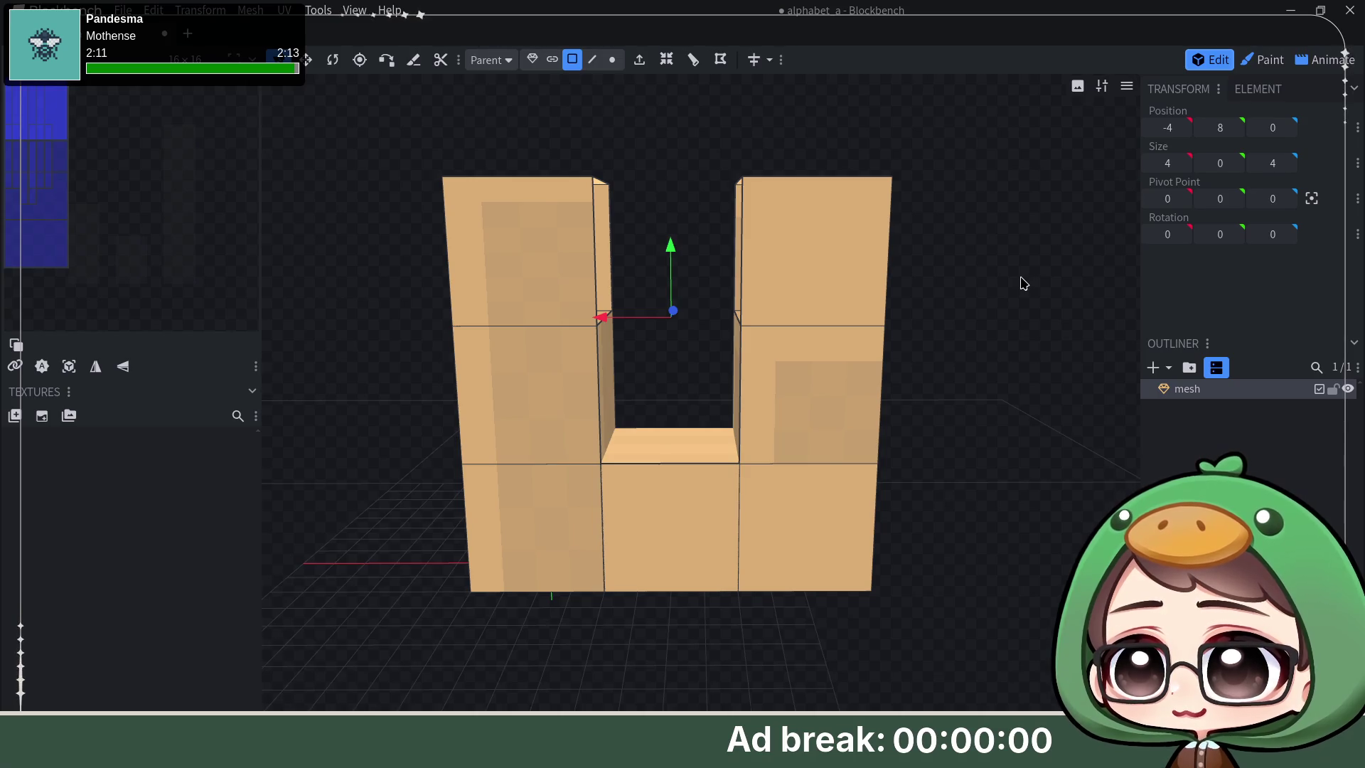
Step: Delete the middle block's front, top and back faces, leaving two separate pillars
{"action": "left_click", "coordinate": [673, 522]}
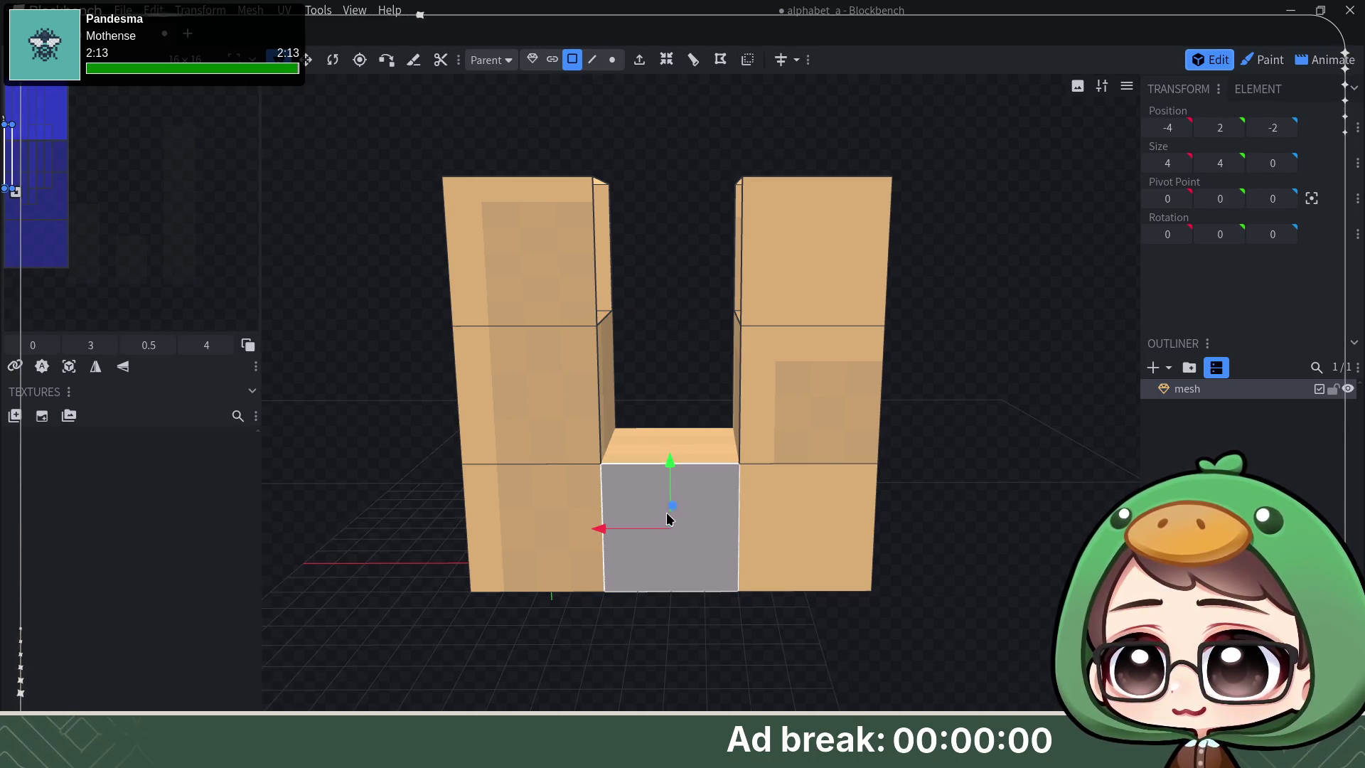
{"action": "key", "text": "Delete"}
{"action": "key", "text": "Delete"}
{"action": "left_click", "coordinate": [692, 494]}
{"action": "key", "text": "Delete"}
{"action": "left_click", "coordinate": [692, 564]}
{"action": "key", "text": "Delete"}
{"action": "left_click_drag", "start_coordinate": [965, 516], "coordinate": [1004, 451]}
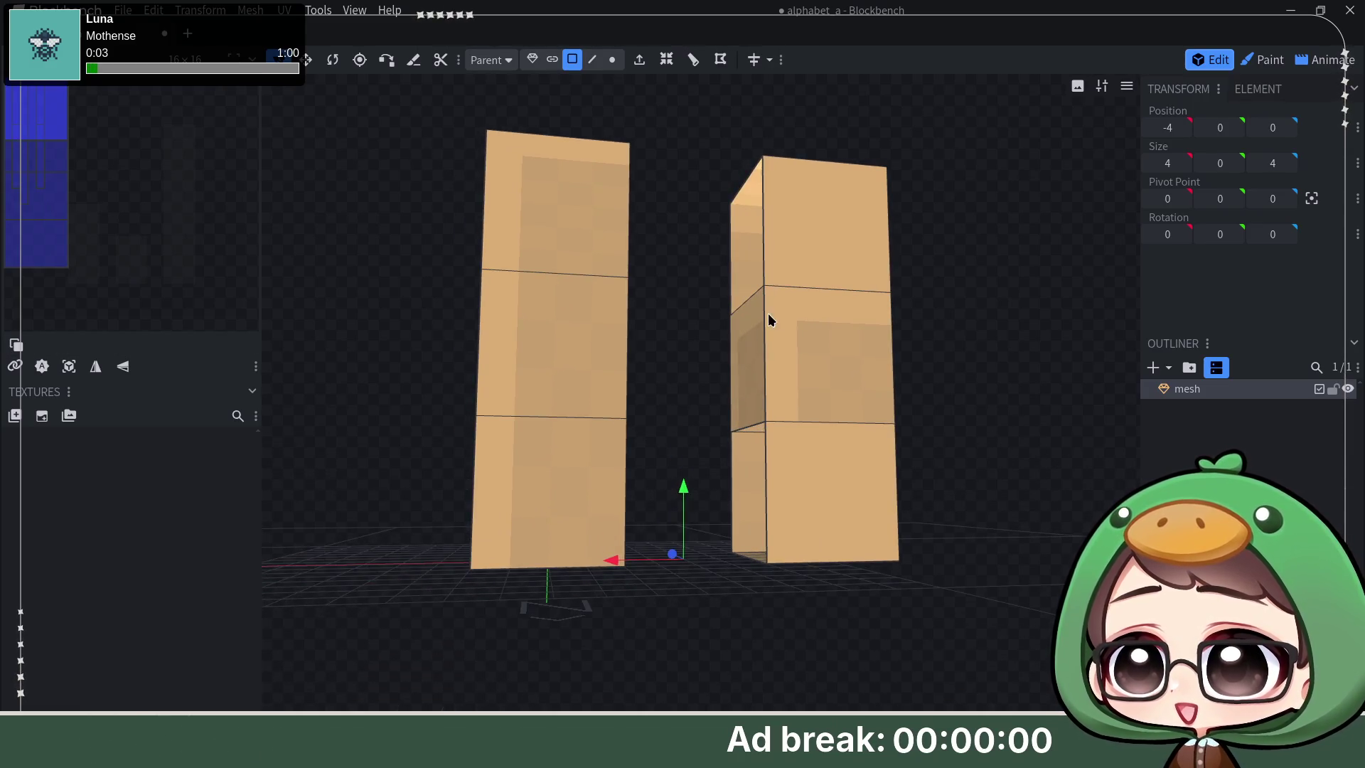
Step: Select the edge on the right pillar's opening in edge mode, briefly toggling Paint and back to Edit
{"action": "left_click", "coordinate": [594, 62]}
{"action": "left_click_drag", "start_coordinate": [683, 189], "coordinate": [740, 294]}
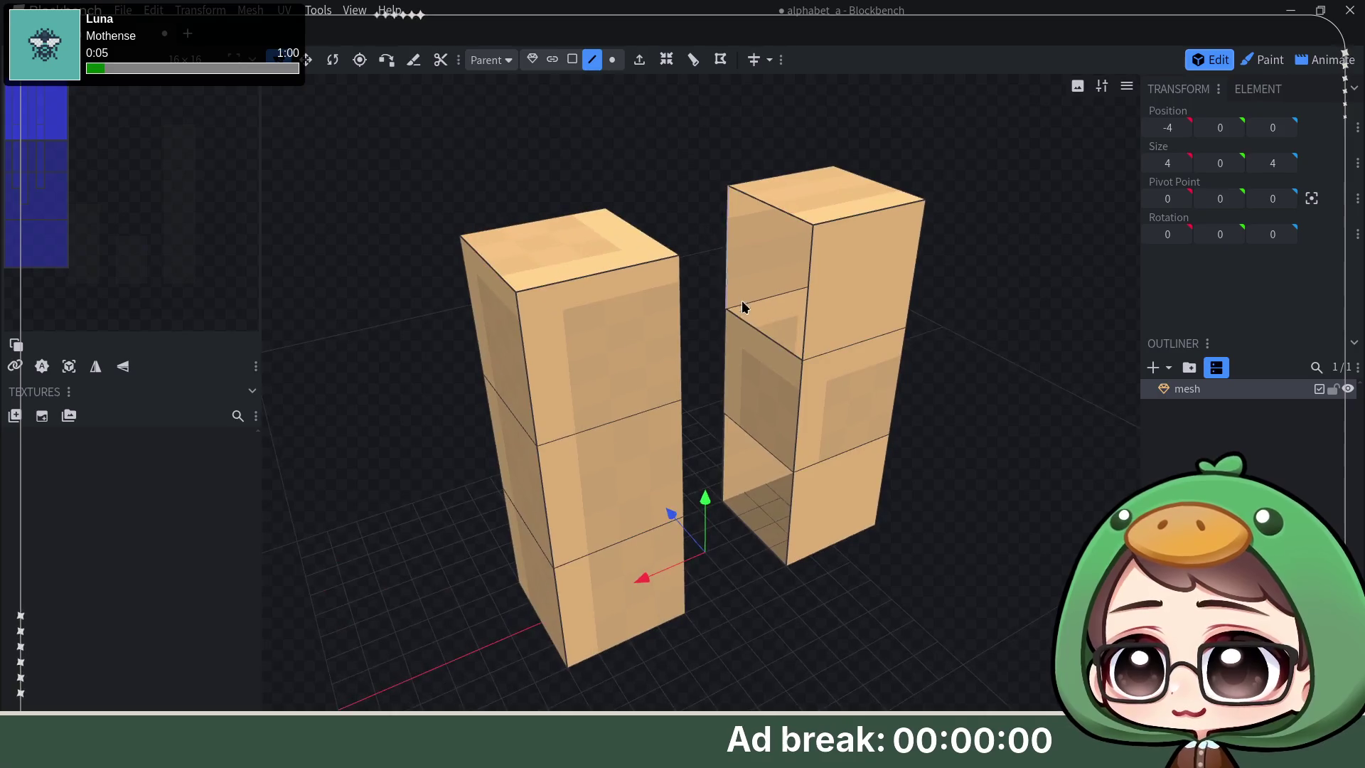
{"action": "left_click", "coordinate": [753, 338]}
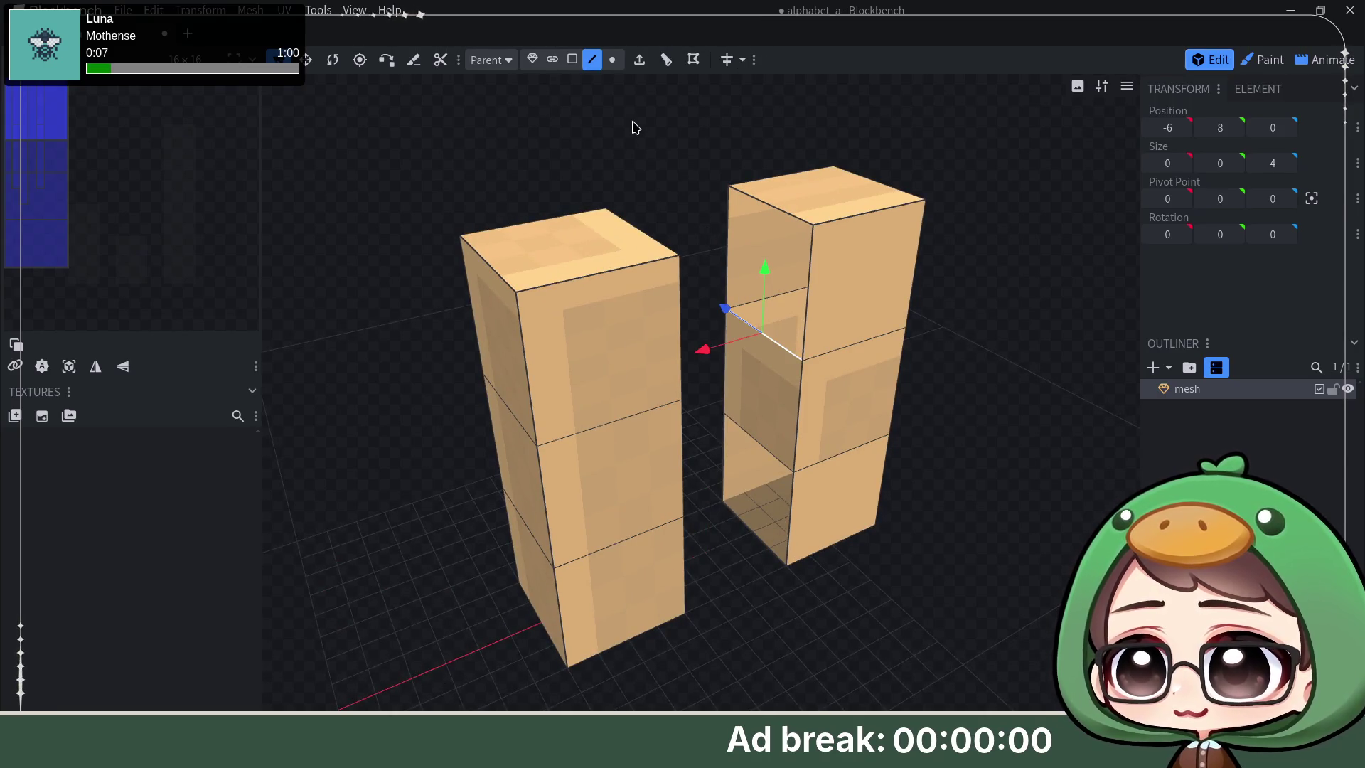
{"action": "key", "text": "2"}
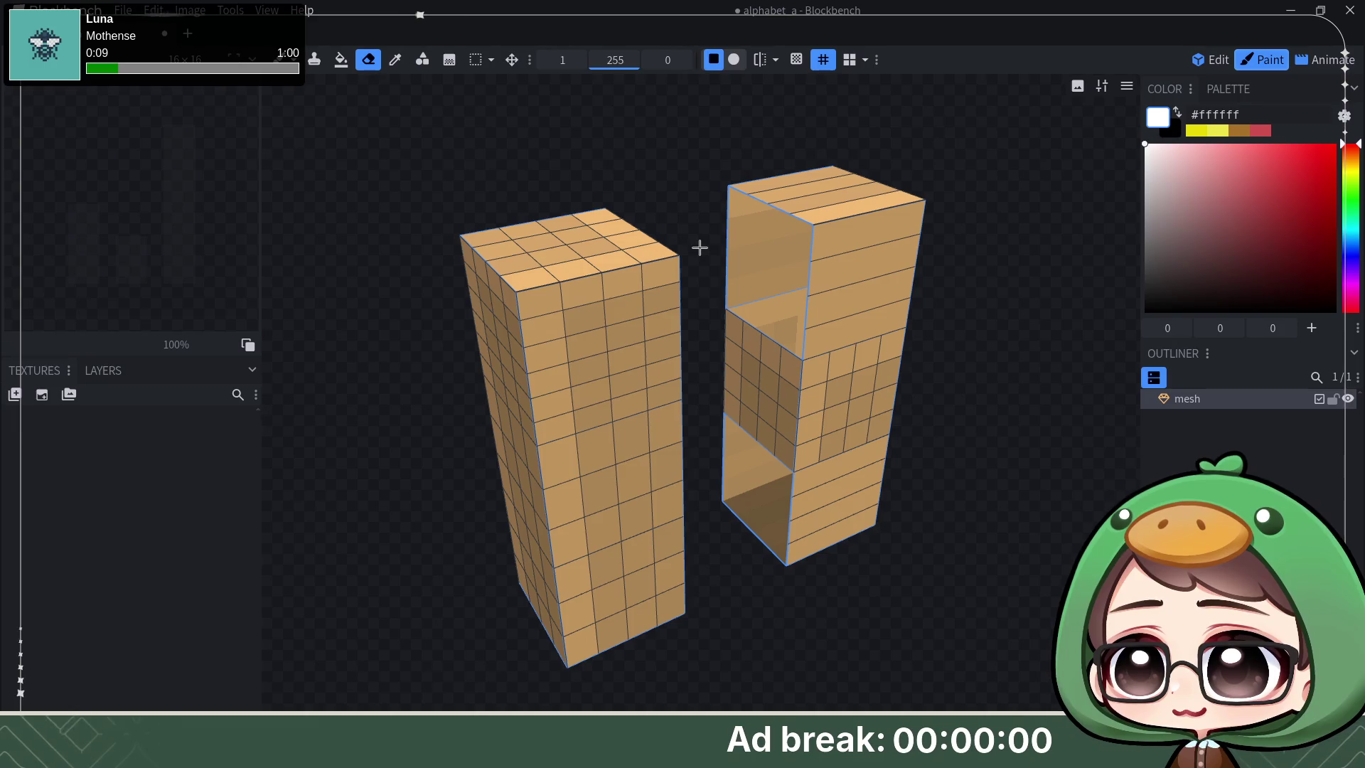
{"action": "key", "text": "1"}
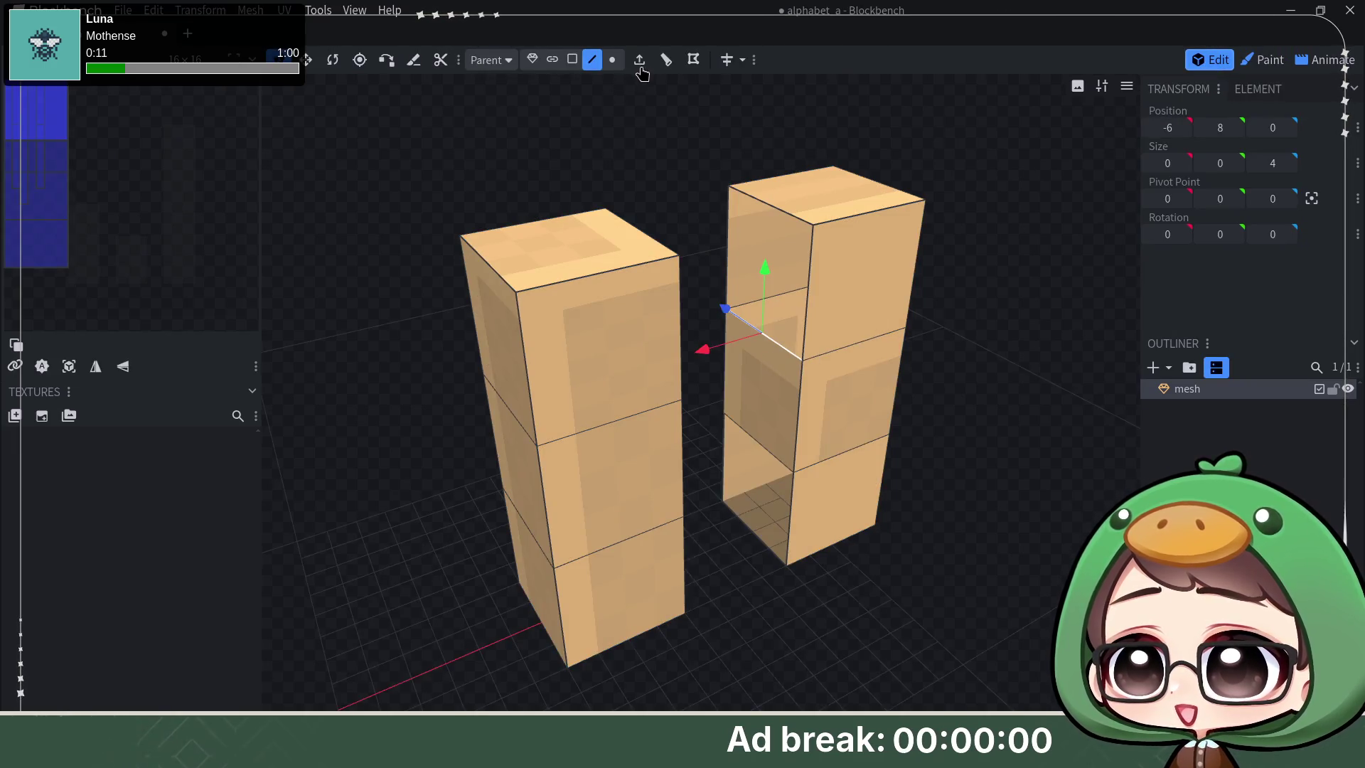
Step: Extrude the right pillar's top inner edge as a short strip pointing down along Y-
{"action": "left_click", "coordinate": [642, 60]}
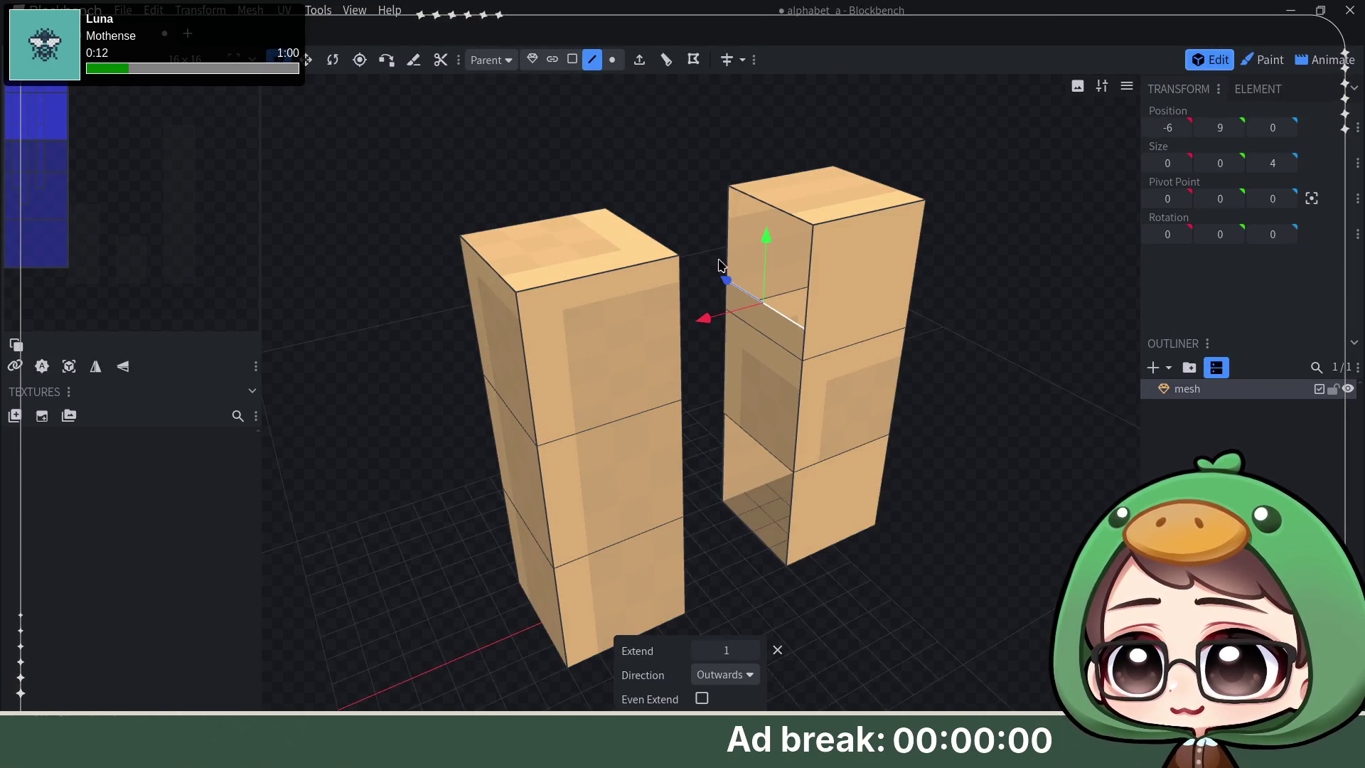
{"action": "left_click", "coordinate": [800, 217]}
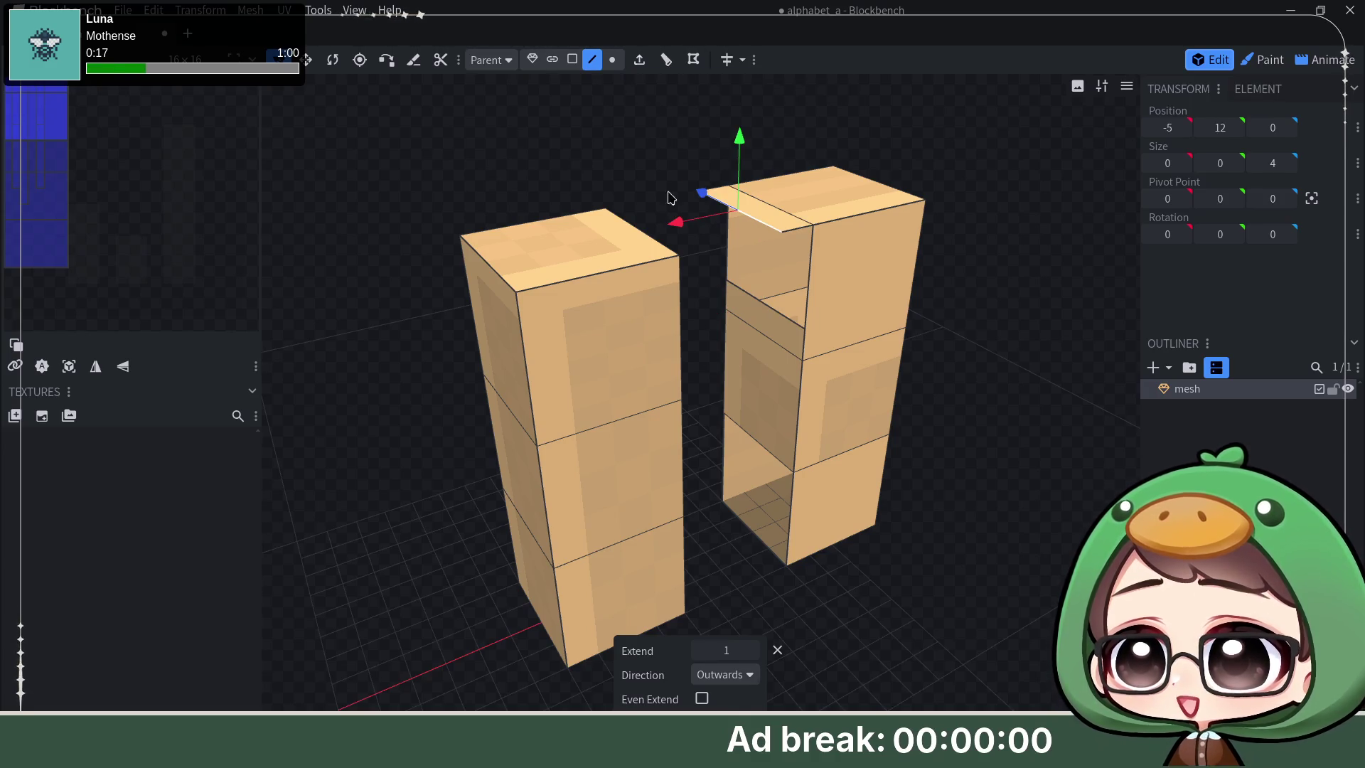
{"action": "mouse_move", "coordinate": [727, 650]}
{"action": "left_mouse_down"}
{"action": "mouse_move", "coordinate": [688, 651]}
{"action": "mouse_move", "coordinate": [729, 674]}
{"action": "left_mouse_up"}
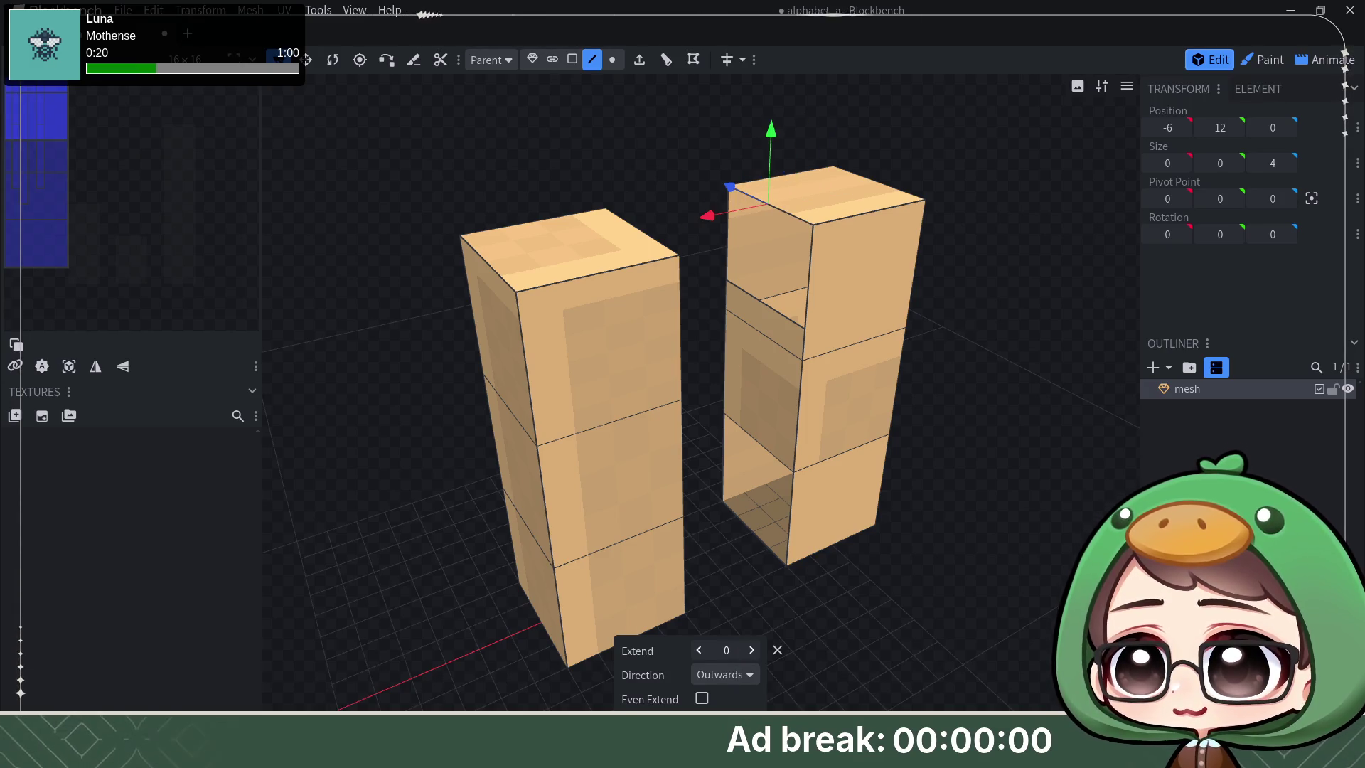
{"action": "left_click", "coordinate": [734, 683]}
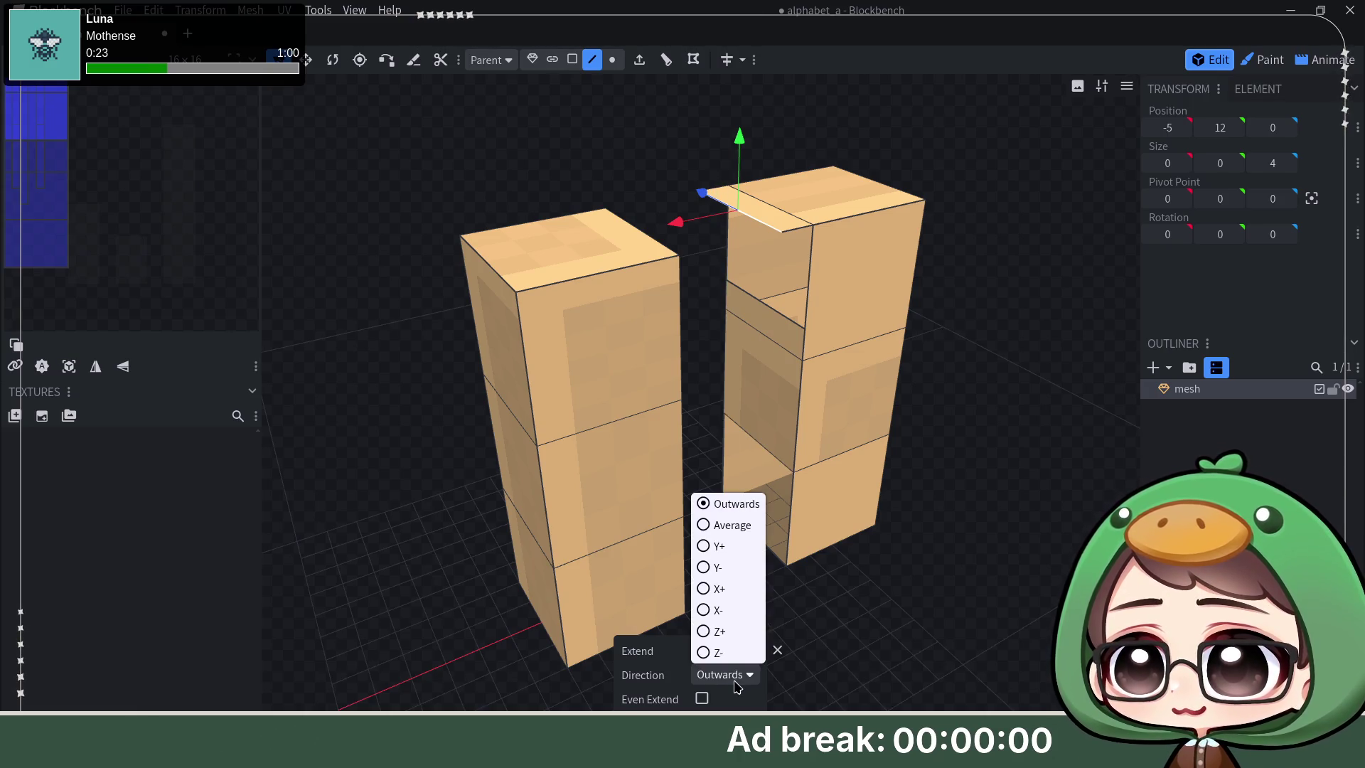
{"action": "left_click", "coordinate": [731, 566]}
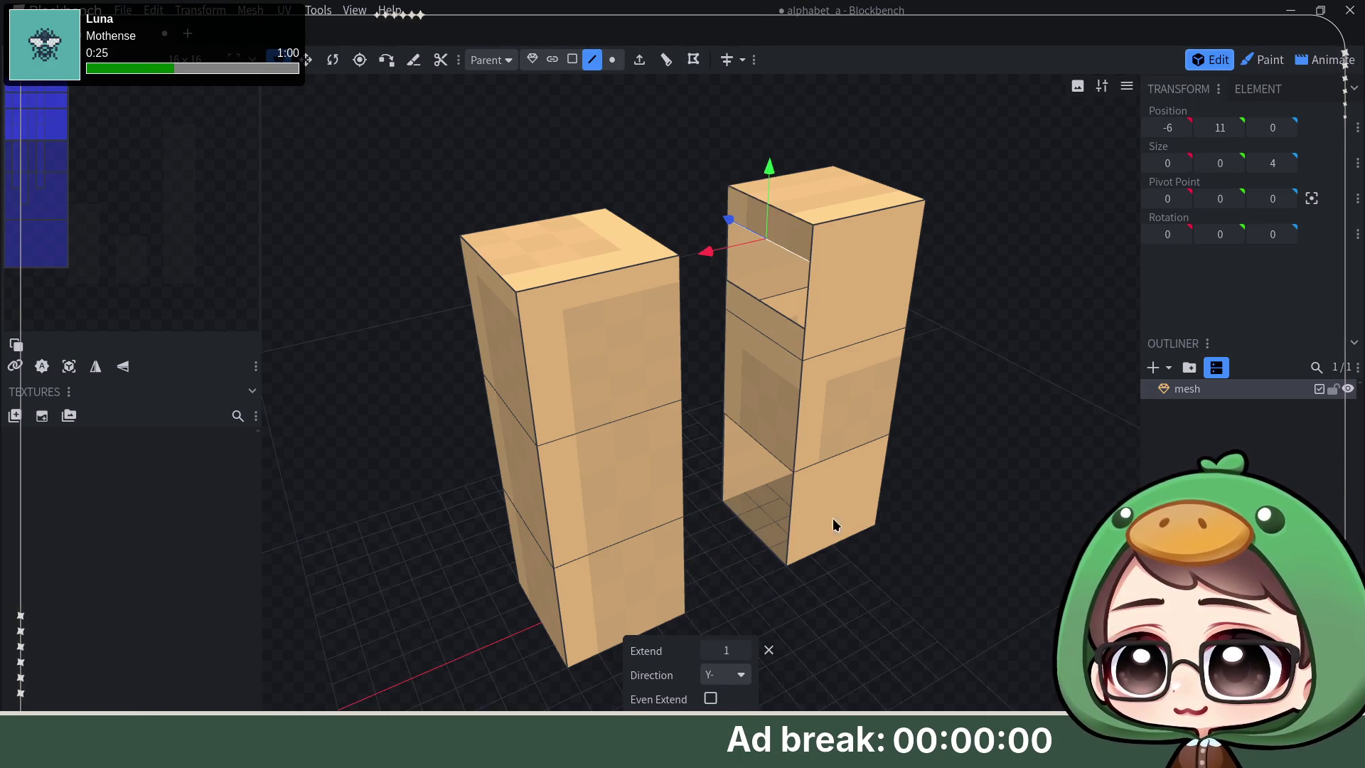
{"action": "left_click_drag", "start_coordinate": [796, 541], "coordinate": [912, 377]}
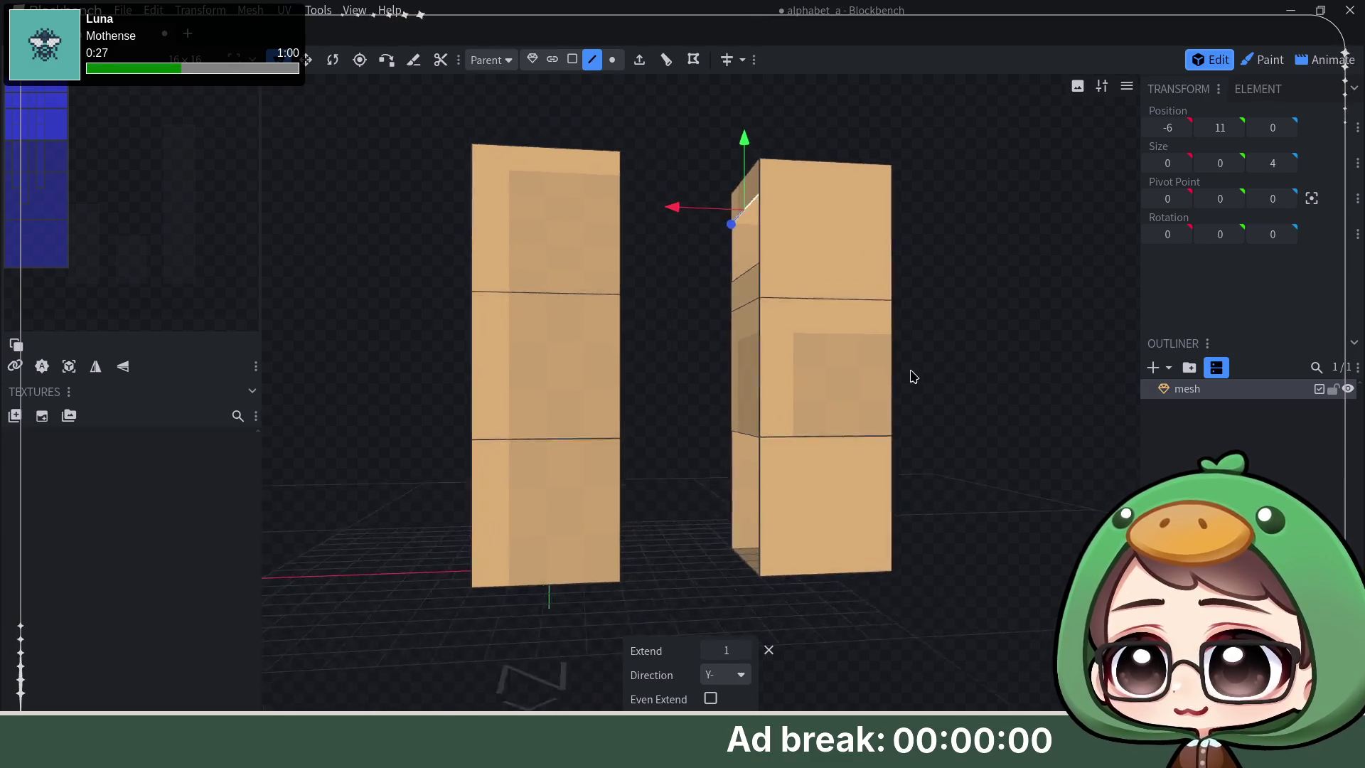
{"action": "mouse_move", "coordinate": [912, 377]}
{"action": "left_mouse_down"}
{"action": "mouse_move", "coordinate": [896, 409]}
{"action": "mouse_move", "coordinate": [925, 386]}
{"action": "mouse_move", "coordinate": [954, 390]}
{"action": "left_mouse_up"}
Step: Extrude the right pillar's bottom face upward along Y+ and extrude it once more
{"action": "left_click", "coordinate": [758, 563]}
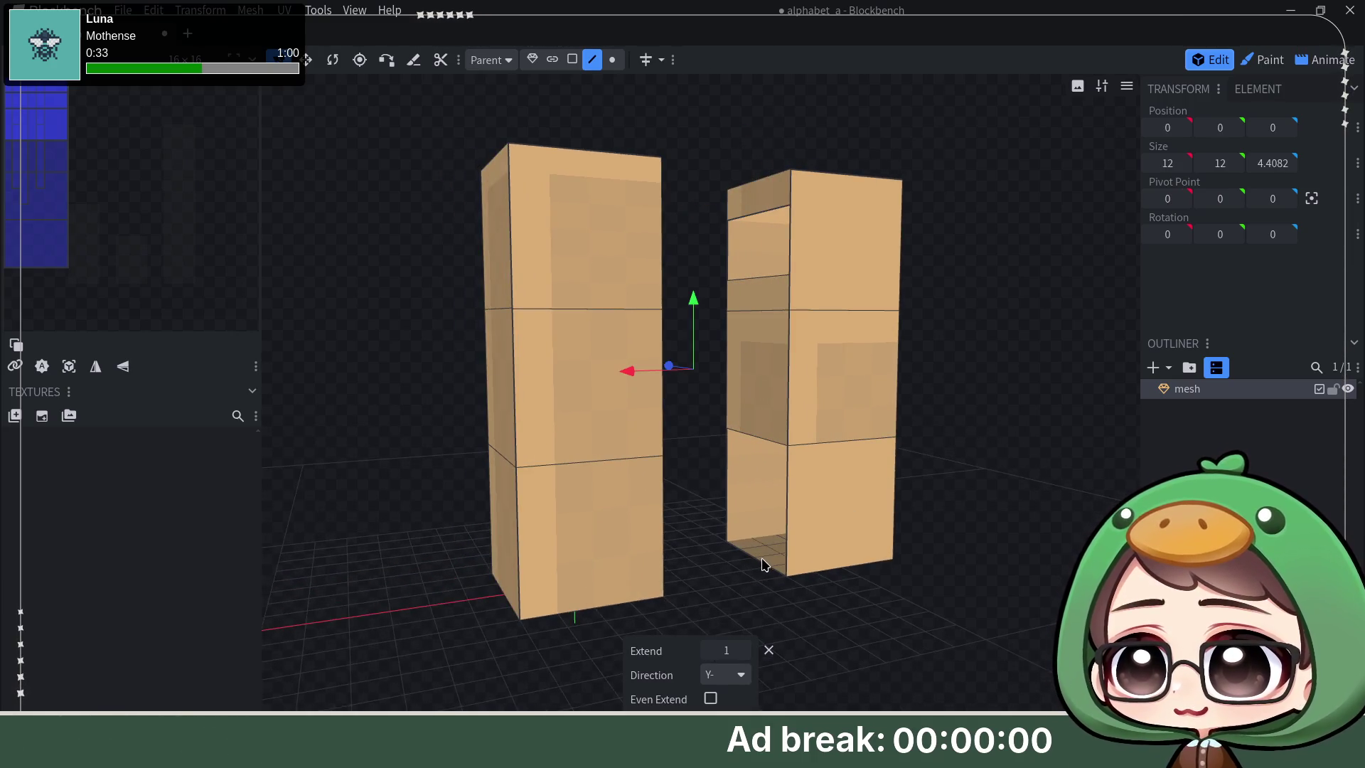
{"action": "left_click", "coordinate": [640, 59]}
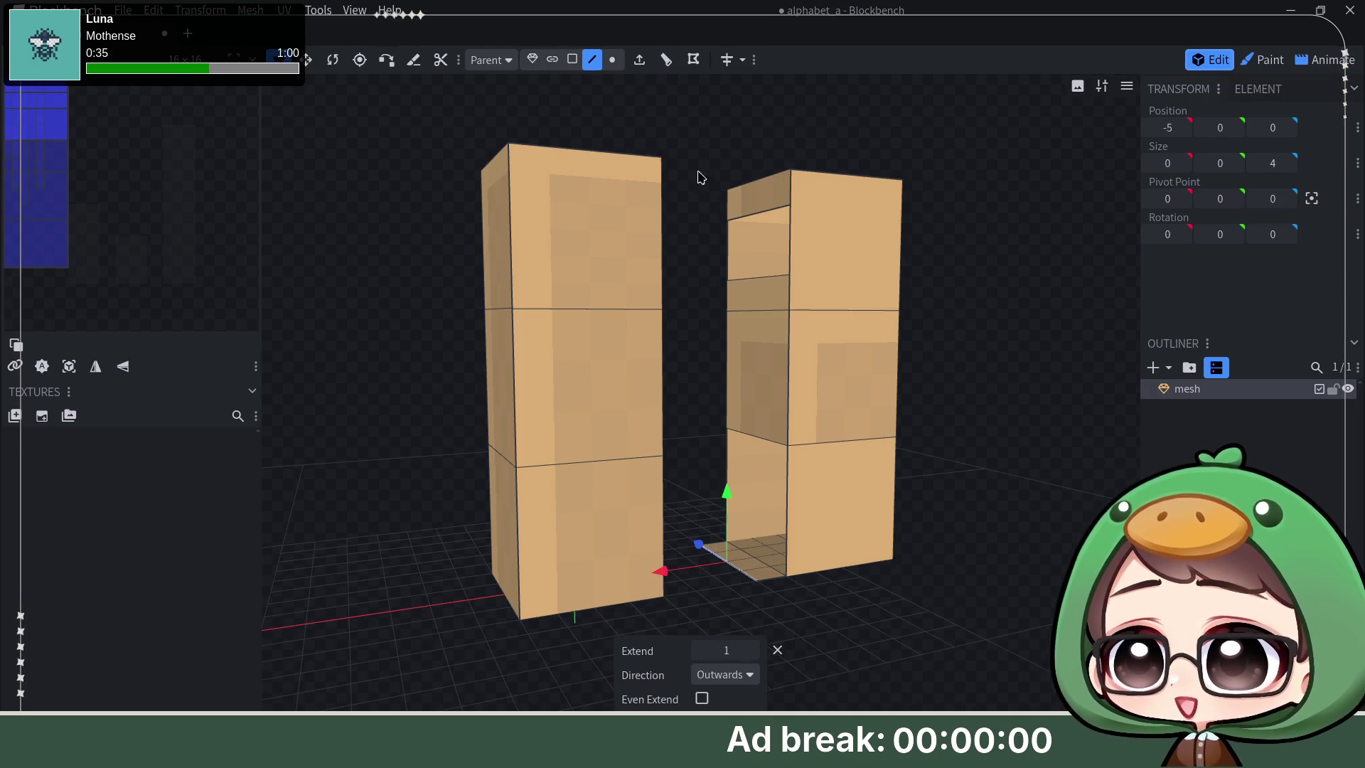
{"action": "left_click", "coordinate": [731, 679]}
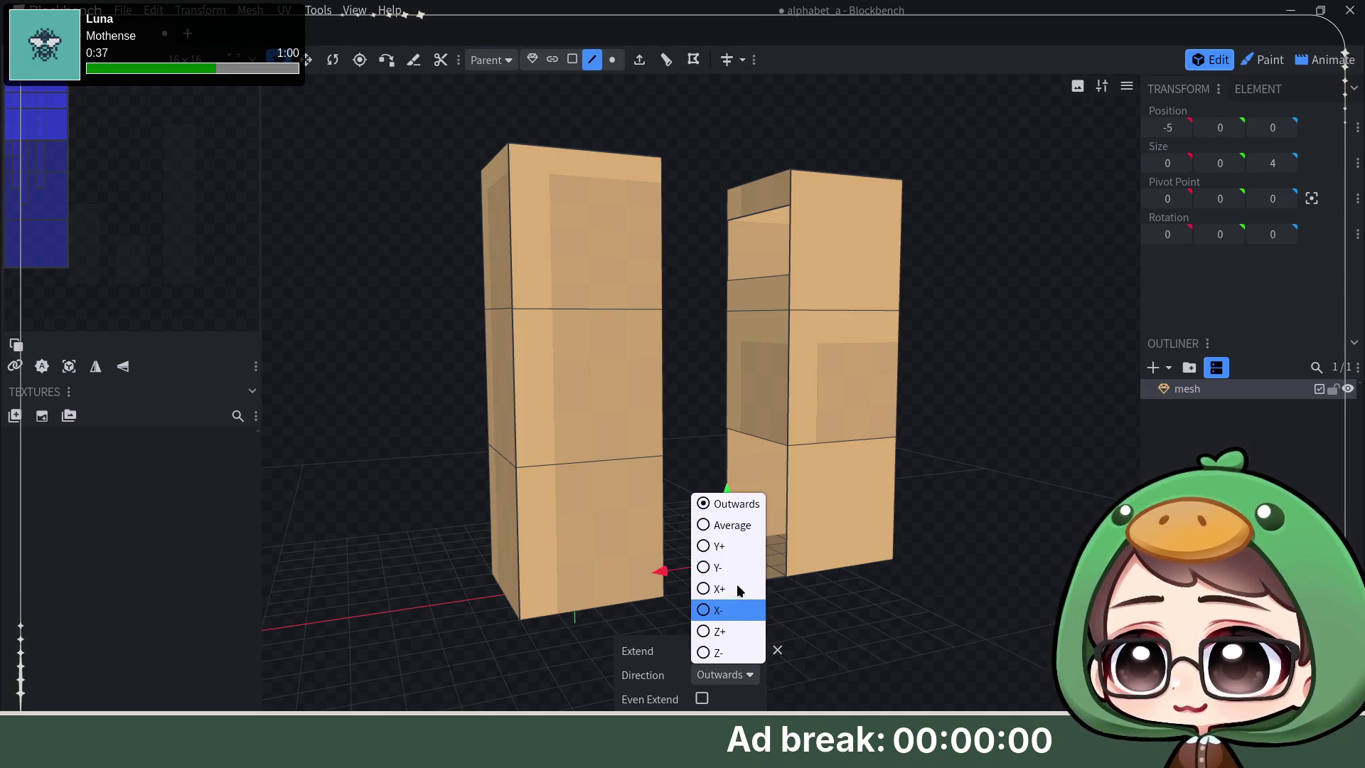
{"action": "left_click", "coordinate": [736, 586]}
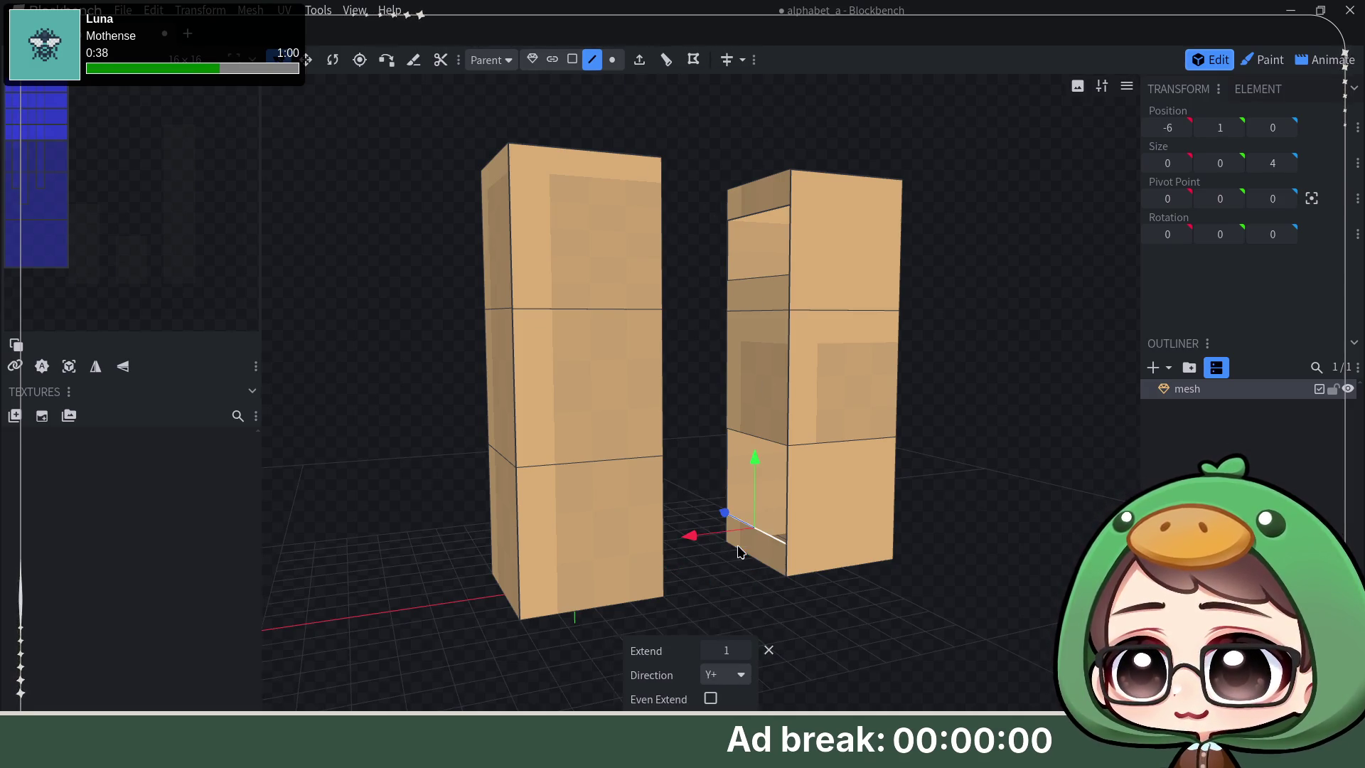
{"action": "left_click", "coordinate": [639, 61]}
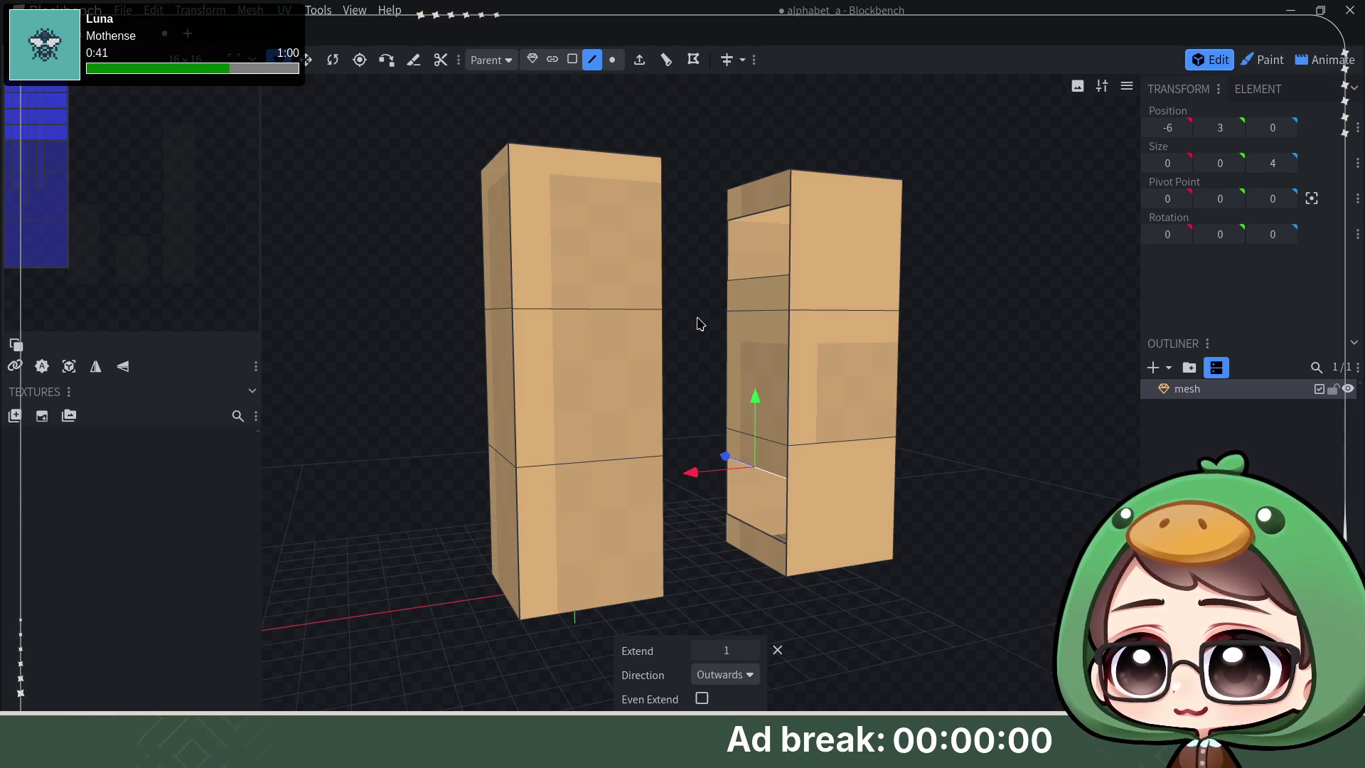
{"action": "mouse_move", "coordinate": [935, 543]}
{"action": "left_mouse_down"}
{"action": "mouse_move", "coordinate": [946, 513]}
{"action": "mouse_move", "coordinate": [929, 527]}
{"action": "mouse_move", "coordinate": [948, 509]}
{"action": "mouse_move", "coordinate": [878, 473]}
{"action": "mouse_move", "coordinate": [863, 495]}
{"action": "mouse_move", "coordinate": [885, 493]}
{"action": "mouse_move", "coordinate": [874, 519]}
{"action": "left_mouse_up"}
Step: Extrude the left pillar's bottom face toward the right pillar and extend the plank one more unit
{"action": "left_click", "coordinate": [601, 577]}
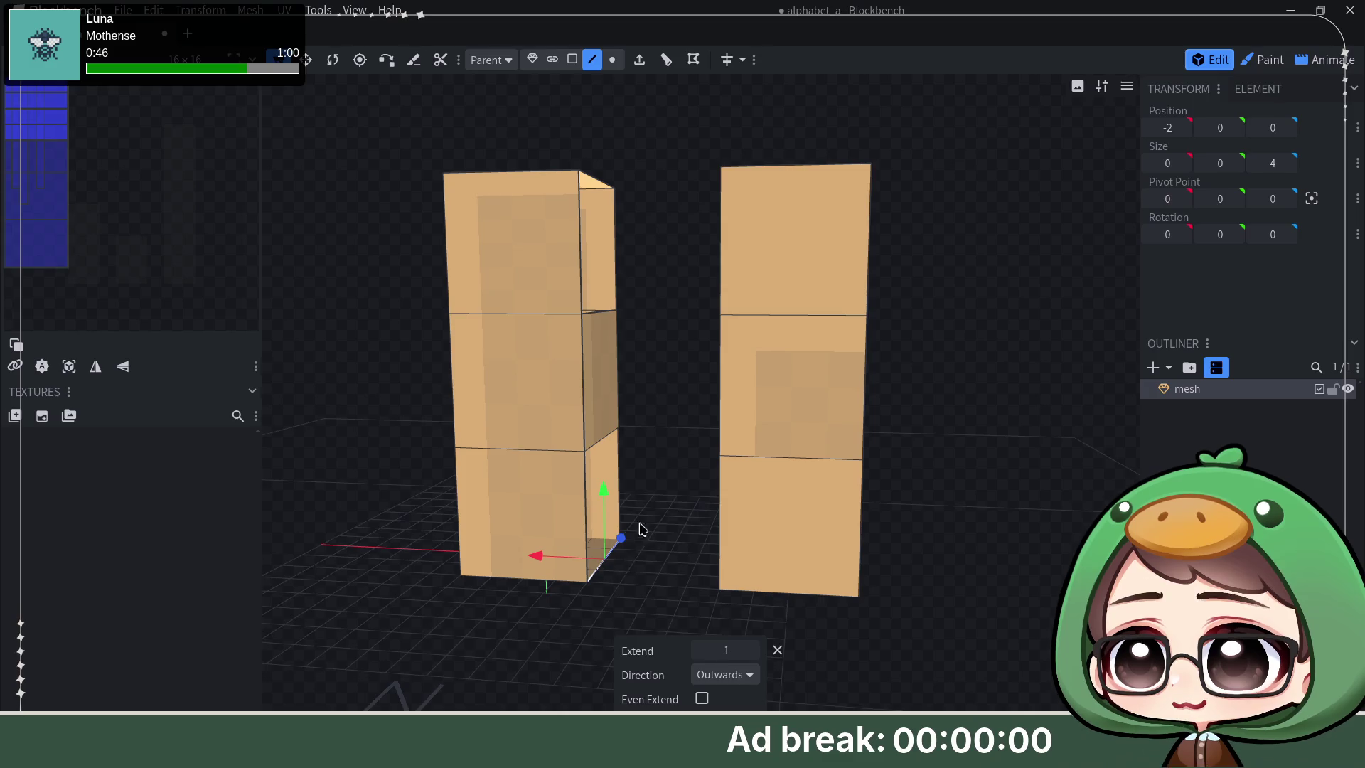
{"action": "left_click", "coordinate": [639, 60]}
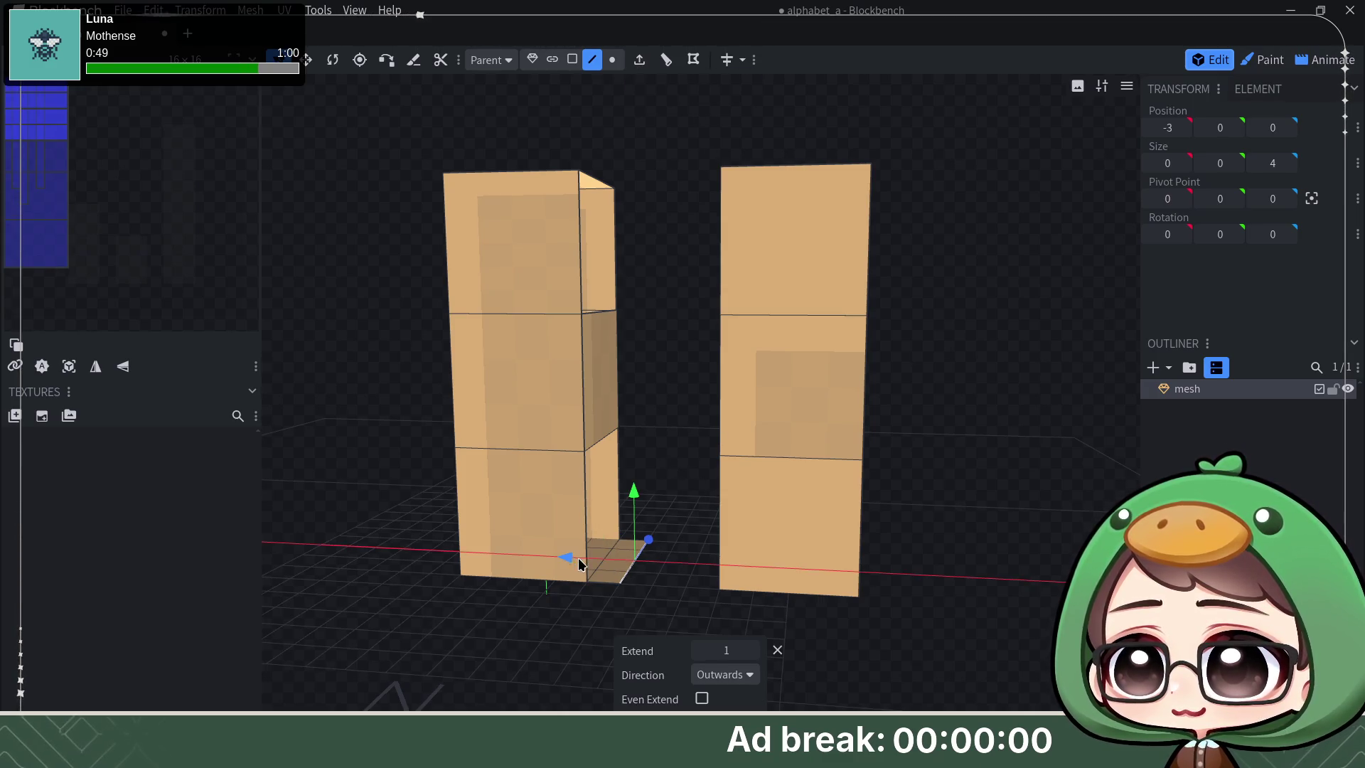
{"action": "key", "text": "shift+e"}
Step: Extrude the left pillar's inner edge as a strip along X-, flipping it from the X+ direction
{"action": "left_click", "coordinate": [604, 429]}
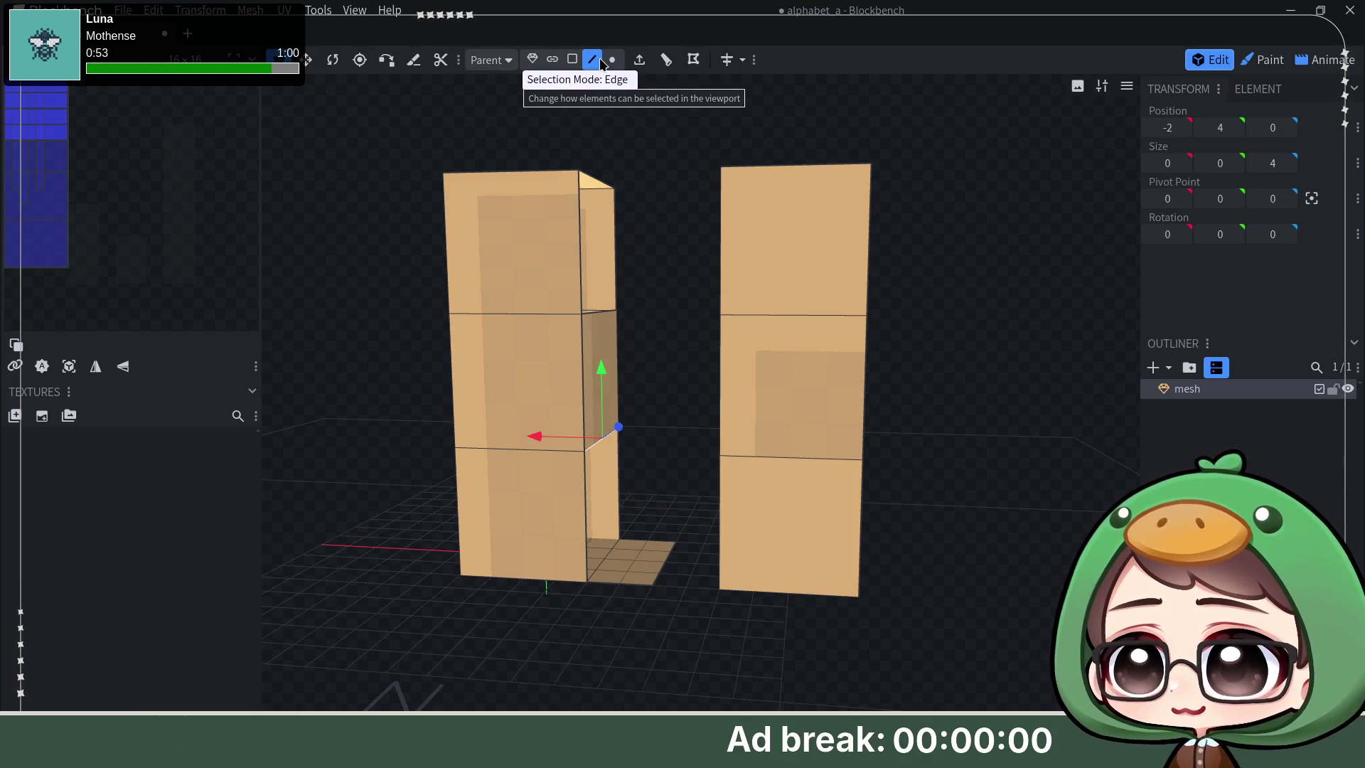
{"action": "left_click", "coordinate": [639, 60]}
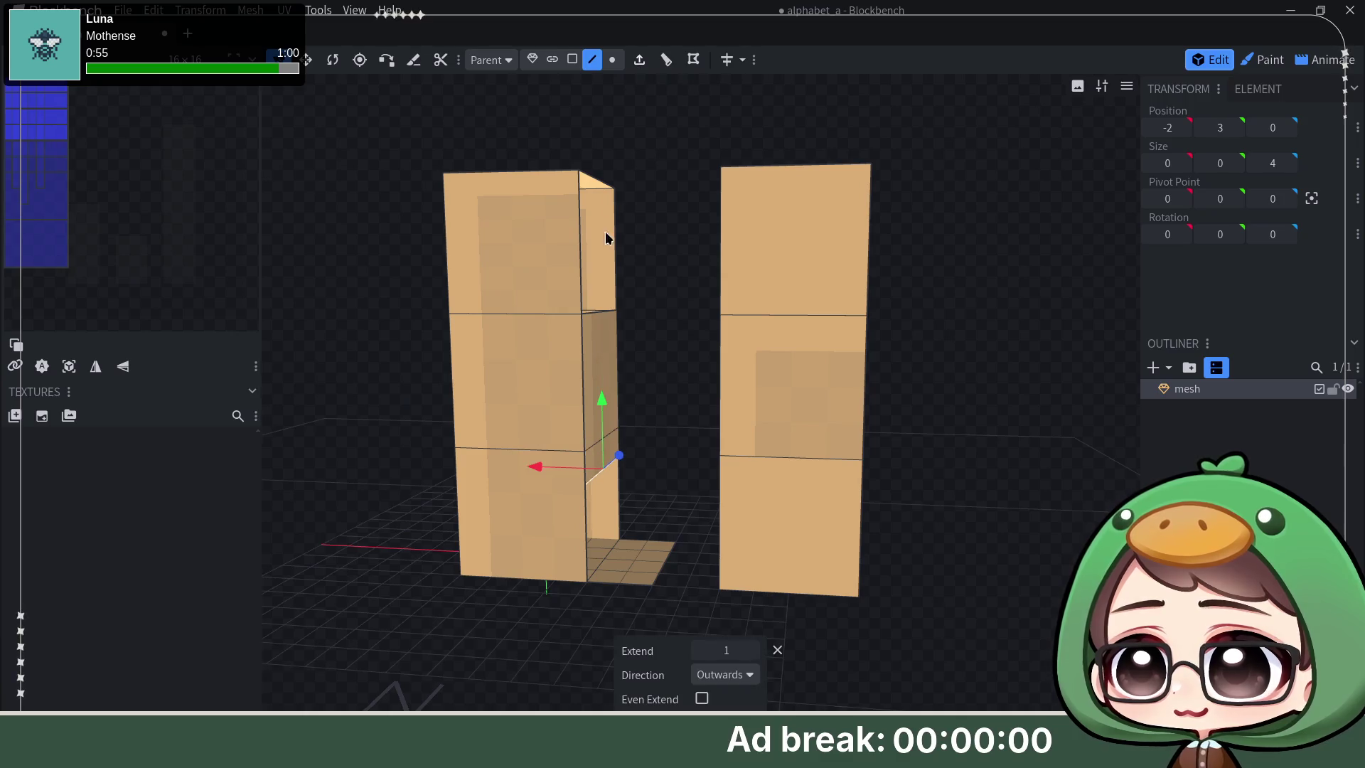
{"action": "left_click", "coordinate": [731, 683]}
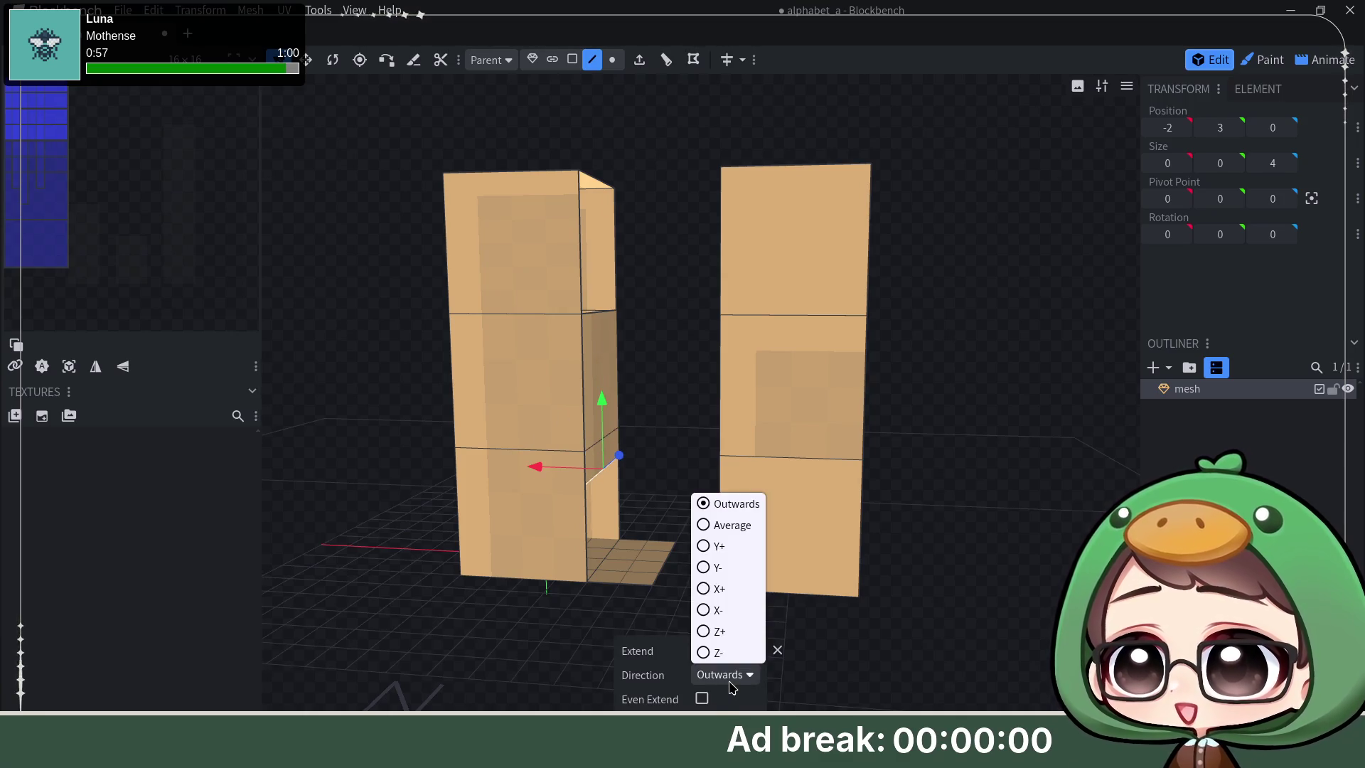
{"action": "left_click", "coordinate": [735, 588]}
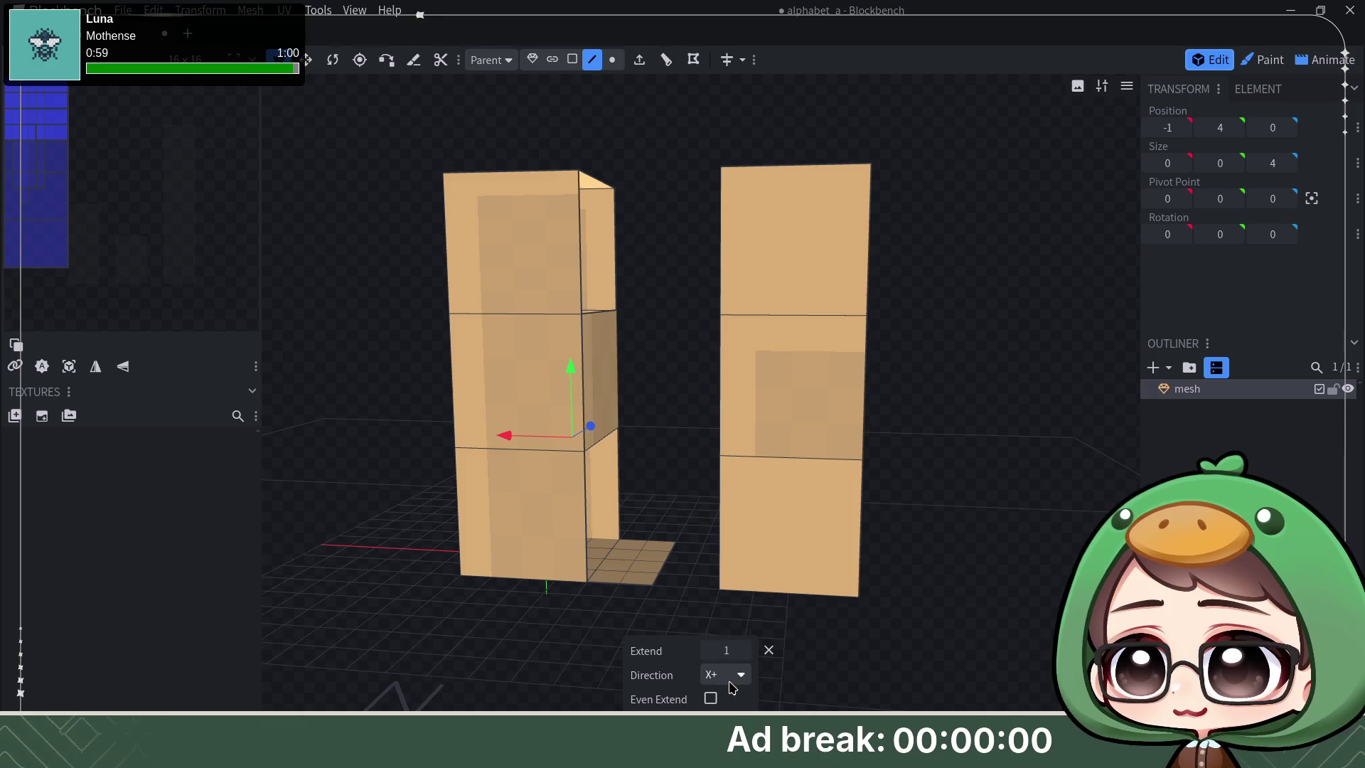
{"action": "left_click", "coordinate": [725, 674]}
{"action": "left_click", "coordinate": [736, 609]}
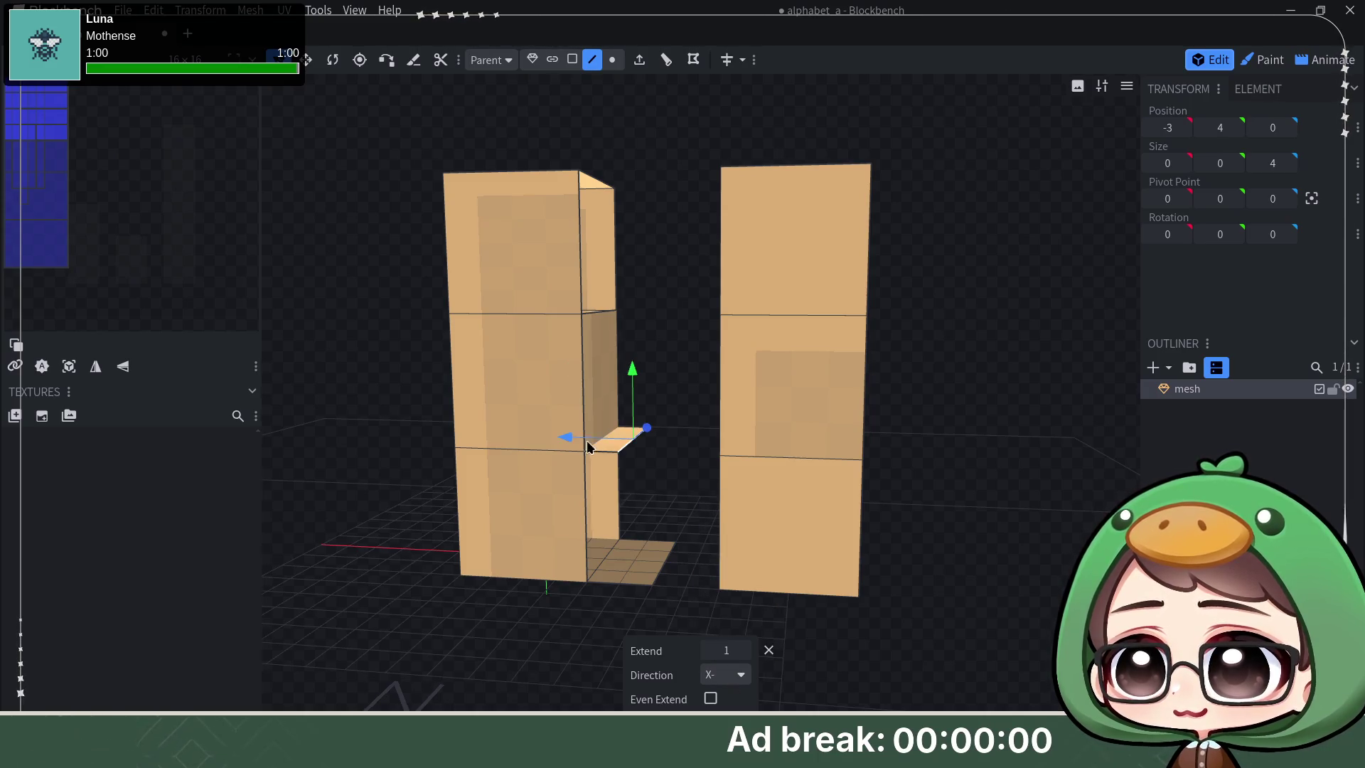
{"action": "left_click_drag", "start_coordinate": [574, 444], "coordinate": [597, 442]}
{"action": "mouse_move", "coordinate": [684, 501]}
{"action": "left_mouse_down"}
{"action": "mouse_move", "coordinate": [950, 523]}
{"action": "mouse_move", "coordinate": [936, 562]}
{"action": "mouse_move", "coordinate": [771, 524]}
{"action": "left_mouse_up"}
Step: Bridge the strip to the right pillar's facing edge with Fill and lower the slanted faces
{"action": "left_click", "coordinate": [743, 480], "text": "shift"}
{"action": "key", "text": "f"}
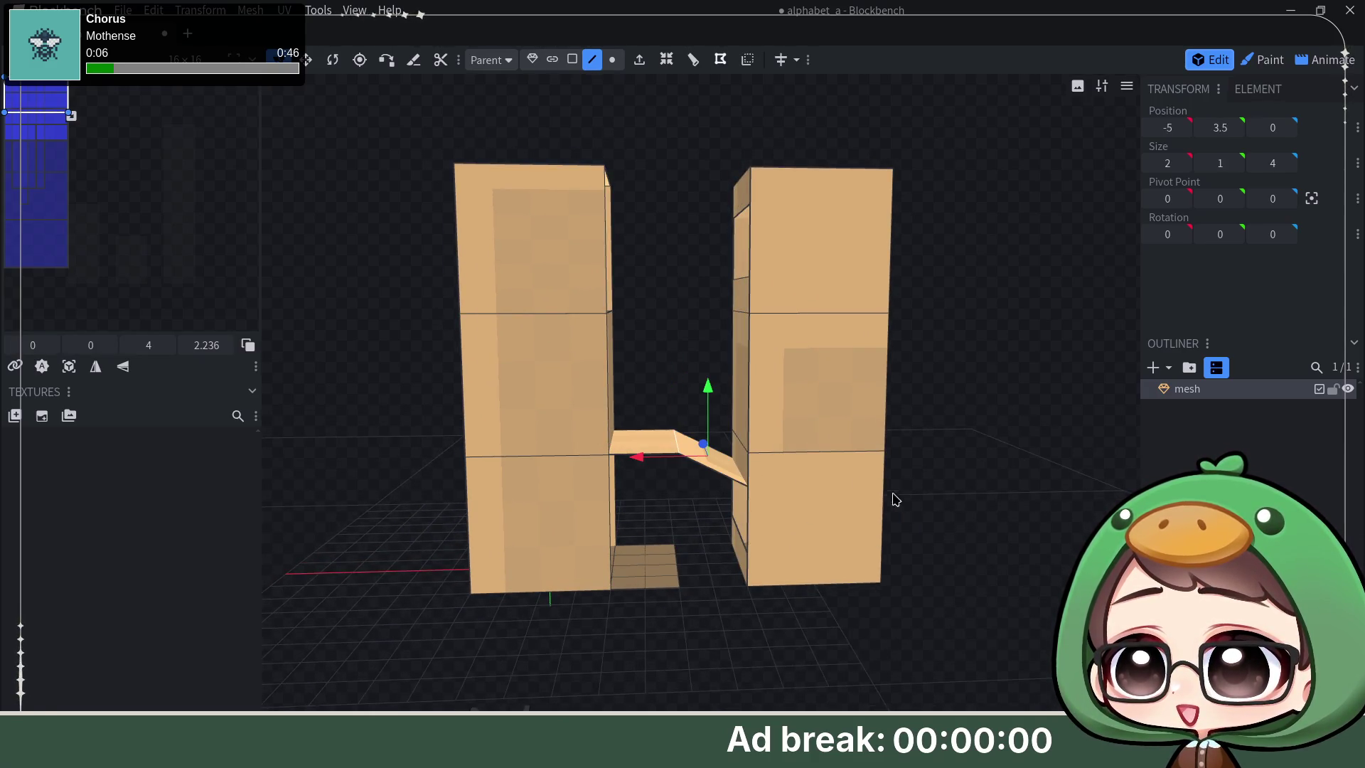
{"action": "key", "text": "Page_Down"}
{"action": "key", "text": "Page_Down"}
{"action": "key", "text": "Page_Down"}
{"action": "mouse_move", "coordinate": [967, 604]}
{"action": "left_mouse_down"}
{"action": "mouse_move", "coordinate": [960, 542]}
{"action": "mouse_move", "coordinate": [938, 591]}
{"action": "mouse_move", "coordinate": [810, 587]}
{"action": "left_mouse_up"}
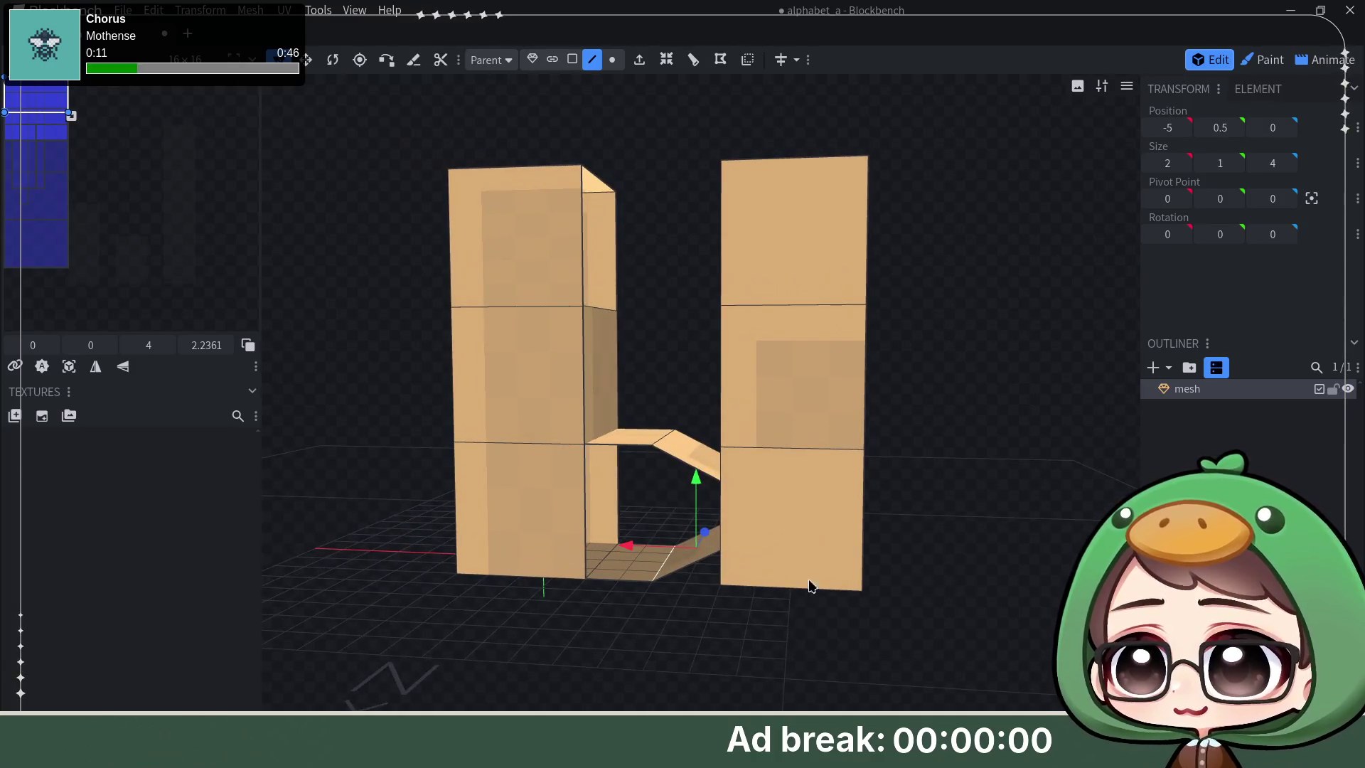
{"action": "left_click", "coordinate": [681, 576]}
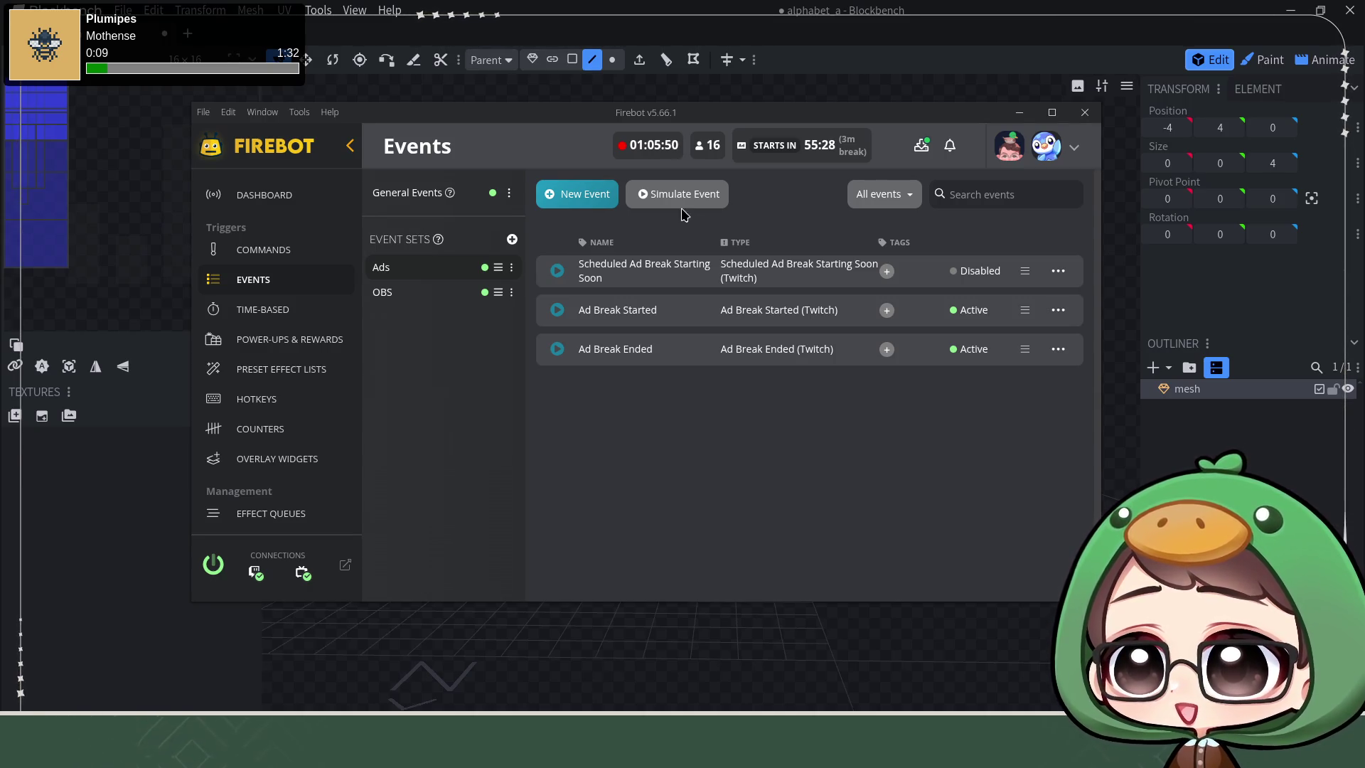
{"action": "left_click", "coordinate": [894, 40]}
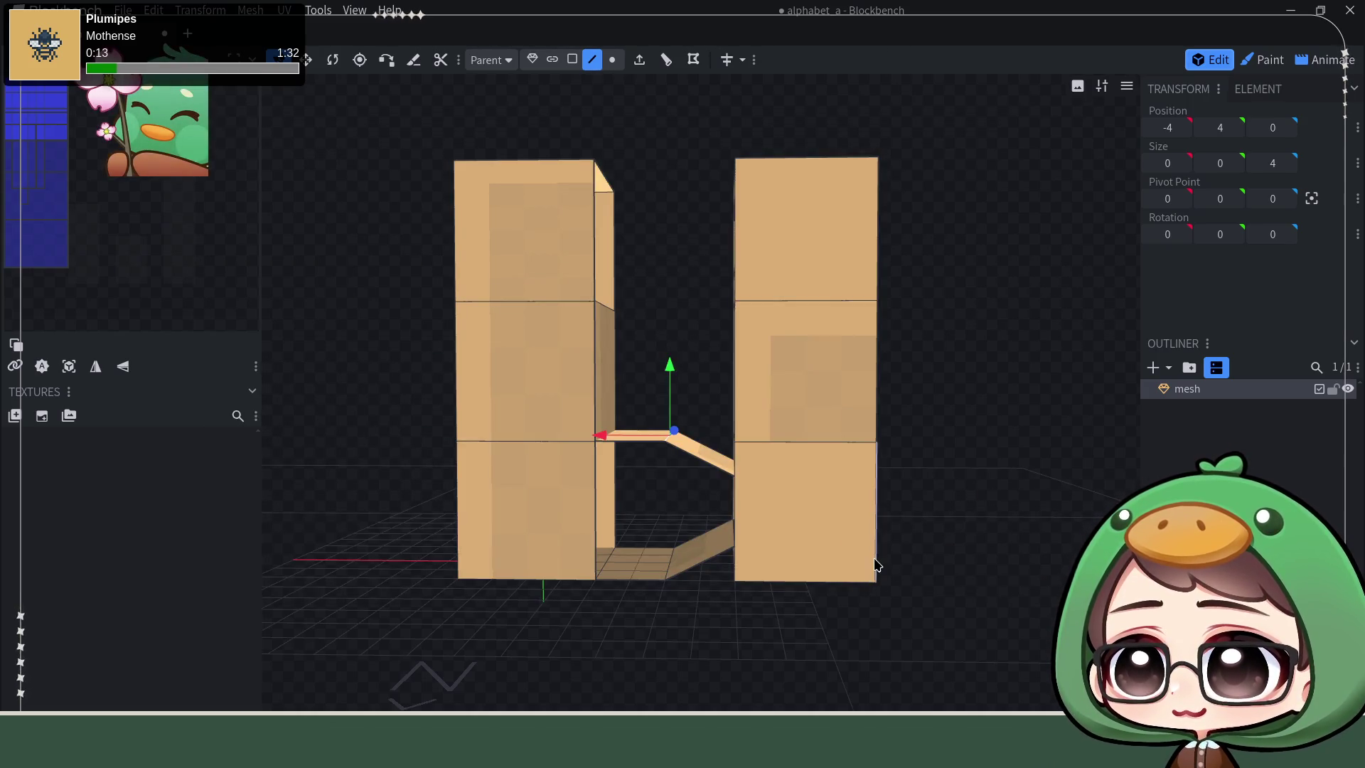
Step: Fill the gap between the diagonal, flat, vertical and bottom plank faces with a new face
{"action": "left_click", "coordinate": [713, 465]}
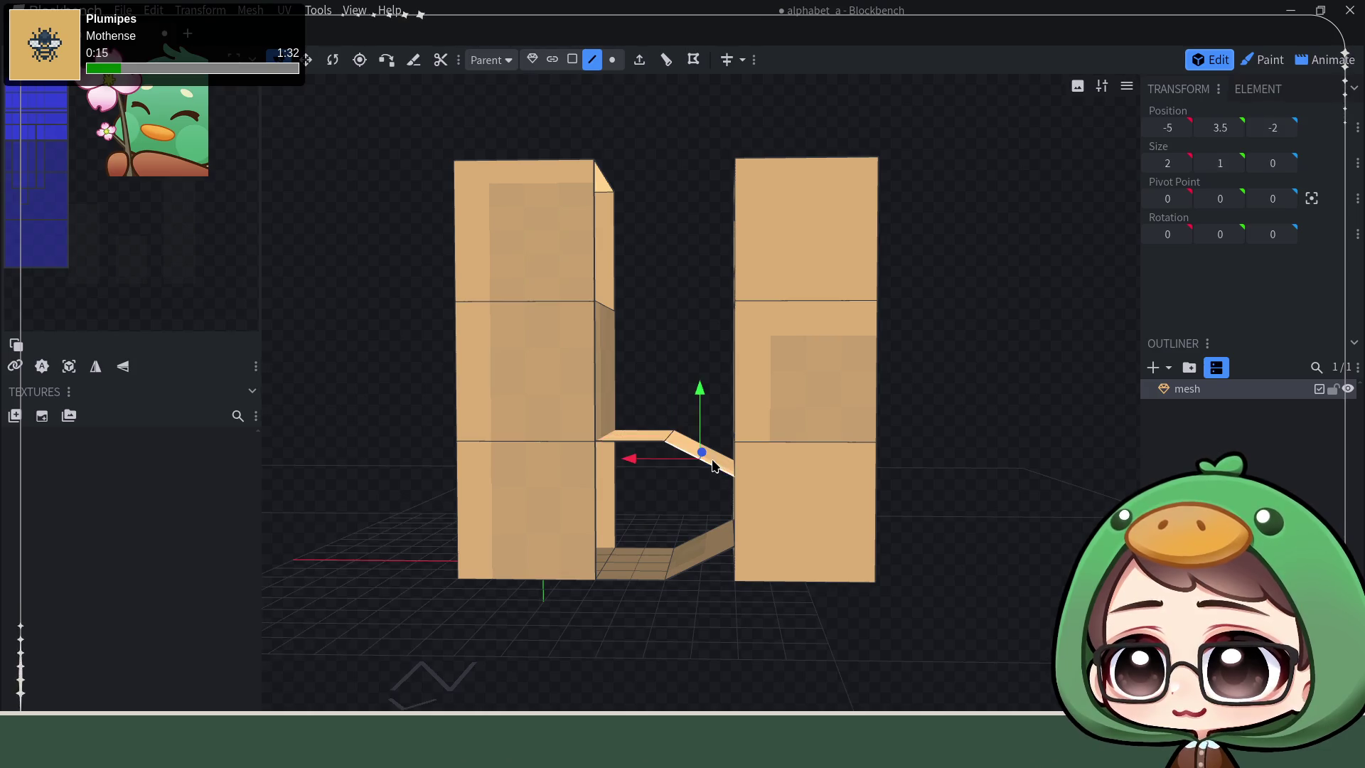
{"action": "left_click", "coordinate": [644, 451], "text": "shift"}
{"action": "left_click", "coordinate": [595, 502], "text": "shift"}
{"action": "left_click", "coordinate": [622, 583], "text": "shift"}
{"action": "left_click", "coordinate": [713, 560], "text": "shift"}
{"action": "key", "text": "f"}
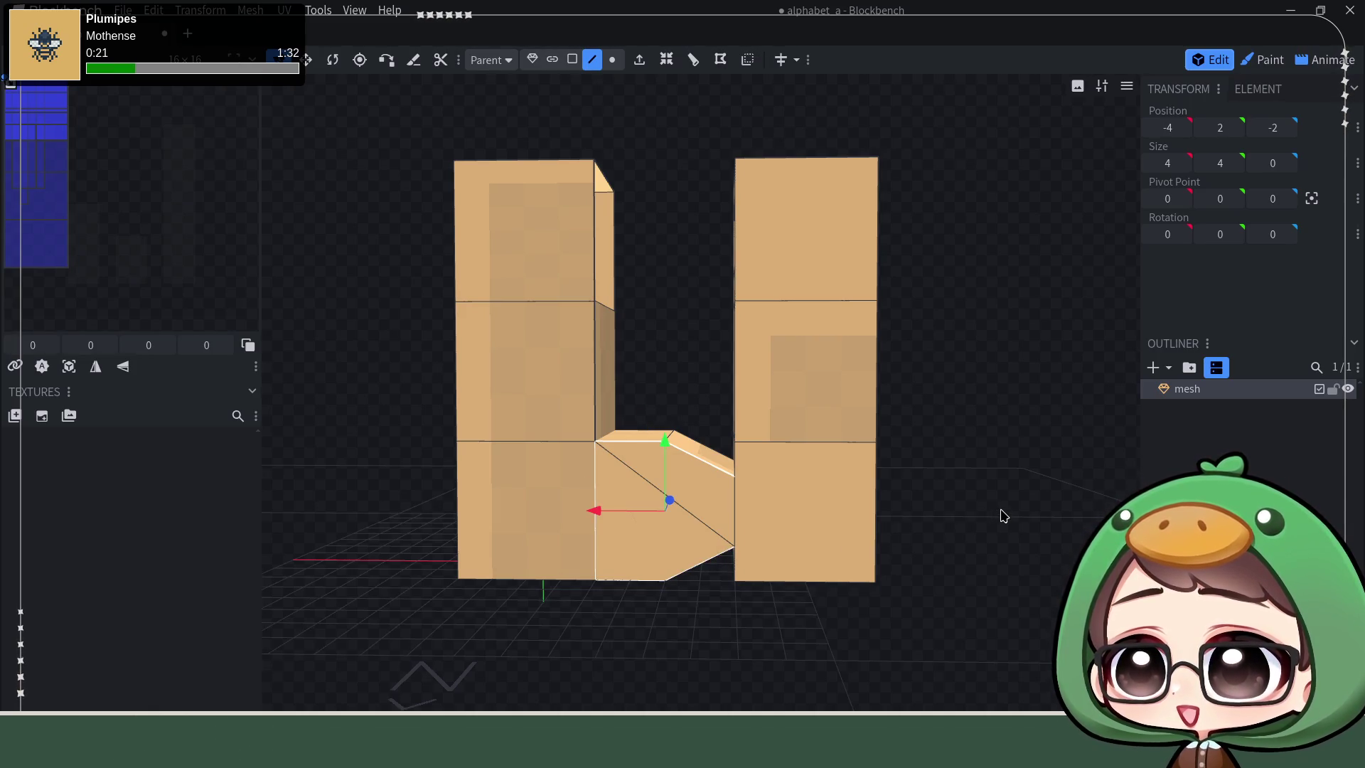
{"action": "mouse_move", "coordinate": [1000, 516]}
{"action": "left_mouse_down"}
{"action": "mouse_move", "coordinate": [927, 422]}
{"action": "mouse_move", "coordinate": [1031, 558]}
{"action": "mouse_move", "coordinate": [978, 570]}
{"action": "mouse_move", "coordinate": [1045, 552]}
{"action": "mouse_move", "coordinate": [573, 561]}
{"action": "left_mouse_up"}
Step: Select the slanted piece's bordering edges, including its top, left vertical and bottom edges
{"action": "left_click", "coordinate": [701, 538]}
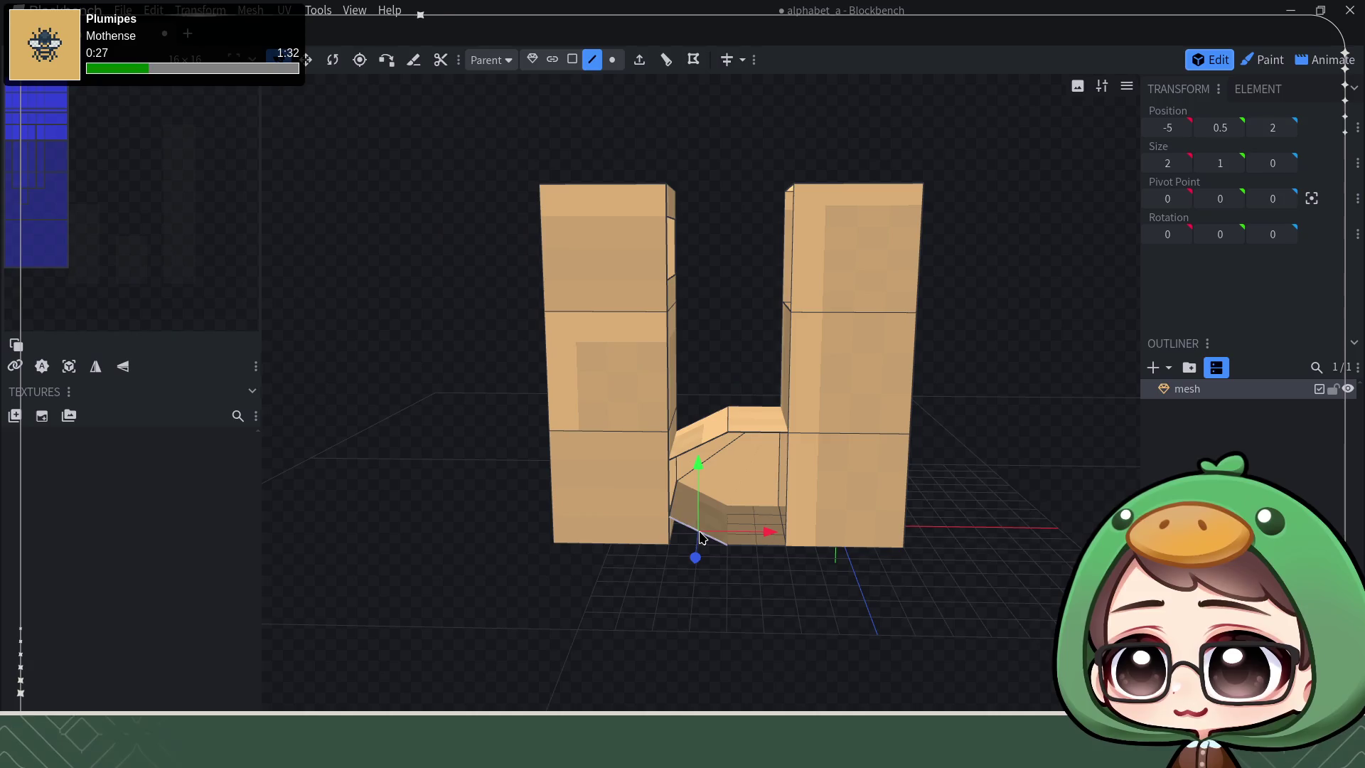
{"action": "left_click", "coordinate": [677, 486], "text": "shift"}
{"action": "left_click", "coordinate": [700, 451], "text": "shift"}
{"action": "left_click", "coordinate": [757, 438], "text": "shift"}
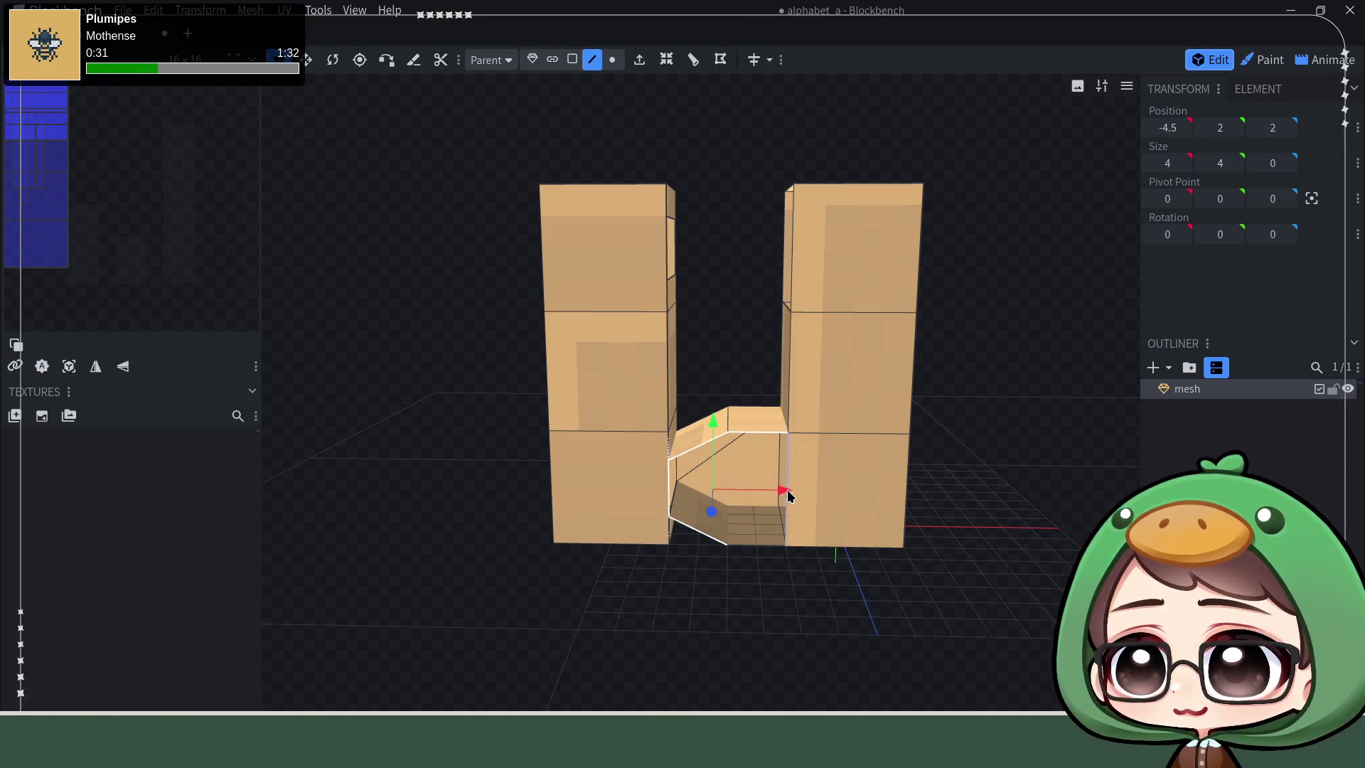
{"action": "left_click", "coordinate": [757, 545], "text": "shift"}
{"action": "left_click", "coordinate": [762, 546], "text": "shift"}
{"action": "mouse_move", "coordinate": [1046, 539]}
{"action": "left_mouse_down"}
{"action": "mouse_move", "coordinate": [631, 524]}
{"action": "mouse_move", "coordinate": [1025, 523]}
{"action": "mouse_move", "coordinate": [994, 539]}
{"action": "mouse_move", "coordinate": [1014, 543]}
{"action": "mouse_move", "coordinate": [1050, 519]}
{"action": "mouse_move", "coordinate": [1036, 509]}
{"action": "mouse_move", "coordinate": [1036, 540]}
{"action": "mouse_move", "coordinate": [1043, 524]}
{"action": "left_mouse_up"}
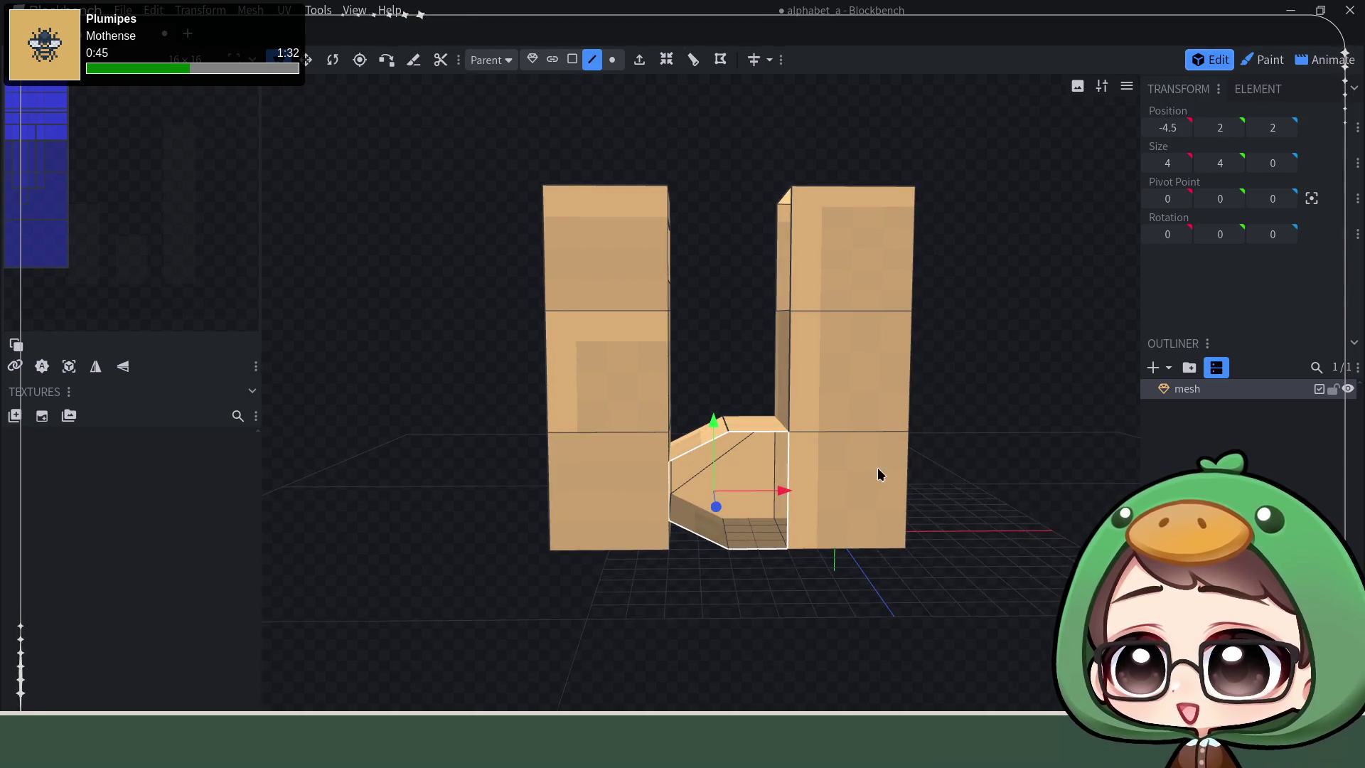
Step: Delete the wedge's front face and fill its bordering edges with a freshly rebuilt face
{"action": "left_click", "coordinate": [725, 424]}
{"action": "left_click", "coordinate": [717, 442]}
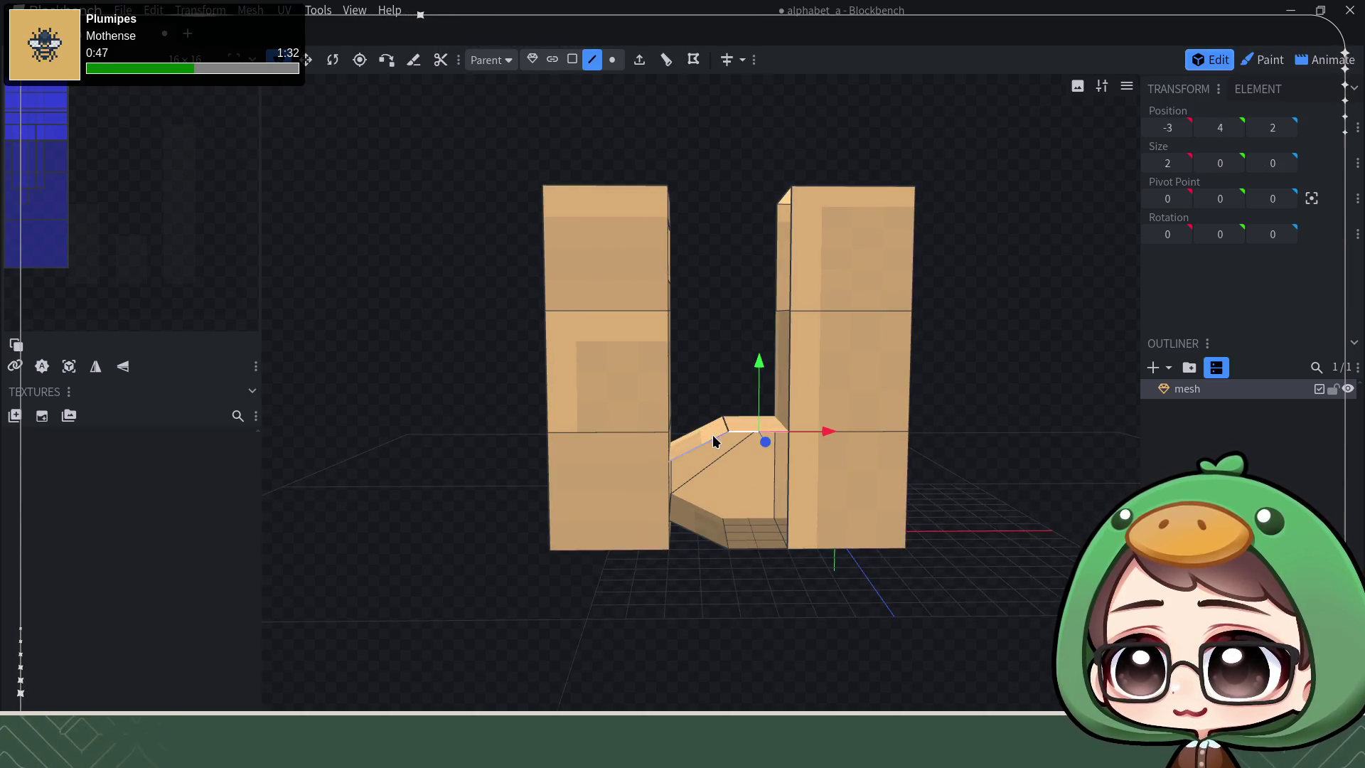
{"action": "left_click", "coordinate": [713, 440]}
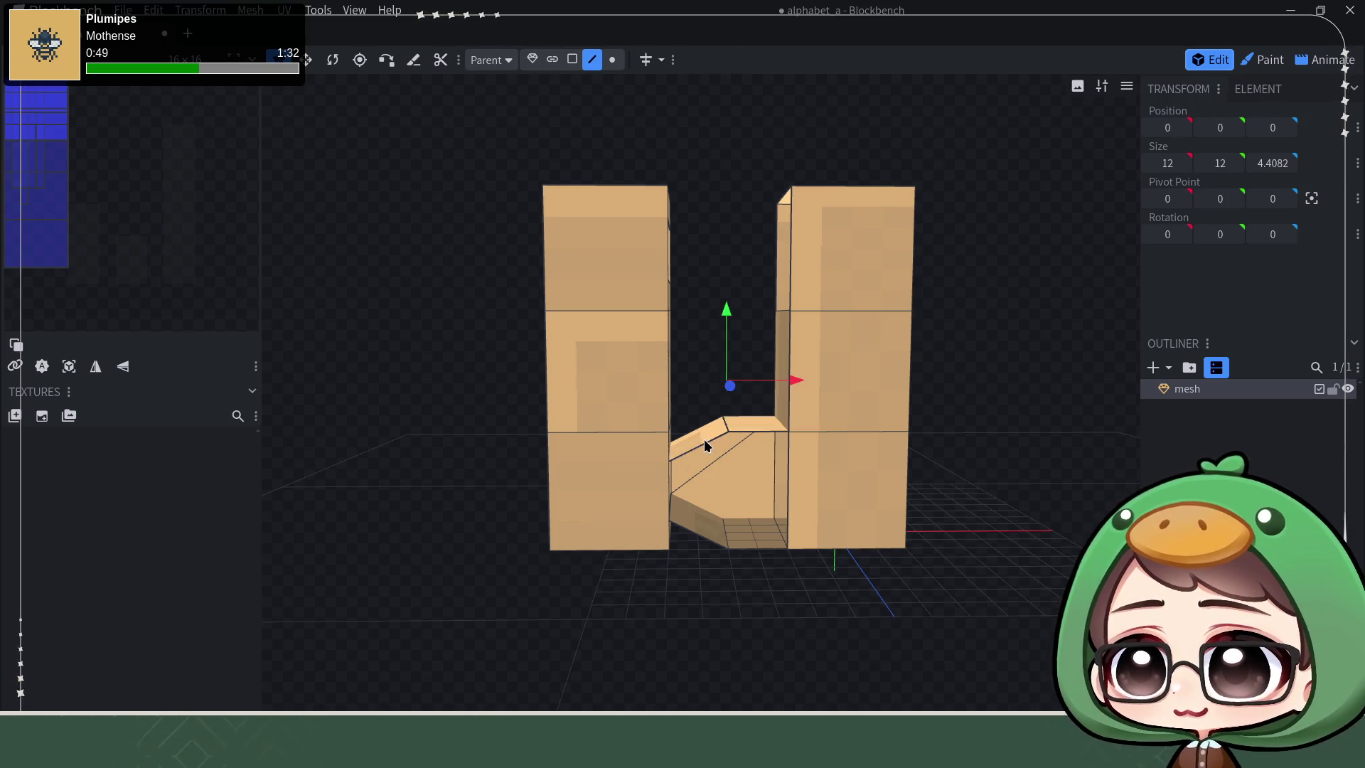
{"action": "scroll", "coordinate": [876, 452], "scroll_direction": "up", "scroll_amount": 2}
{"action": "scroll", "coordinate": [828, 458], "scroll_direction": "up", "scroll_amount": 3}
{"action": "left_click", "coordinate": [822, 466]}
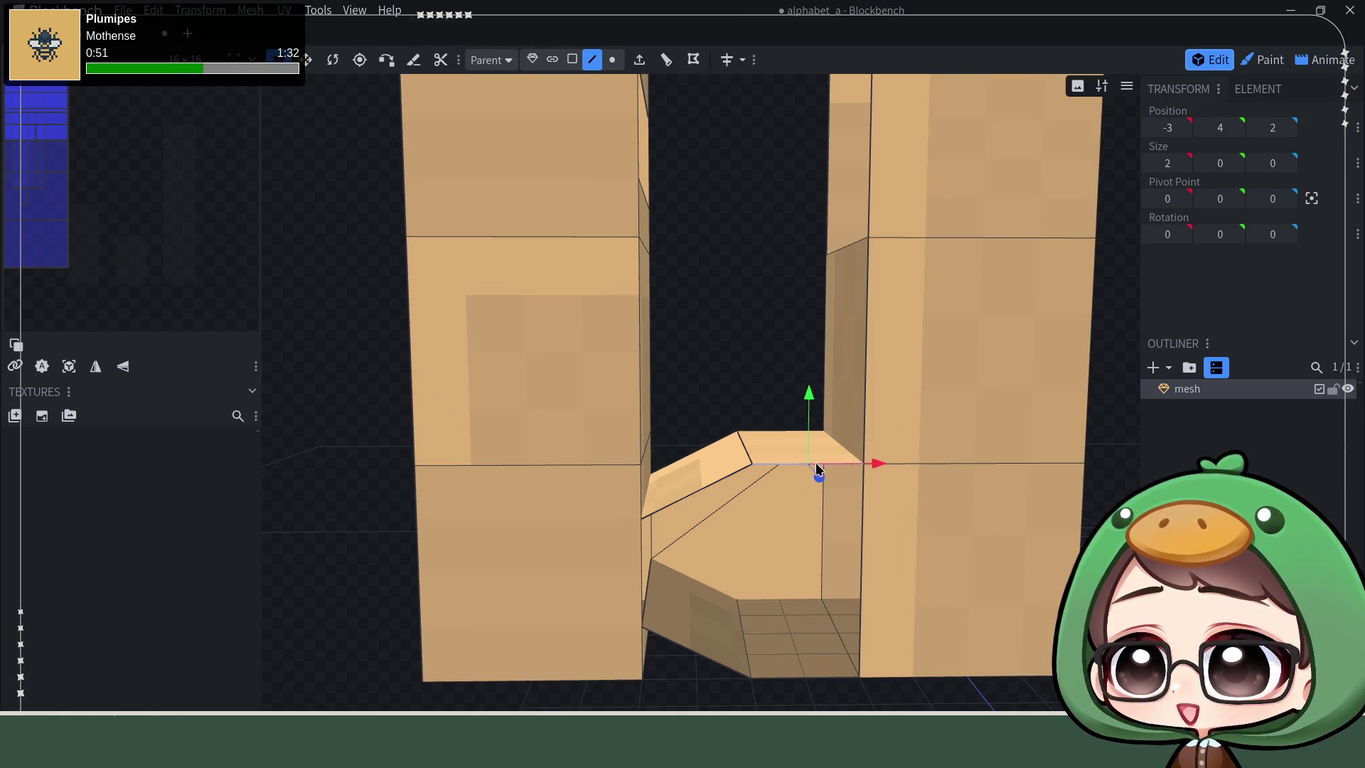
{"action": "left_click", "coordinate": [726, 480]}
{"action": "left_click", "coordinate": [824, 518]}
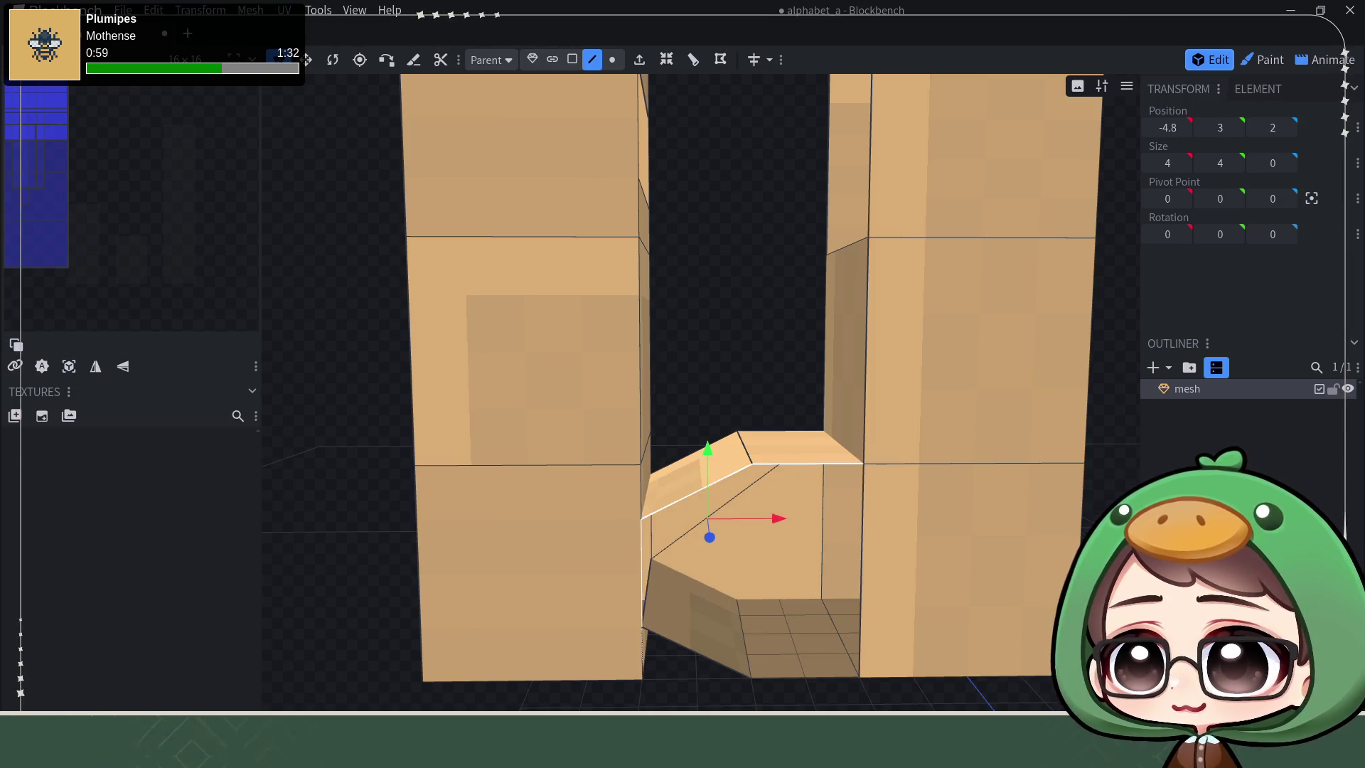
{"action": "left_click", "coordinate": [863, 521], "text": "shift"}
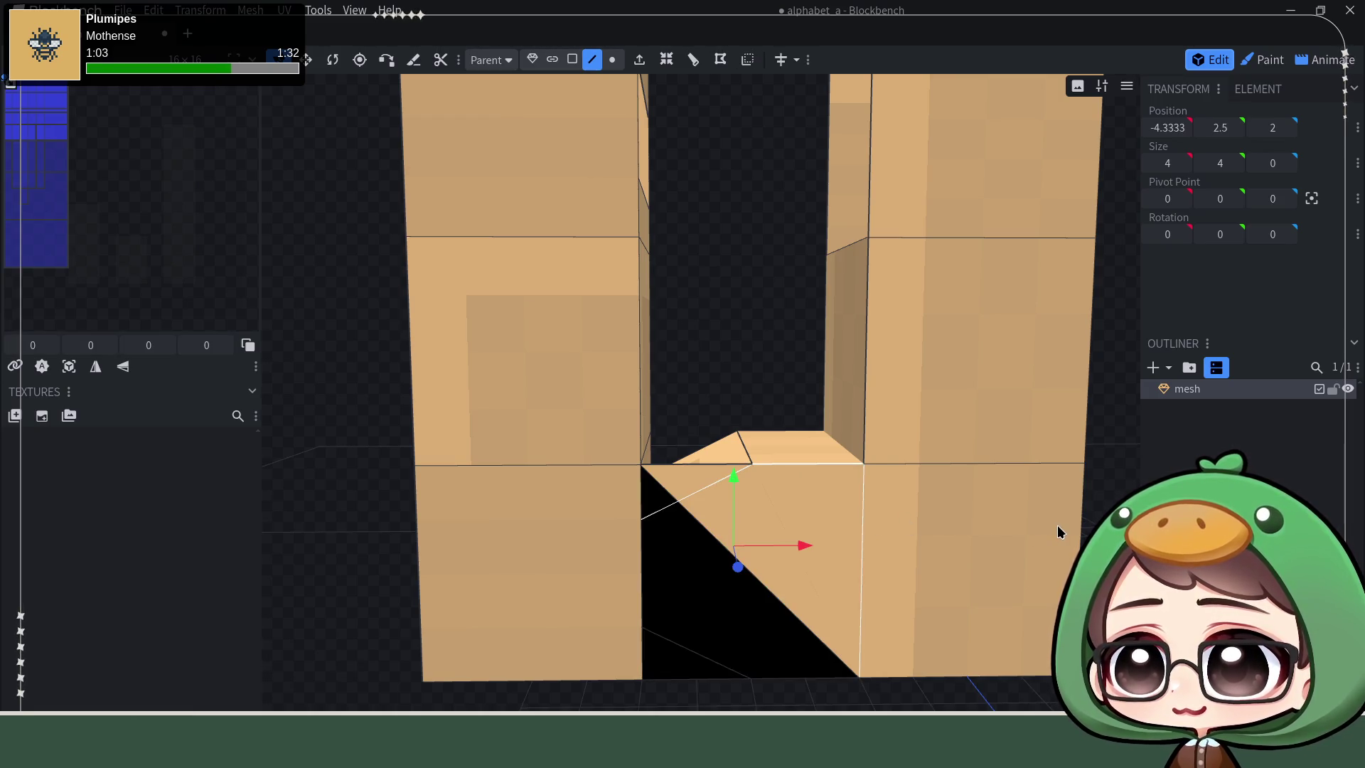
{"action": "key", "text": "Delete"}
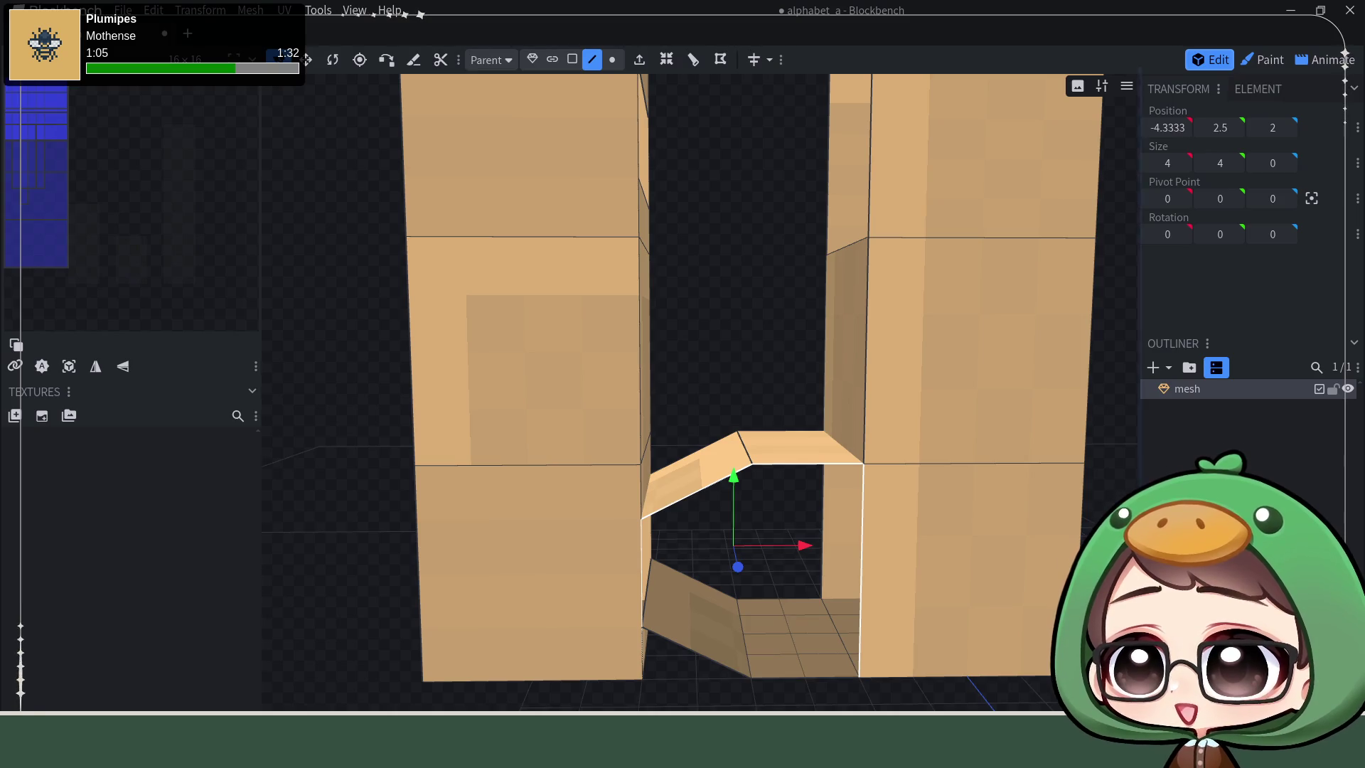
{"action": "key", "text": "f"}
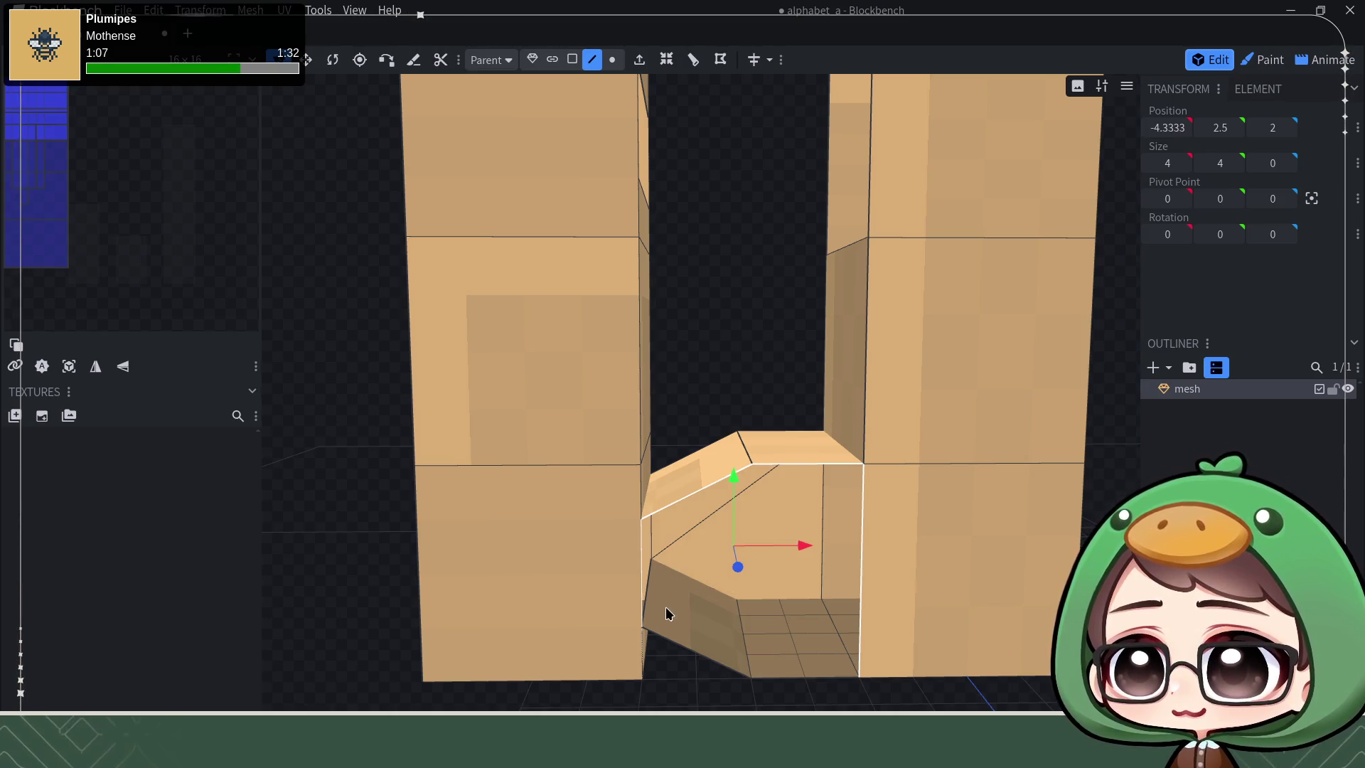
{"action": "key", "text": "Escape"}
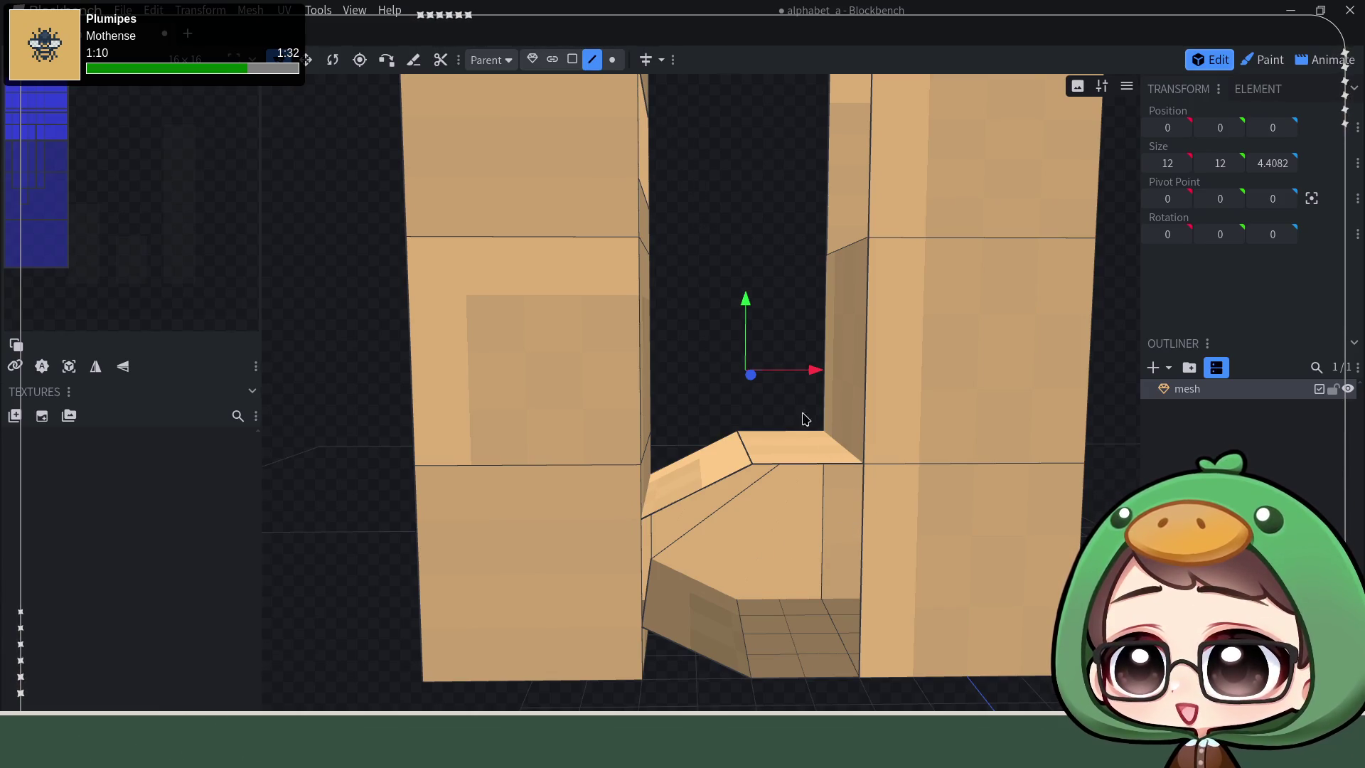
Step: Create a face from three corner vertices beside the wedge in vertex mode
{"action": "left_click", "coordinate": [611, 59]}
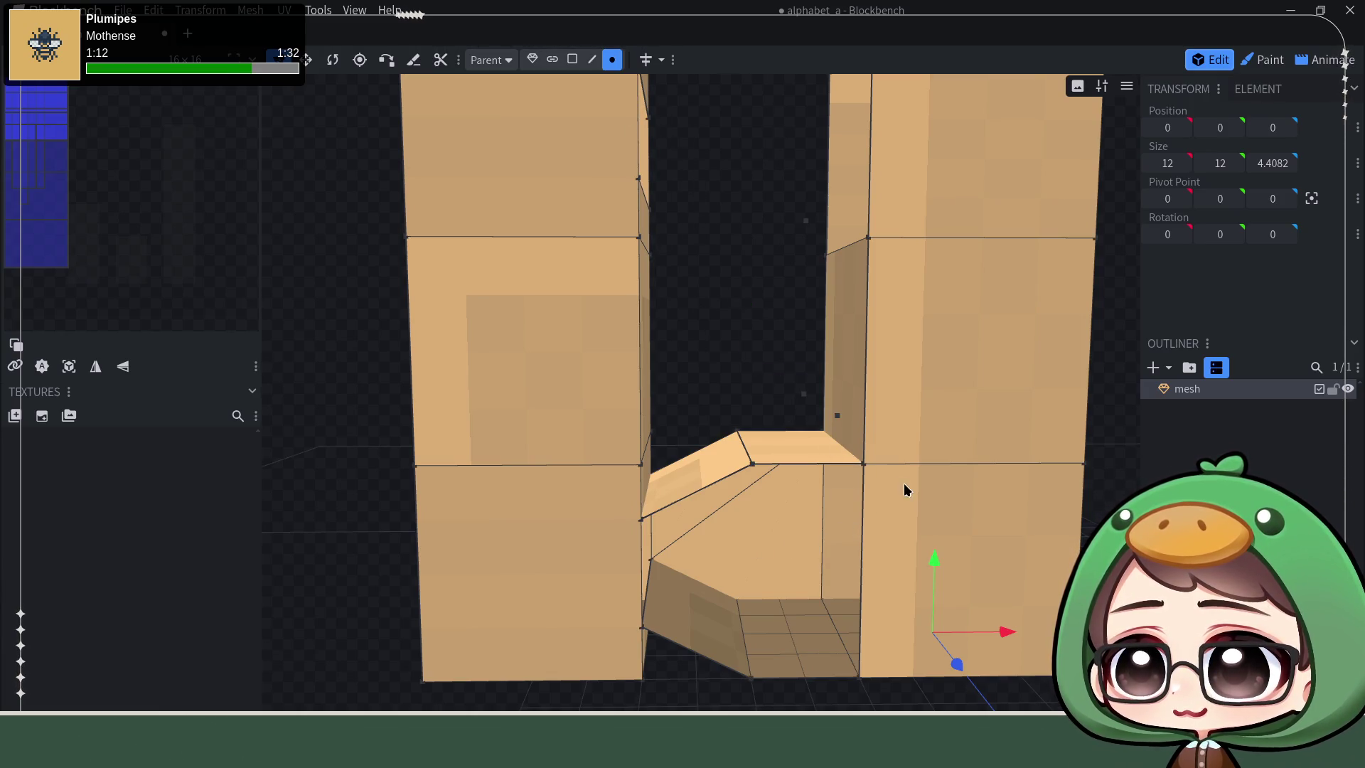
{"action": "left_click", "coordinate": [864, 462]}
{"action": "left_click", "coordinate": [638, 631], "text": "shift"}
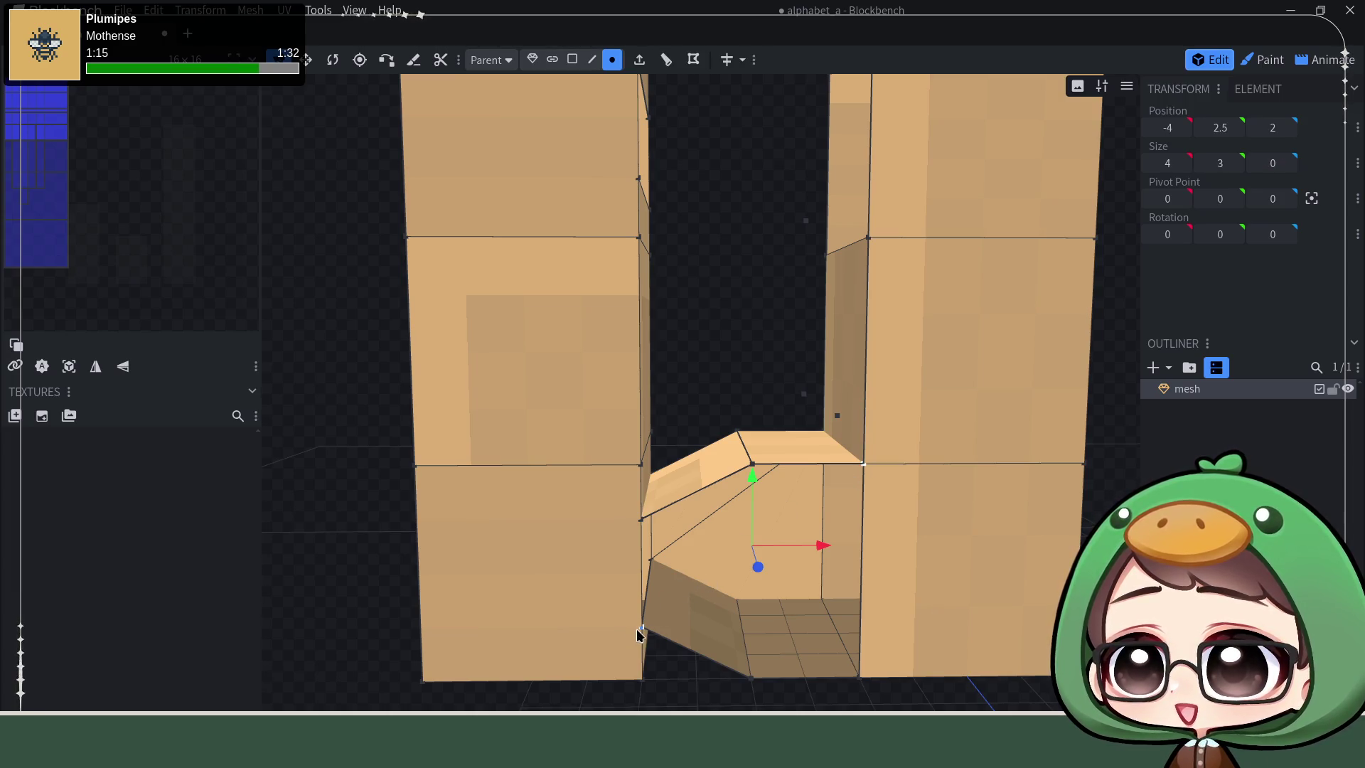
{"action": "left_click", "coordinate": [753, 467], "text": "shift"}
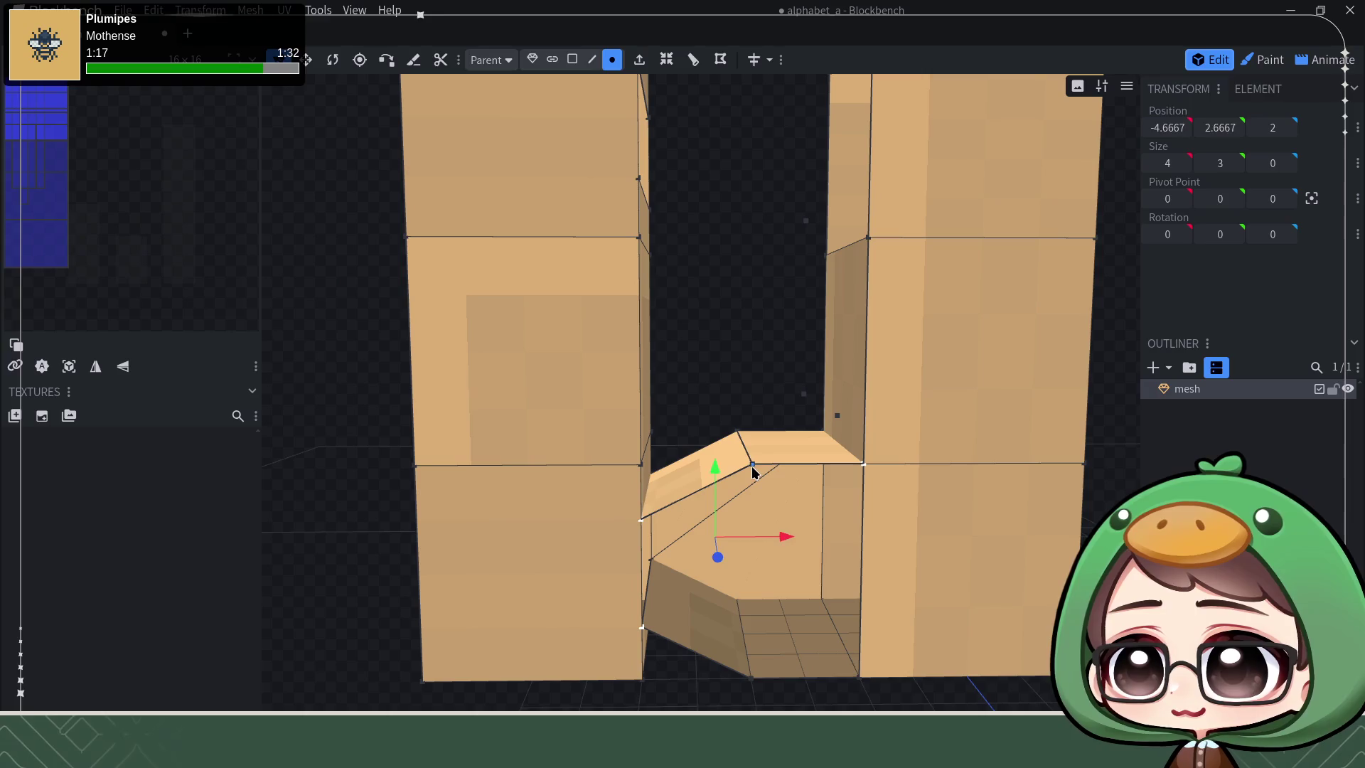
{"action": "key", "text": "f"}
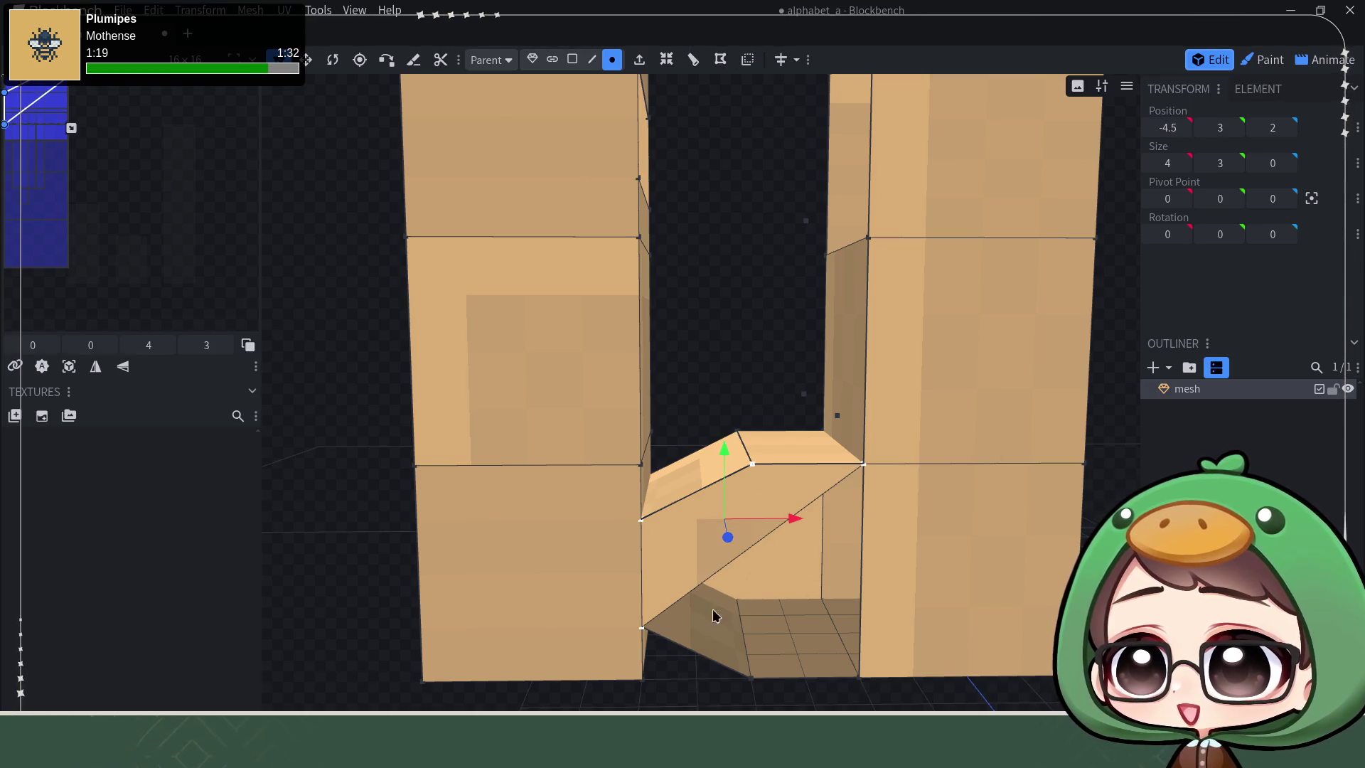
{"action": "left_click", "coordinate": [1178, 418]}
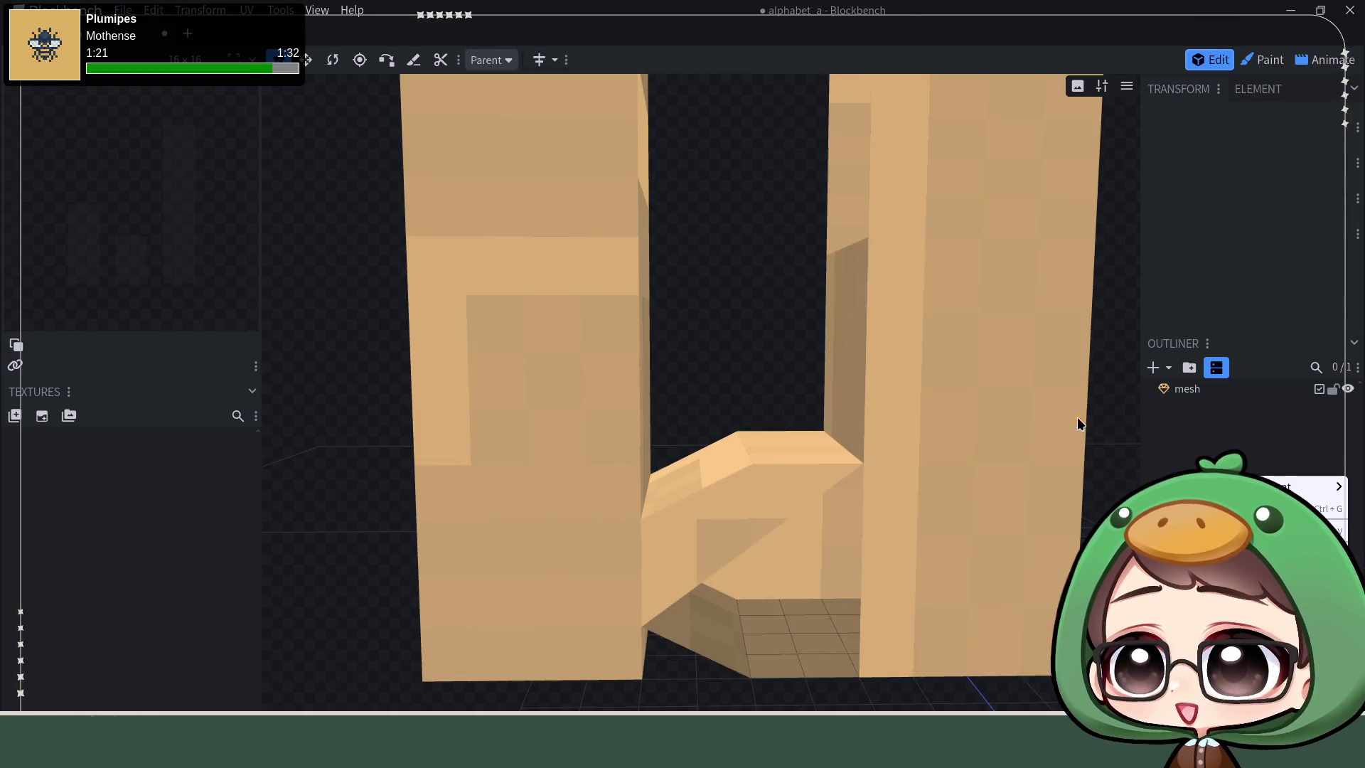
{"action": "left_click_drag", "start_coordinate": [923, 372], "coordinate": [592, 217]}
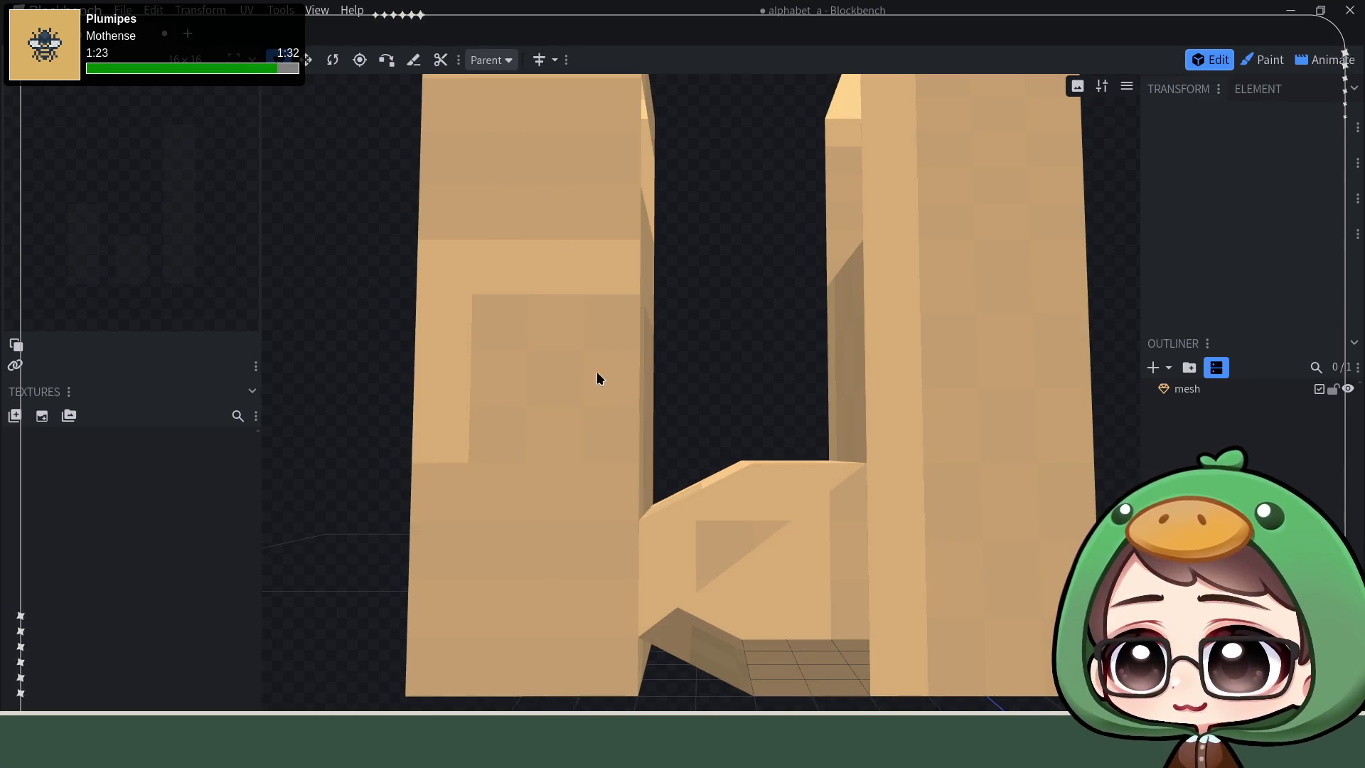
{"action": "left_click", "coordinate": [537, 439]}
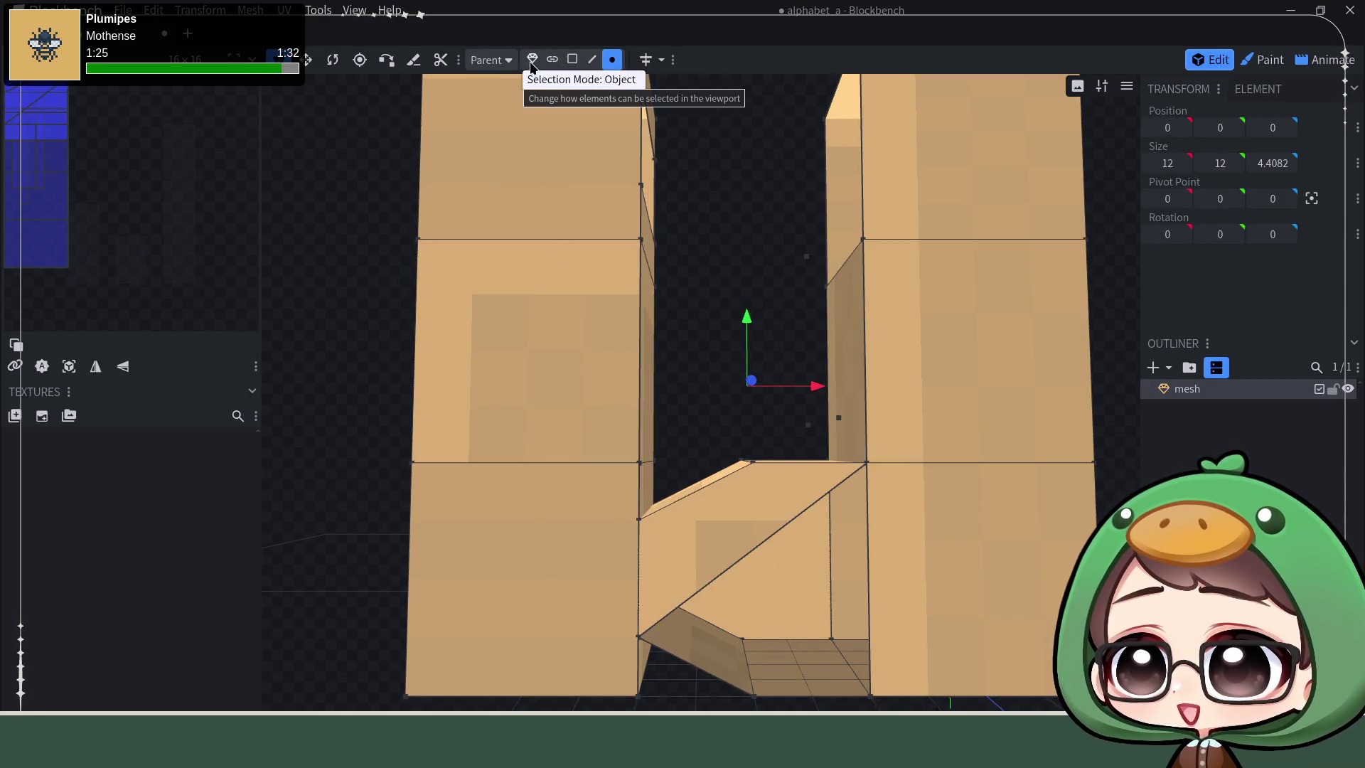
Step: Fill the opening between the diagonal, lower and bottom edges with a new face
{"action": "left_click", "coordinate": [592, 60]}
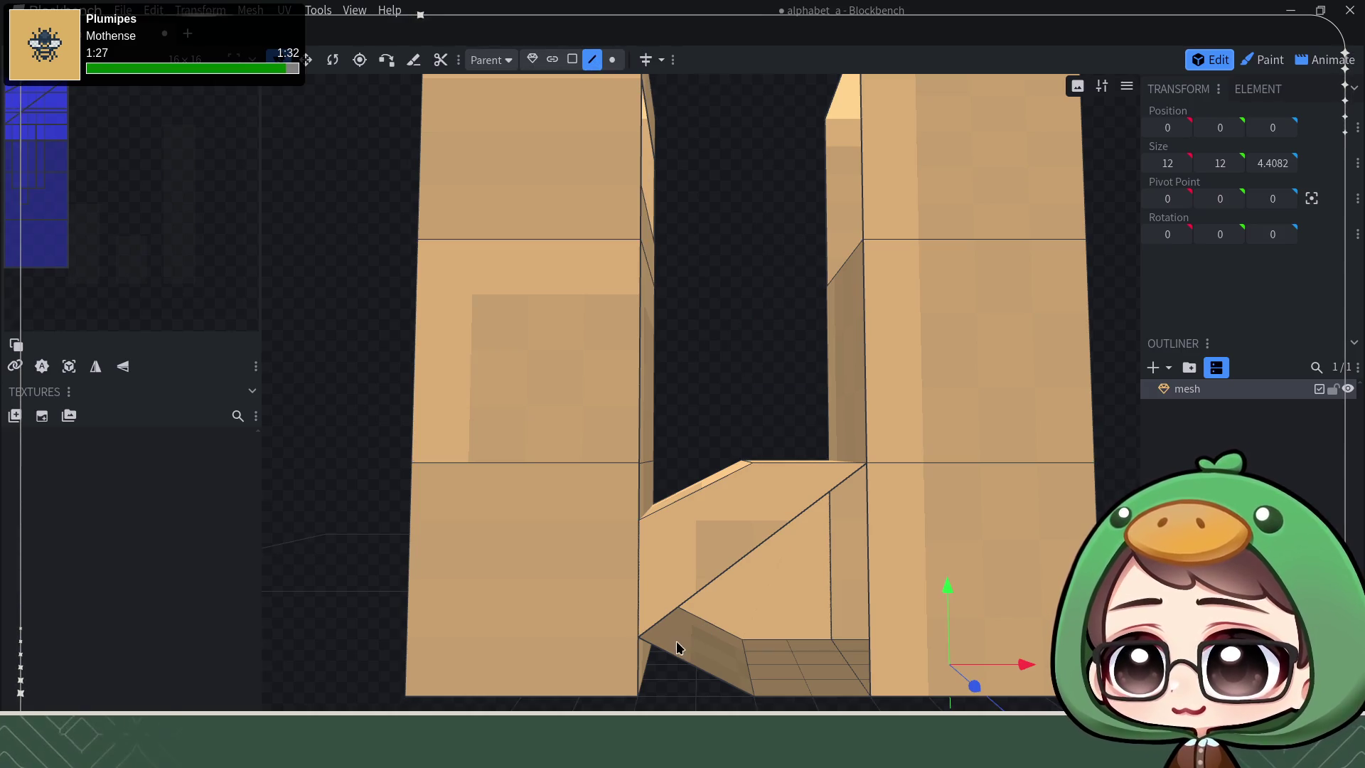
{"action": "left_click", "coordinate": [664, 622]}
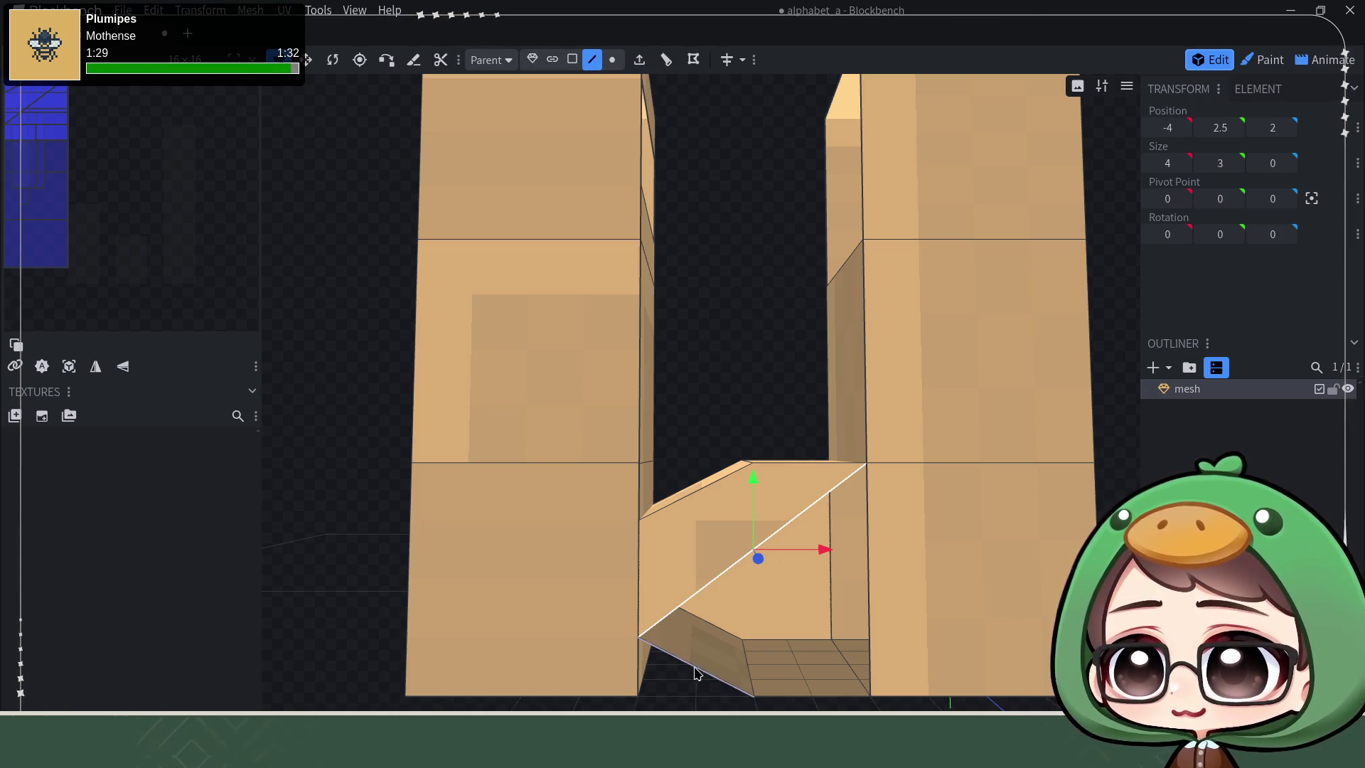
{"action": "left_click", "coordinate": [694, 674], "text": "shift"}
{"action": "left_click", "coordinate": [800, 704], "text": "shift"}
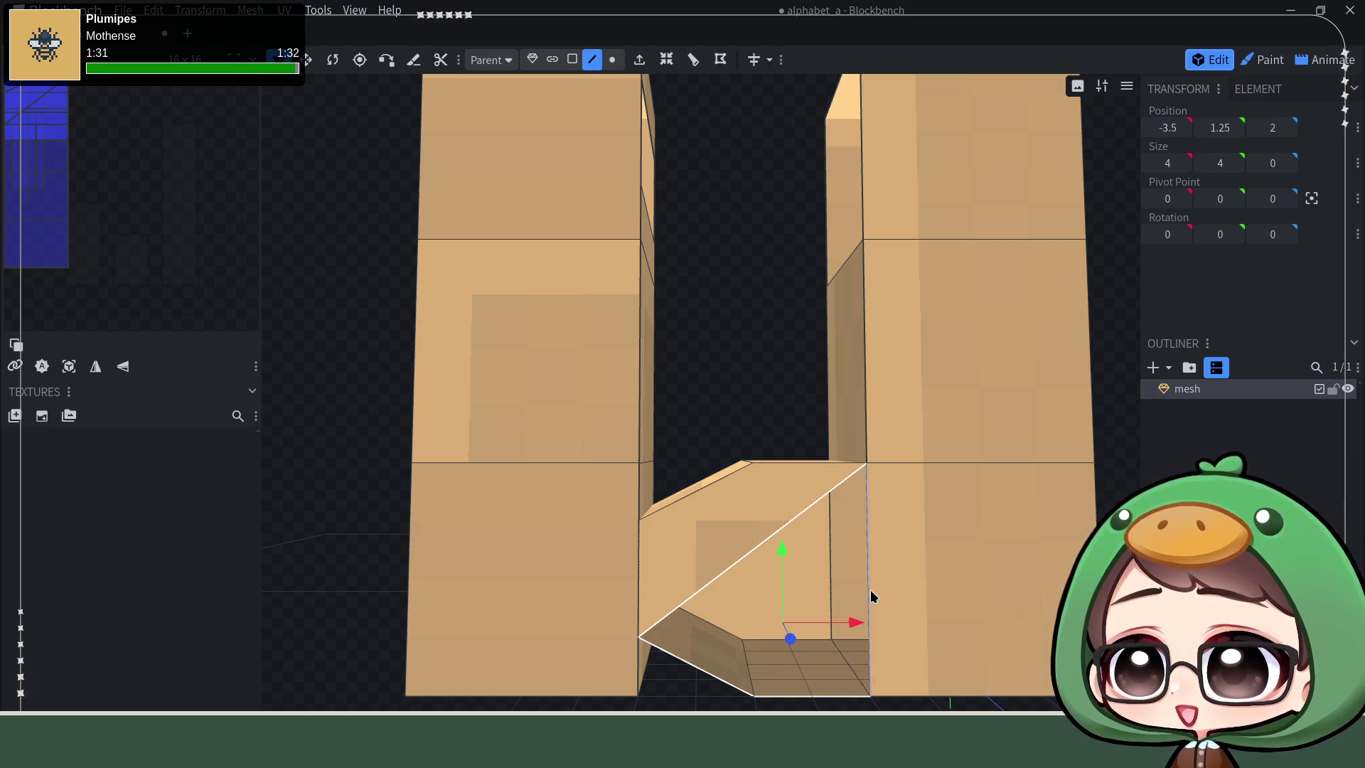
{"action": "key", "text": "f"}
{"action": "mouse_move", "coordinate": [735, 341]}
{"action": "middle_mouse_down"}
{"action": "mouse_move", "coordinate": [673, 354]}
{"action": "mouse_move", "coordinate": [677, 256]}
{"action": "mouse_move", "coordinate": [289, 267]}
{"action": "mouse_move", "coordinate": [289, 317]}
{"action": "middle_mouse_up"}
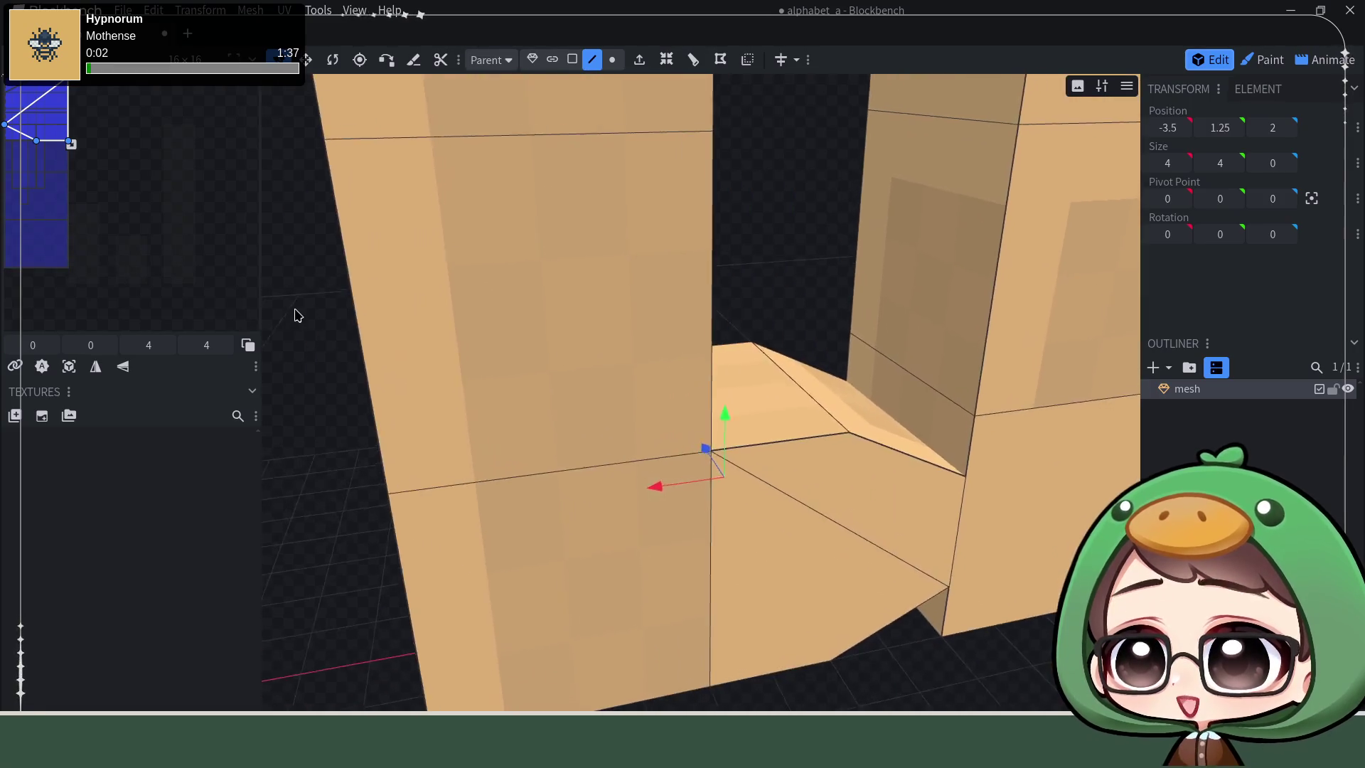
{"action": "scroll", "coordinate": [509, 317], "scroll_direction": "down", "scroll_amount": 5}
{"action": "scroll", "coordinate": [497, 335], "scroll_direction": "down", "scroll_amount": 3}
{"action": "mouse_move", "coordinate": [782, 511]}
{"action": "middle_mouse_down"}
{"action": "mouse_move", "coordinate": [747, 519]}
{"action": "mouse_move", "coordinate": [641, 479]}
{"action": "middle_mouse_up"}
Step: Bevel the left pillar's bottom outer corner by moving its vertex inward along X and up
{"action": "left_click", "coordinate": [644, 478]}
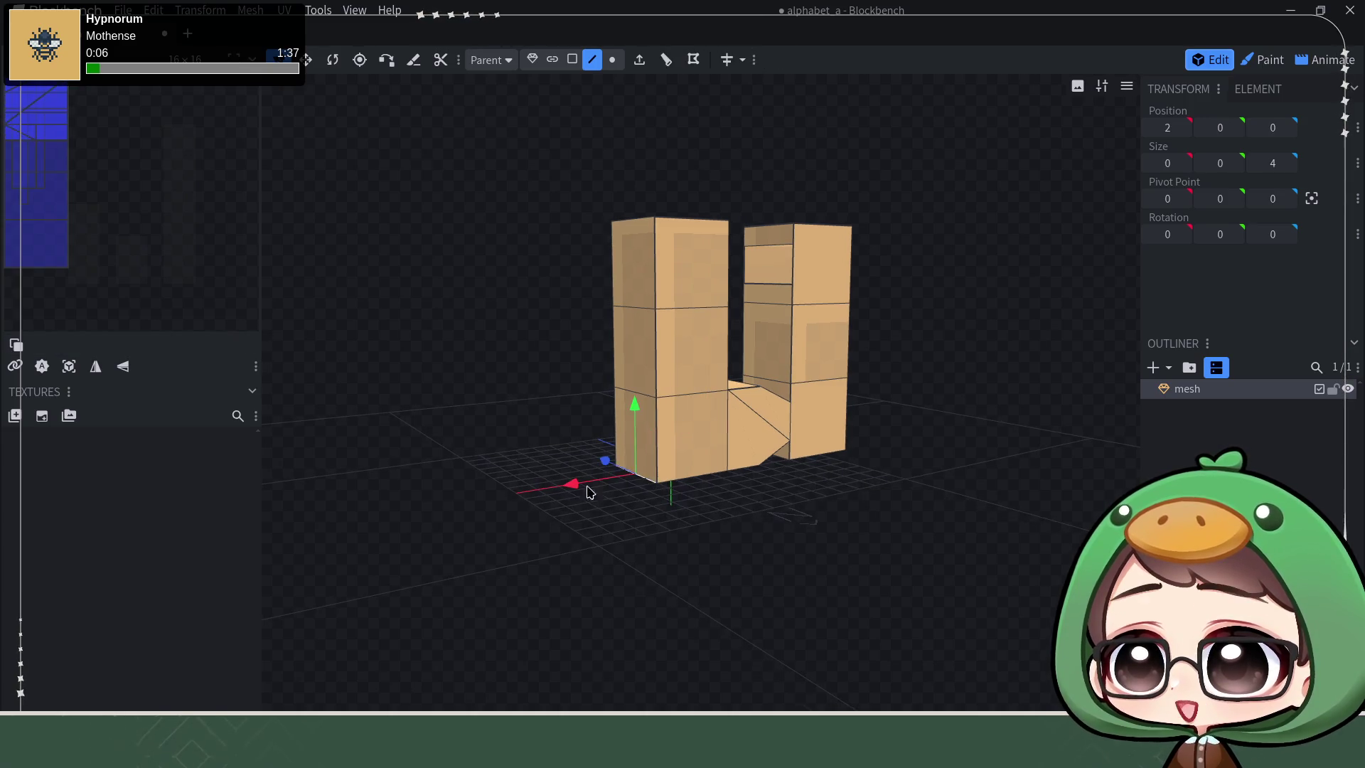
{"action": "left_click_drag", "start_coordinate": [573, 487], "coordinate": [594, 482]}
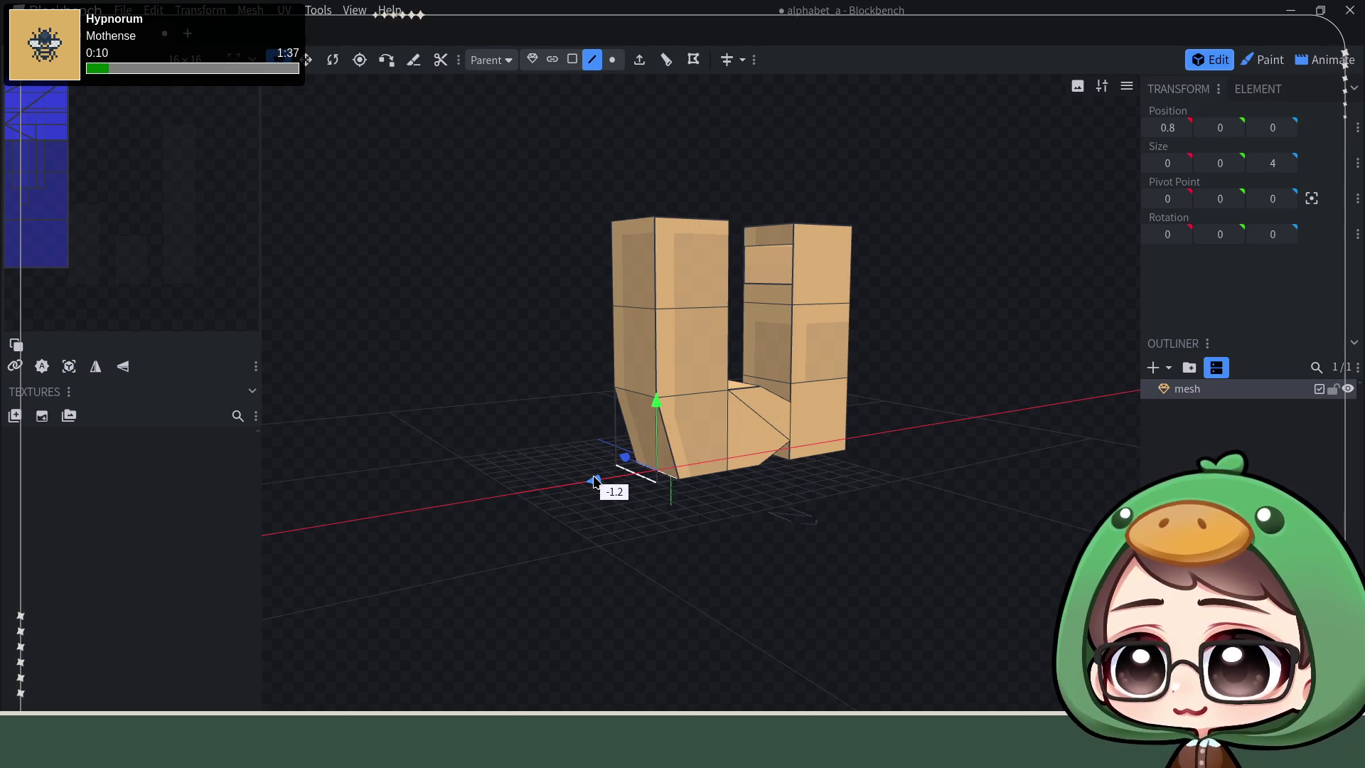
{"action": "left_click_drag", "start_coordinate": [655, 399], "coordinate": [655, 379]}
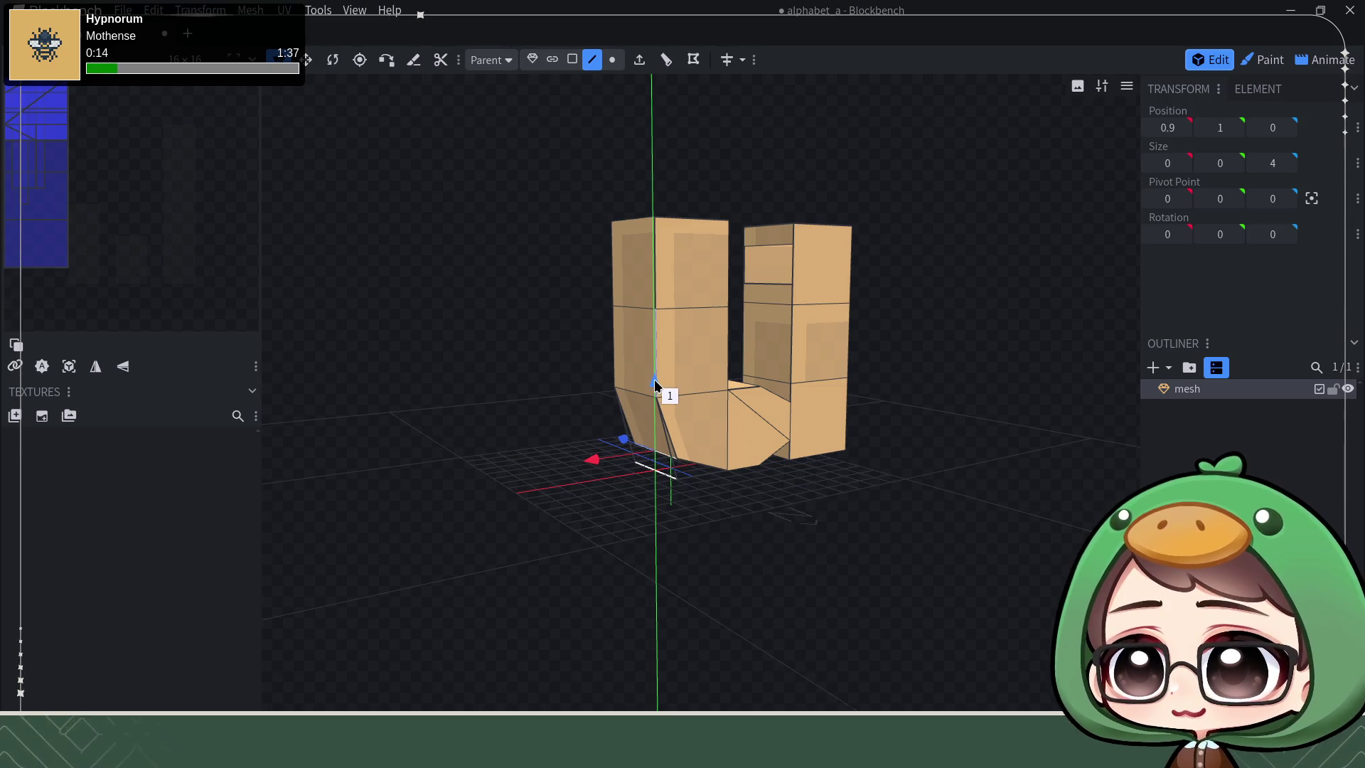
{"action": "left_click_drag", "start_coordinate": [655, 379], "coordinate": [655, 373]}
{"action": "mouse_move", "coordinate": [832, 503]}
{"action": "left_mouse_down"}
{"action": "mouse_move", "coordinate": [758, 515]}
{"action": "mouse_move", "coordinate": [793, 533]}
{"action": "left_mouse_up"}
Step: Bevel the left pillar's top outer corner by lowering its vertex one unit and moving it inward
{"action": "left_click", "coordinate": [611, 236]}
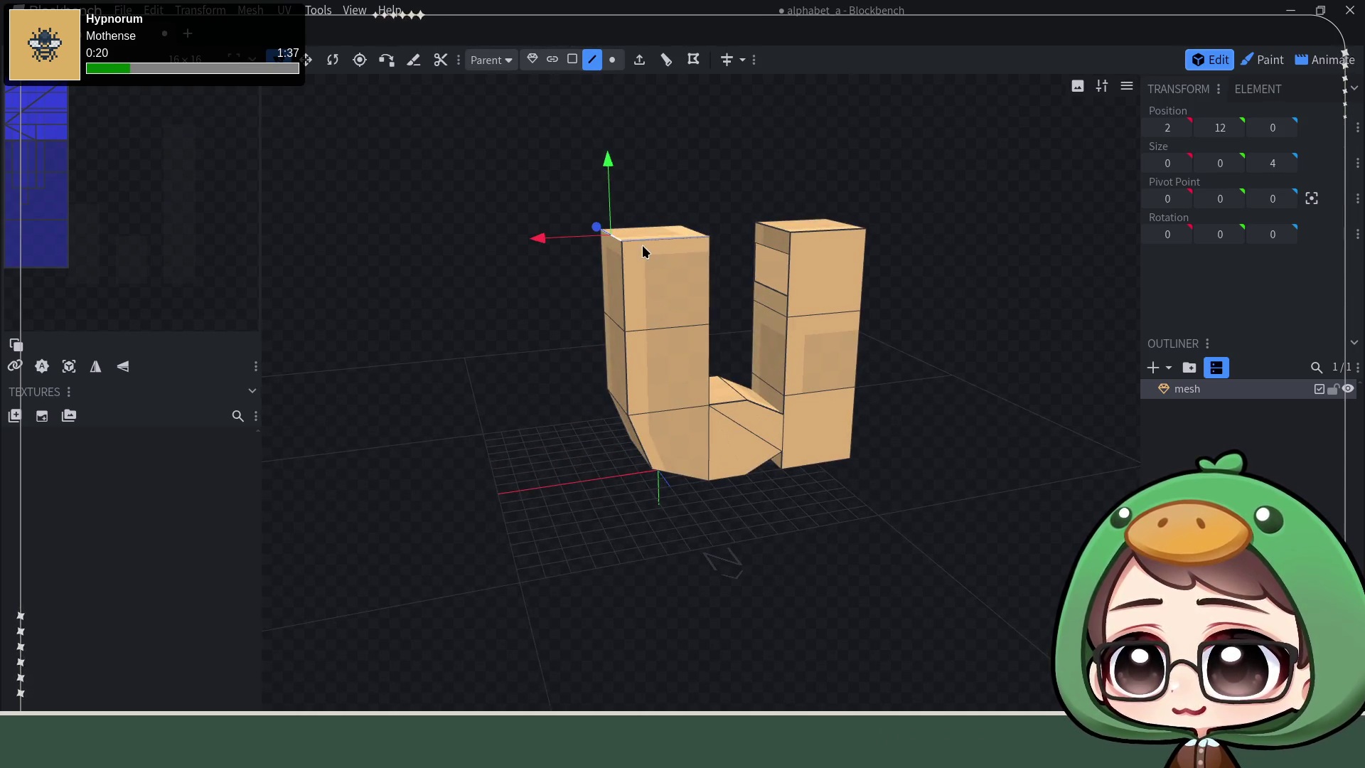
{"action": "left_click_drag", "start_coordinate": [610, 162], "coordinate": [608, 184]}
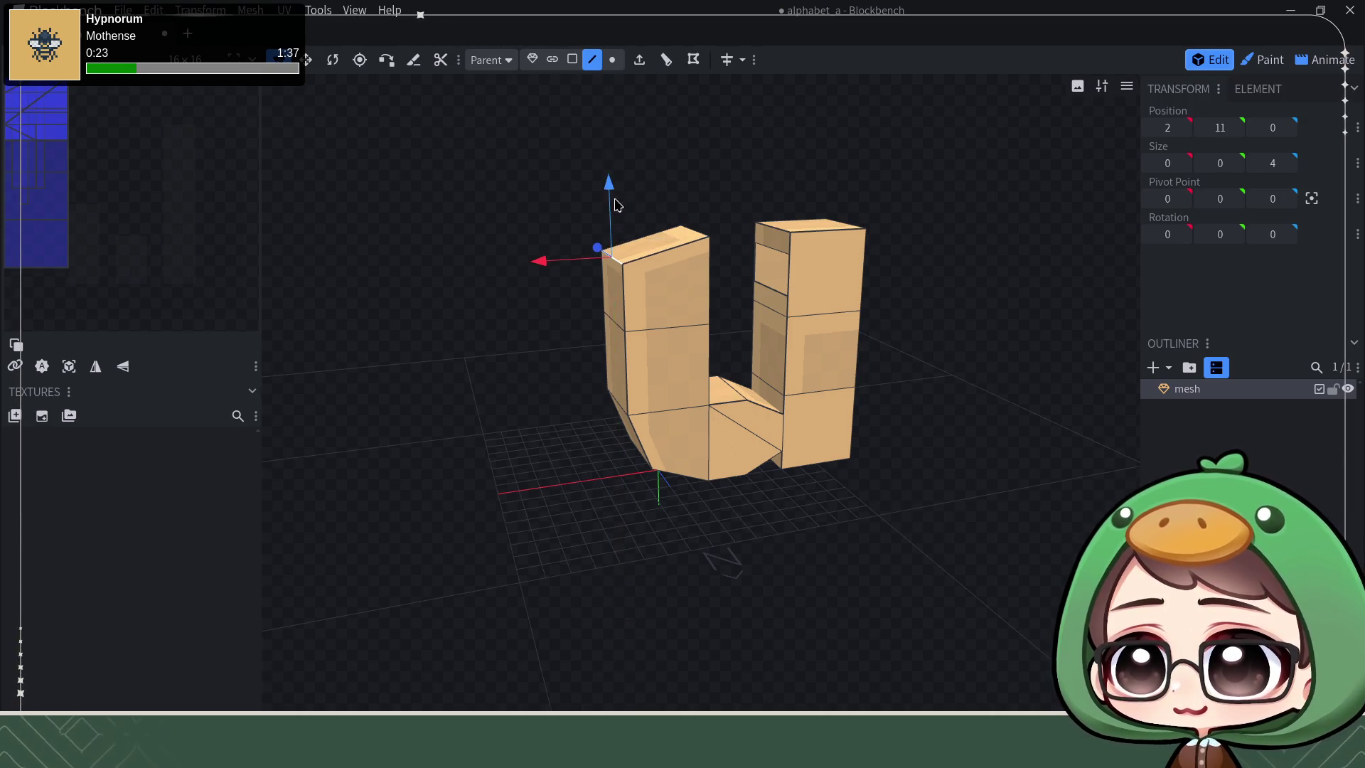
{"action": "left_click_drag", "start_coordinate": [556, 260], "coordinate": [569, 265]}
{"action": "mouse_move", "coordinate": [932, 400]}
{"action": "left_mouse_down"}
{"action": "mouse_move", "coordinate": [855, 404]}
{"action": "mouse_move", "coordinate": [860, 488]}
{"action": "mouse_move", "coordinate": [878, 497]}
{"action": "mouse_move", "coordinate": [884, 459]}
{"action": "mouse_move", "coordinate": [908, 437]}
{"action": "mouse_move", "coordinate": [936, 437]}
{"action": "mouse_move", "coordinate": [895, 519]}
{"action": "mouse_move", "coordinate": [839, 487]}
{"action": "left_mouse_up"}
{"action": "mouse_move", "coordinate": [799, 274]}
{"action": "left_mouse_down"}
{"action": "mouse_move", "coordinate": [729, 380]}
{"action": "mouse_move", "coordinate": [664, 366]}
{"action": "left_mouse_up"}
{"action": "scroll", "coordinate": [673, 391], "scroll_direction": "up", "scroll_amount": 2}
{"action": "scroll", "coordinate": [672, 390], "scroll_direction": "up", "scroll_amount": 1}
{"action": "left_click", "coordinate": [626, 379]}
Step: Extrude the left pillar's inner top vertex along X- and extend the new edge across to X -4
{"action": "mouse_move", "coordinate": [701, 305]}
{"action": "left_mouse_down"}
{"action": "mouse_move", "coordinate": [711, 373]}
{"action": "mouse_move", "coordinate": [733, 374]}
{"action": "mouse_move", "coordinate": [751, 313]}
{"action": "mouse_move", "coordinate": [760, 324]}
{"action": "left_mouse_up"}
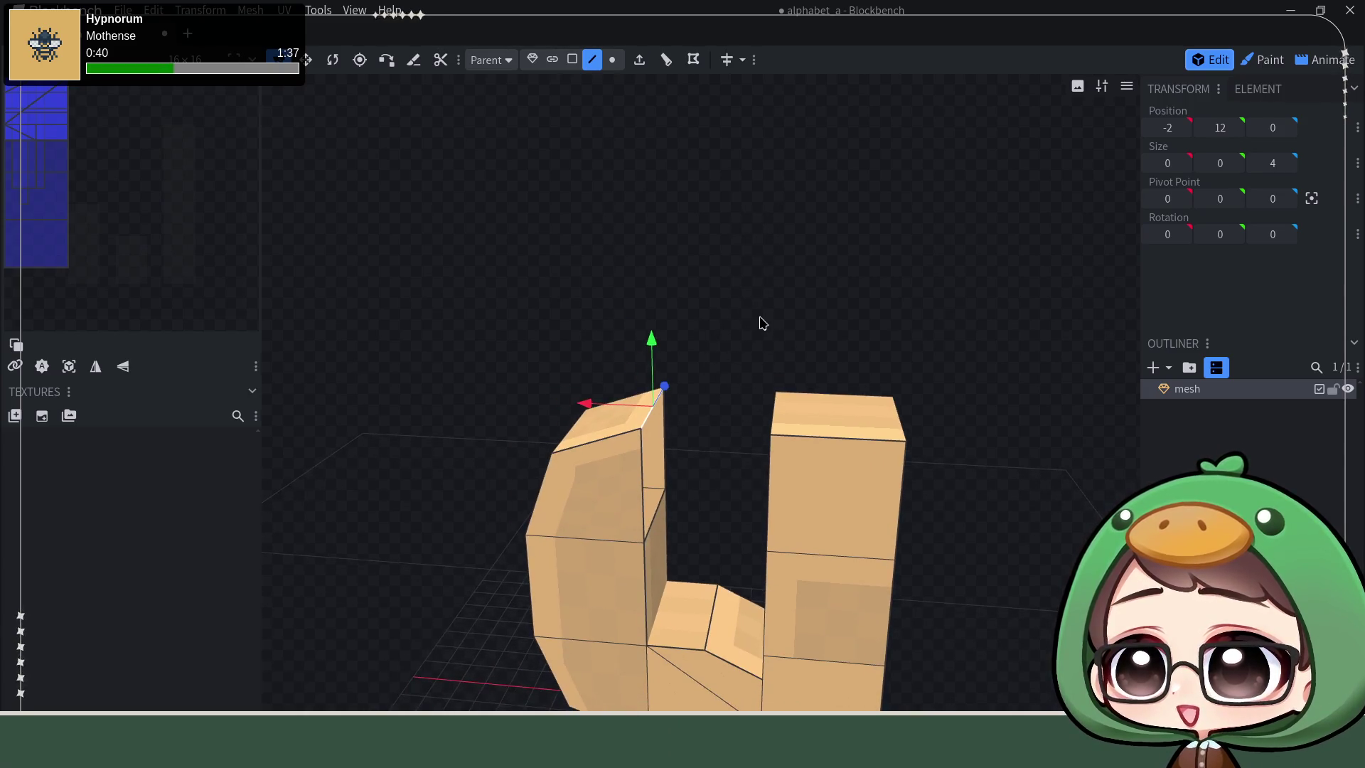
{"action": "left_click", "coordinate": [666, 60]}
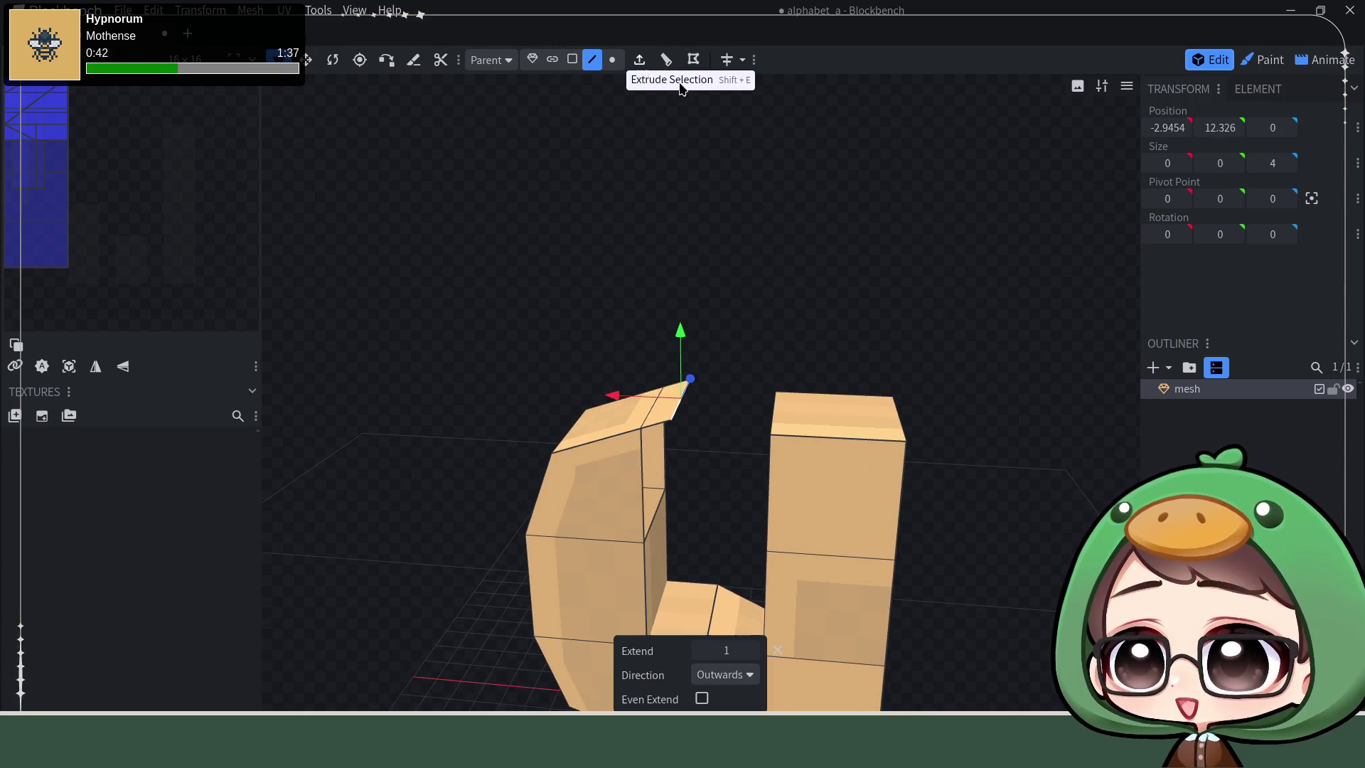
{"action": "left_click_drag", "start_coordinate": [681, 352], "coordinate": [801, 243]}
{"action": "left_click", "coordinate": [734, 678]}
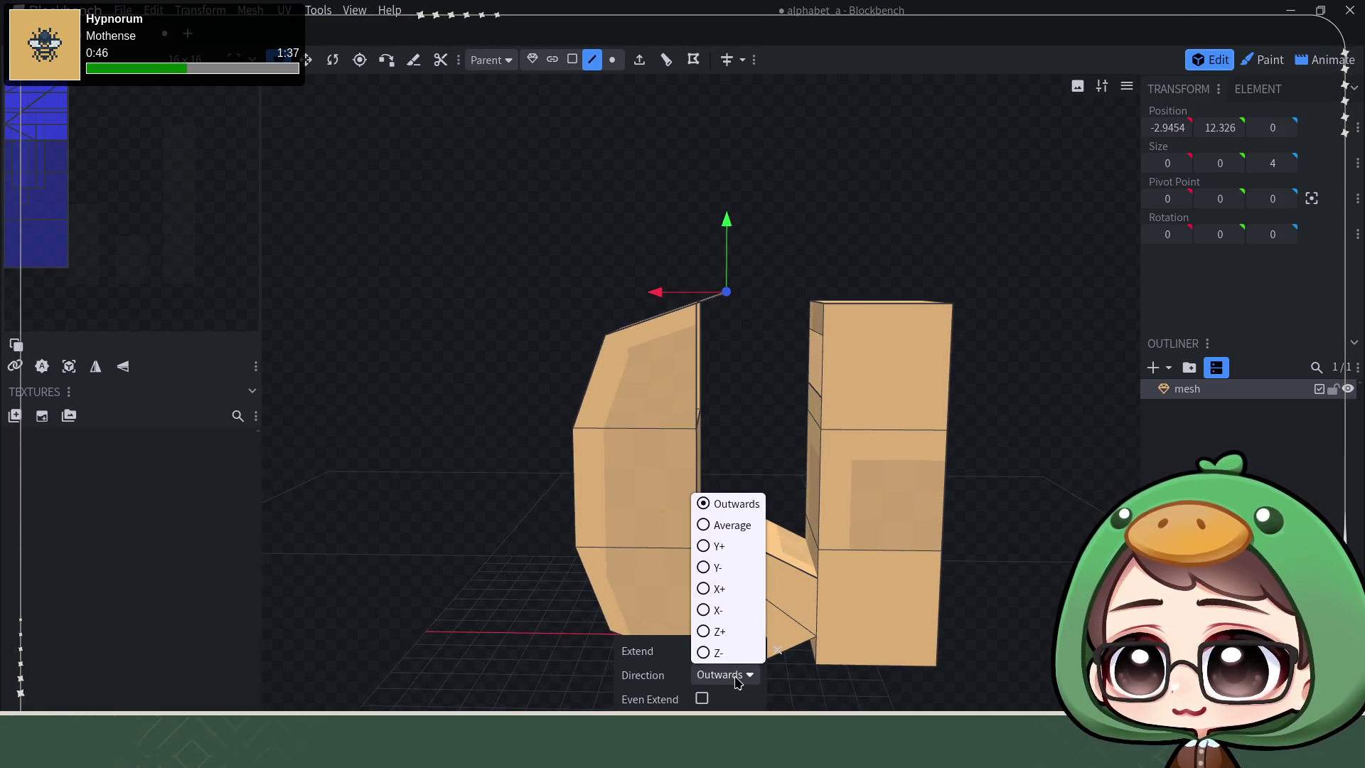
{"action": "left_click", "coordinate": [737, 585]}
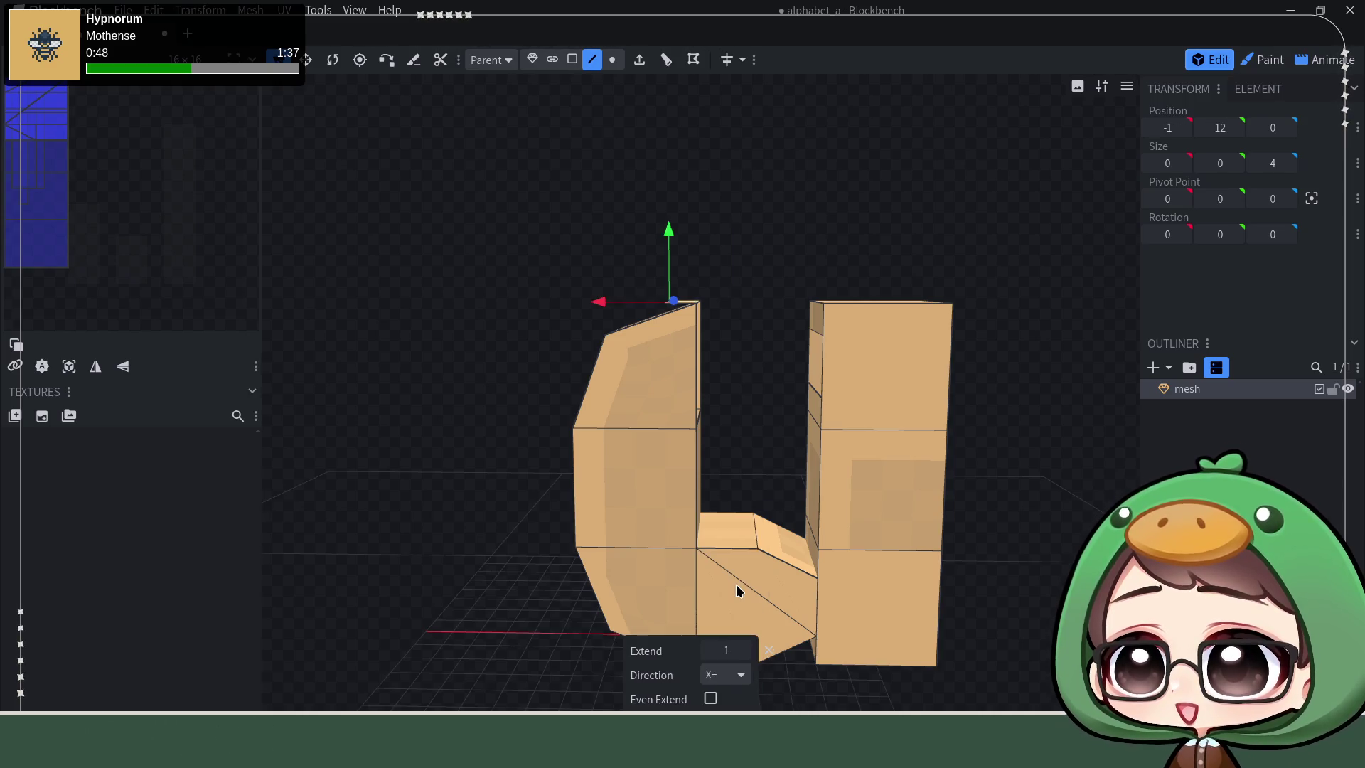
{"action": "left_click", "coordinate": [724, 675]}
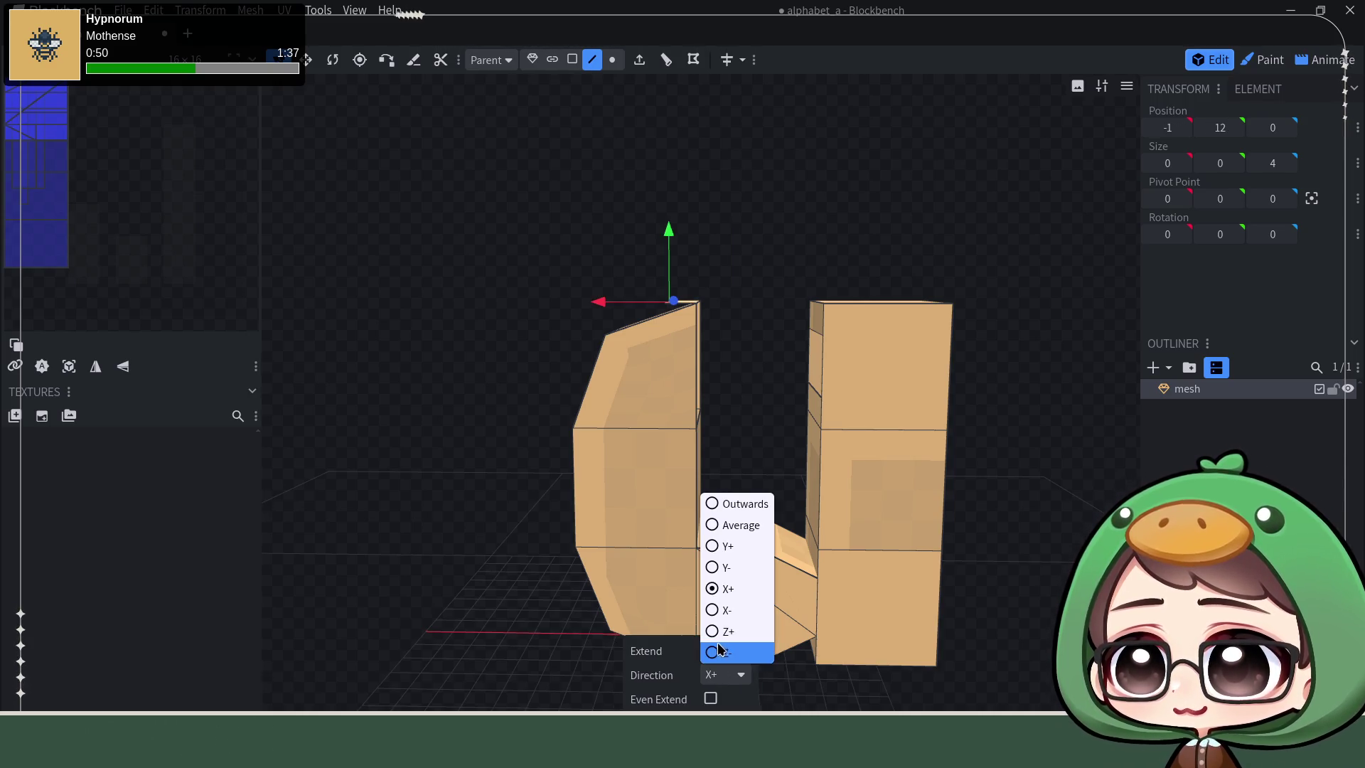
{"action": "left_click", "coordinate": [742, 610]}
{"action": "left_click_drag", "start_coordinate": [664, 309], "coordinate": [693, 307]}
{"action": "mouse_move", "coordinate": [739, 381]}
{"action": "left_mouse_down"}
{"action": "mouse_move", "coordinate": [732, 417]}
{"action": "mouse_move", "coordinate": [735, 406]}
{"action": "left_mouse_up"}
Step: Extrude the inner mid-height vertex along X- to X -4 the same way
{"action": "left_click", "coordinate": [694, 416]}
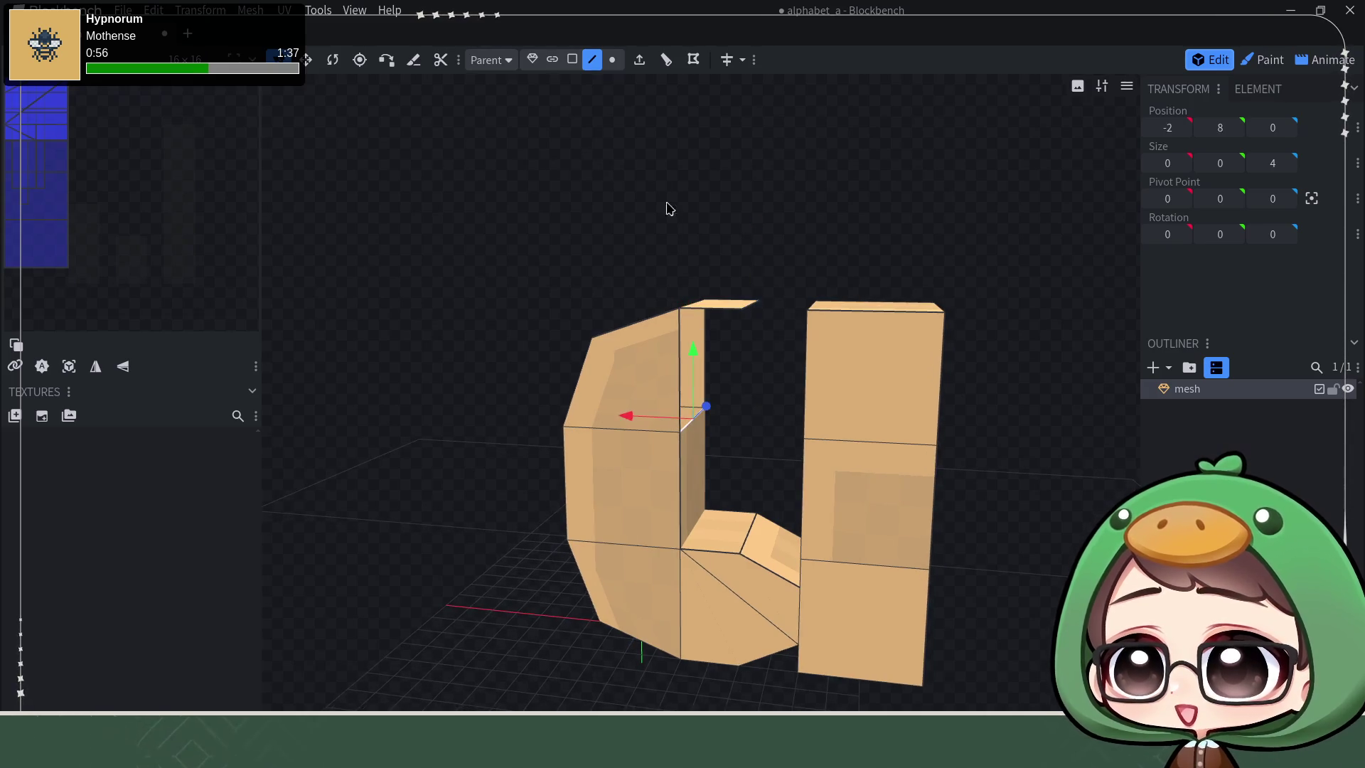
{"action": "left_click", "coordinate": [641, 60]}
{"action": "mouse_move", "coordinate": [729, 652]}
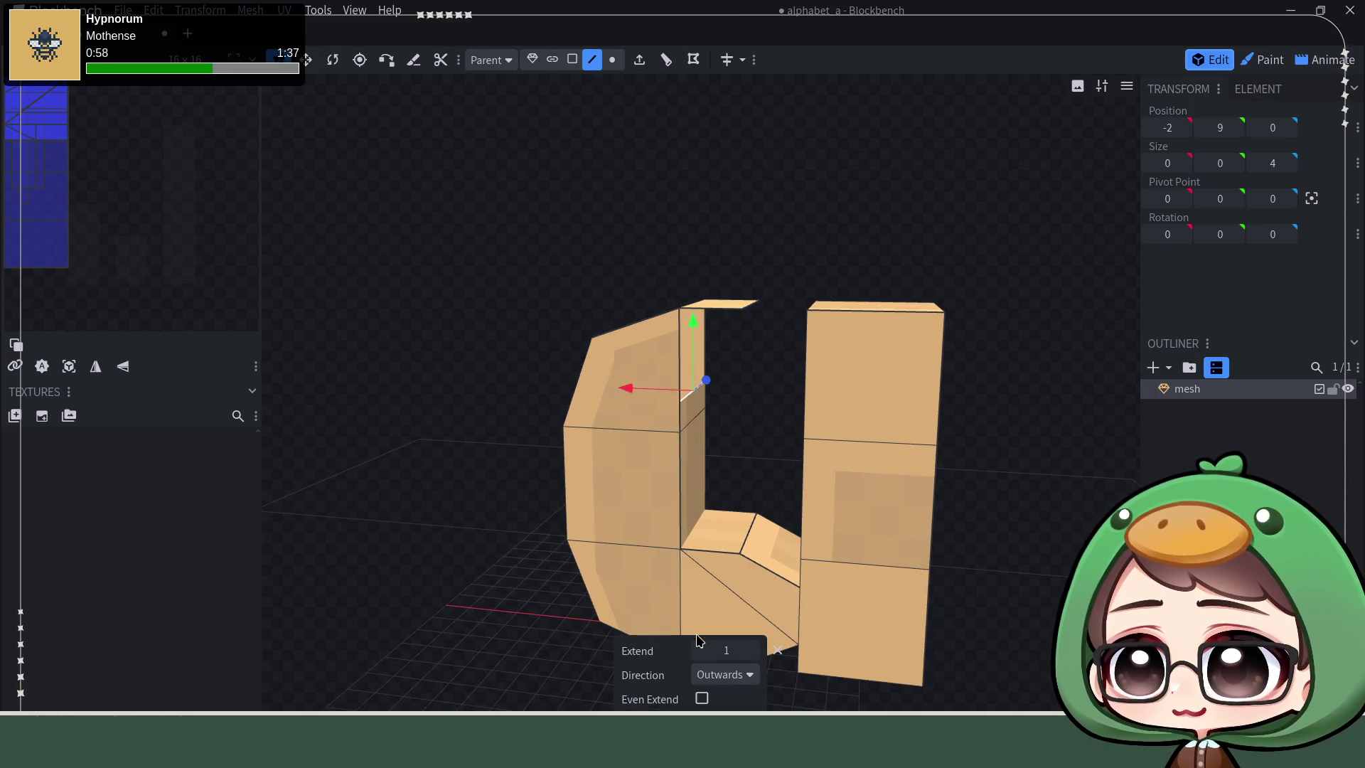
{"action": "left_click", "coordinate": [732, 677]}
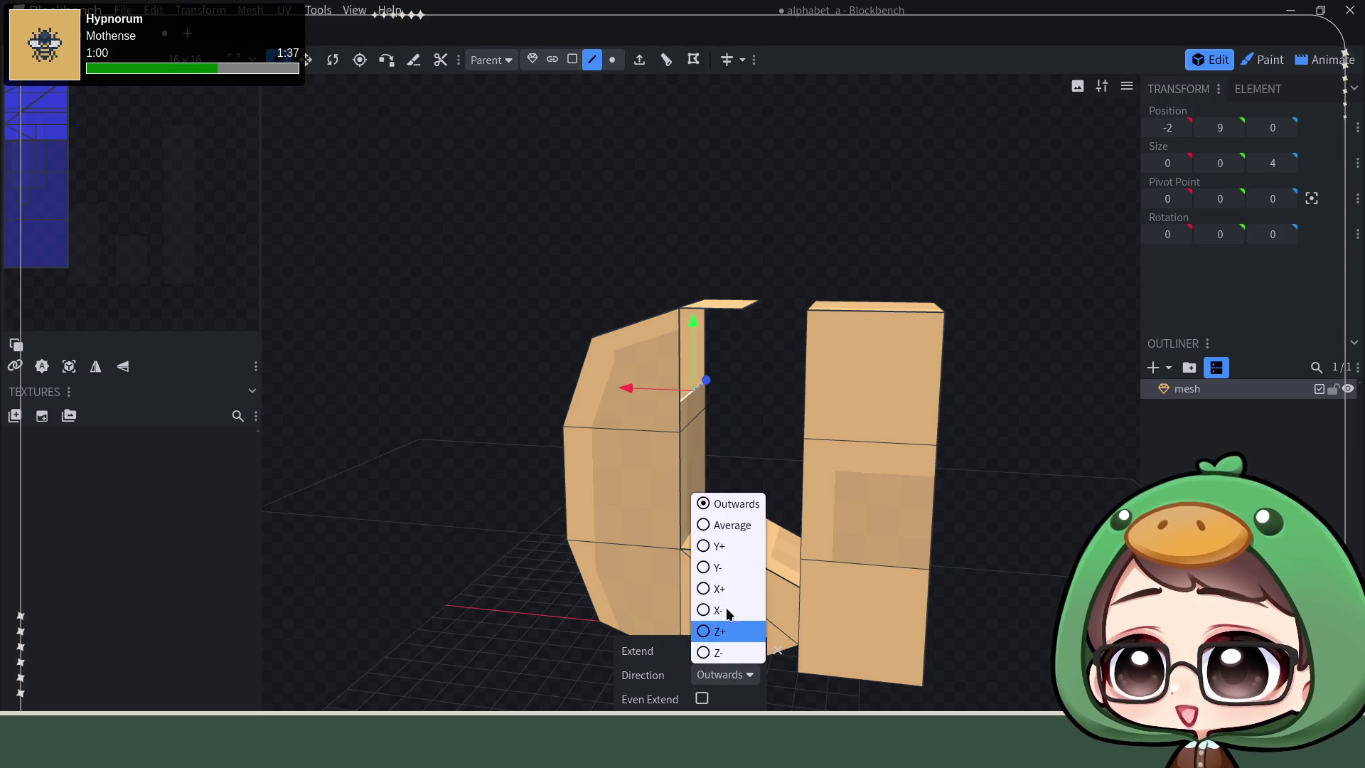
{"action": "left_click", "coordinate": [728, 606]}
{"action": "mouse_move", "coordinate": [665, 420]}
{"action": "left_mouse_down"}
{"action": "mouse_move", "coordinate": [701, 430]}
{"action": "mouse_move", "coordinate": [843, 238]}
{"action": "mouse_move", "coordinate": [841, 257]}
{"action": "mouse_move", "coordinate": [751, 316]}
{"action": "left_mouse_up"}
{"action": "left_click", "coordinate": [751, 317]}
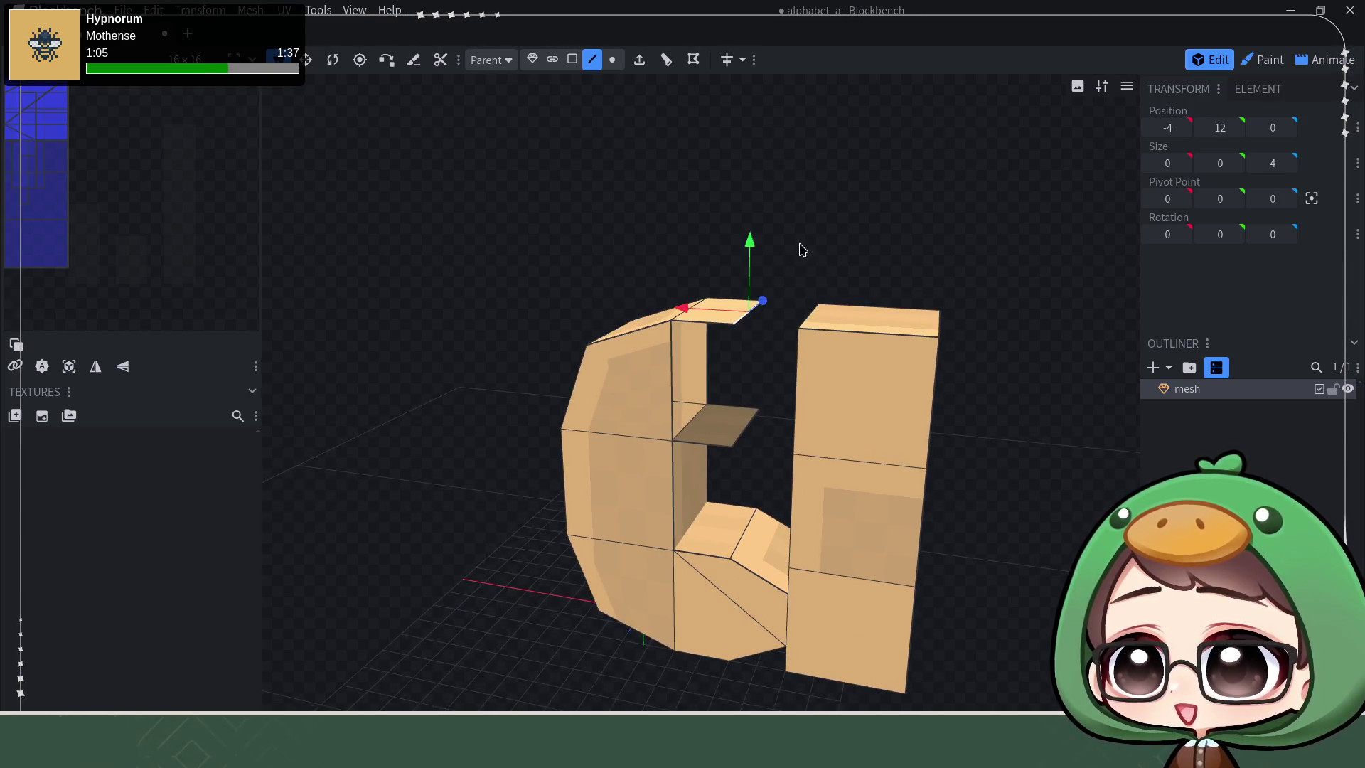
Step: Extrude the bowl's top face and pull the new piece across to meet the stem
{"action": "left_click_drag", "start_coordinate": [798, 250], "coordinate": [911, 239]}
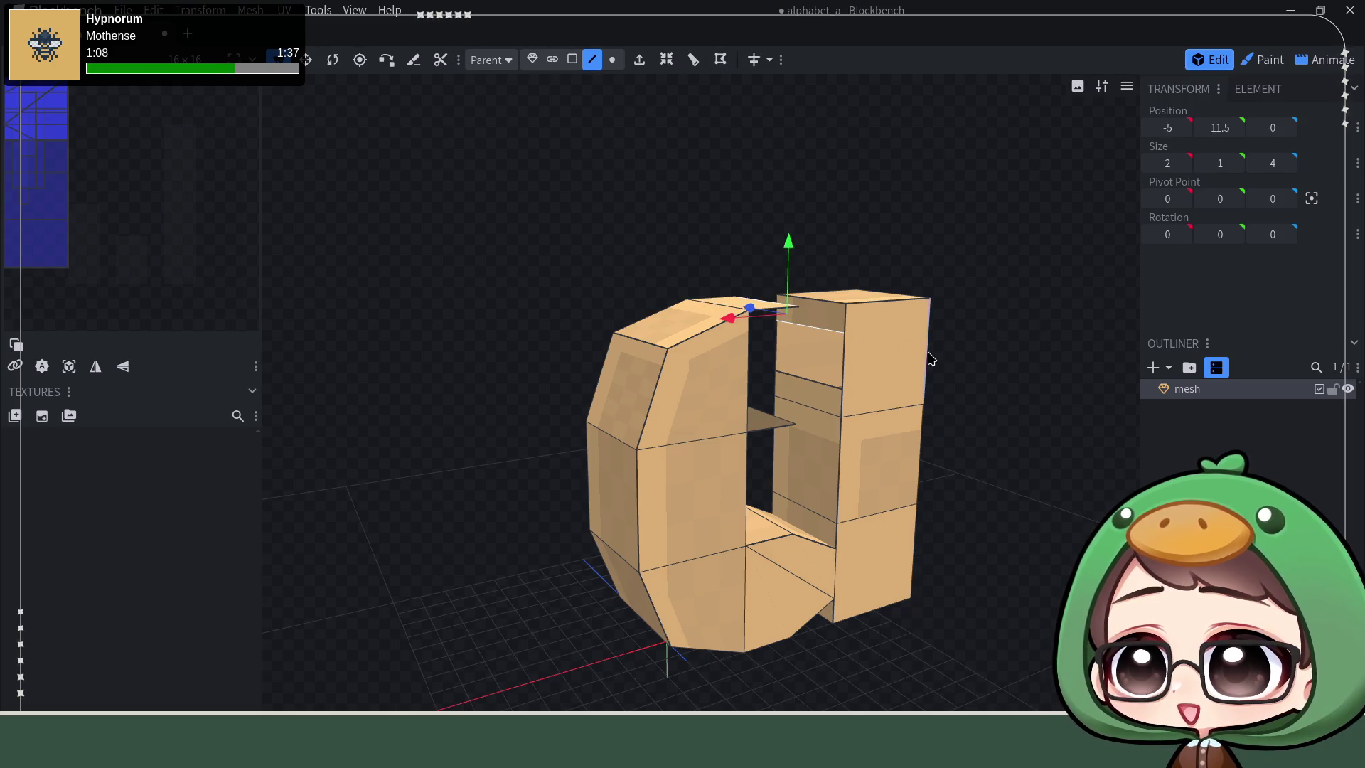
{"action": "key", "text": "e"}
{"action": "left_click_drag", "start_coordinate": [951, 381], "coordinate": [801, 421]}
{"action": "left_click", "coordinate": [807, 391]}
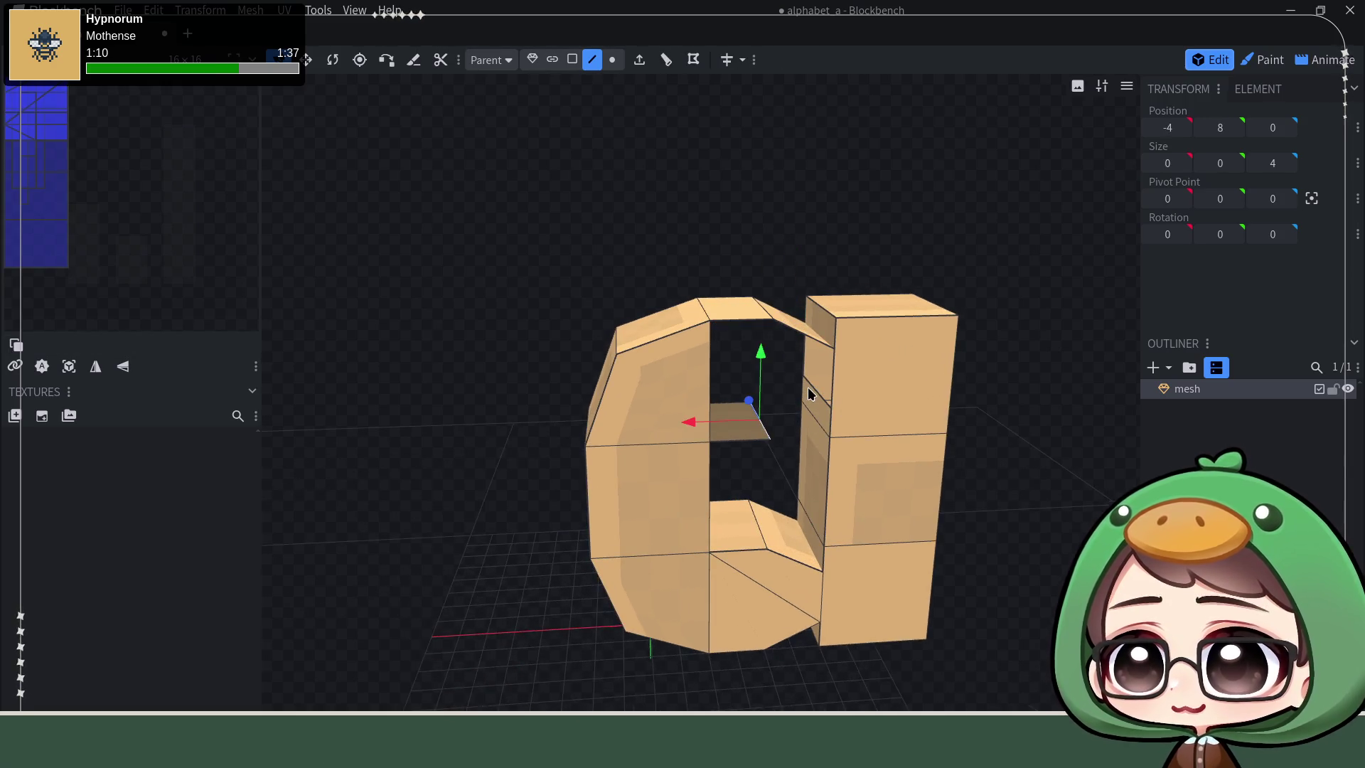
{"action": "scroll", "coordinate": [1006, 454], "scroll_direction": "up", "scroll_amount": 3}
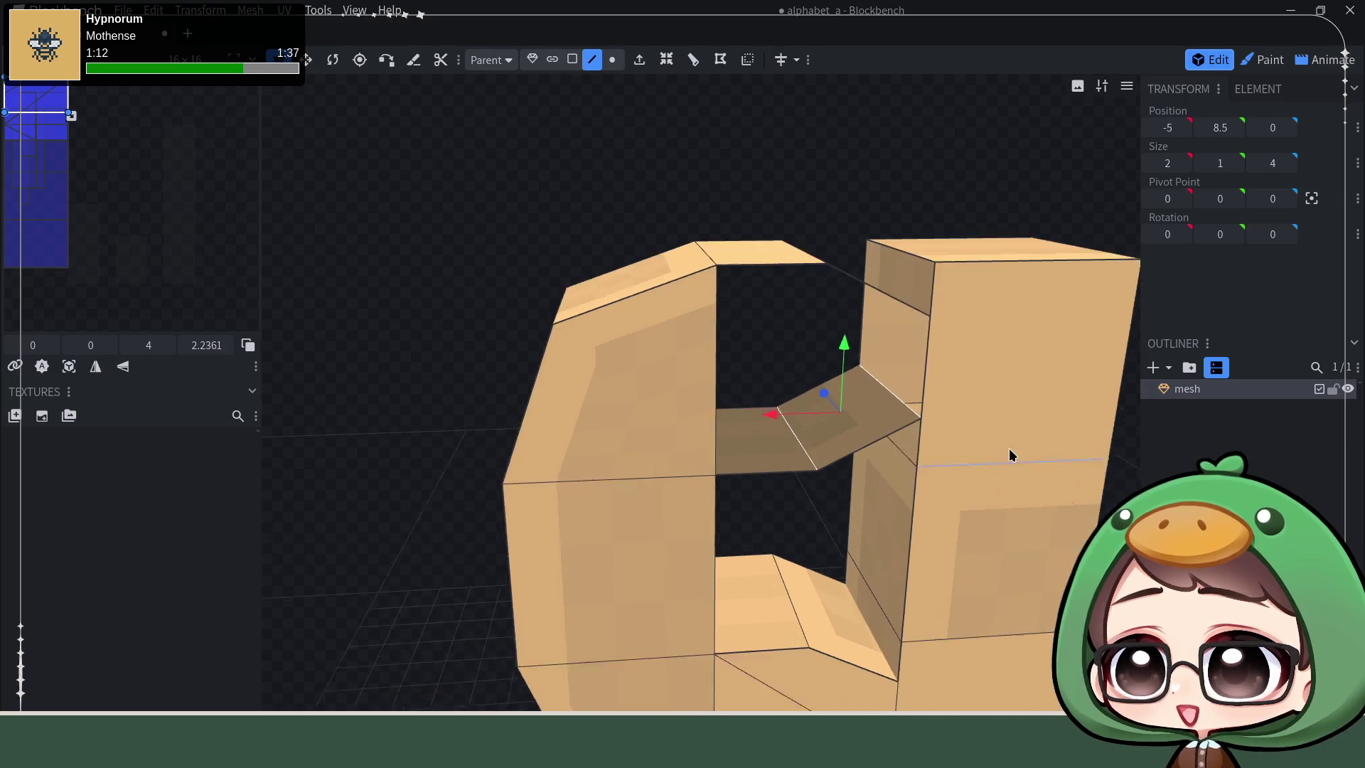
{"action": "scroll", "coordinate": [458, 309], "scroll_direction": "down", "scroll_amount": 2}
{"action": "left_click_drag", "start_coordinate": [458, 317], "coordinate": [668, 263]}
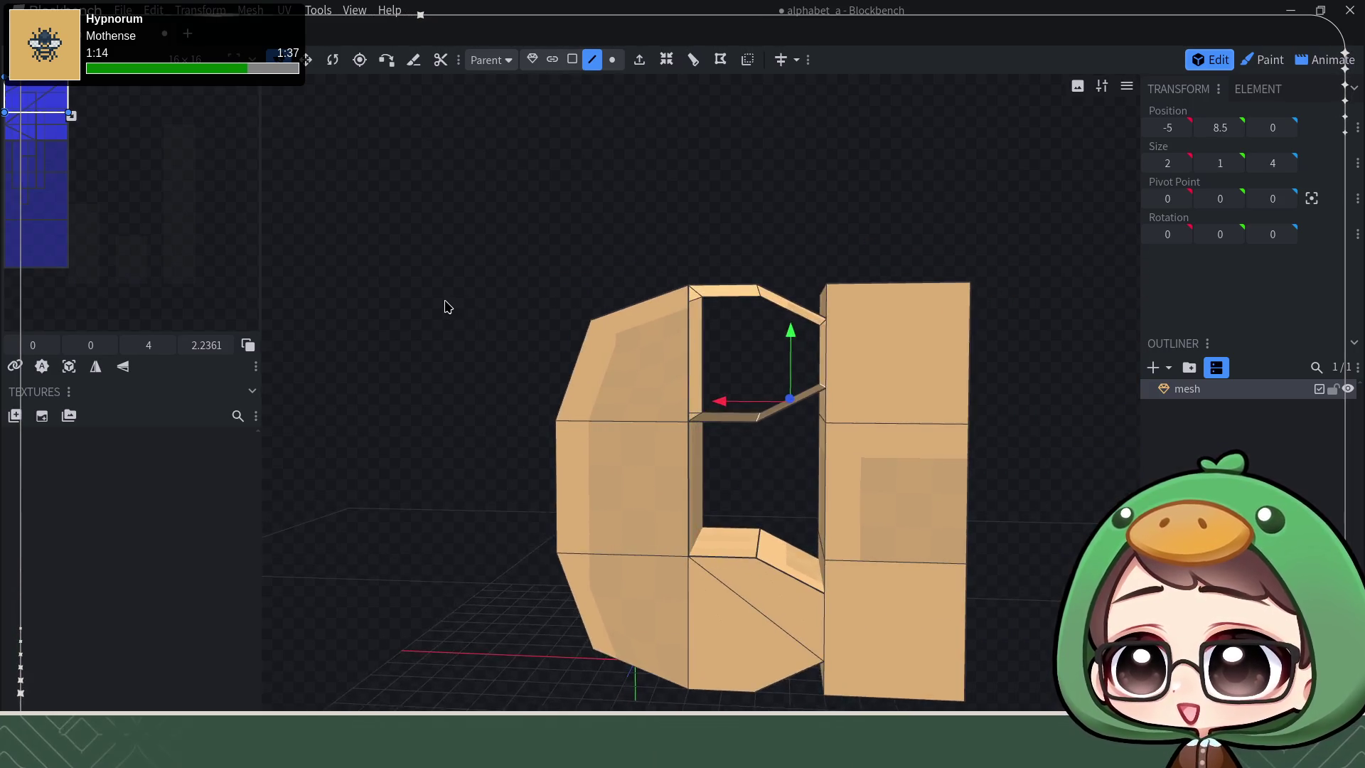
{"action": "scroll", "coordinate": [669, 263], "scroll_direction": "up", "scroll_amount": 1}
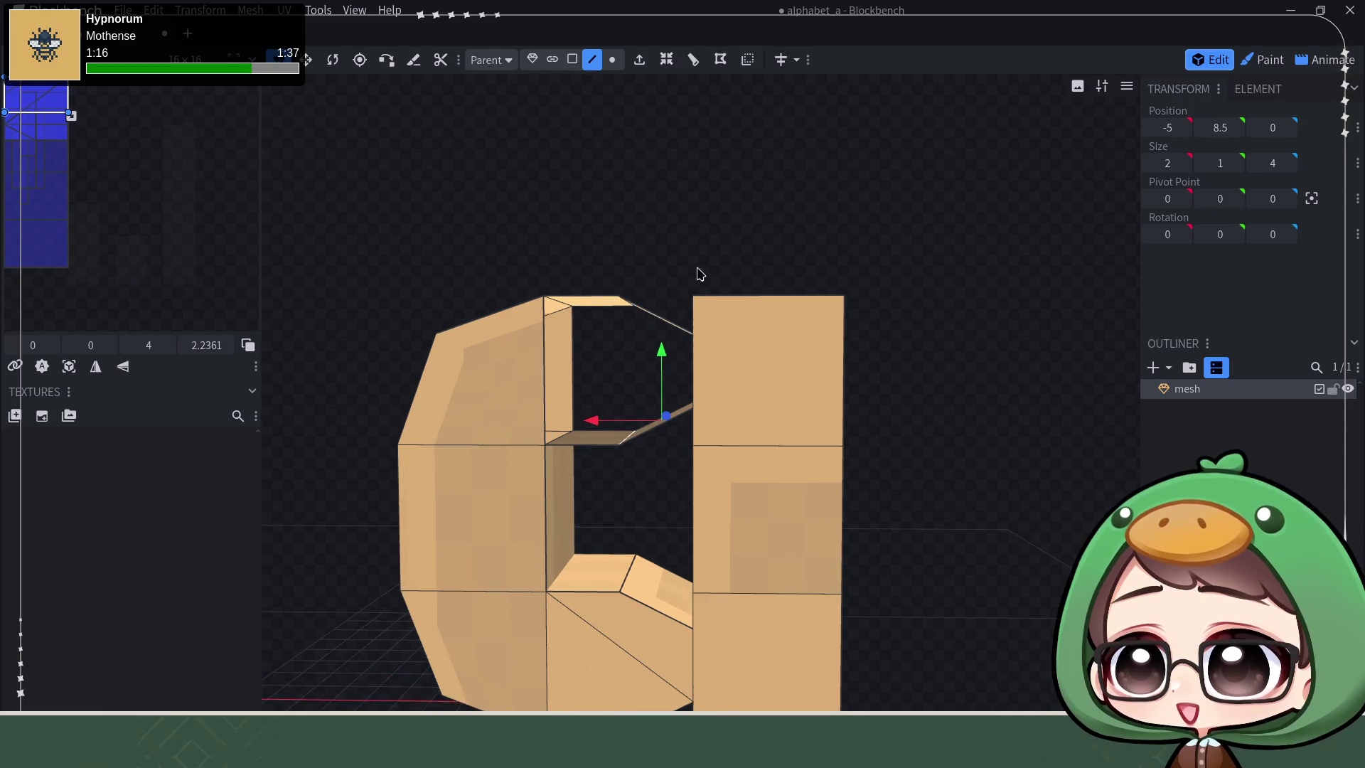
{"action": "scroll", "coordinate": [683, 261], "scroll_direction": "up", "scroll_amount": 2}
{"action": "scroll", "coordinate": [688, 257], "scroll_direction": "up", "scroll_amount": 2}
{"action": "scroll", "coordinate": [691, 254], "scroll_direction": "up", "scroll_amount": 1}
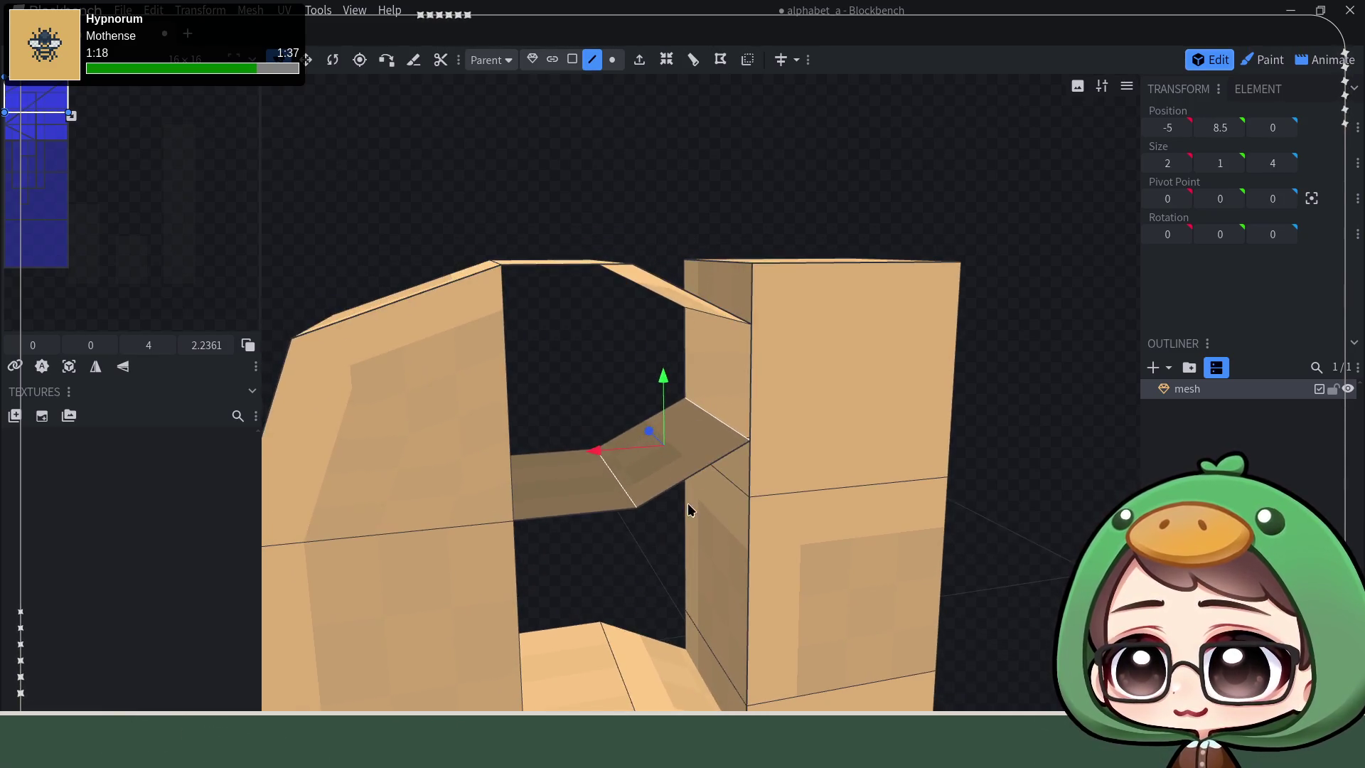
Step: Fill the front gap under the top bridge with a face from its four corner vertices
{"action": "left_click", "coordinate": [612, 59]}
{"action": "left_click", "coordinate": [750, 442]}
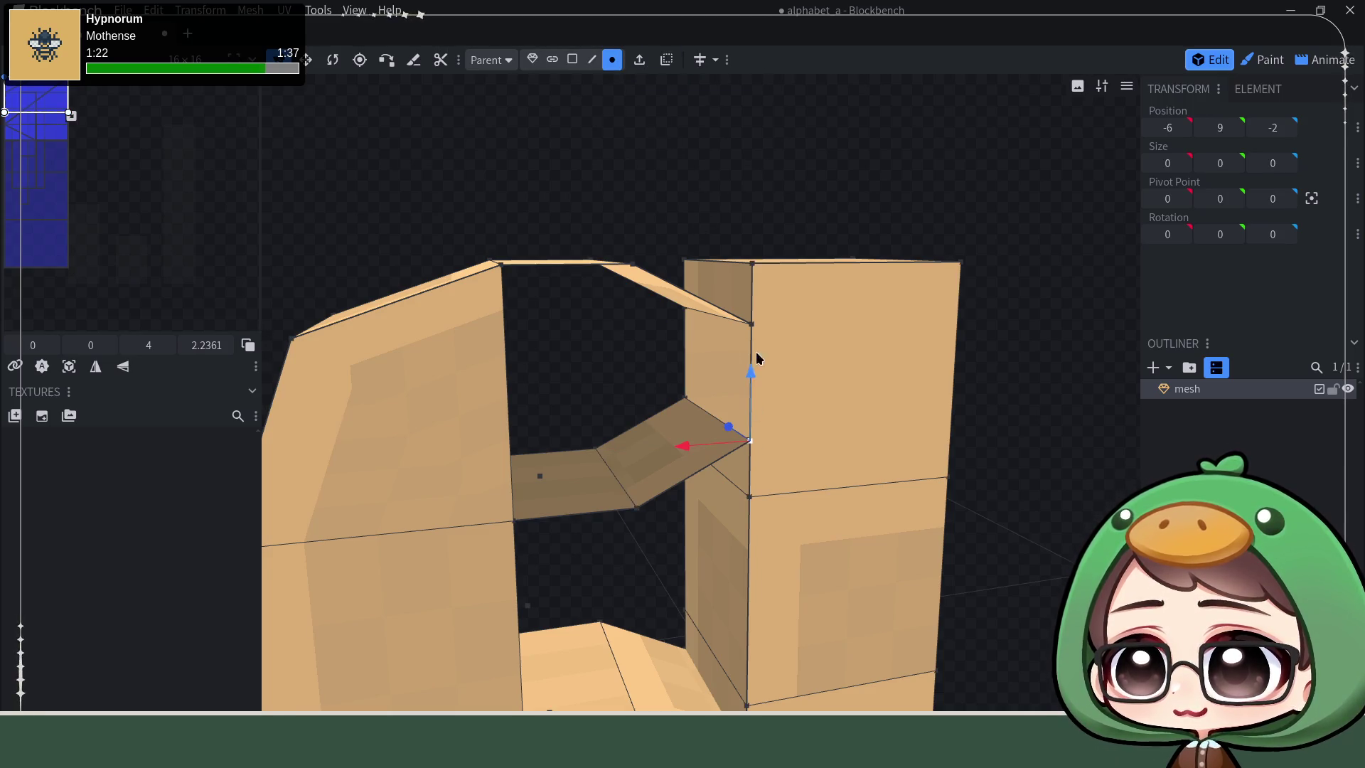
{"action": "left_click", "coordinate": [750, 322], "text": "shift"}
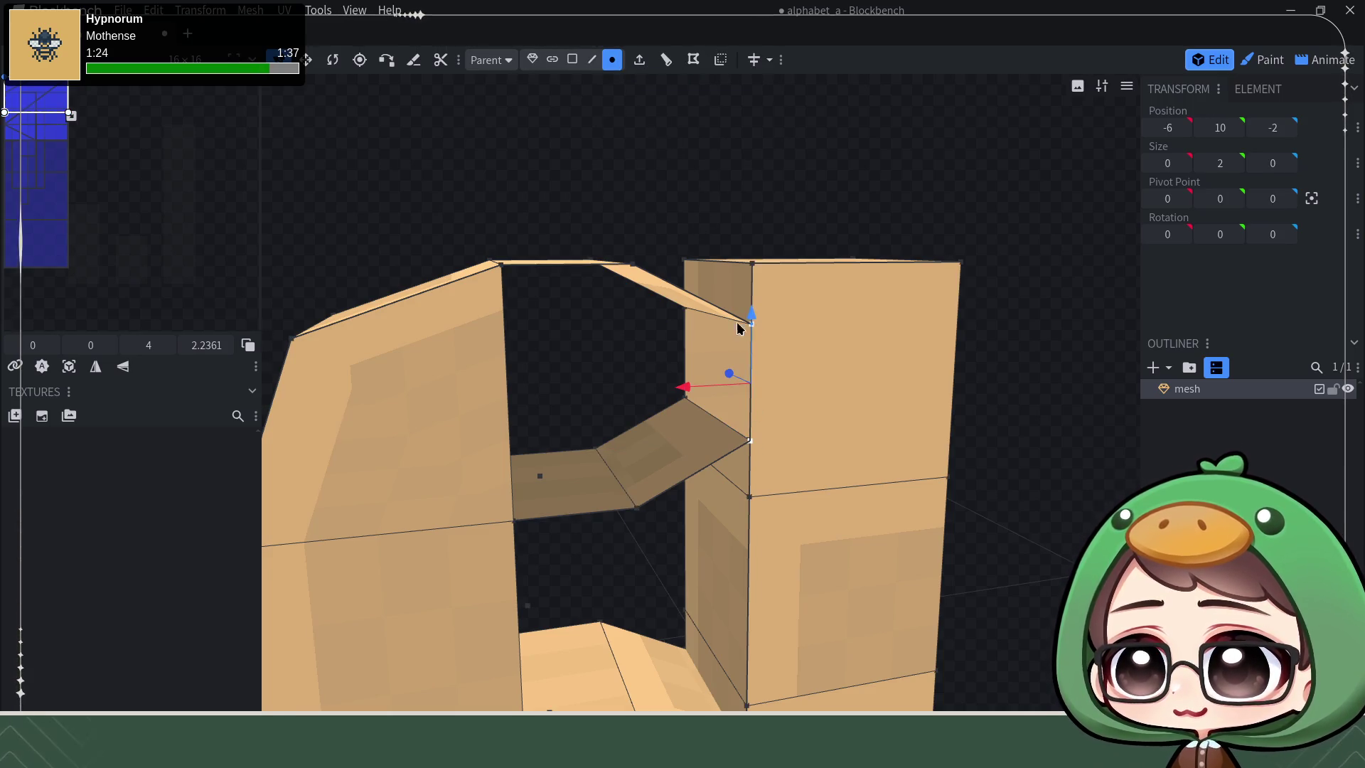
{"action": "left_click", "coordinate": [631, 263], "text": "shift"}
{"action": "left_click", "coordinate": [501, 264], "text": "shift"}
{"action": "key", "text": "f"}
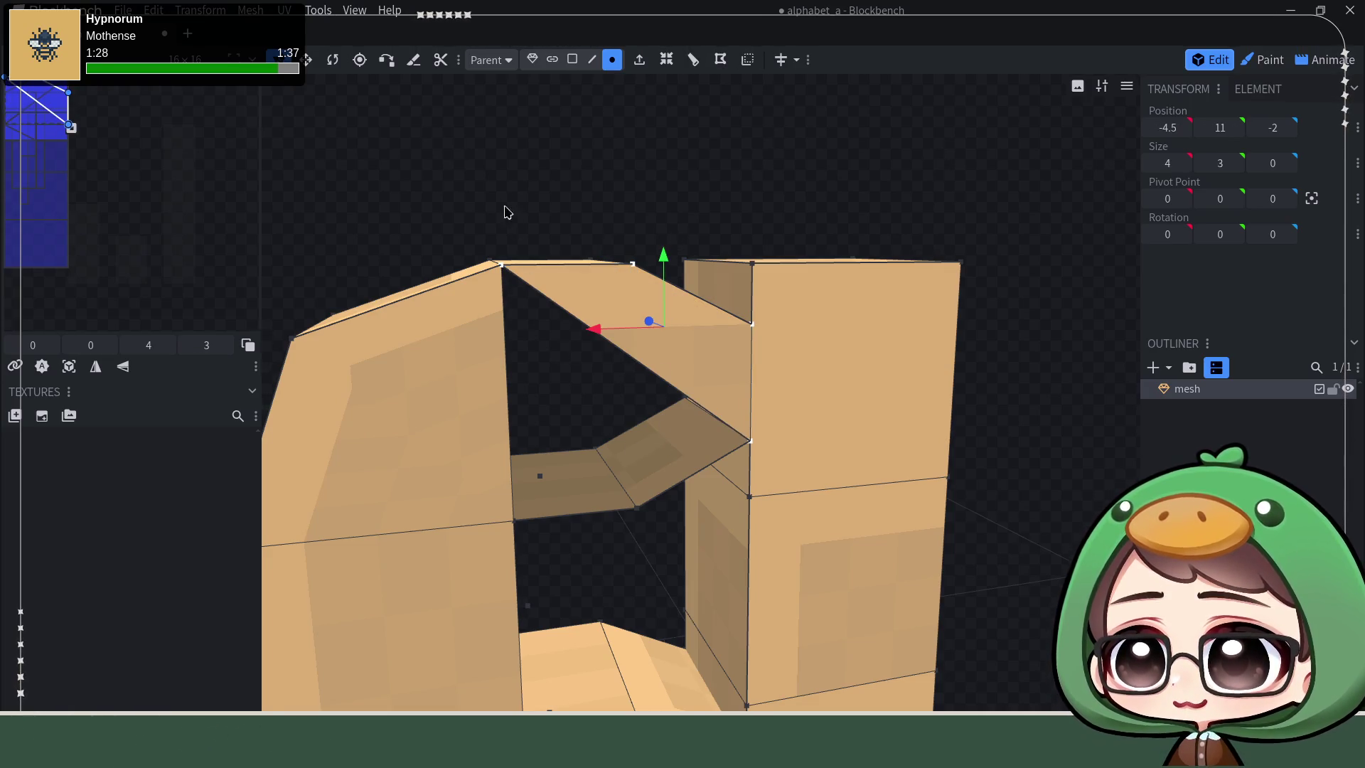
Step: Fill the matching gap on the back of the letter from its four corner vertices
{"action": "mouse_move", "coordinate": [825, 206]}
{"action": "left_mouse_down"}
{"action": "mouse_move", "coordinate": [396, 208]}
{"action": "mouse_move", "coordinate": [676, 300]}
{"action": "left_mouse_up"}
{"action": "left_click", "coordinate": [710, 314]}
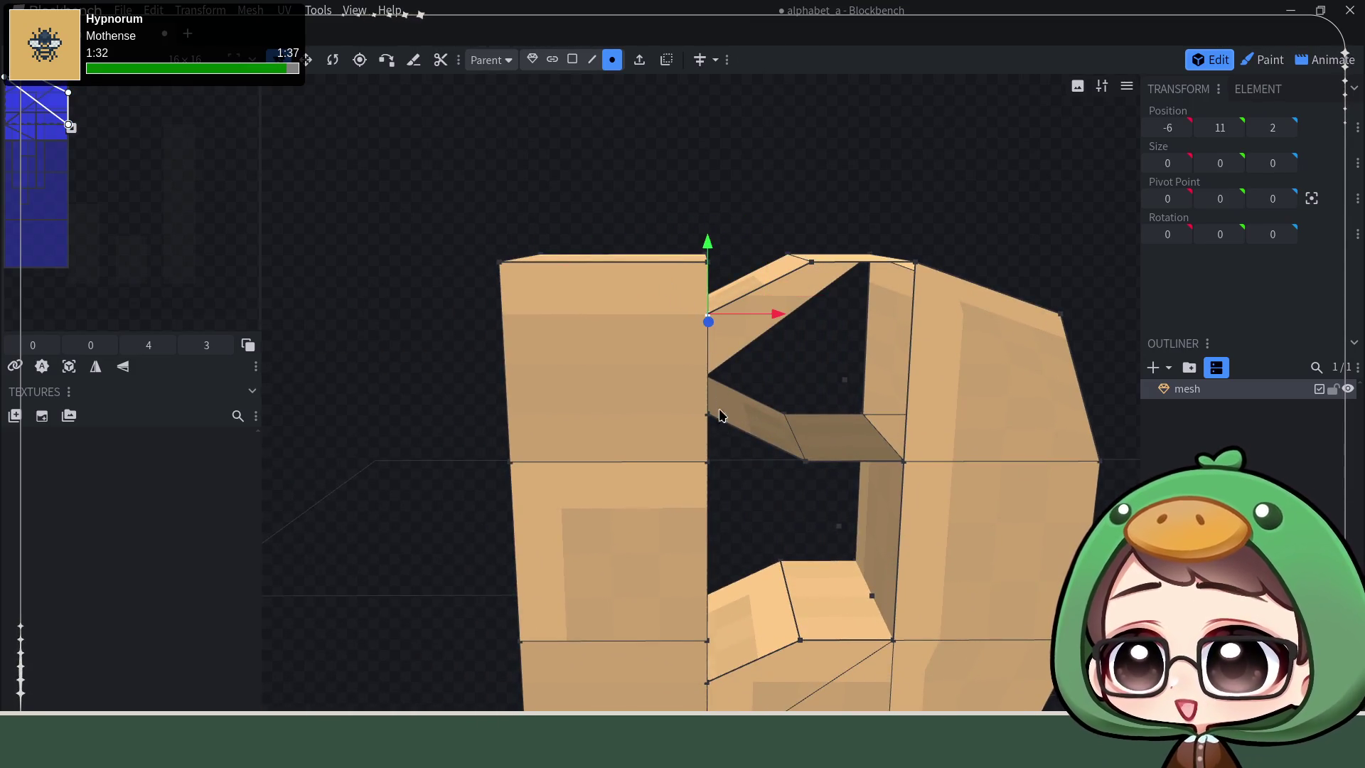
{"action": "left_click", "coordinate": [709, 414], "text": "shift"}
{"action": "left_click", "coordinate": [914, 263], "text": "shift"}
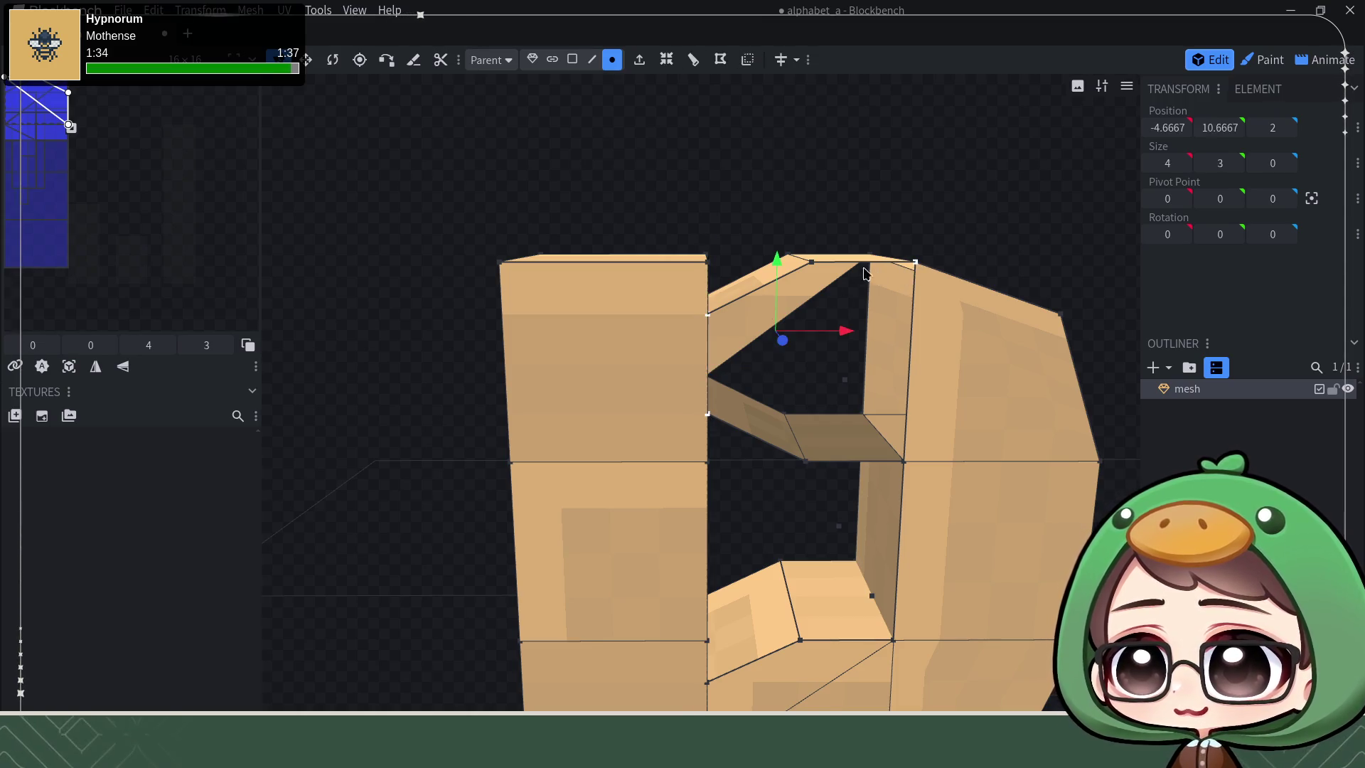
{"action": "left_click", "coordinate": [812, 262], "text": "shift"}
{"action": "key", "text": "f"}
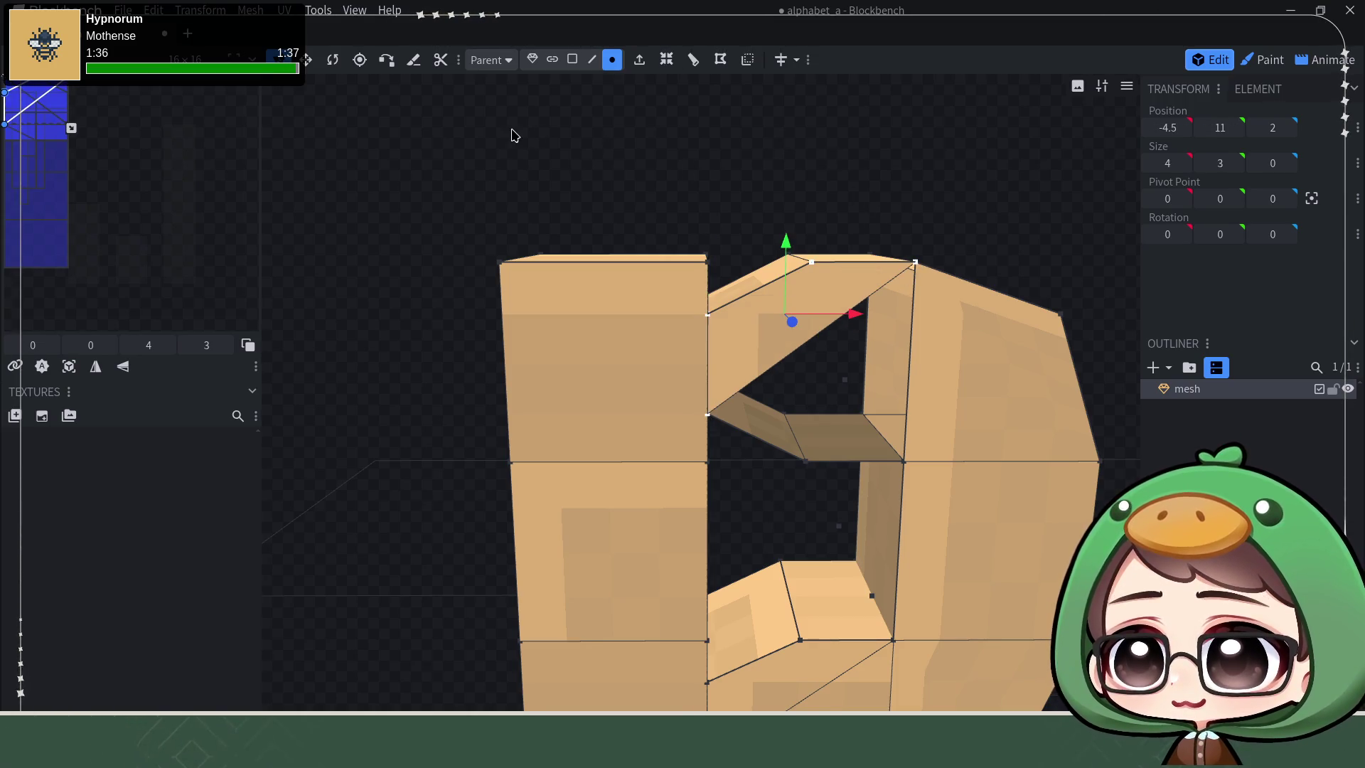
Step: Fill the triangular opening with a face spanning its diagonal, left vertical and bottom edges
{"action": "left_click", "coordinate": [592, 60]}
{"action": "left_click", "coordinate": [771, 367]}
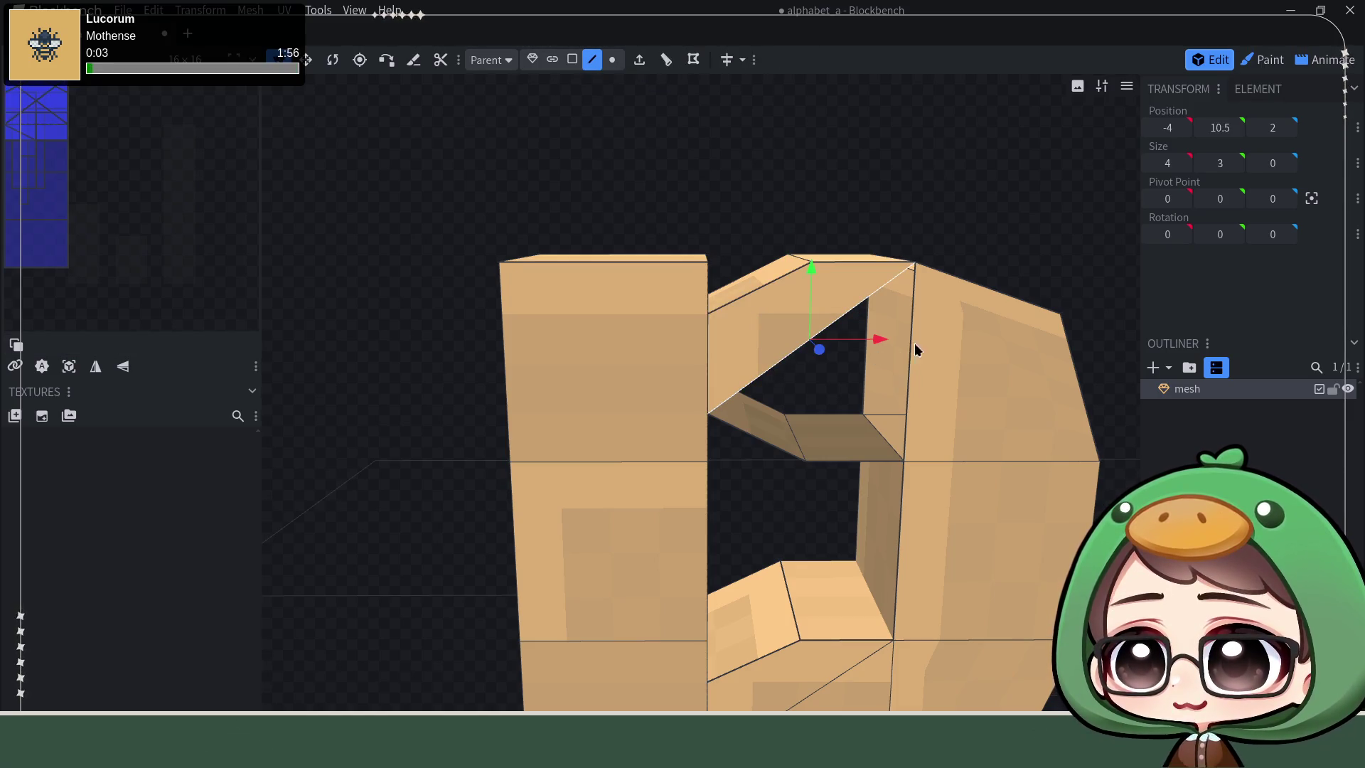
{"action": "left_click", "coordinate": [910, 344], "text": "shift"}
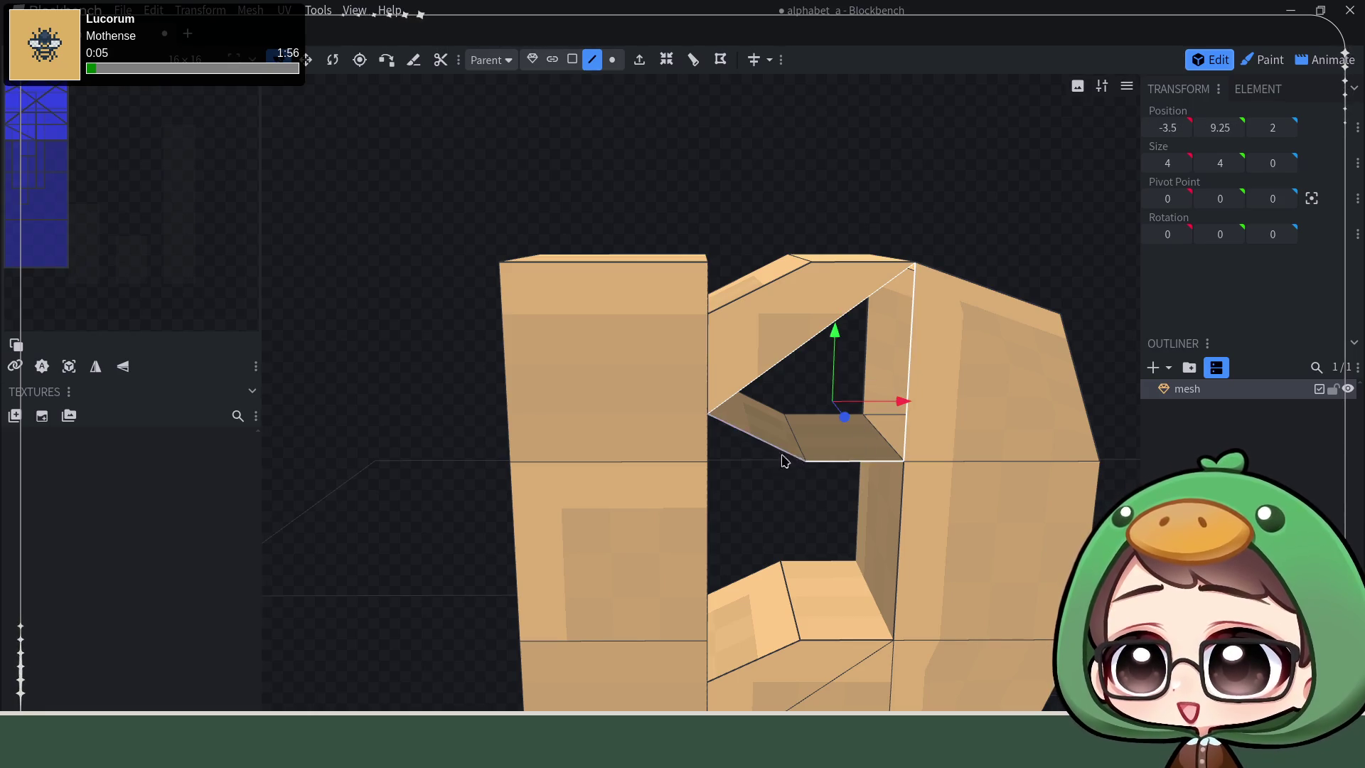
{"action": "left_click_drag", "start_coordinate": [363, 370], "coordinate": [570, 382]}
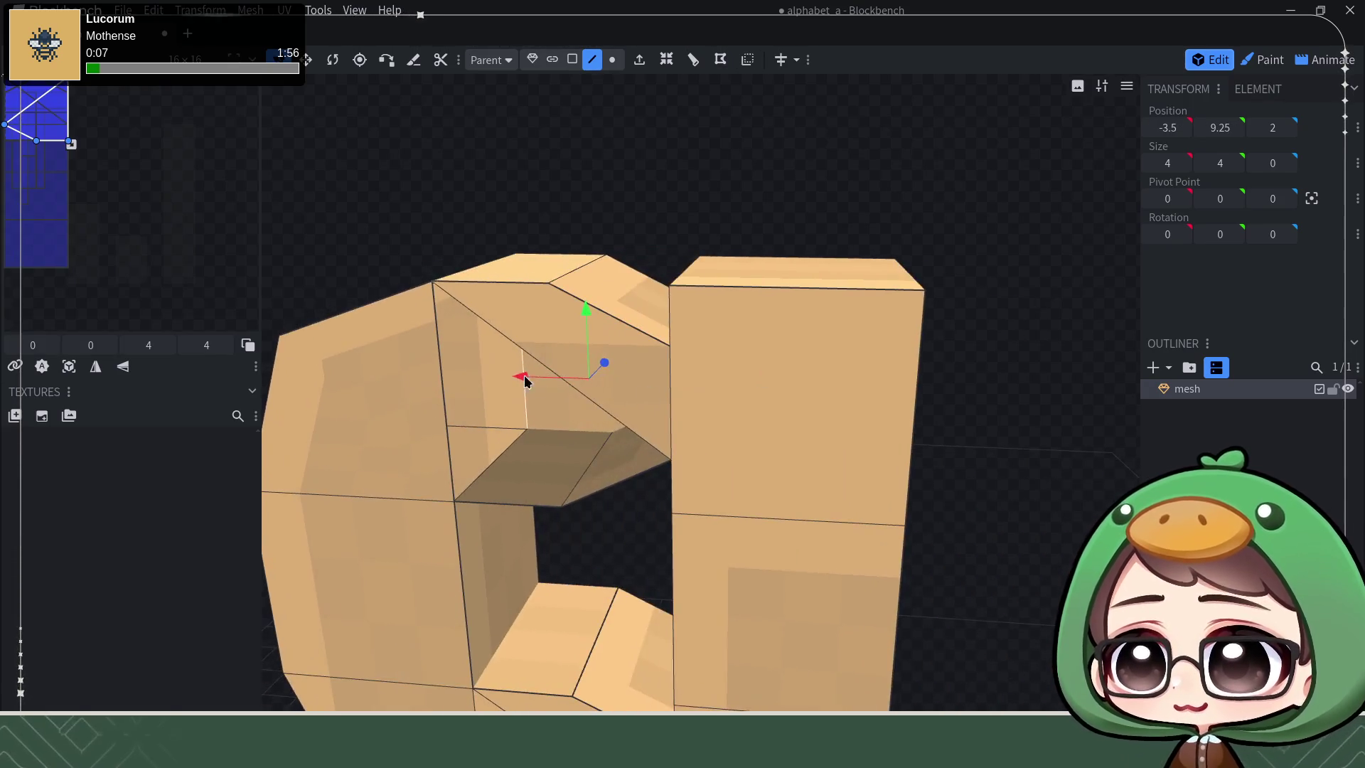
{"action": "left_click", "coordinate": [433, 356], "text": "shift"}
{"action": "left_click", "coordinate": [594, 402]}
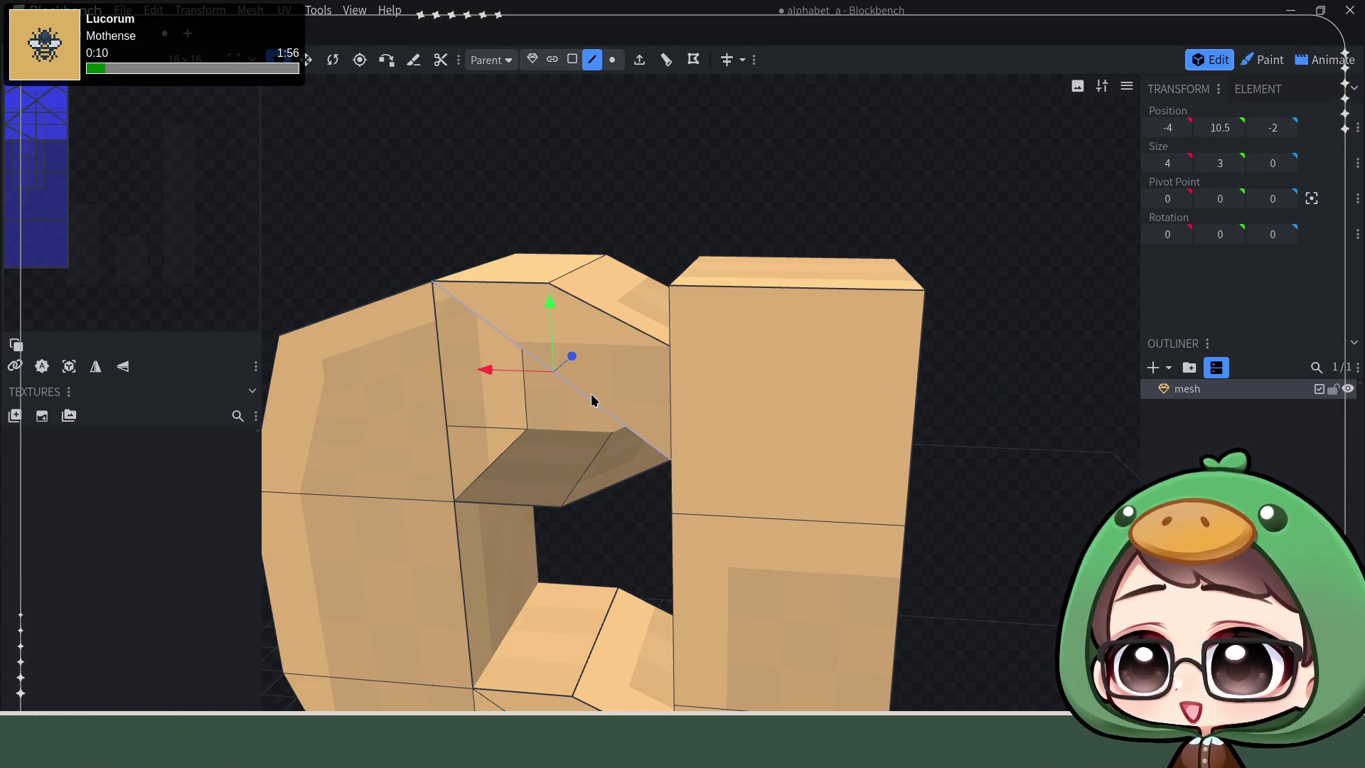
{"action": "left_click", "coordinate": [446, 395], "text": "shift"}
{"action": "left_click", "coordinate": [576, 503], "text": "shift"}
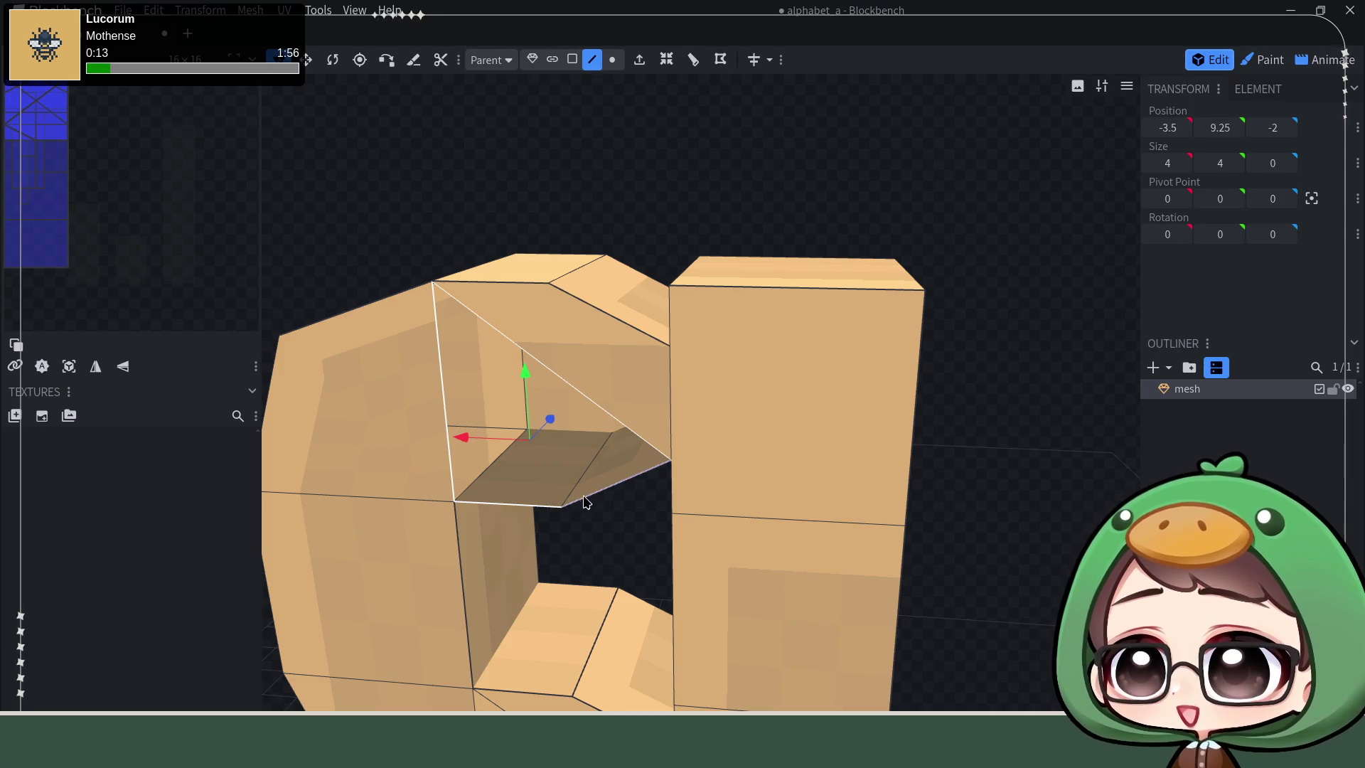
{"action": "key", "text": "f"}
{"action": "scroll", "coordinate": [630, 519], "scroll_direction": "down", "scroll_amount": 2}
{"action": "scroll", "coordinate": [640, 512], "scroll_direction": "down", "scroll_amount": 2}
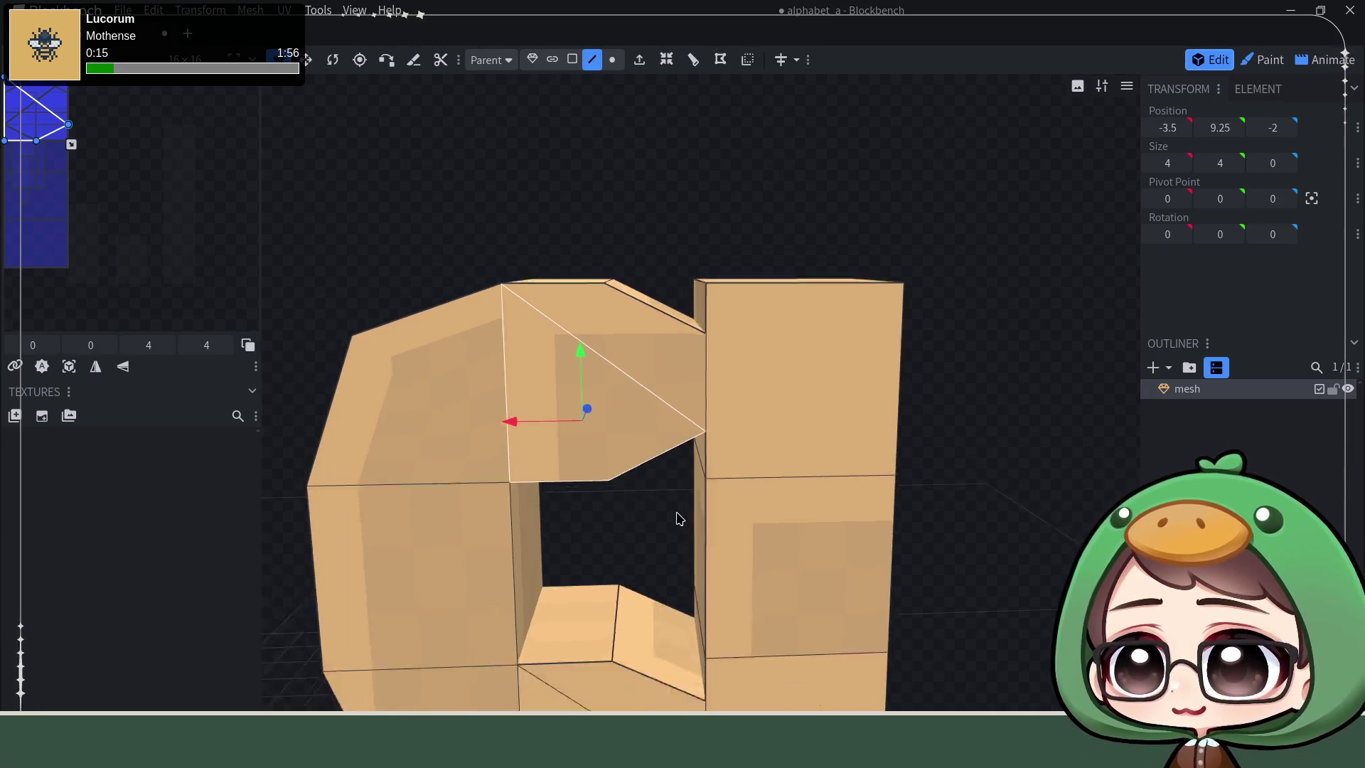
{"action": "scroll", "coordinate": [677, 518], "scroll_direction": "down", "scroll_amount": 2}
Step: Move the bowl's inner corner edge onto its neighbour so the vertices overlap
{"action": "mouse_move", "coordinate": [694, 515]}
{"action": "left_mouse_down"}
{"action": "mouse_move", "coordinate": [915, 451]}
{"action": "mouse_move", "coordinate": [914, 516]}
{"action": "left_mouse_up"}
{"action": "scroll", "coordinate": [914, 516], "scroll_direction": "up", "scroll_amount": 2}
{"action": "mouse_move", "coordinate": [820, 537]}
{"action": "left_mouse_down"}
{"action": "mouse_move", "coordinate": [955, 572]}
{"action": "mouse_move", "coordinate": [672, 633]}
{"action": "left_mouse_up"}
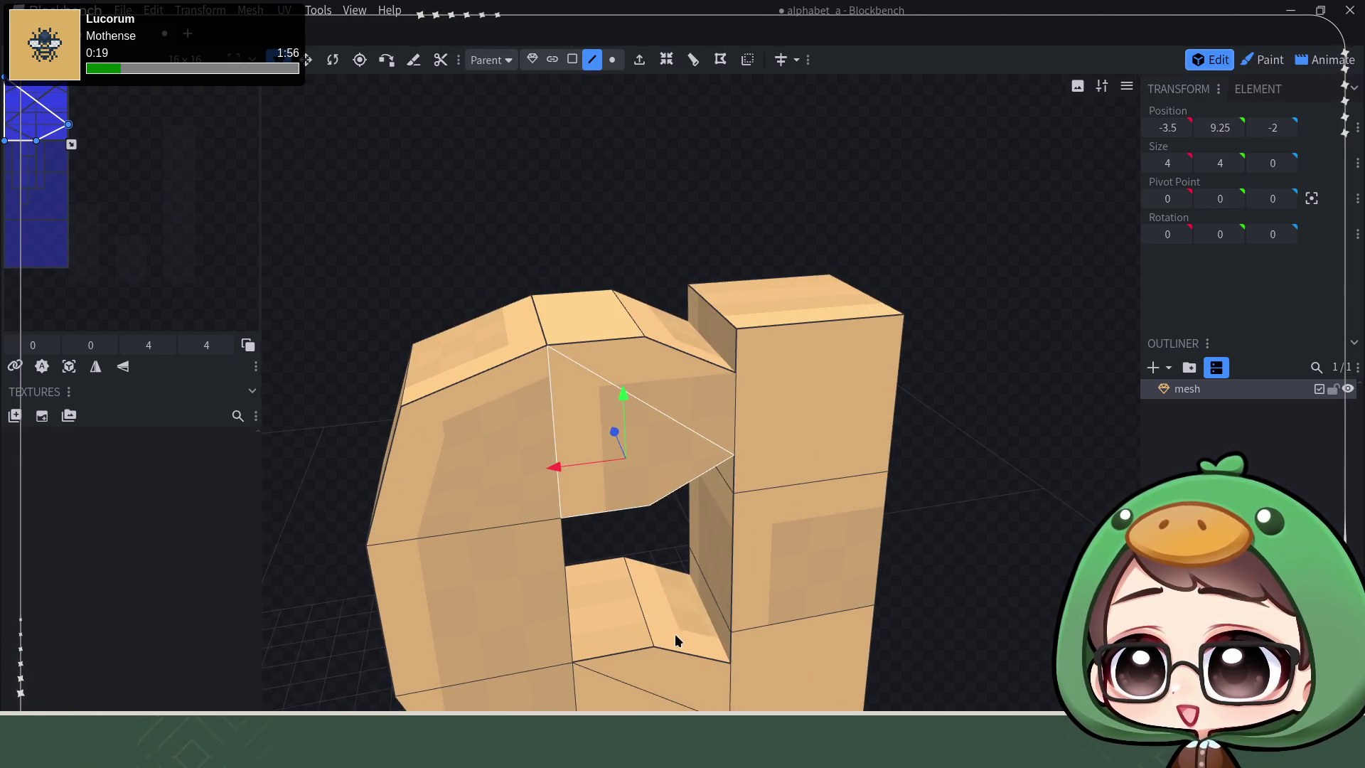
{"action": "left_click", "coordinate": [710, 628]}
{"action": "left_click_drag", "start_coordinate": [709, 576], "coordinate": [722, 557]}
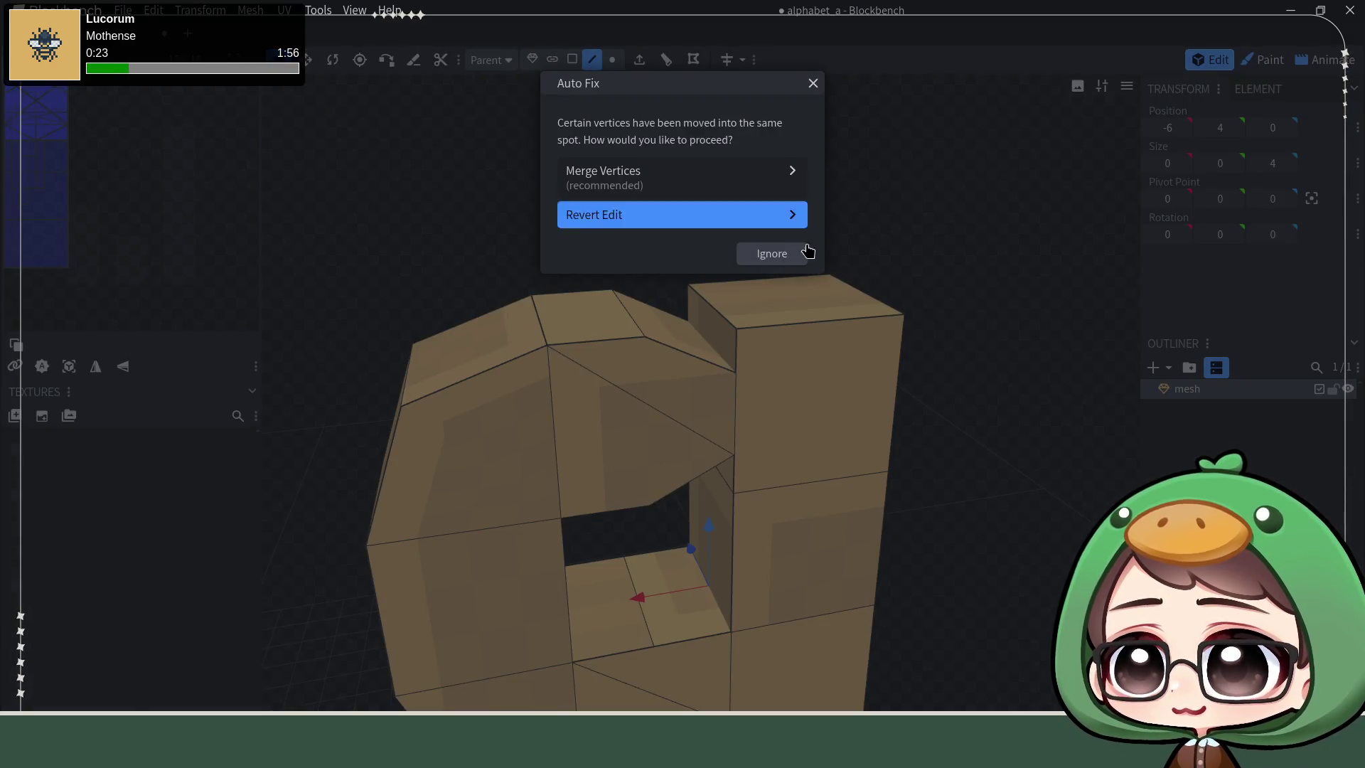
Step: Merge the overlapping bowl vertices and split the concave faces into triangles
{"action": "left_click", "coordinate": [742, 174]}
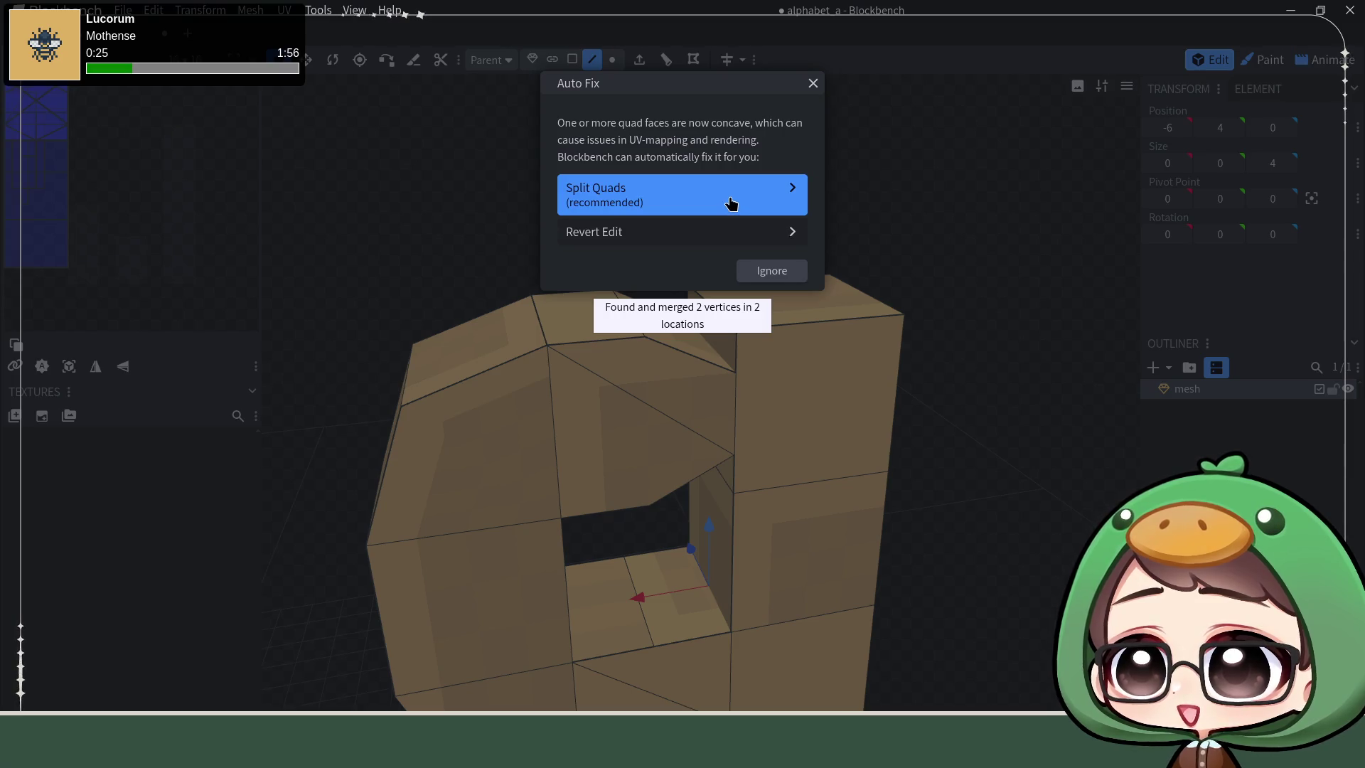
{"action": "left_click", "coordinate": [730, 203]}
{"action": "mouse_move", "coordinate": [747, 245]}
{"action": "left_mouse_down"}
{"action": "mouse_move", "coordinate": [1027, 406]}
{"action": "mouse_move", "coordinate": [981, 324]}
{"action": "mouse_move", "coordinate": [977, 345]}
{"action": "mouse_move", "coordinate": [1001, 308]}
{"action": "mouse_move", "coordinate": [1021, 335]}
{"action": "mouse_move", "coordinate": [792, 305]}
{"action": "left_mouse_up"}
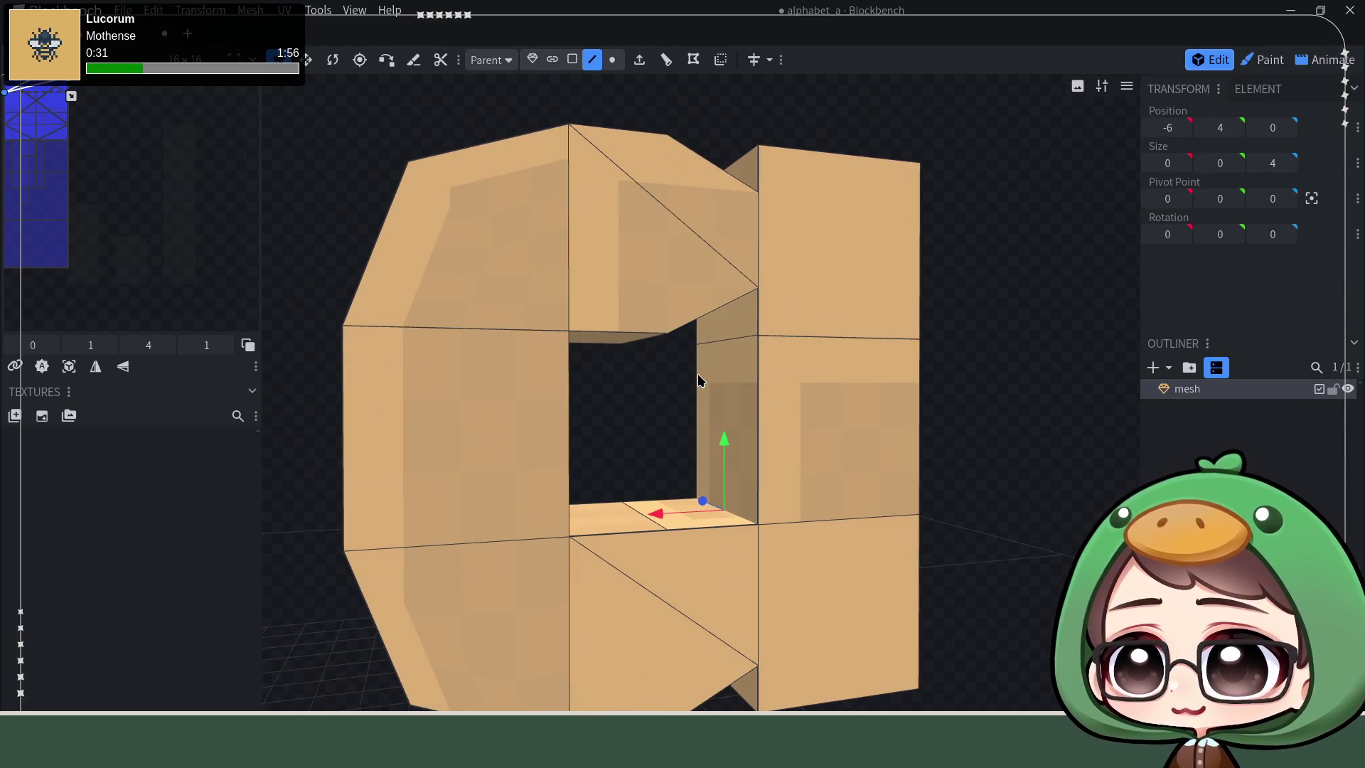
{"action": "mouse_move", "coordinate": [613, 447]}
{"action": "left_mouse_down"}
{"action": "mouse_move", "coordinate": [619, 399]}
{"action": "mouse_move", "coordinate": [747, 270]}
{"action": "mouse_move", "coordinate": [718, 260]}
{"action": "left_mouse_up"}
Step: Lower the hole's top vertex to square off the opening, then deselect the mesh
{"action": "left_click", "coordinate": [733, 274]}
{"action": "left_click", "coordinate": [704, 172]}
{"action": "left_click_drag", "start_coordinate": [956, 259], "coordinate": [899, 335]}
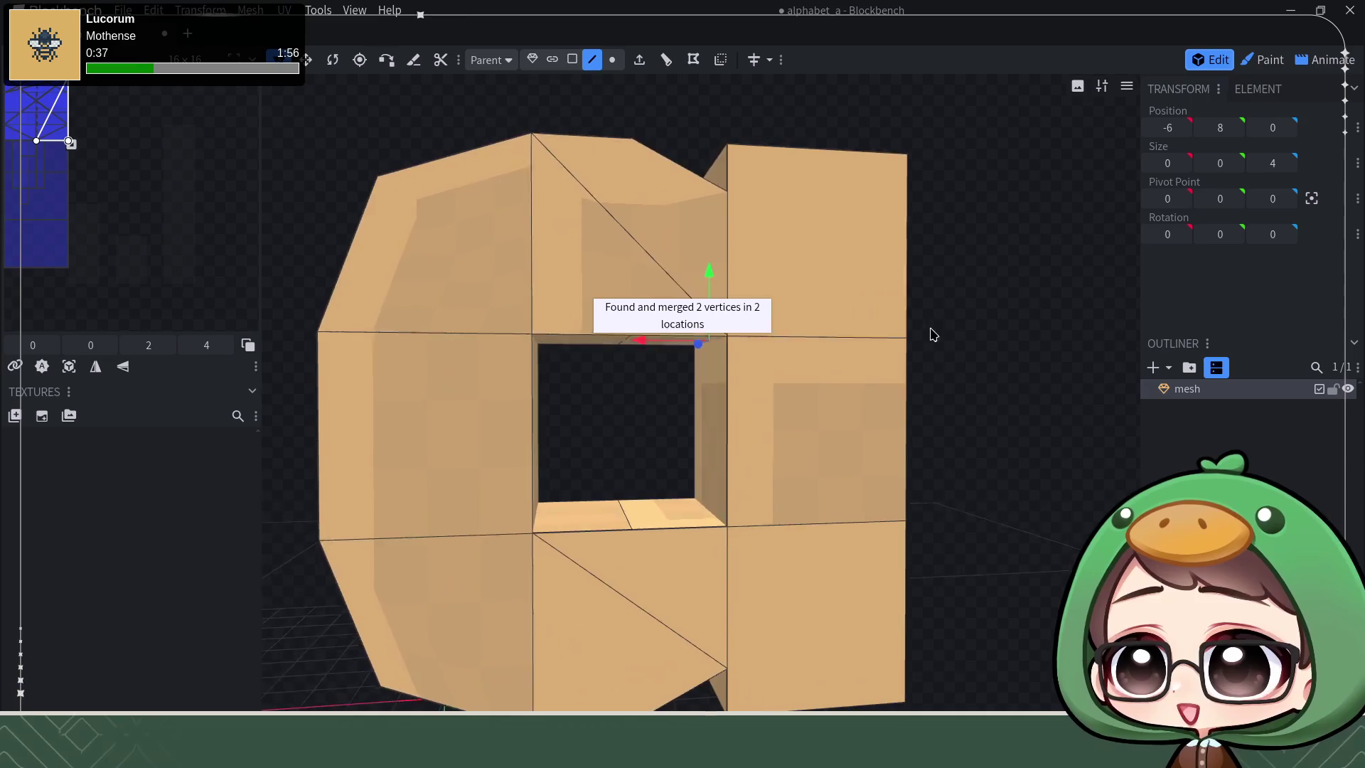
{"action": "scroll", "coordinate": [950, 344], "scroll_direction": "down", "scroll_amount": 2}
{"action": "scroll", "coordinate": [945, 342], "scroll_direction": "down", "scroll_amount": 2}
{"action": "scroll", "coordinate": [967, 431], "scroll_direction": "down", "scroll_amount": 1}
{"action": "mouse_move", "coordinate": [967, 431]}
{"action": "left_mouse_down"}
{"action": "mouse_move", "coordinate": [942, 433]}
{"action": "mouse_move", "coordinate": [940, 466]}
{"action": "left_mouse_up"}
{"action": "left_click", "coordinate": [1238, 428]}
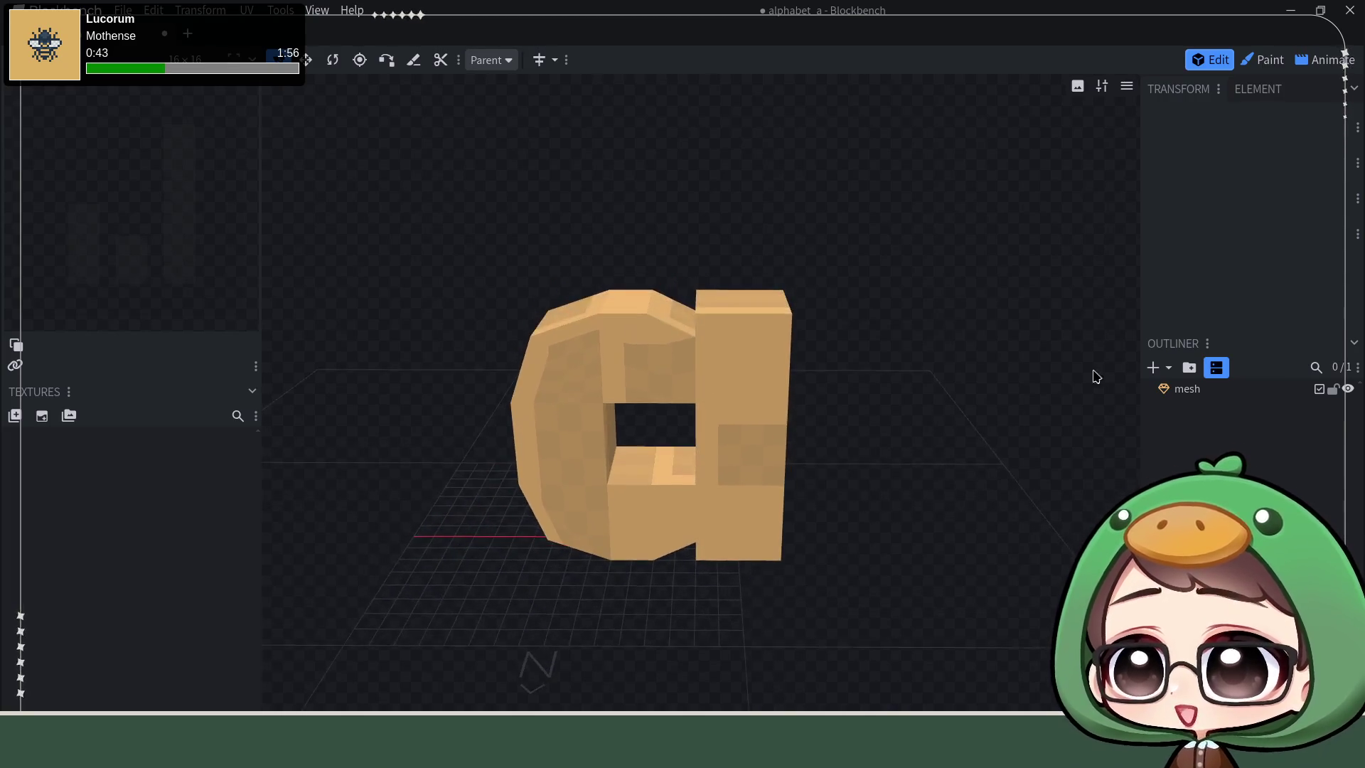
Step: Try shifting a top vertex along X, then undo the move and deselect the mesh
{"action": "left_click", "coordinate": [1188, 389]}
{"action": "left_click", "coordinate": [653, 309]}
{"action": "left_click_drag", "start_coordinate": [575, 297], "coordinate": [608, 297]}
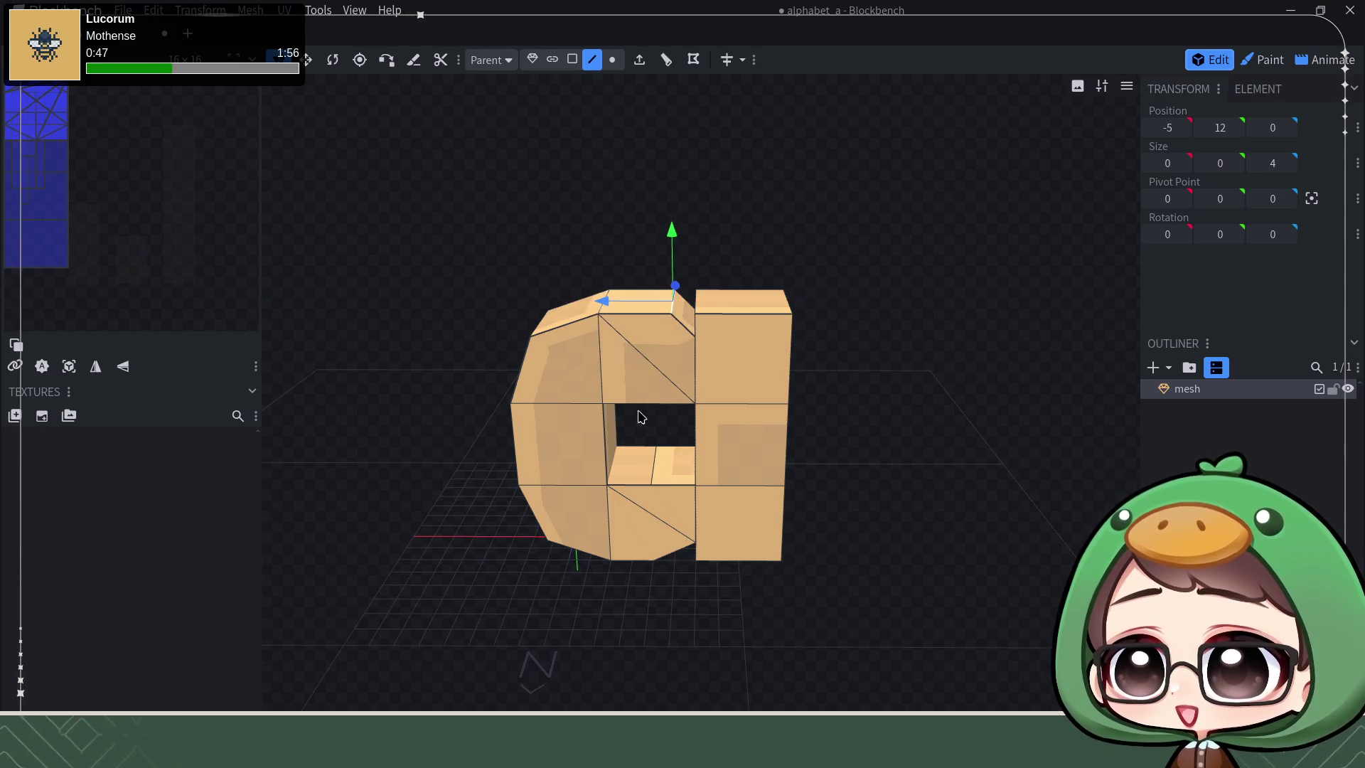
{"action": "left_click_drag", "start_coordinate": [961, 577], "coordinate": [943, 541]}
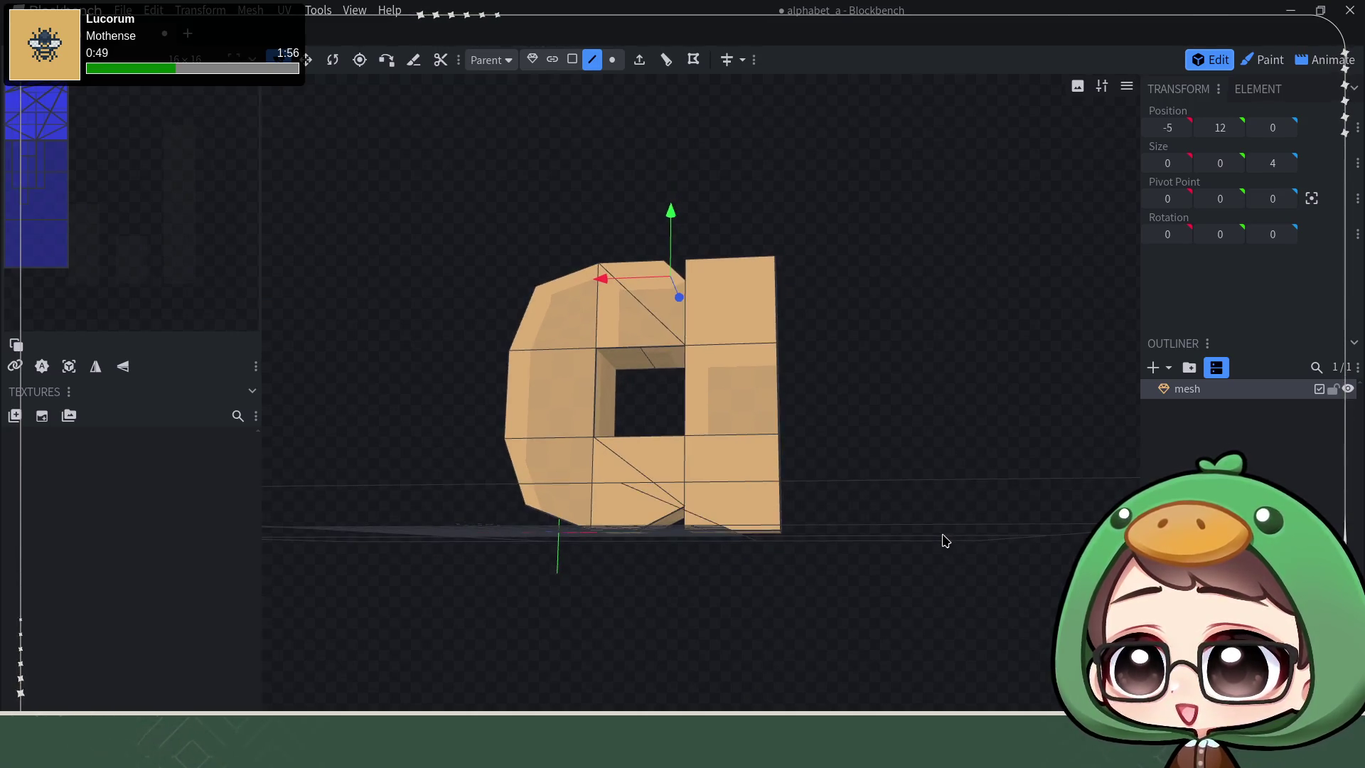
{"action": "mouse_move", "coordinate": [665, 532]}
{"action": "left_mouse_down"}
{"action": "mouse_move", "coordinate": [893, 456]}
{"action": "mouse_move", "coordinate": [945, 417]}
{"action": "mouse_move", "coordinate": [1132, 437]}
{"action": "left_mouse_up"}
{"action": "key", "text": "ctrl+z"}
{"action": "left_click", "coordinate": [1170, 460]}
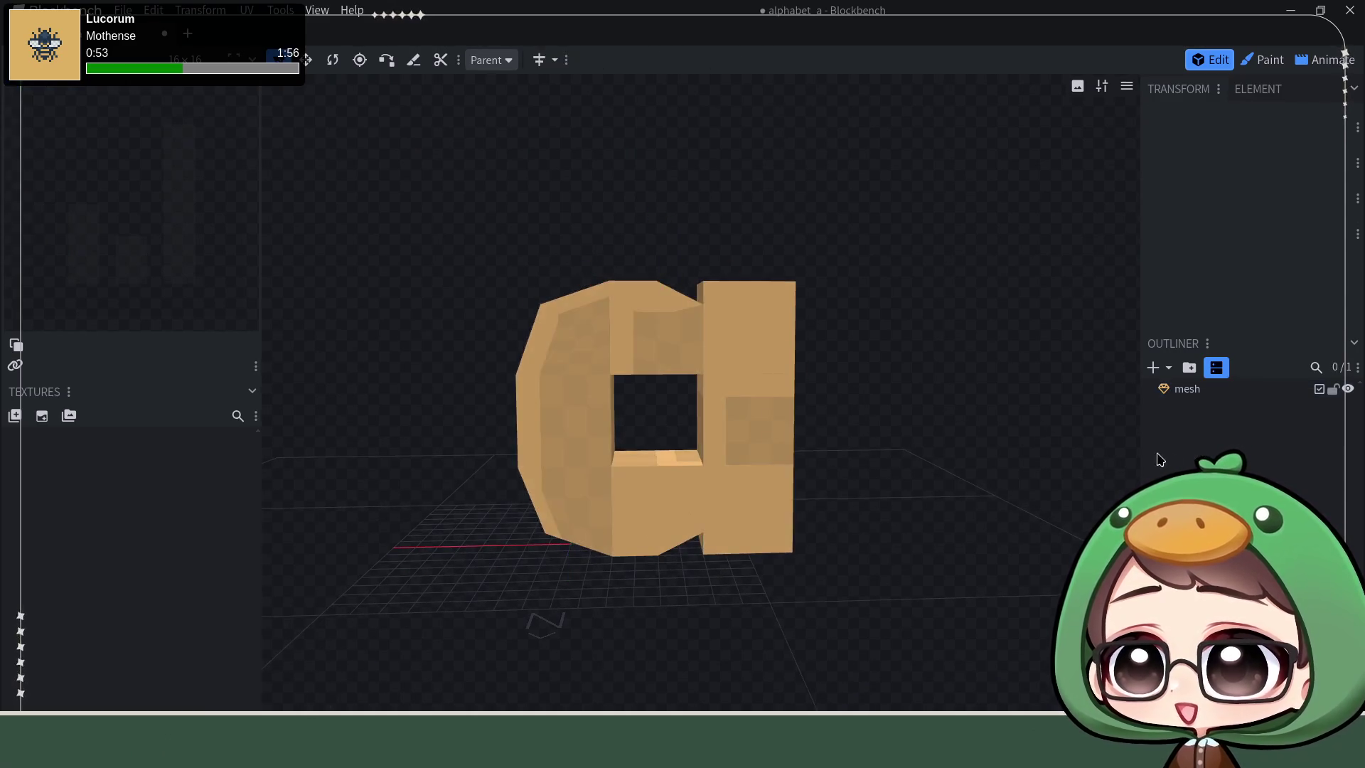
Step: Save the finished letter as alphabet_a.bbmodel
{"action": "key", "text": "ctrl+s"}
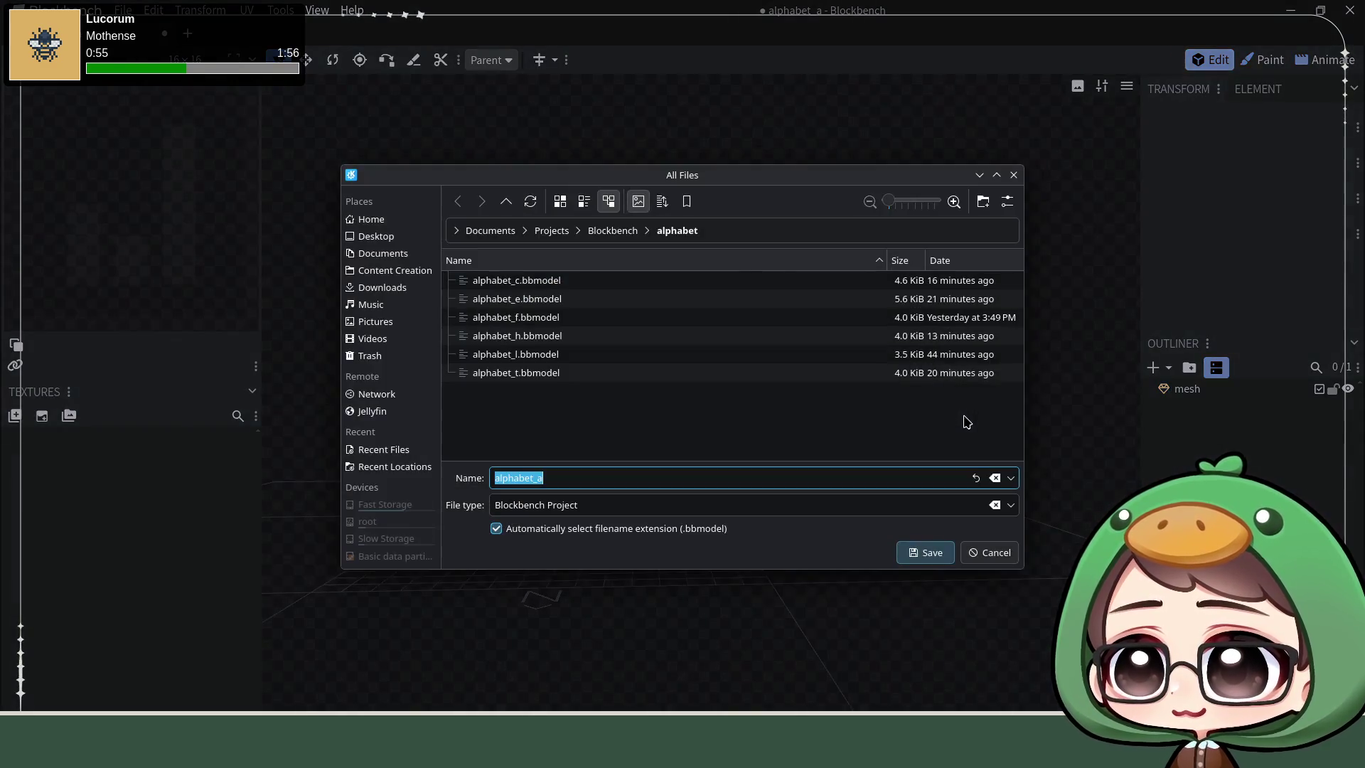
{"action": "left_click", "coordinate": [924, 553]}
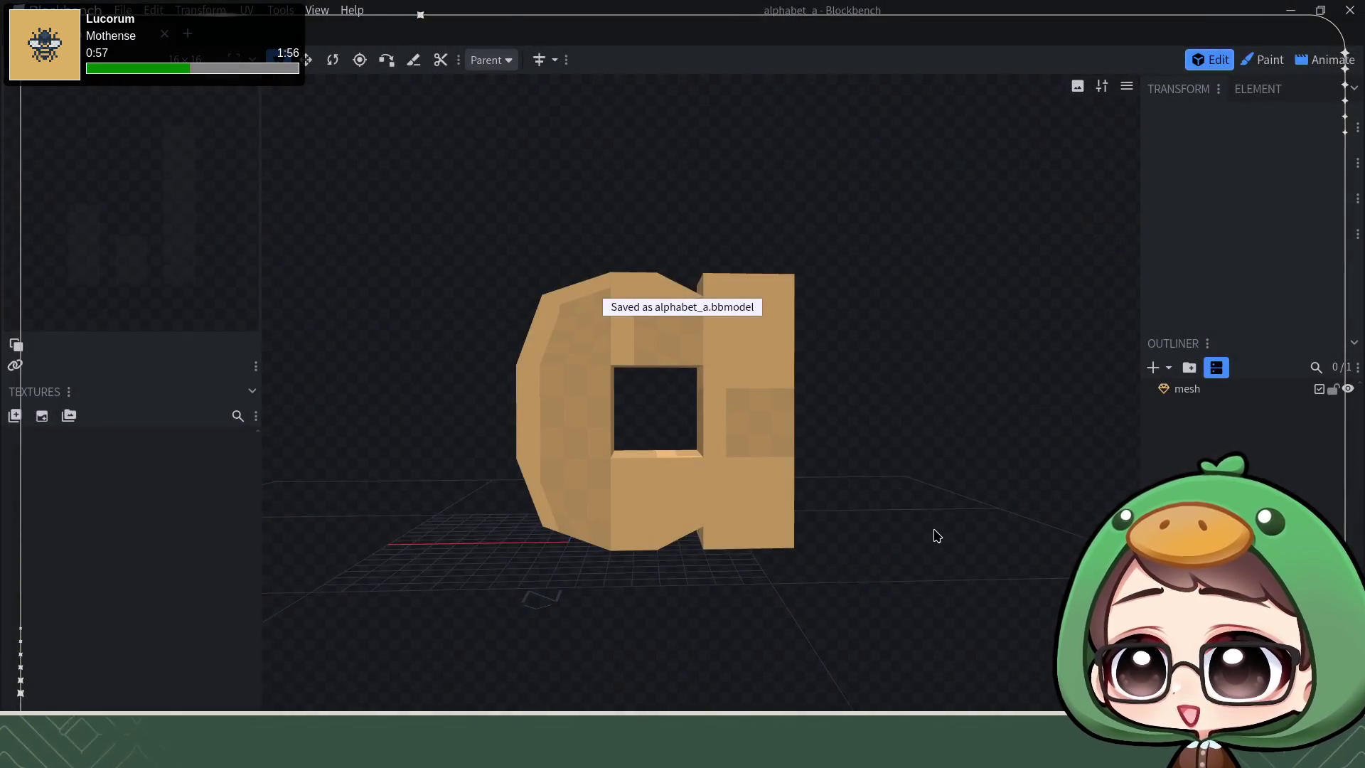
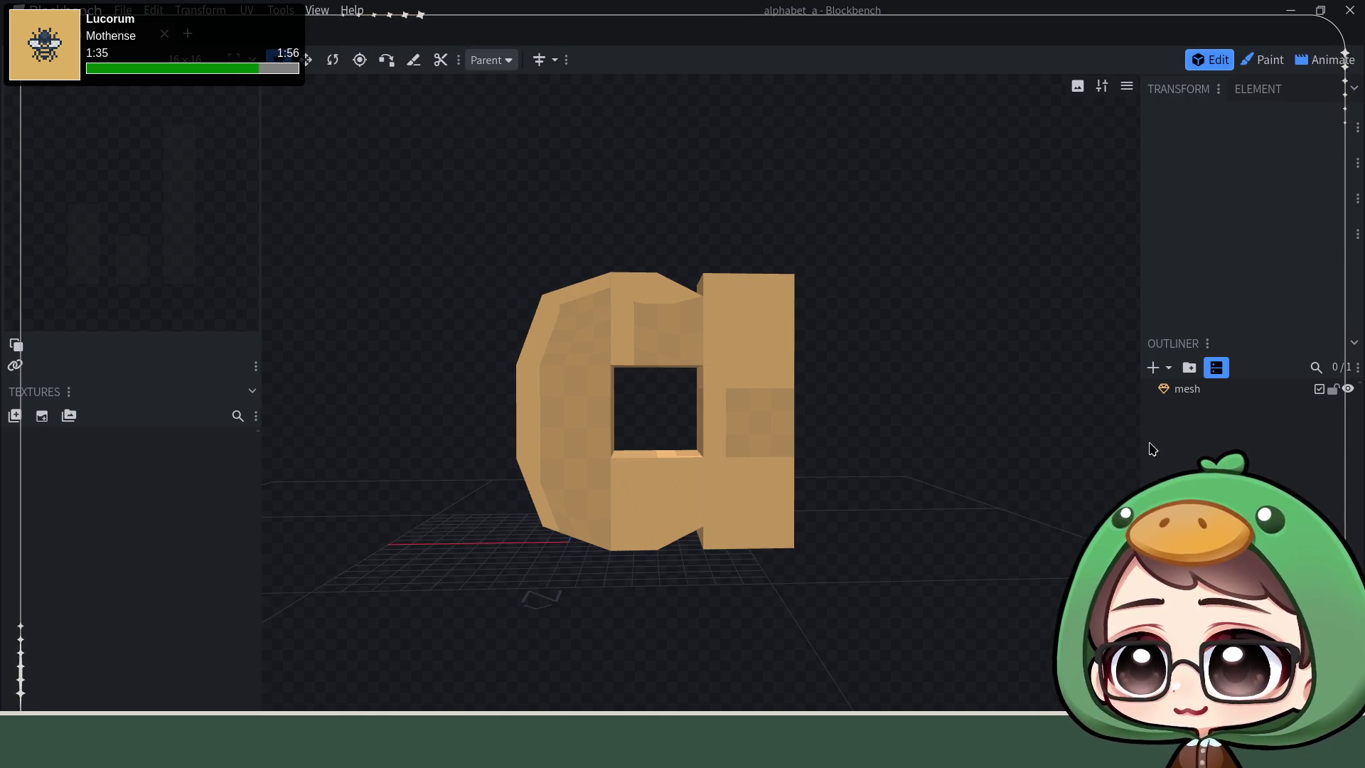
Step: Orbit around the letter model and snap to a flat front view
{"action": "mouse_move", "coordinate": [966, 446]}
{"action": "left_mouse_down"}
{"action": "mouse_move", "coordinate": [946, 436]}
{"action": "mouse_move", "coordinate": [959, 427]}
{"action": "left_mouse_up"}
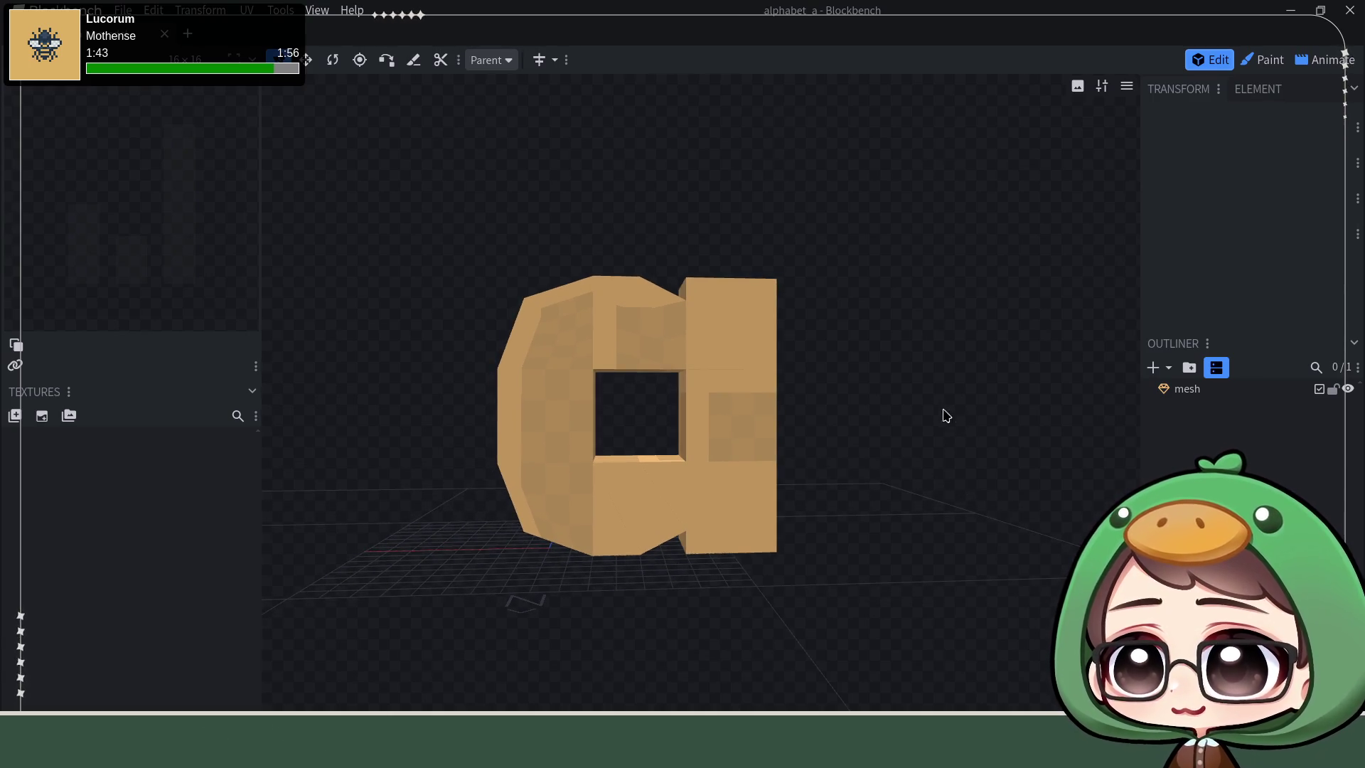
{"action": "mouse_move", "coordinate": [901, 271]}
{"action": "left_mouse_down"}
{"action": "mouse_move", "coordinate": [949, 347]}
{"action": "mouse_move", "coordinate": [981, 296]}
{"action": "mouse_move", "coordinate": [951, 309]}
{"action": "left_mouse_up"}
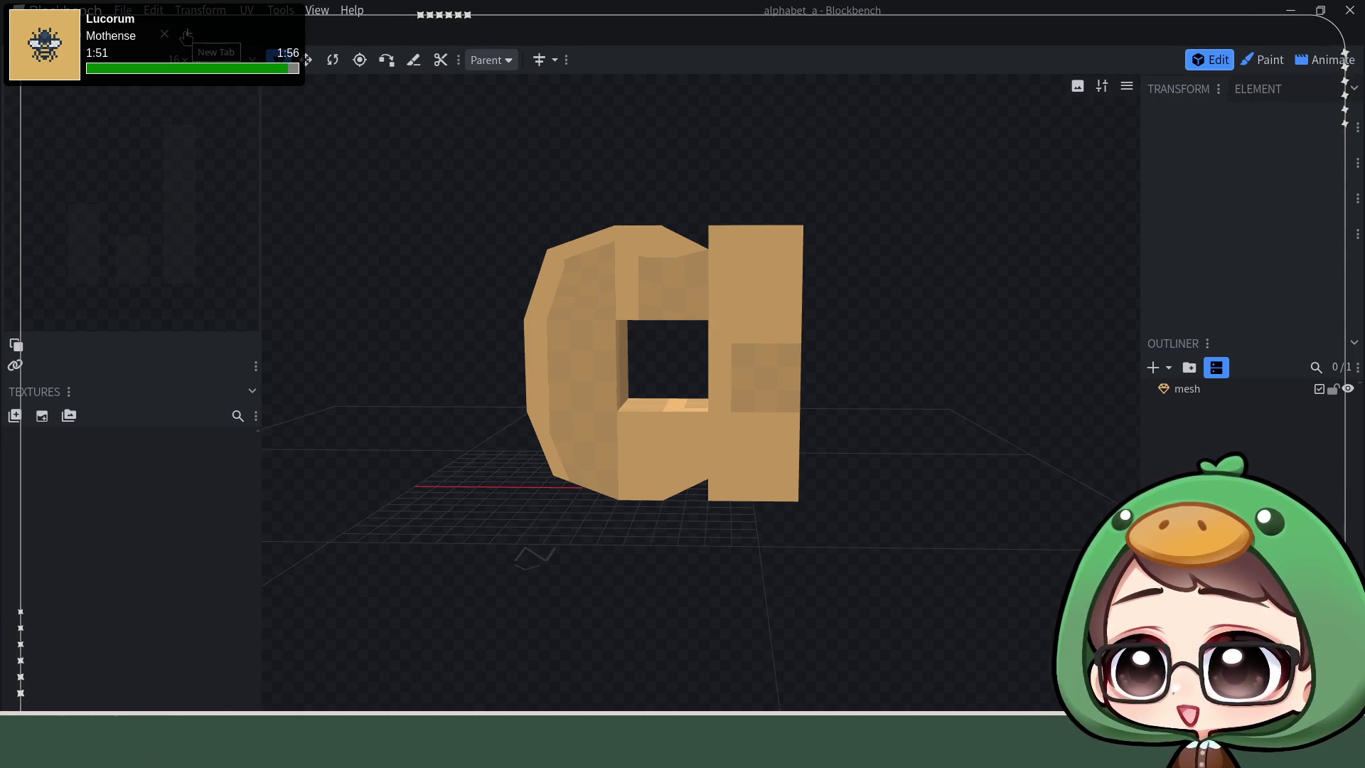
{"action": "mouse_move", "coordinate": [475, 505]}
{"action": "left_mouse_down"}
{"action": "mouse_move", "coordinate": [508, 399]}
{"action": "mouse_move", "coordinate": [492, 513]}
{"action": "mouse_move", "coordinate": [494, 441]}
{"action": "left_mouse_up"}
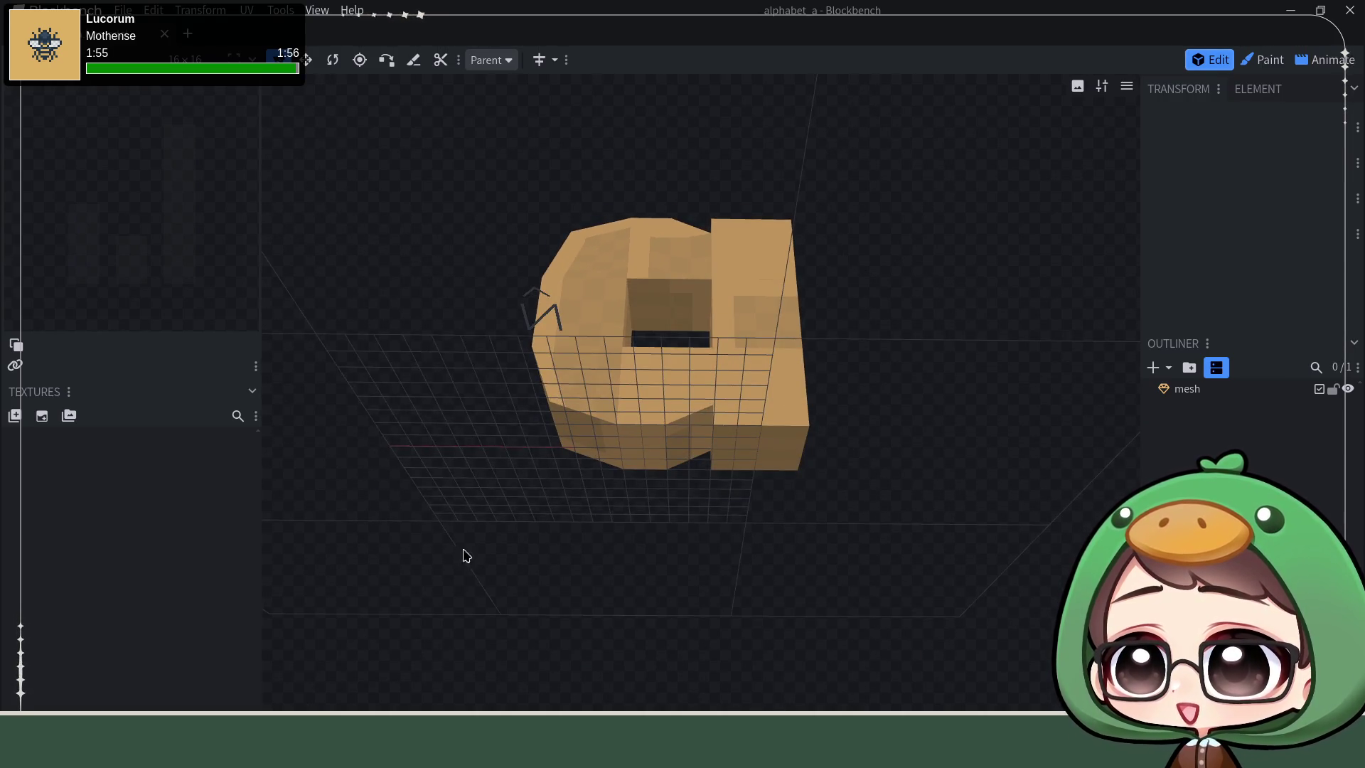
{"action": "key", "text": "KP_1"}
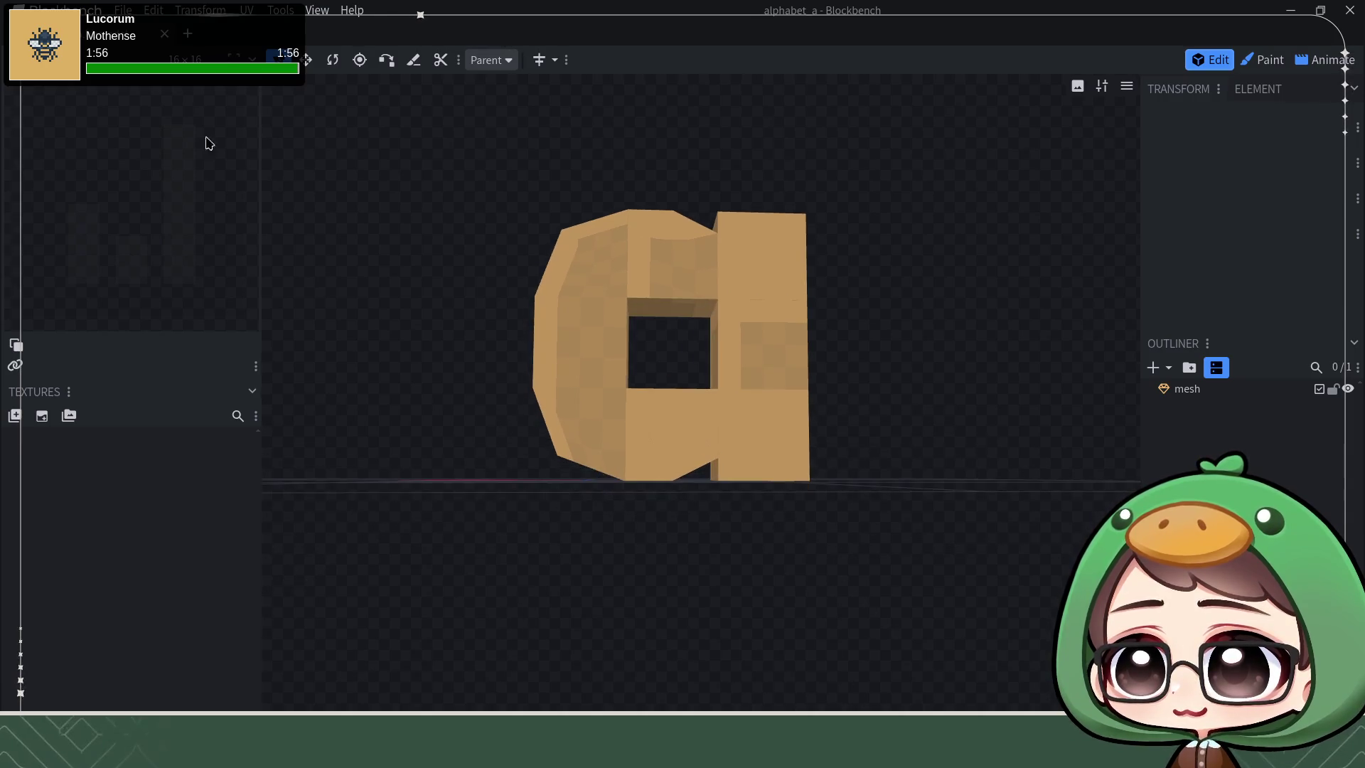
Step: Save the project as alphabet_g and select the letter mesh for editing
{"action": "left_click", "coordinate": [123, 10]}
{"action": "left_click", "coordinate": [171, 182]}
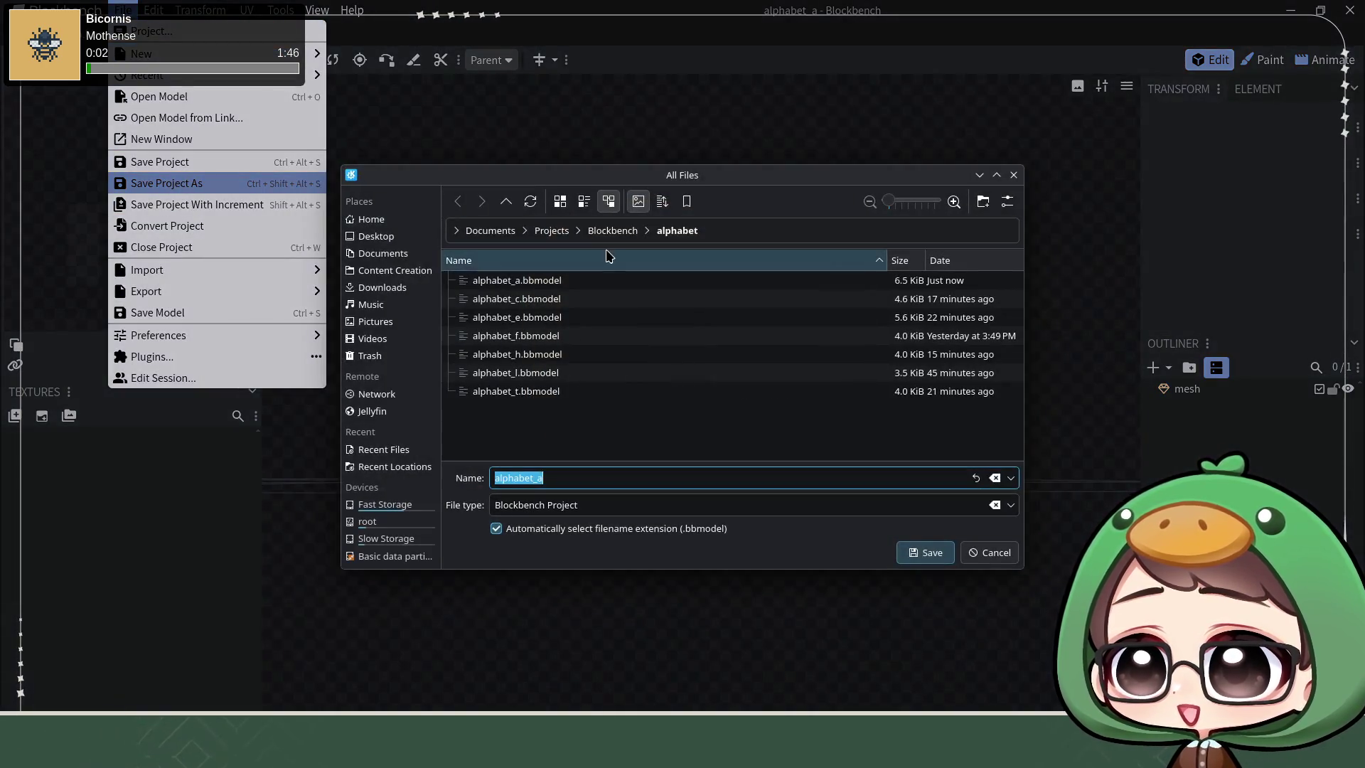
{"action": "key", "text": "BackSpace"}
{"action": "type", "text": "g"}
{"action": "key", "text": "Return"}
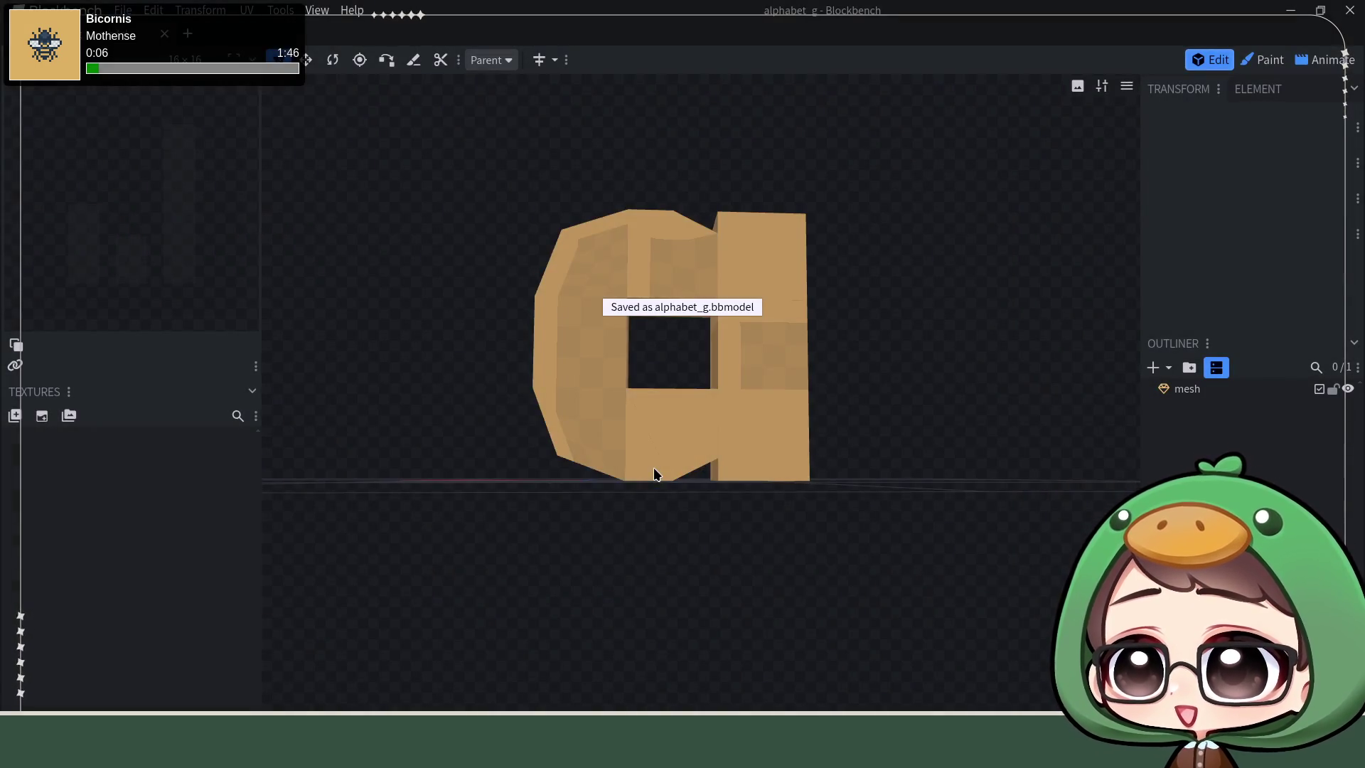
{"action": "mouse_move", "coordinate": [938, 634]}
{"action": "left_mouse_down"}
{"action": "mouse_move", "coordinate": [954, 570]}
{"action": "mouse_move", "coordinate": [942, 502]}
{"action": "left_mouse_up"}
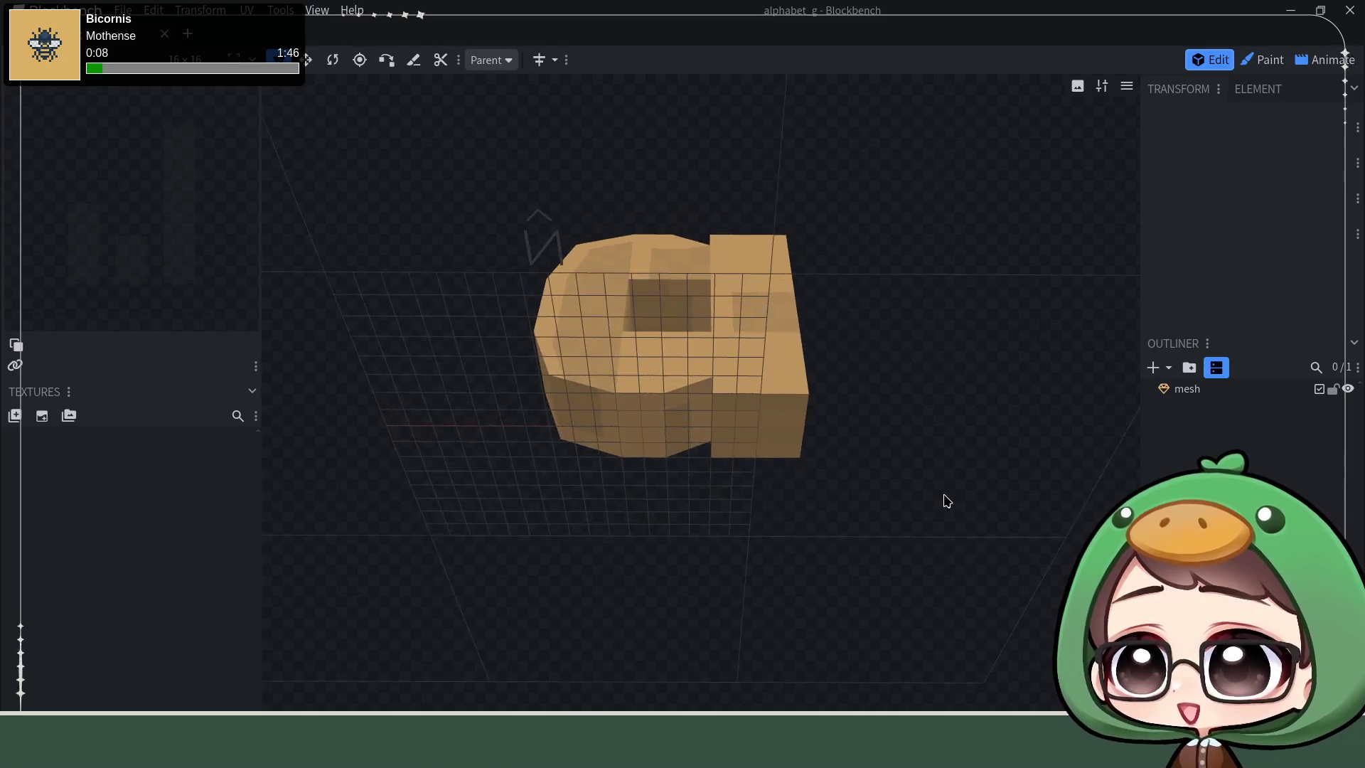
{"action": "left_click", "coordinate": [783, 442]}
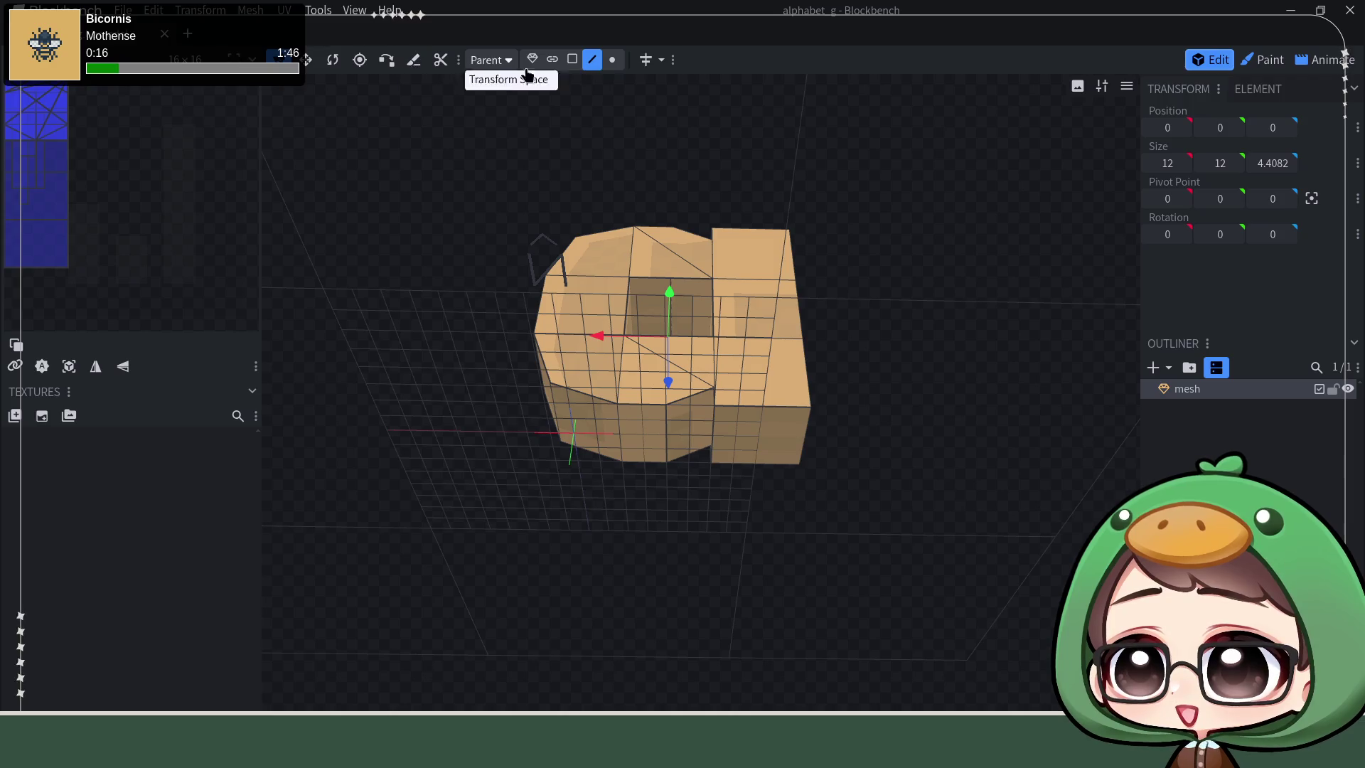
Step: Extrude the right stem's bottom face down along Y to -8, forming a long descender
{"action": "left_click", "coordinate": [572, 61]}
{"action": "left_click", "coordinate": [782, 443]}
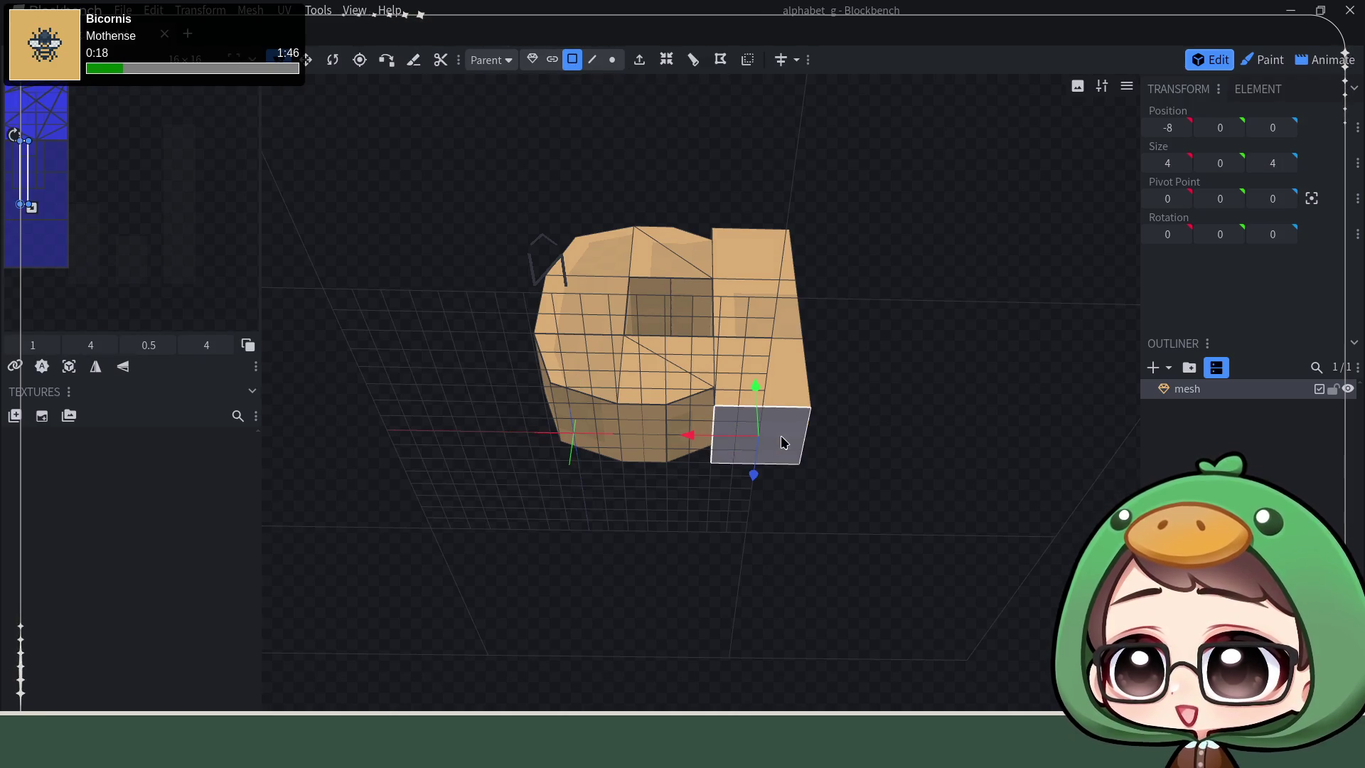
{"action": "key", "text": "e"}
{"action": "left_click_drag", "start_coordinate": [987, 308], "coordinate": [804, 534]}
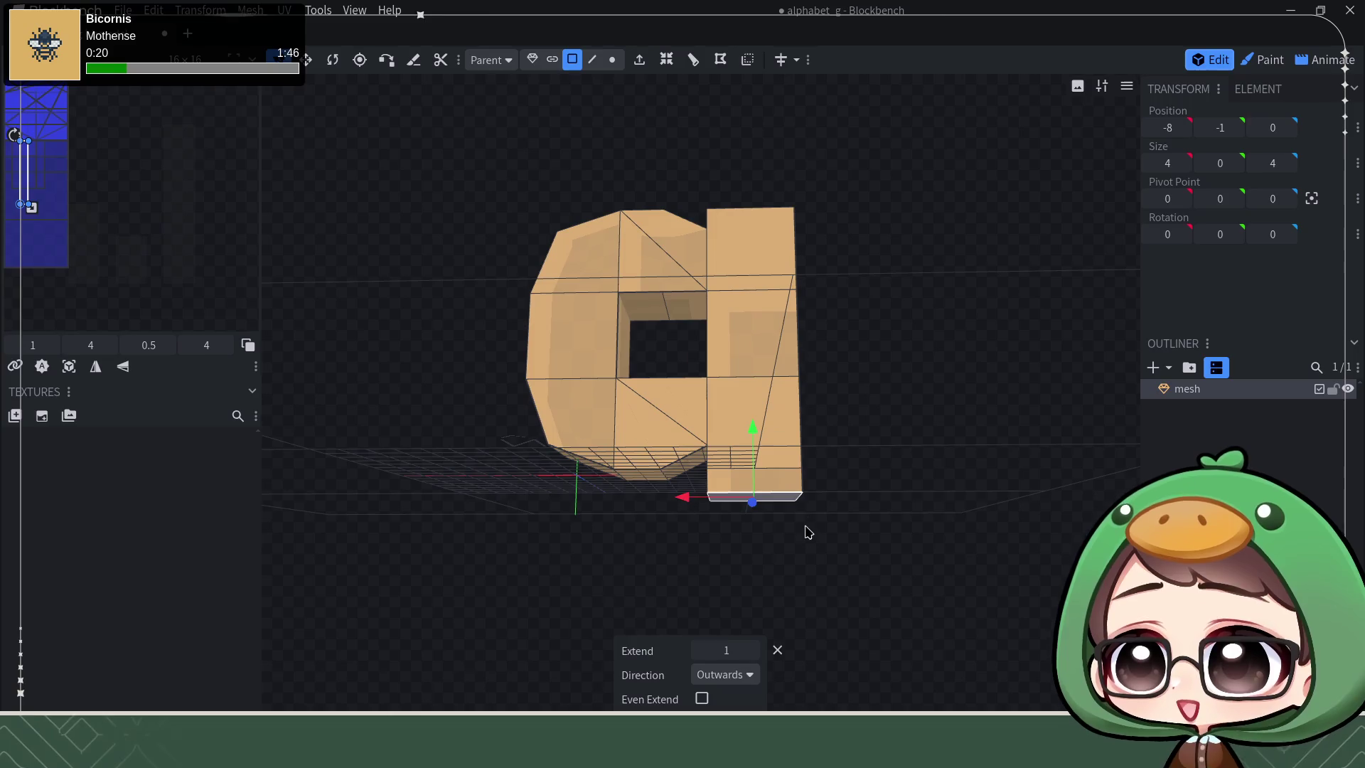
{"action": "mouse_move", "coordinate": [755, 443]}
{"action": "left_mouse_down"}
{"action": "mouse_move", "coordinate": [748, 497]}
{"action": "mouse_move", "coordinate": [933, 396]}
{"action": "mouse_move", "coordinate": [951, 313]}
{"action": "left_mouse_up"}
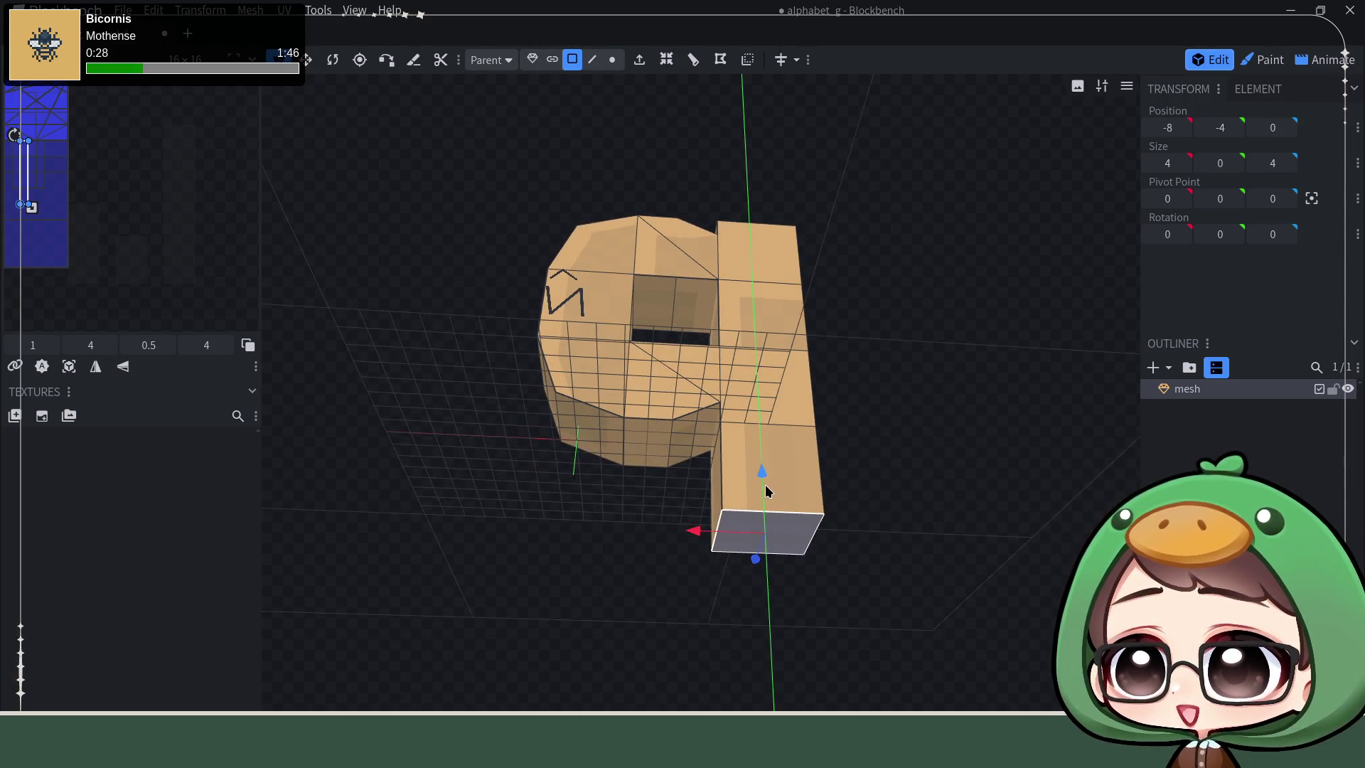
{"action": "left_click_drag", "start_coordinate": [767, 487], "coordinate": [776, 562]}
{"action": "left_click_drag", "start_coordinate": [948, 415], "coordinate": [951, 513]}
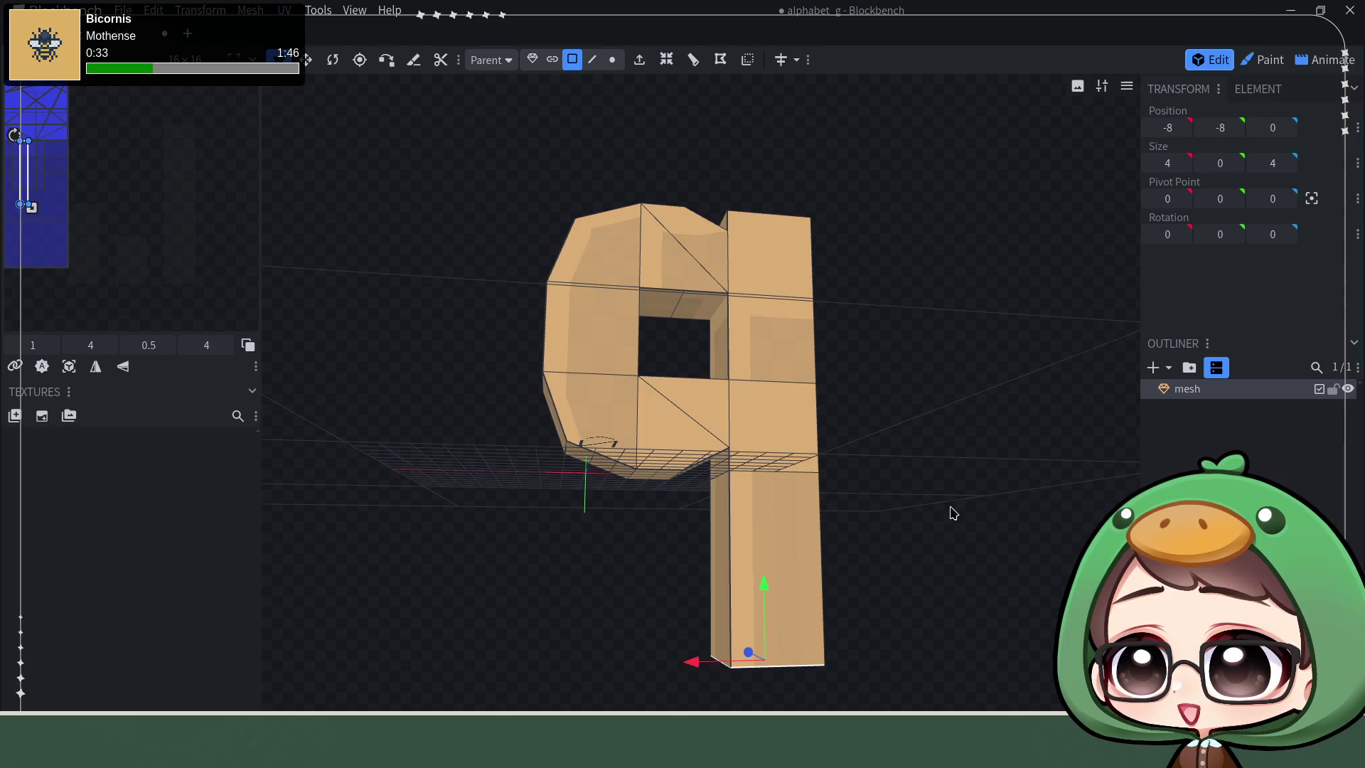
Step: Loop-cut across the descender from one of its vertical edges
{"action": "left_click", "coordinate": [594, 61]}
{"action": "left_click", "coordinate": [733, 586]}
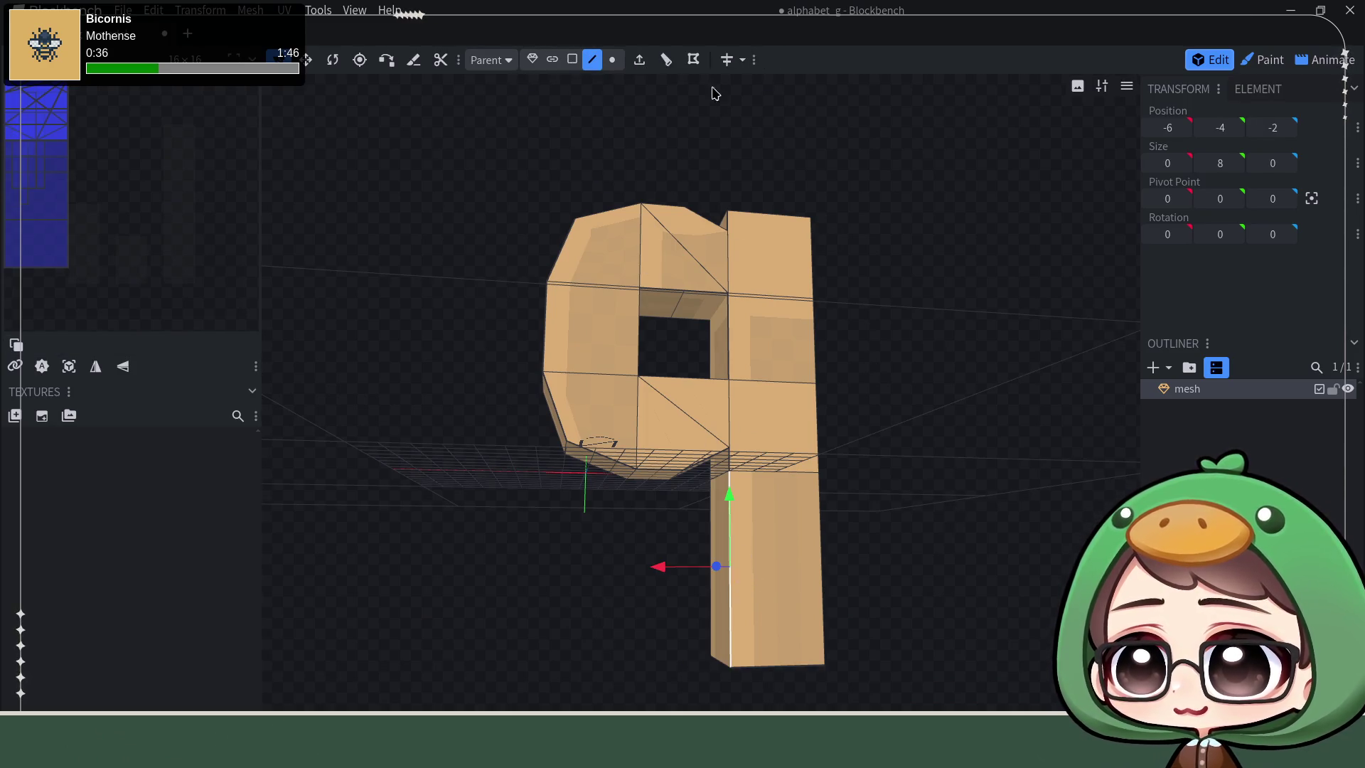
{"action": "left_click", "coordinate": [664, 61]}
{"action": "left_click_drag", "start_coordinate": [1001, 578], "coordinate": [988, 512]}
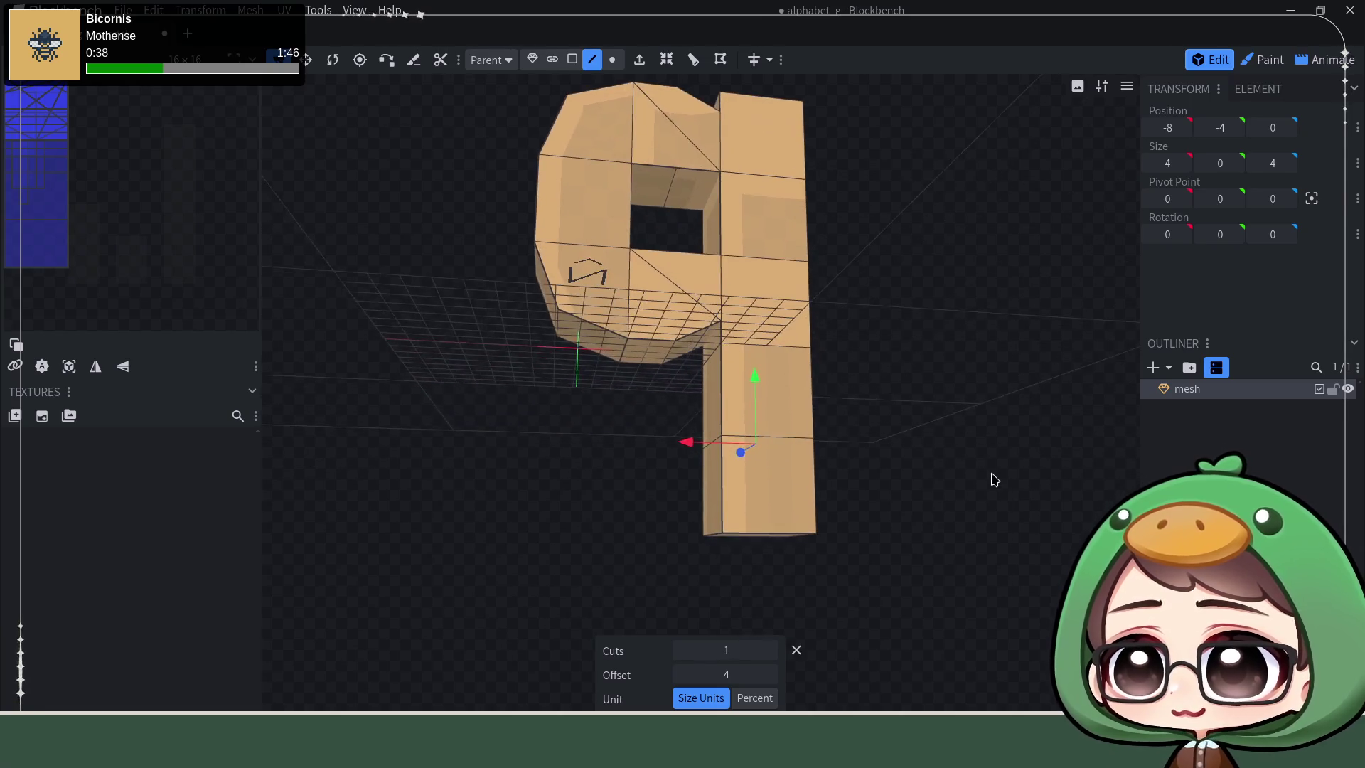
Step: Extrude the descender's lower-left face out to the left along X as the hook
{"action": "left_click", "coordinate": [572, 59]}
{"action": "left_click", "coordinate": [721, 499]}
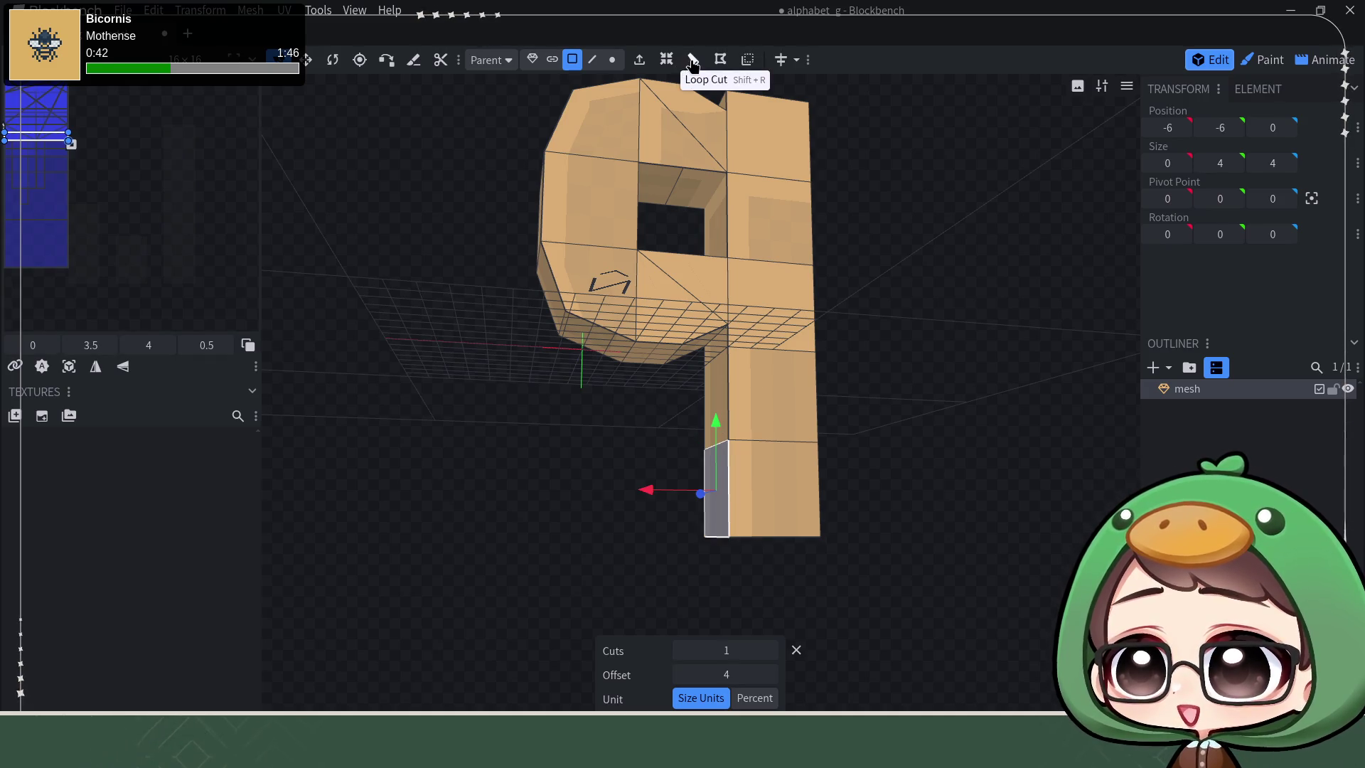
{"action": "left_click", "coordinate": [640, 59]}
{"action": "left_click_drag", "start_coordinate": [627, 496], "coordinate": [484, 482]}
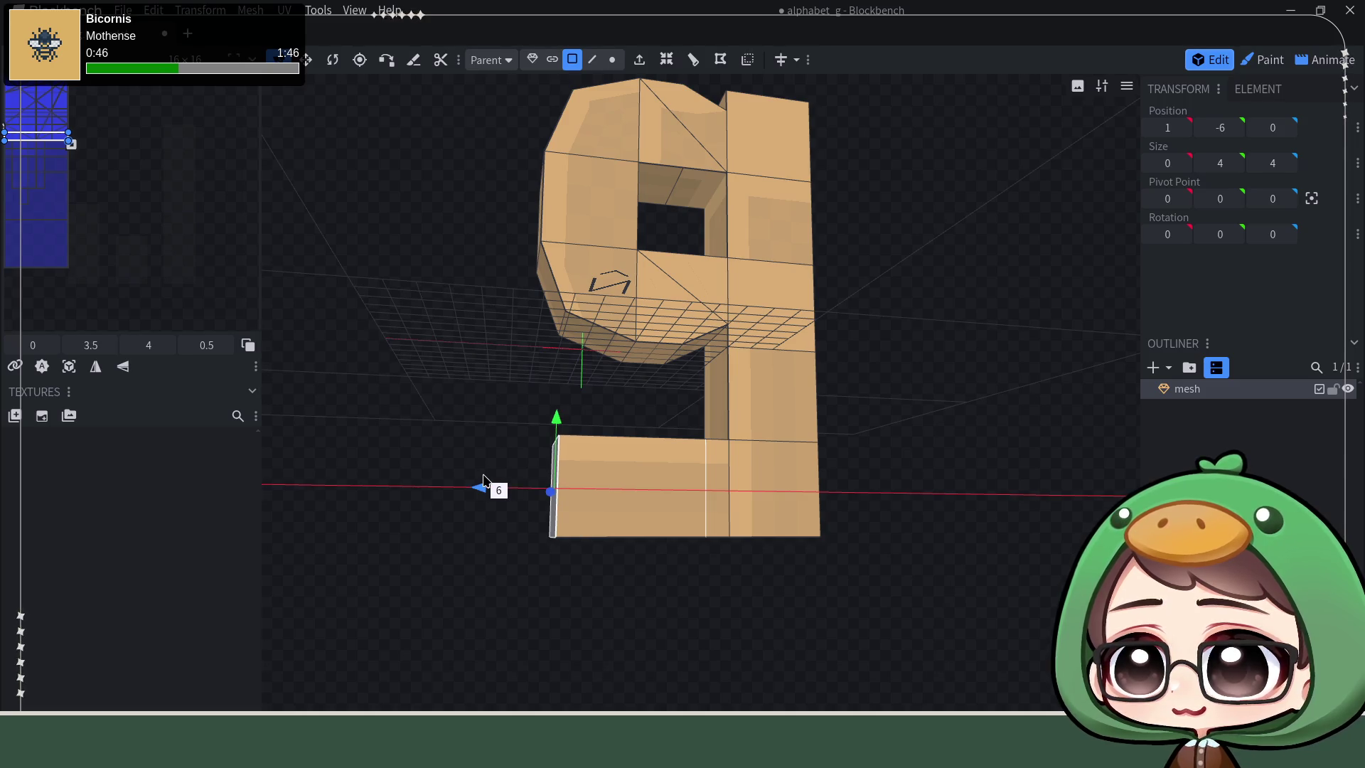
{"action": "mouse_move", "coordinate": [493, 487]}
{"action": "left_mouse_down"}
{"action": "mouse_move", "coordinate": [1060, 472]}
{"action": "mouse_move", "coordinate": [1064, 448]}
{"action": "left_mouse_up"}
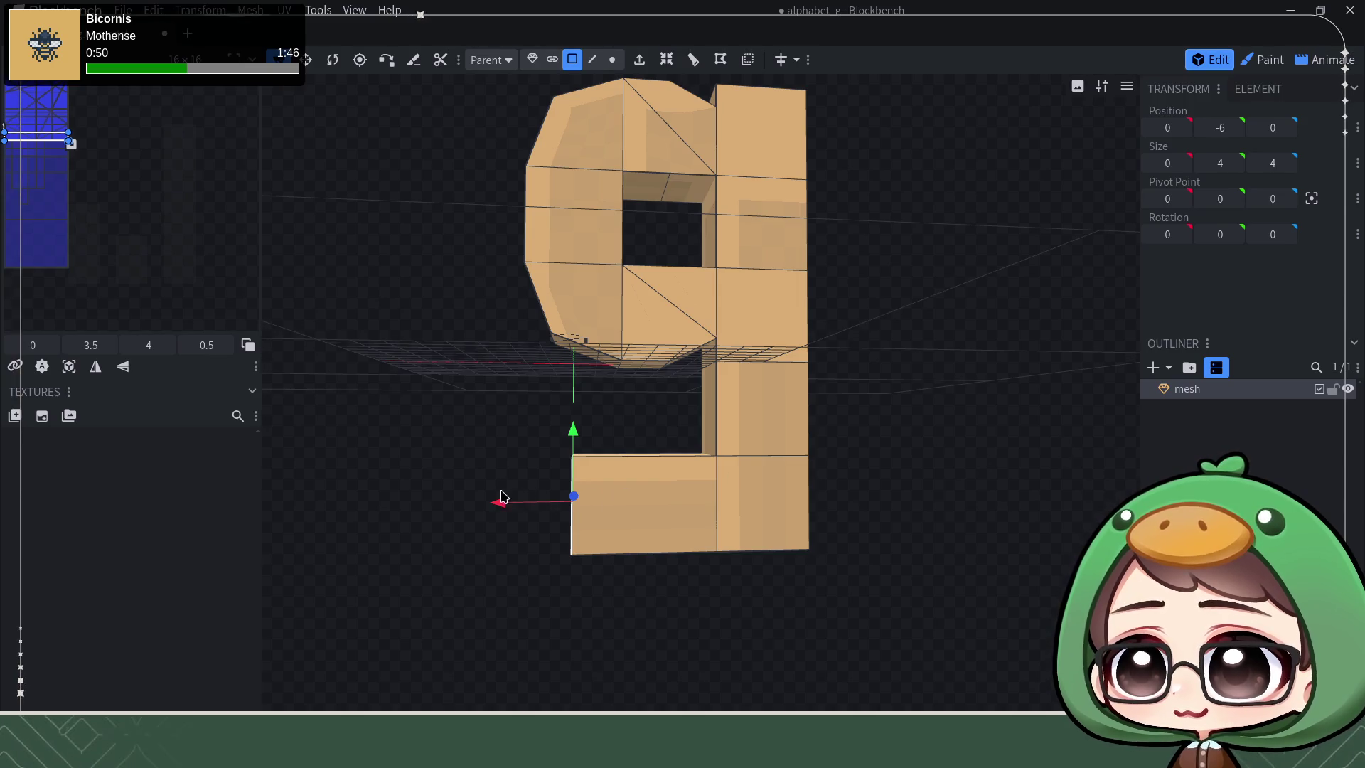
{"action": "left_click_drag", "start_coordinate": [491, 508], "coordinate": [473, 505]}
{"action": "mouse_move", "coordinate": [936, 384]}
{"action": "left_mouse_down"}
{"action": "mouse_move", "coordinate": [929, 417]}
{"action": "mouse_move", "coordinate": [932, 360]}
{"action": "mouse_move", "coordinate": [949, 433]}
{"action": "mouse_move", "coordinate": [905, 391]}
{"action": "left_mouse_up"}
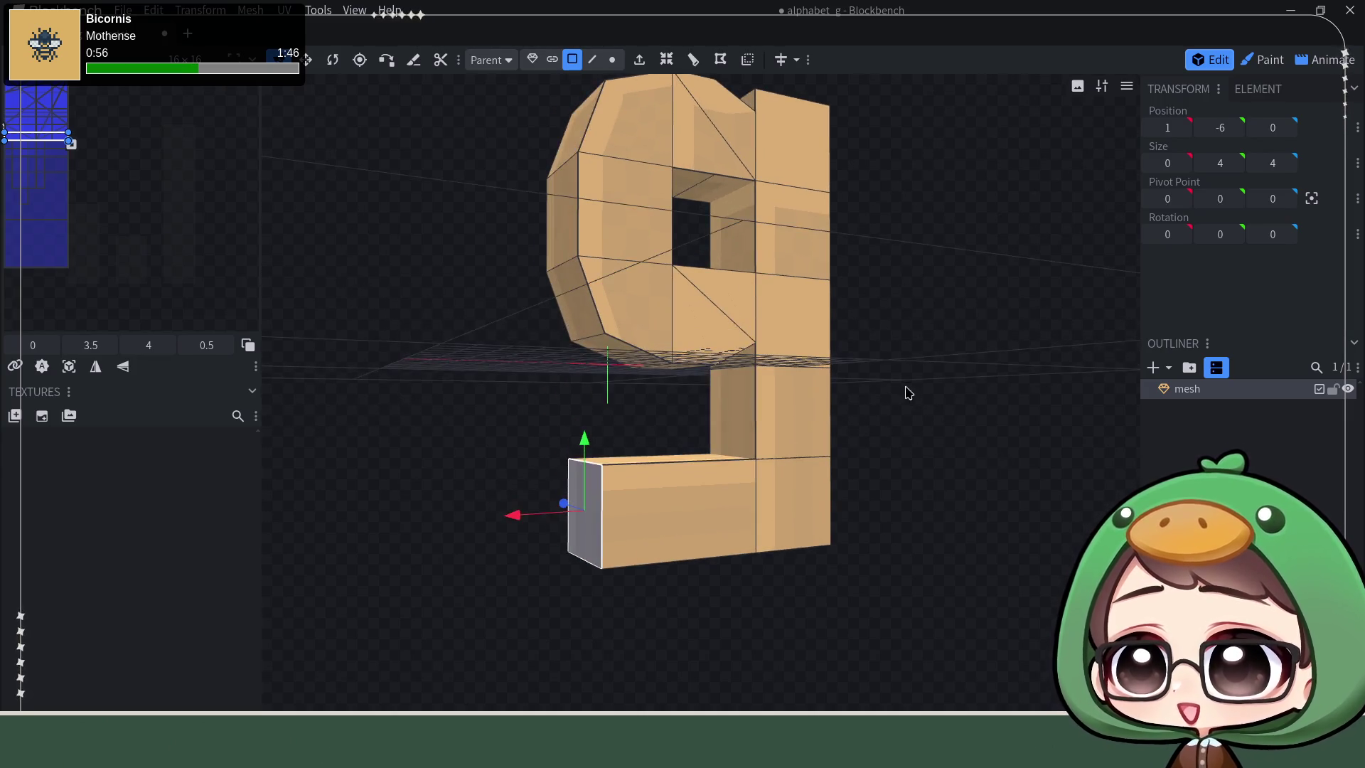
Step: Try thinning the hook piece with the Move tool, then undo it
{"action": "left_click", "coordinate": [308, 59]}
{"action": "mouse_move", "coordinate": [584, 438]}
{"action": "left_mouse_down"}
{"action": "mouse_move", "coordinate": [677, 452]}
{"action": "mouse_move", "coordinate": [1035, 441]}
{"action": "left_mouse_up"}
{"action": "key", "text": "ctrl+z"}
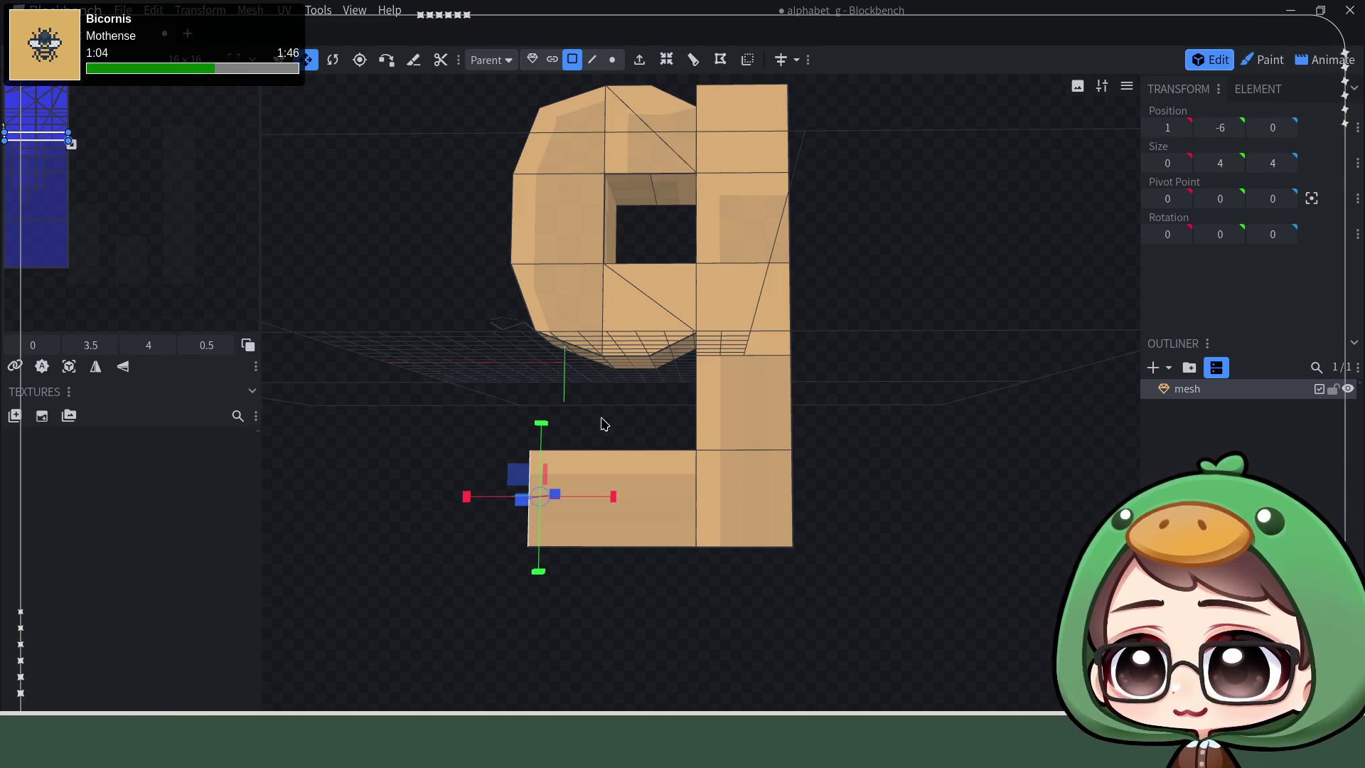
Step: Loop-cut the hook's front face, toggle the cut direction, then undo the cut
{"action": "left_click", "coordinate": [613, 468]}
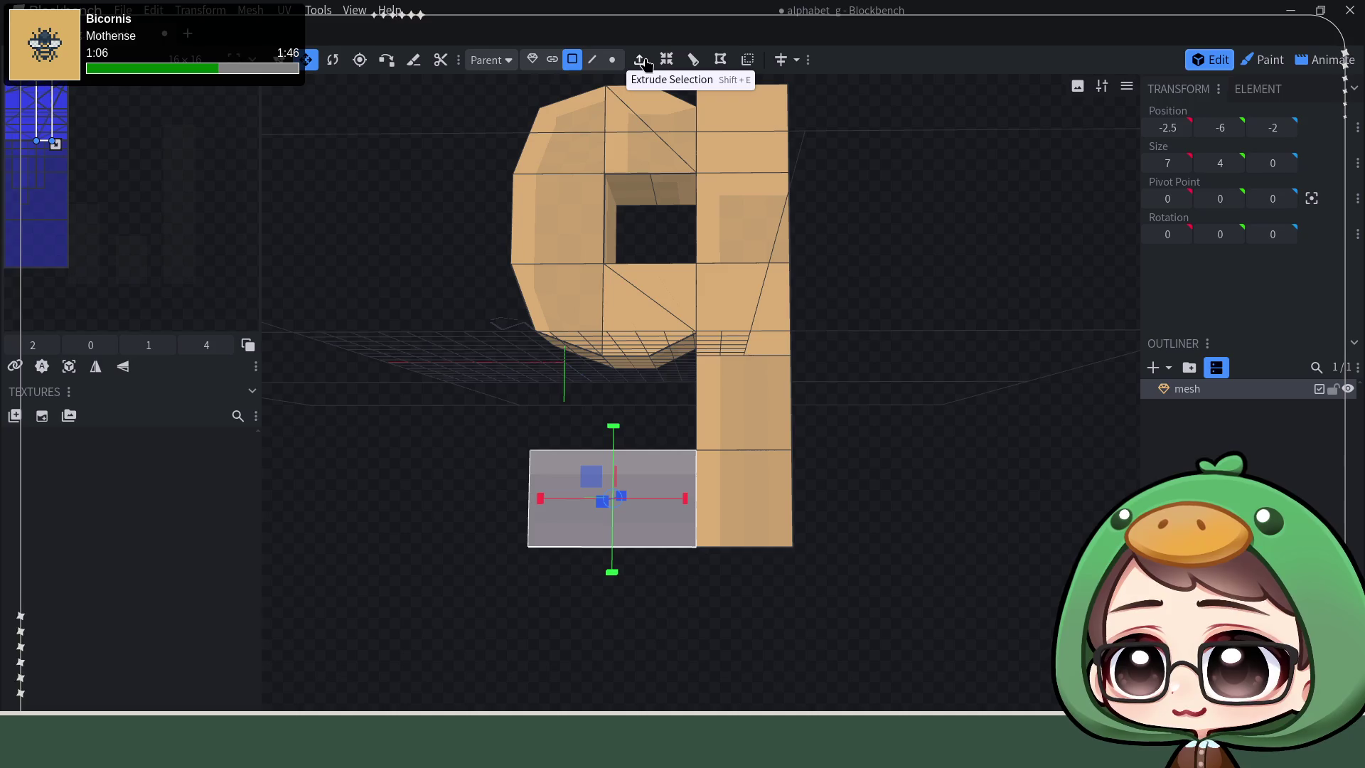
{"action": "left_click", "coordinate": [690, 60]}
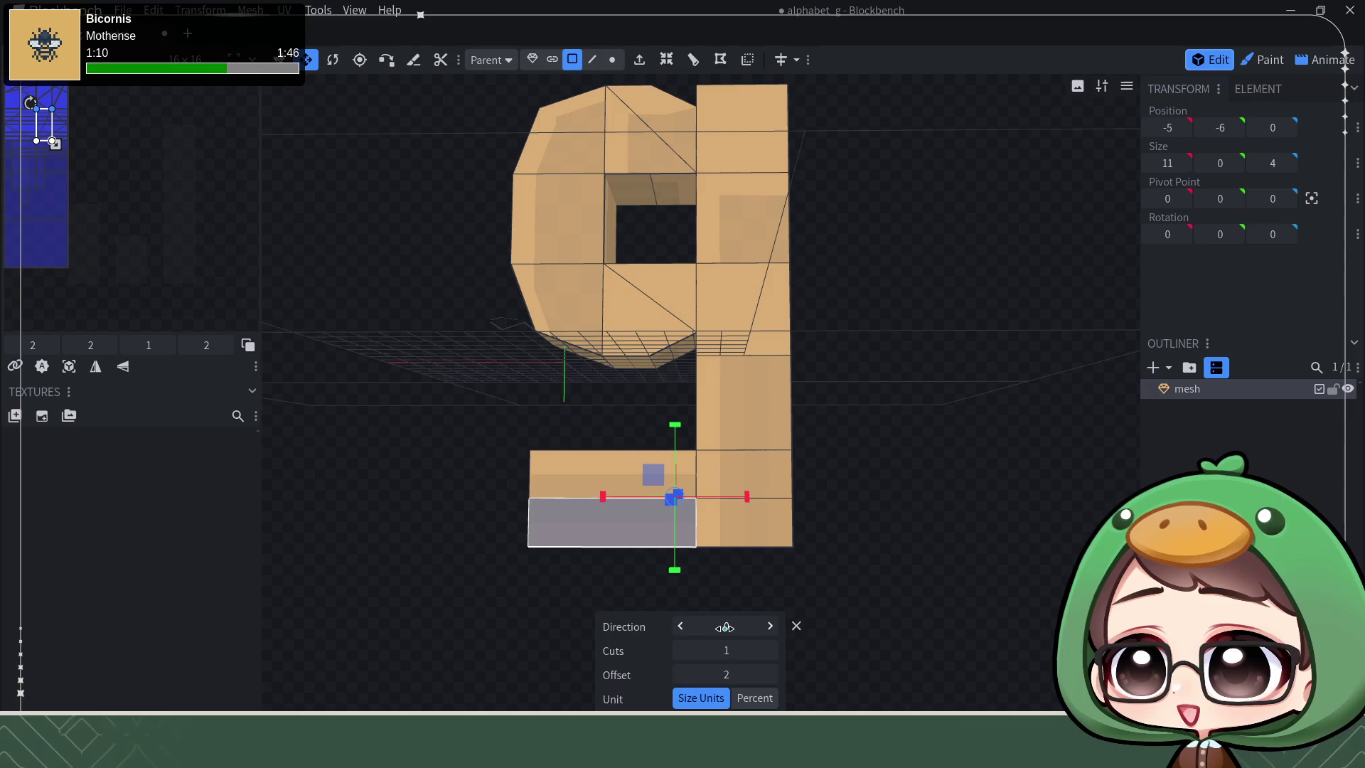
{"action": "left_click", "coordinate": [770, 626]}
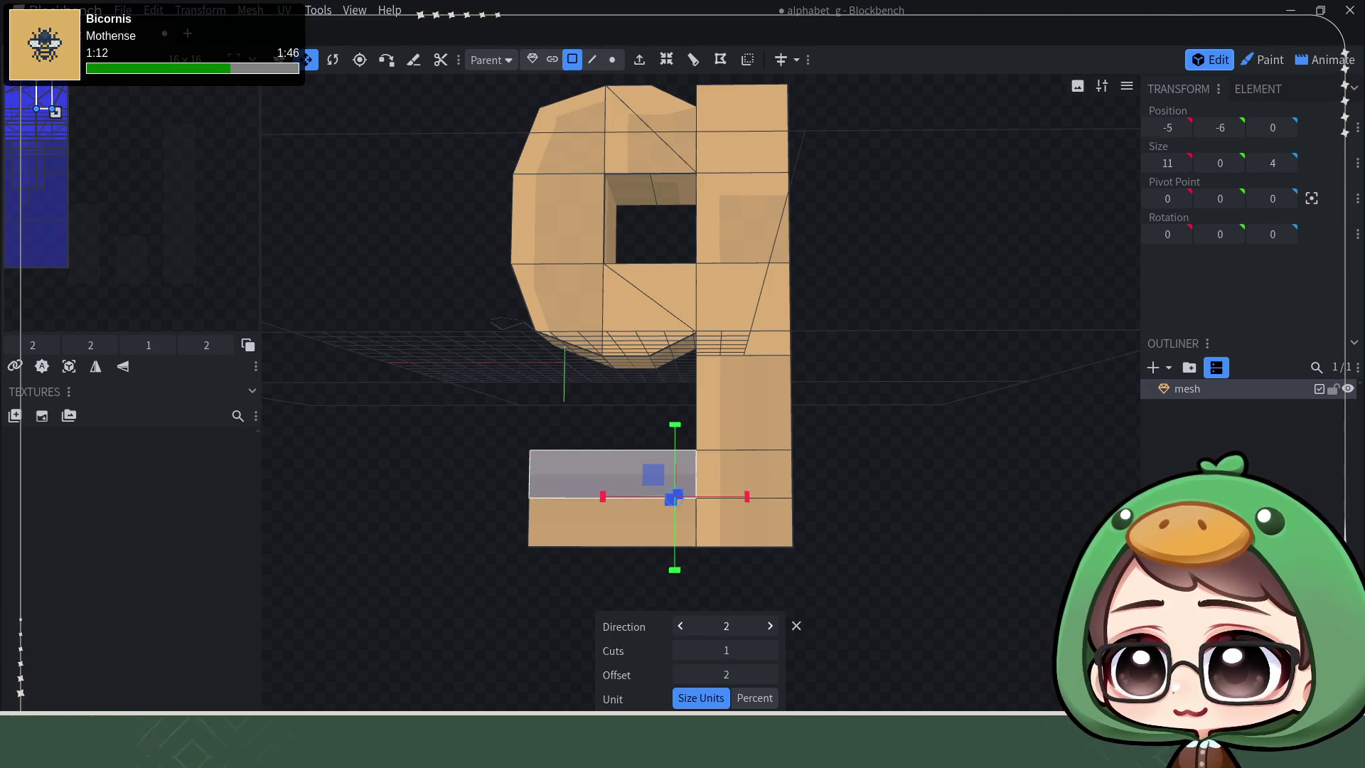
{"action": "left_click", "coordinate": [770, 626]}
{"action": "mouse_move", "coordinate": [939, 495]}
{"action": "left_mouse_down"}
{"action": "mouse_move", "coordinate": [939, 579]}
{"action": "mouse_move", "coordinate": [993, 365]}
{"action": "mouse_move", "coordinate": [985, 463]}
{"action": "mouse_move", "coordinate": [999, 481]}
{"action": "mouse_move", "coordinate": [839, 579]}
{"action": "mouse_move", "coordinate": [653, 542]}
{"action": "left_mouse_up"}
{"action": "mouse_move", "coordinate": [926, 494]}
{"action": "left_mouse_down"}
{"action": "mouse_move", "coordinate": [902, 518]}
{"action": "mouse_move", "coordinate": [878, 506]}
{"action": "mouse_move", "coordinate": [890, 497]}
{"action": "left_mouse_up"}
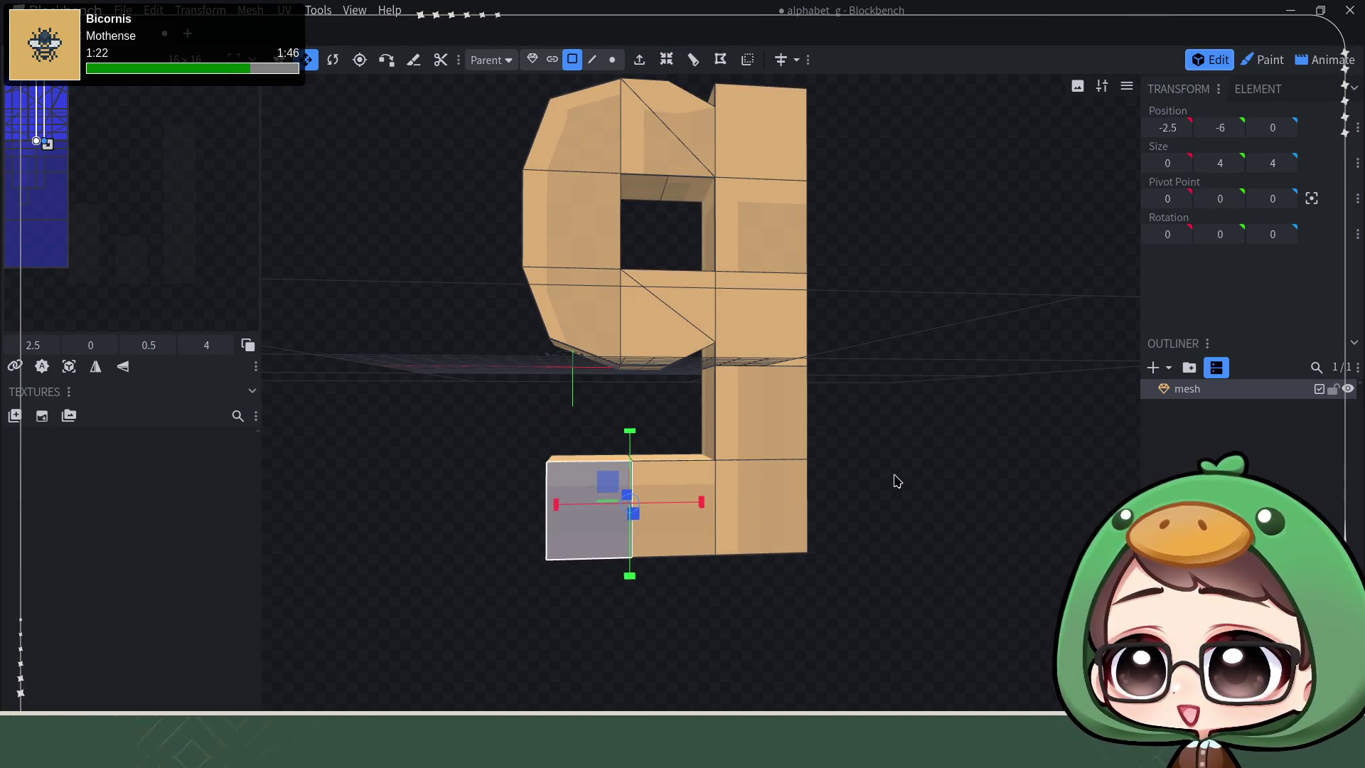
{"action": "key", "text": "ctrl+z"}
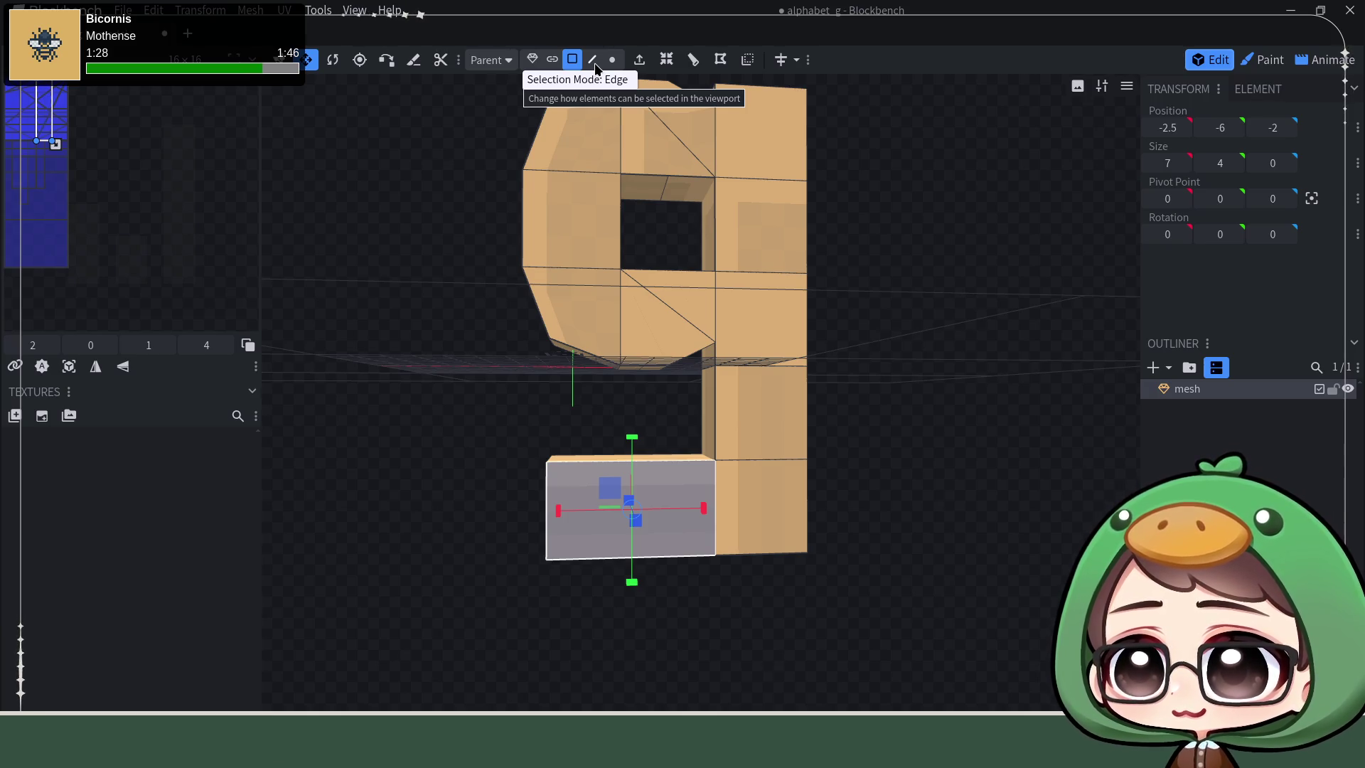
Step: Re-cut the hook vertically and slide the cut face along the bar with the X arrow
{"action": "left_click", "coordinate": [691, 62]}
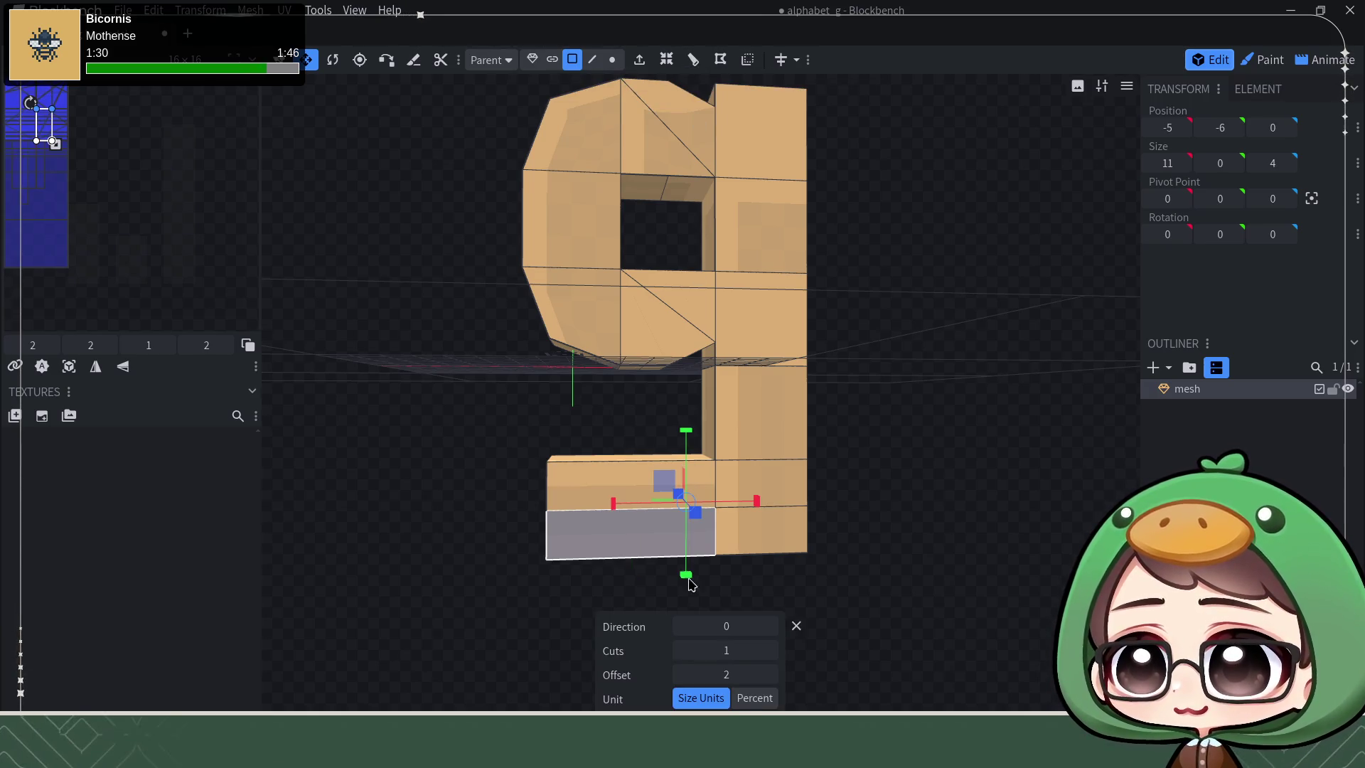
{"action": "mouse_move", "coordinate": [726, 626]}
{"action": "left_click", "coordinate": [772, 627]}
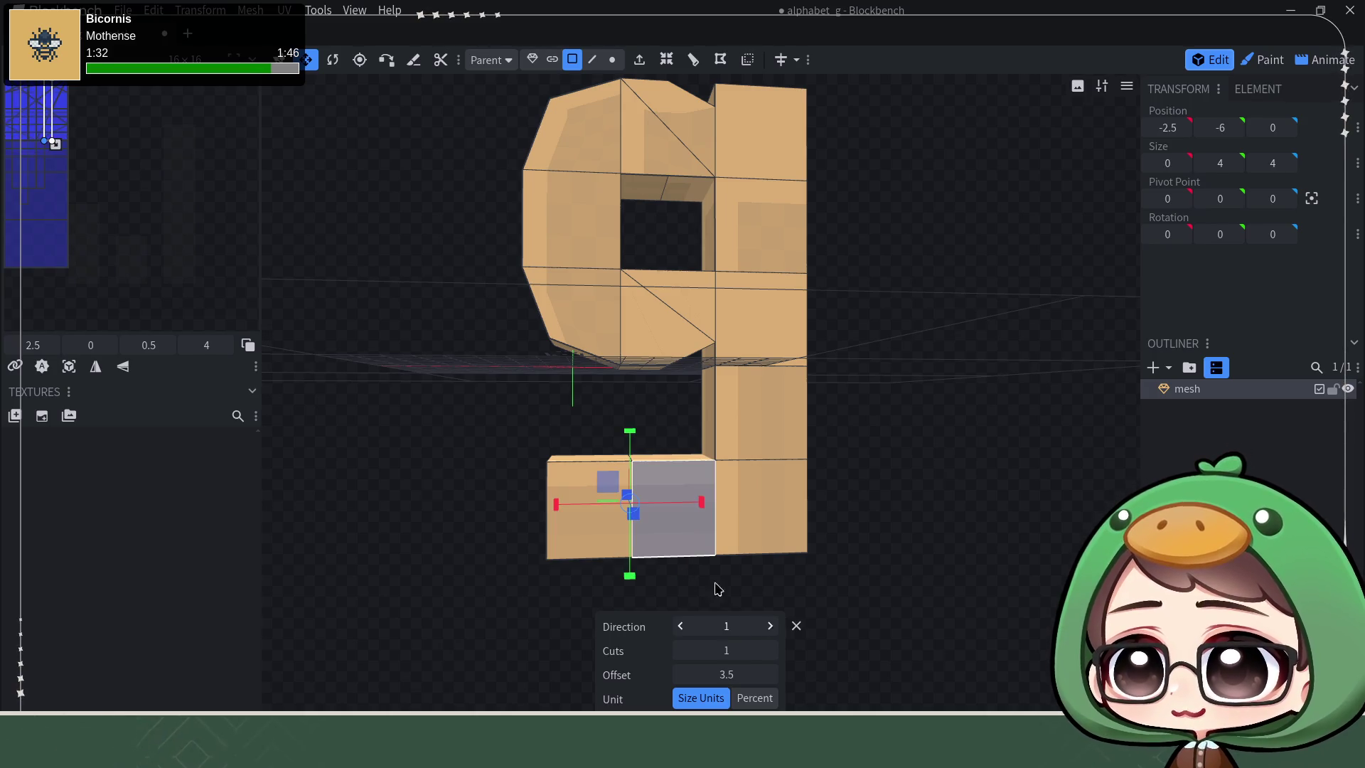
{"action": "key", "text": "v"}
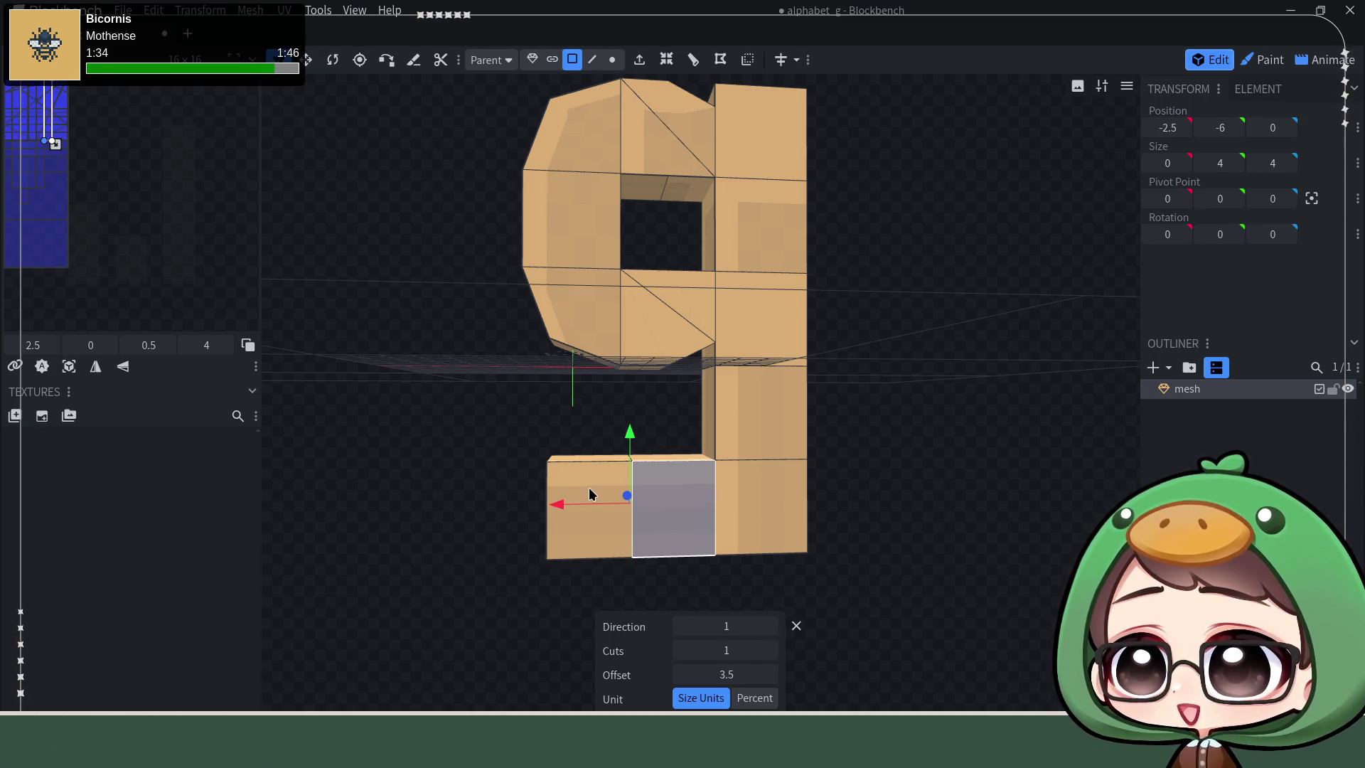
{"action": "left_click_drag", "start_coordinate": [551, 512], "coordinate": [534, 503]}
{"action": "mouse_move", "coordinate": [686, 479]}
{"action": "left_mouse_down"}
{"action": "mouse_move", "coordinate": [823, 420]}
{"action": "mouse_move", "coordinate": [819, 472]}
{"action": "mouse_move", "coordinate": [828, 446]}
{"action": "left_mouse_up"}
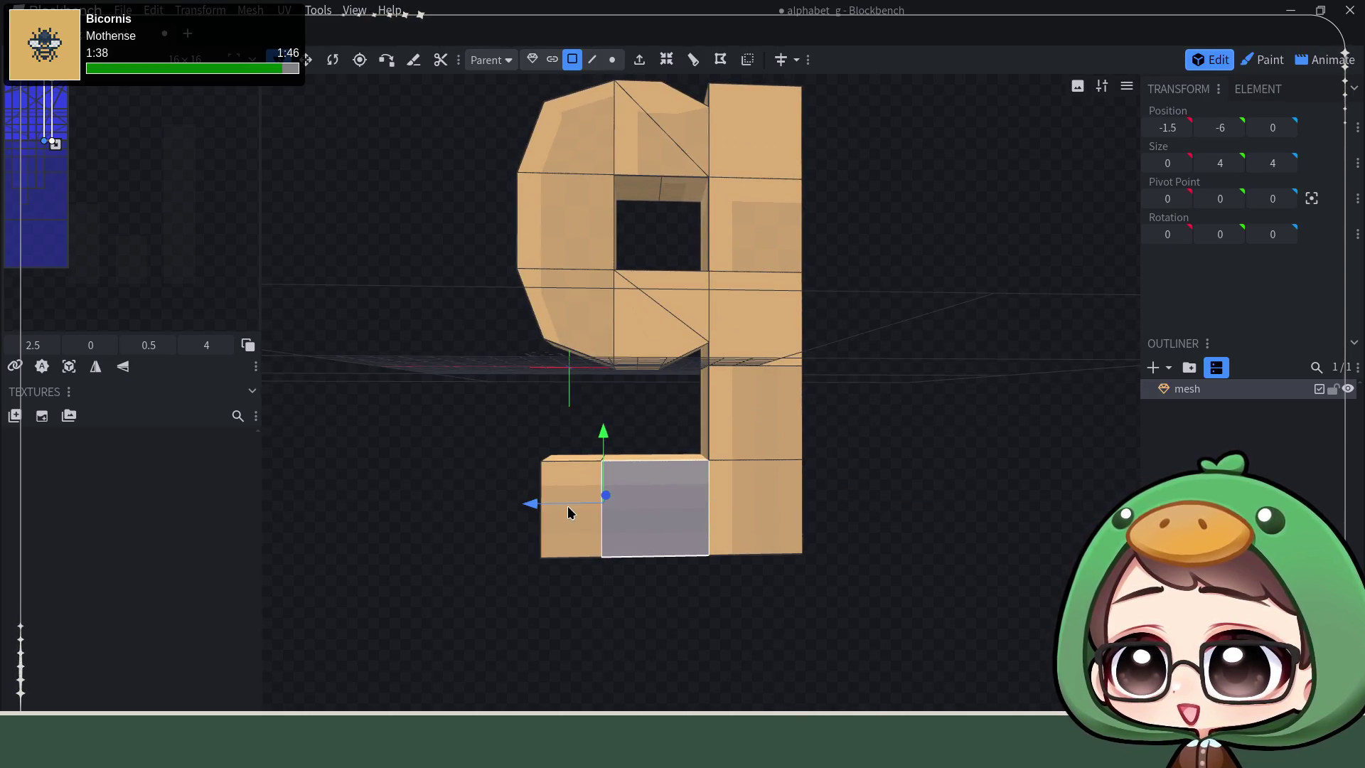
{"action": "left_click_drag", "start_coordinate": [532, 508], "coordinate": [545, 513]}
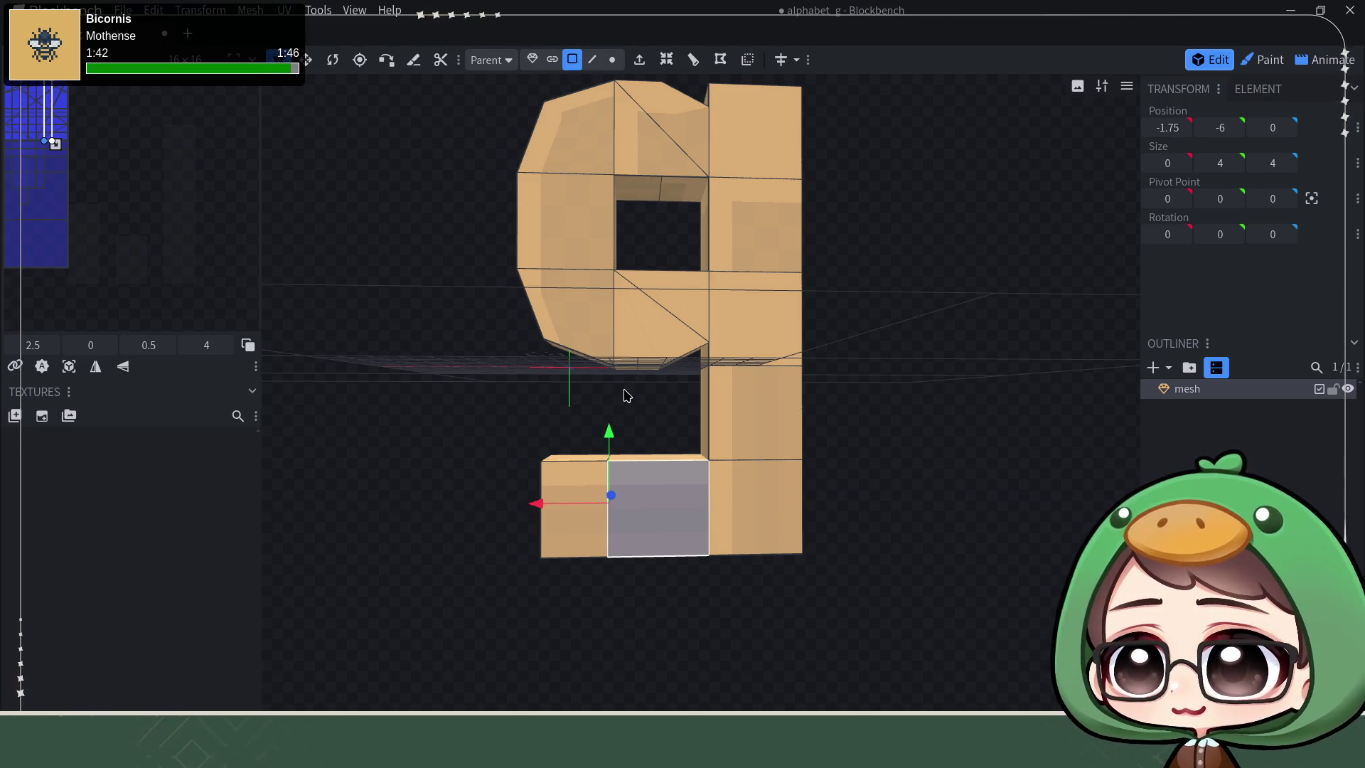
{"action": "scroll", "coordinate": [625, 400], "scroll_direction": "up", "scroll_amount": 3}
{"action": "scroll", "coordinate": [566, 453], "scroll_direction": "down", "scroll_amount": 2}
{"action": "mouse_move", "coordinate": [618, 387]}
{"action": "left_mouse_down"}
{"action": "mouse_move", "coordinate": [622, 512]}
{"action": "mouse_move", "coordinate": [607, 387]}
{"action": "mouse_move", "coordinate": [606, 399]}
{"action": "left_mouse_up"}
Step: Step through recent face edits, then extrude the bar's left end face further left
{"action": "key", "text": "shift+Left"}
{"action": "key", "text": "shift+Right"}
{"action": "key", "text": "shift+Right"}
{"action": "key", "text": "shift+Right"}
{"action": "key", "text": "shift+Left"}
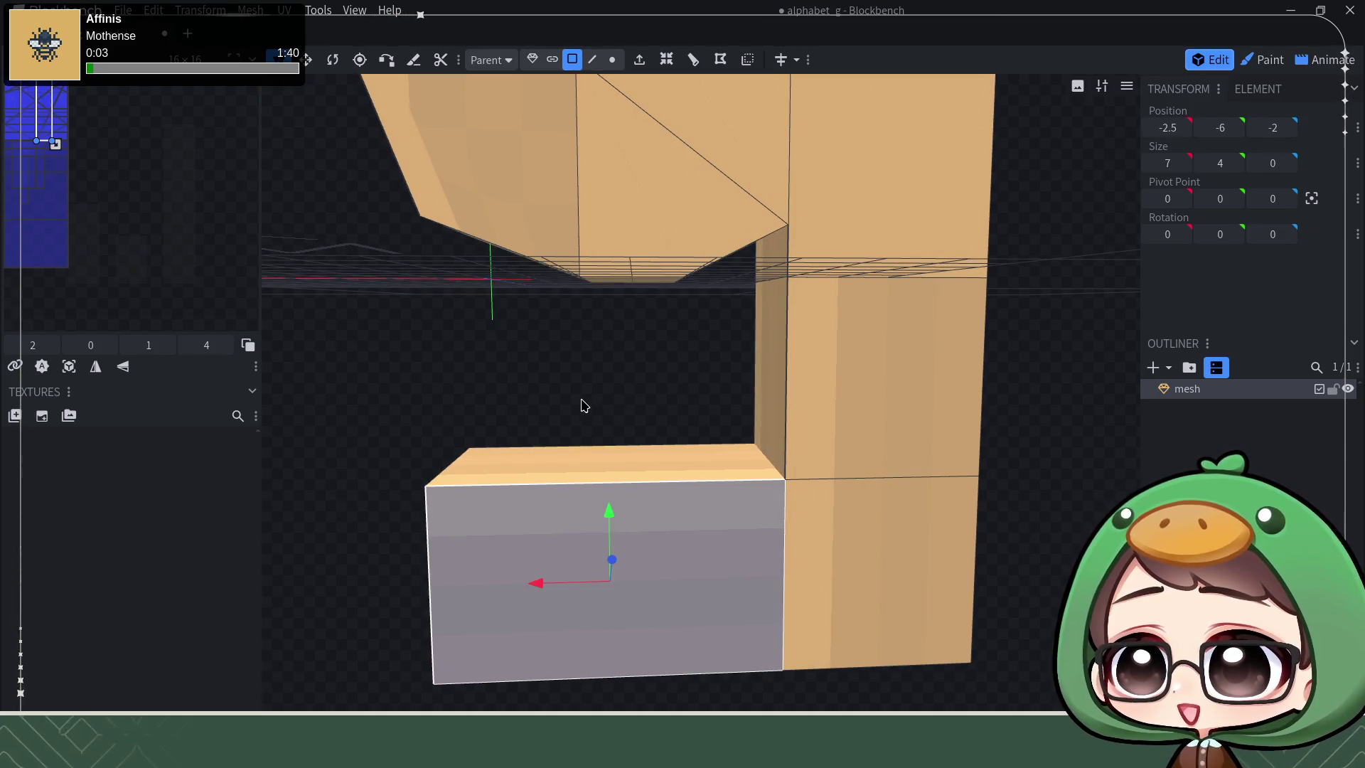
{"action": "key", "text": "shift+Right"}
{"action": "left_click_drag", "start_coordinate": [569, 399], "coordinate": [618, 393]}
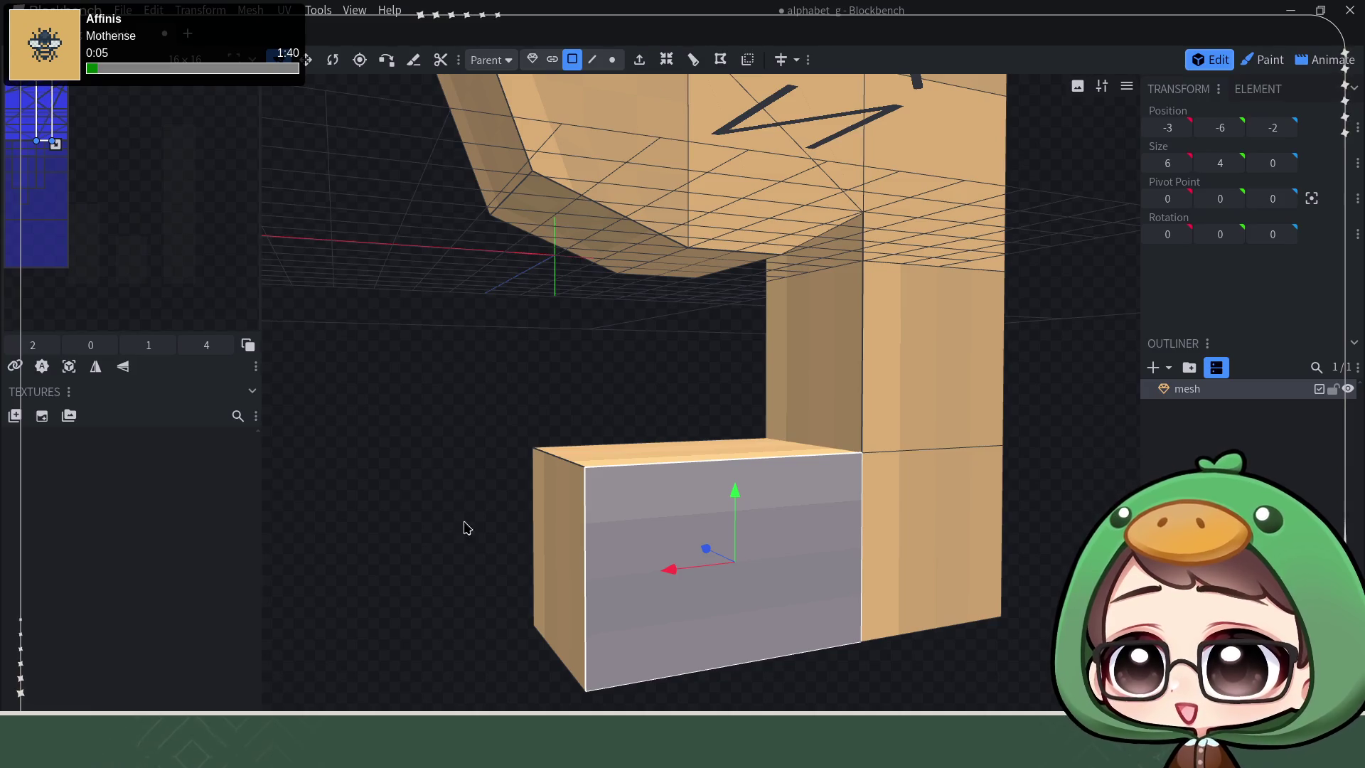
{"action": "left_click", "coordinate": [550, 536]}
{"action": "left_click", "coordinate": [640, 59]}
{"action": "left_click_drag", "start_coordinate": [534, 412], "coordinate": [485, 441]}
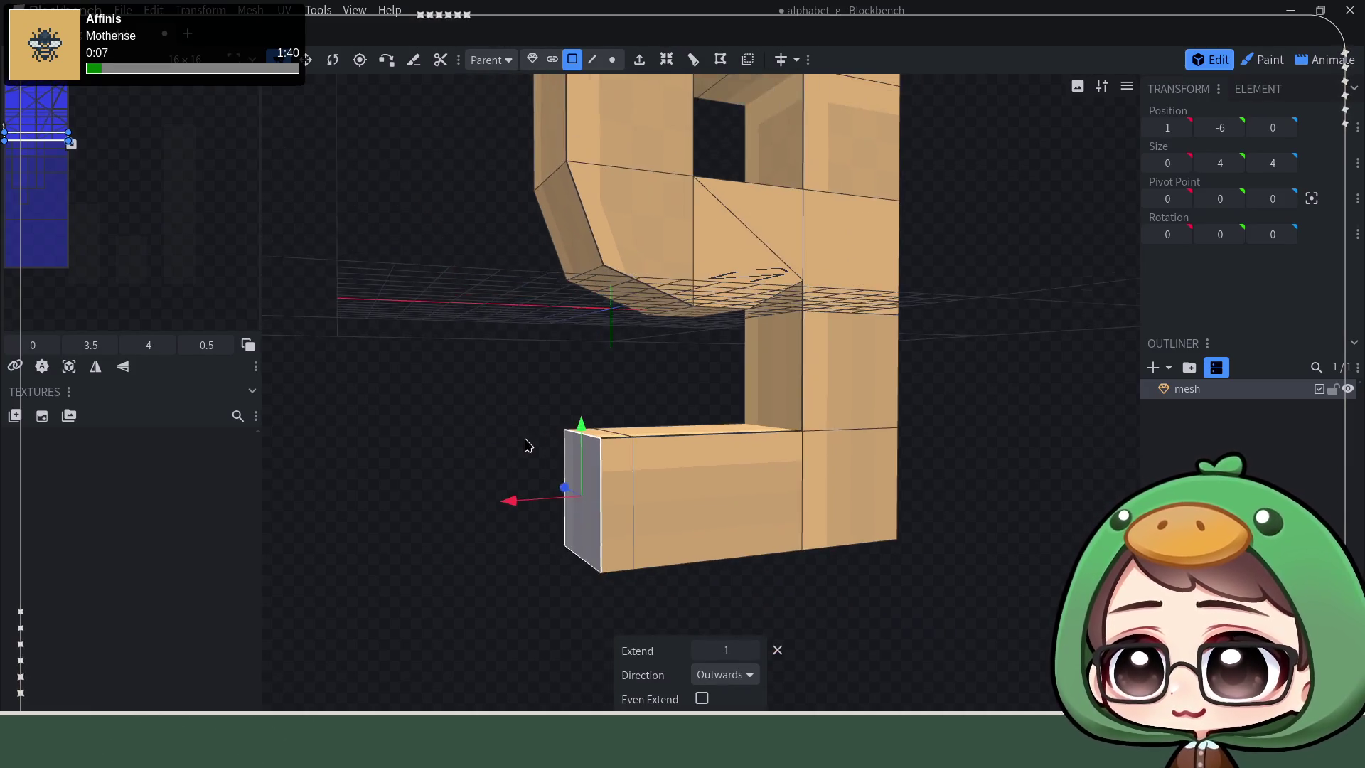
{"action": "mouse_move", "coordinate": [474, 495]}
{"action": "left_mouse_down"}
{"action": "mouse_move", "coordinate": [448, 509]}
{"action": "mouse_move", "coordinate": [487, 352]}
{"action": "mouse_move", "coordinate": [643, 187]}
{"action": "mouse_move", "coordinate": [543, 398]}
{"action": "mouse_move", "coordinate": [497, 435]}
{"action": "mouse_move", "coordinate": [472, 424]}
{"action": "mouse_move", "coordinate": [479, 357]}
{"action": "mouse_move", "coordinate": [467, 367]}
{"action": "left_mouse_up"}
{"action": "left_click_drag", "start_coordinate": [431, 296], "coordinate": [392, 217]}
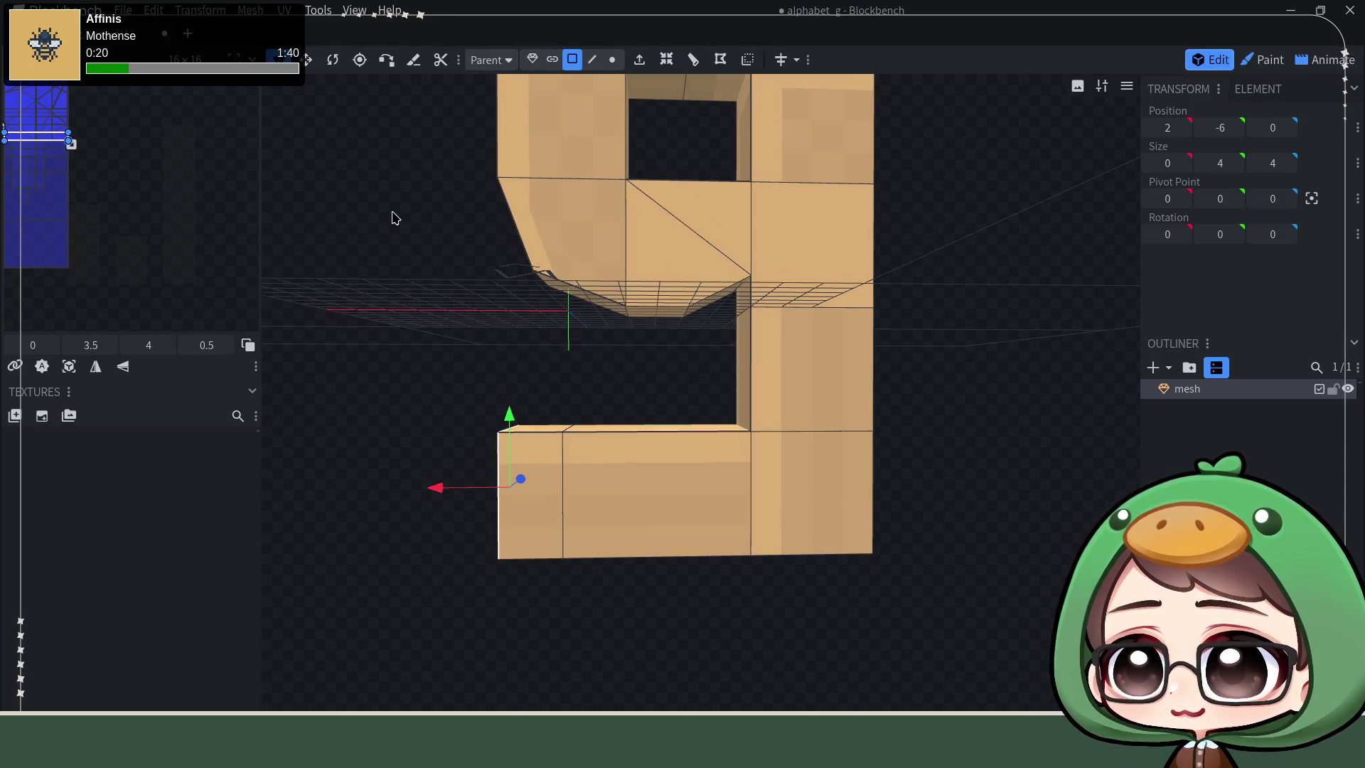
Step: Undo the extra segment and re-extrude the end face left into one longer bar
{"action": "left_click", "coordinate": [603, 453]}
{"action": "left_click", "coordinate": [556, 517]}
{"action": "left_click_drag", "start_coordinate": [509, 403], "coordinate": [537, 424]}
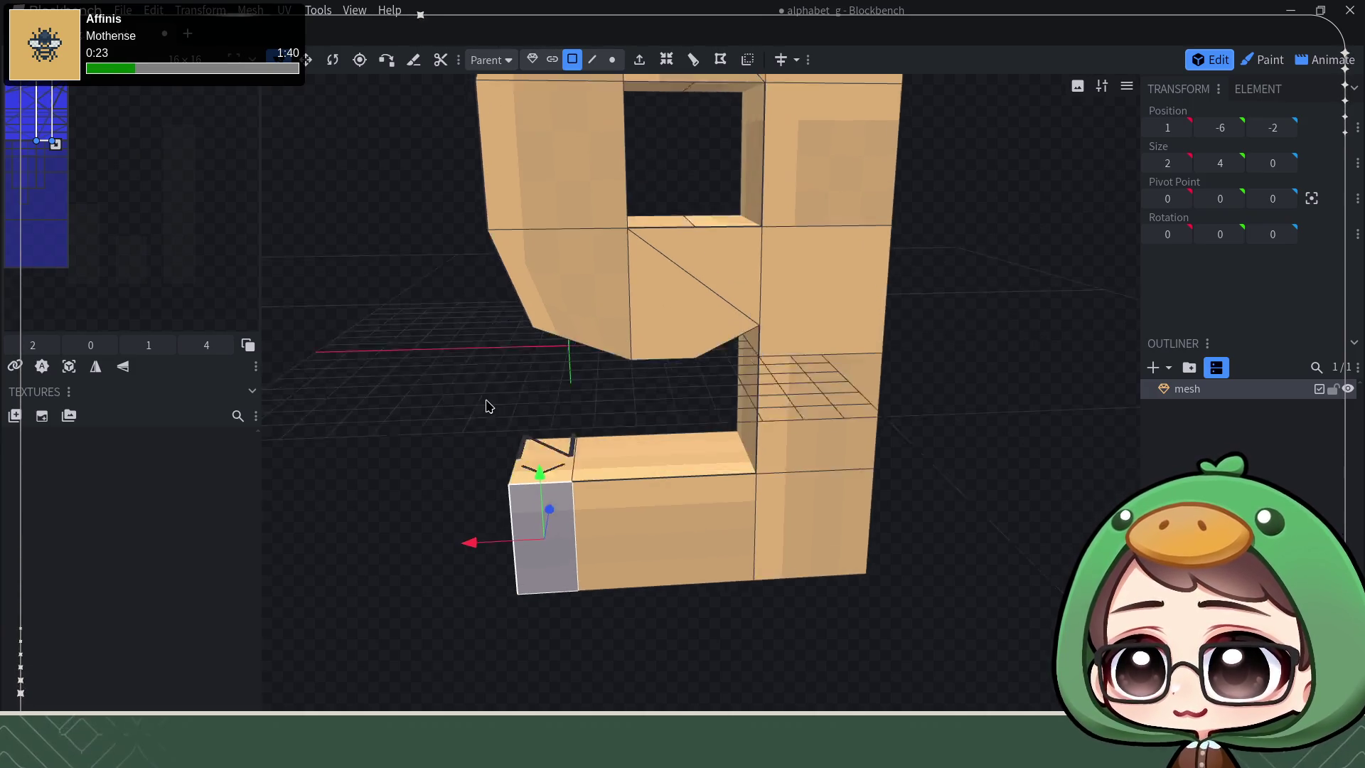
{"action": "key", "text": "ctrl+z"}
{"action": "key", "text": "ctrl+z"}
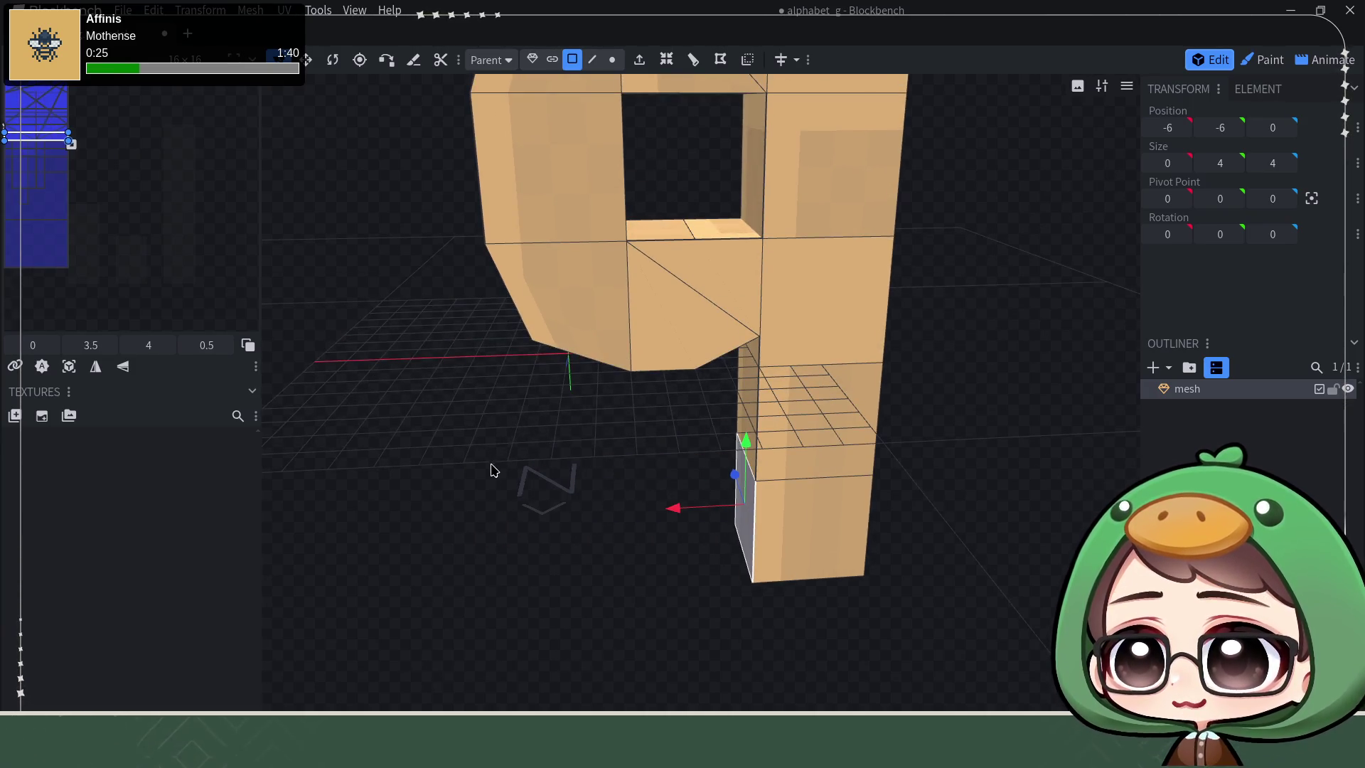
{"action": "left_click_drag", "start_coordinate": [491, 467], "coordinate": [718, 488]}
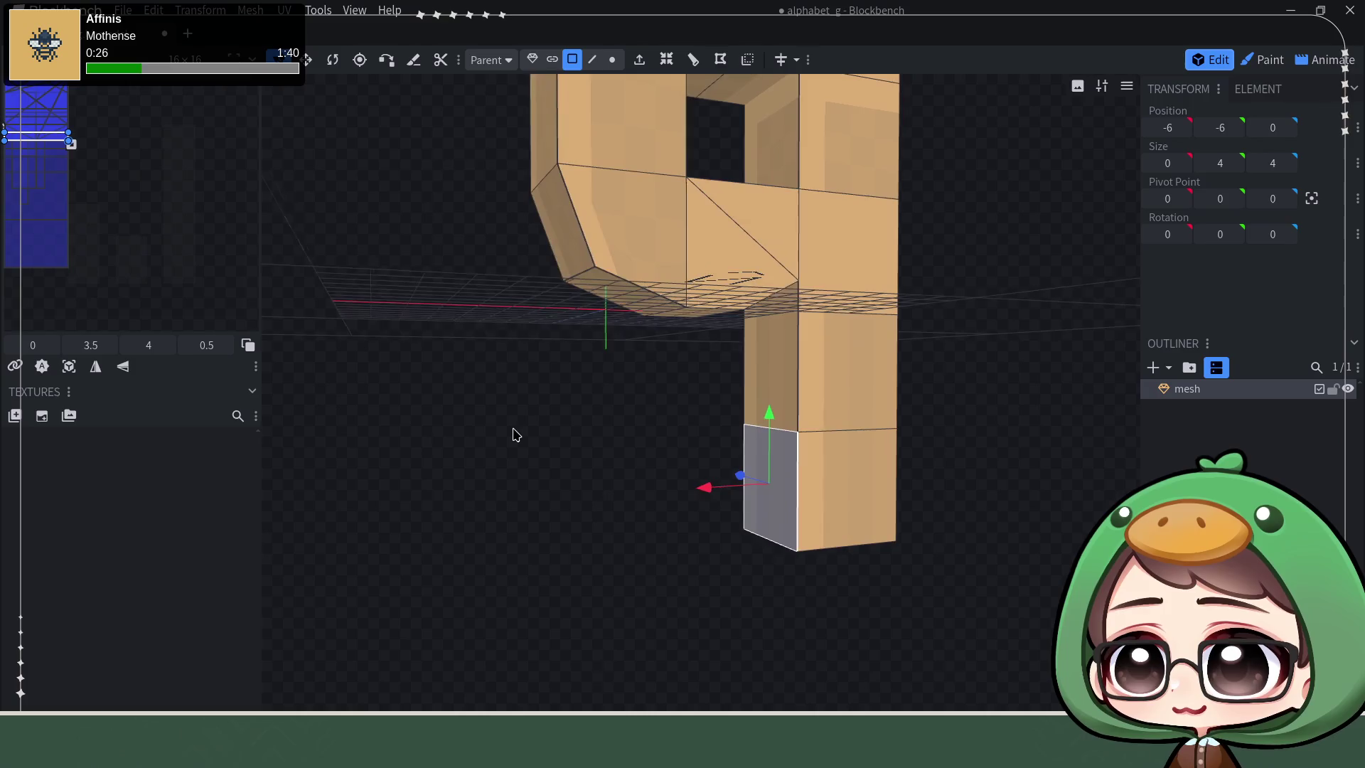
{"action": "left_click", "coordinate": [638, 59]}
{"action": "left_click_drag", "start_coordinate": [704, 487], "coordinate": [466, 506]}
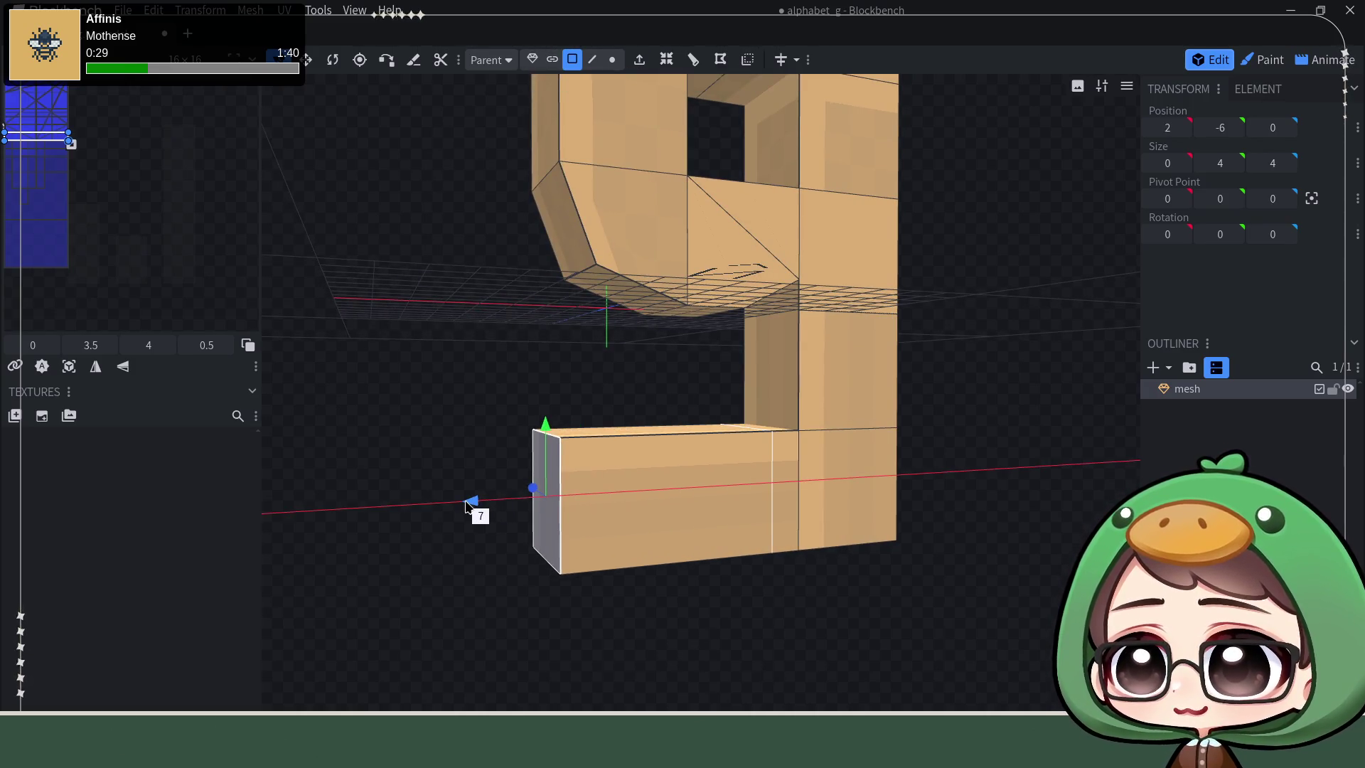
{"action": "left_click_drag", "start_coordinate": [473, 353], "coordinate": [639, 414]}
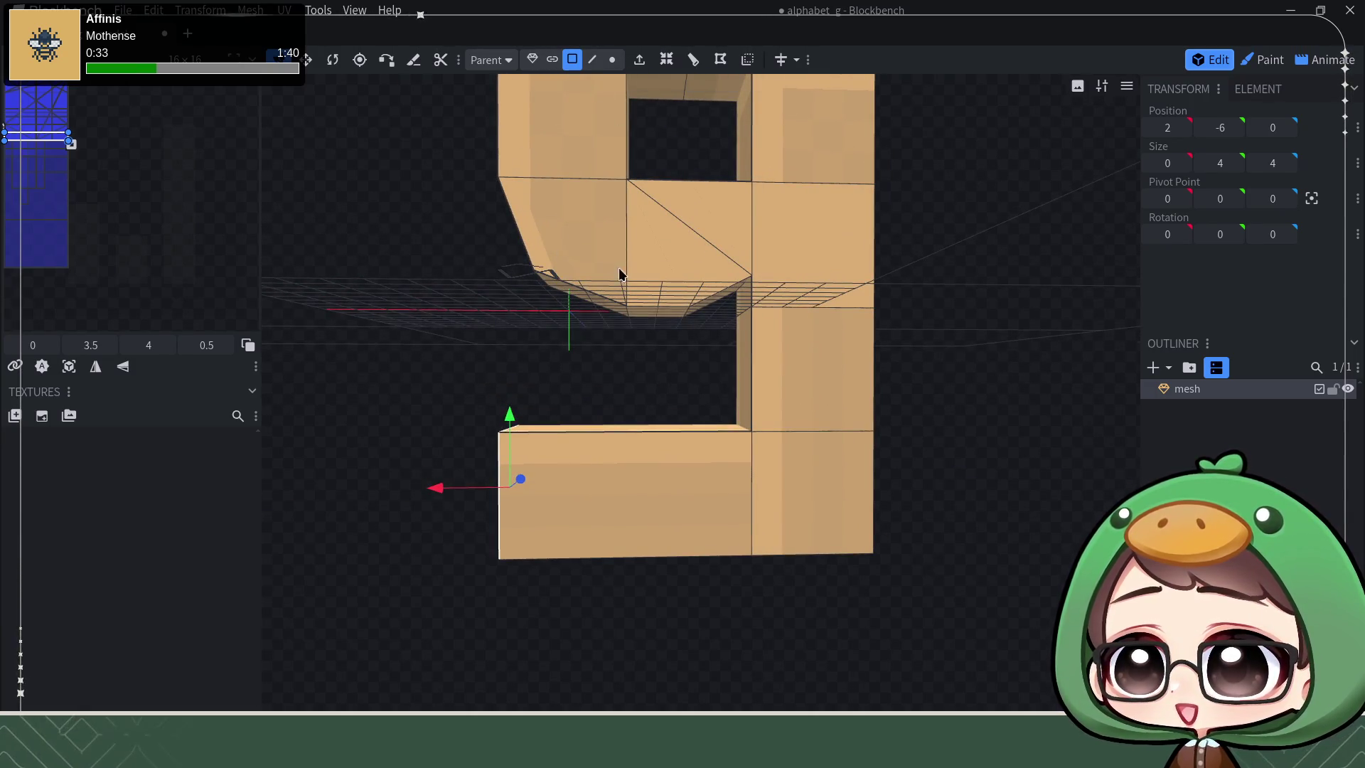
{"action": "left_click", "coordinate": [593, 59]}
Step: Add a loop cut near the hook's end and select the bar's left end face
{"action": "left_click", "coordinate": [652, 426]}
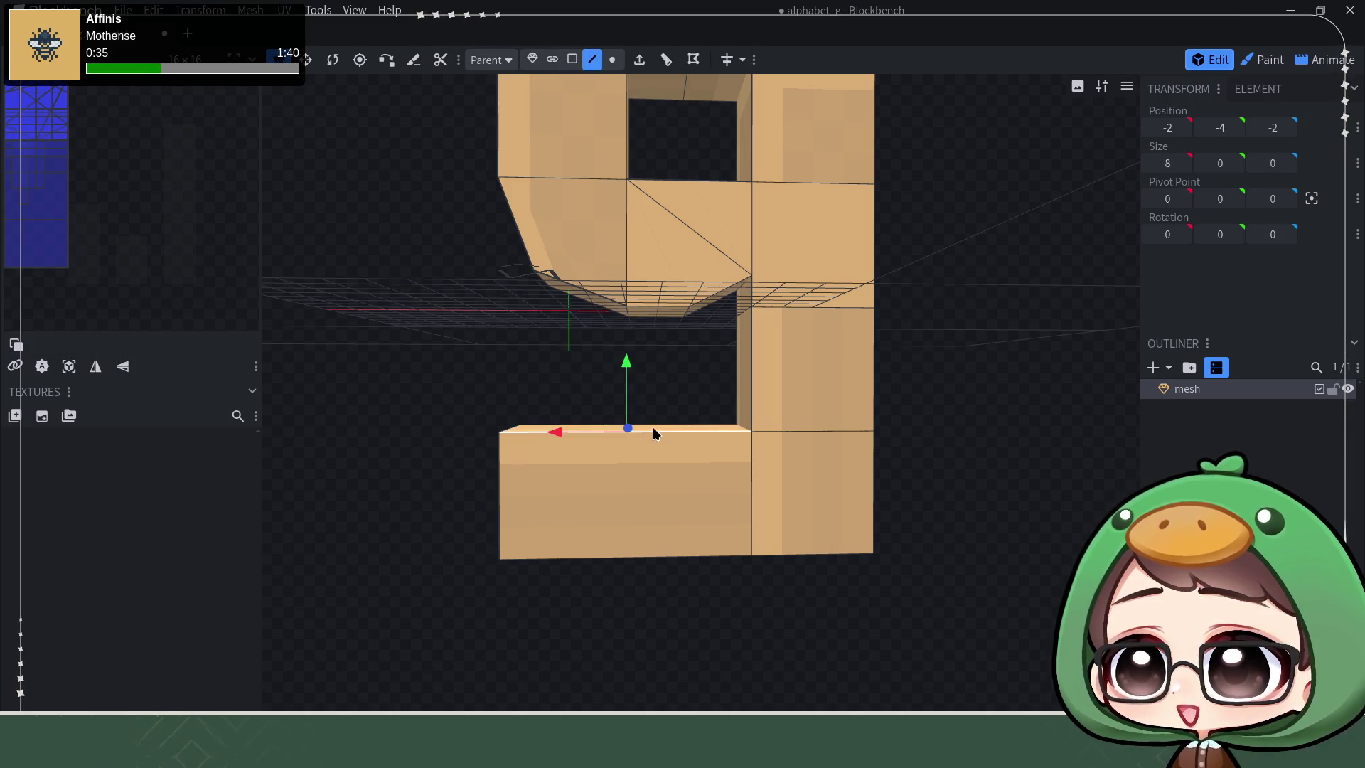
{"action": "left_click", "coordinate": [667, 59]}
{"action": "left_click_drag", "start_coordinate": [554, 362], "coordinate": [586, 437]}
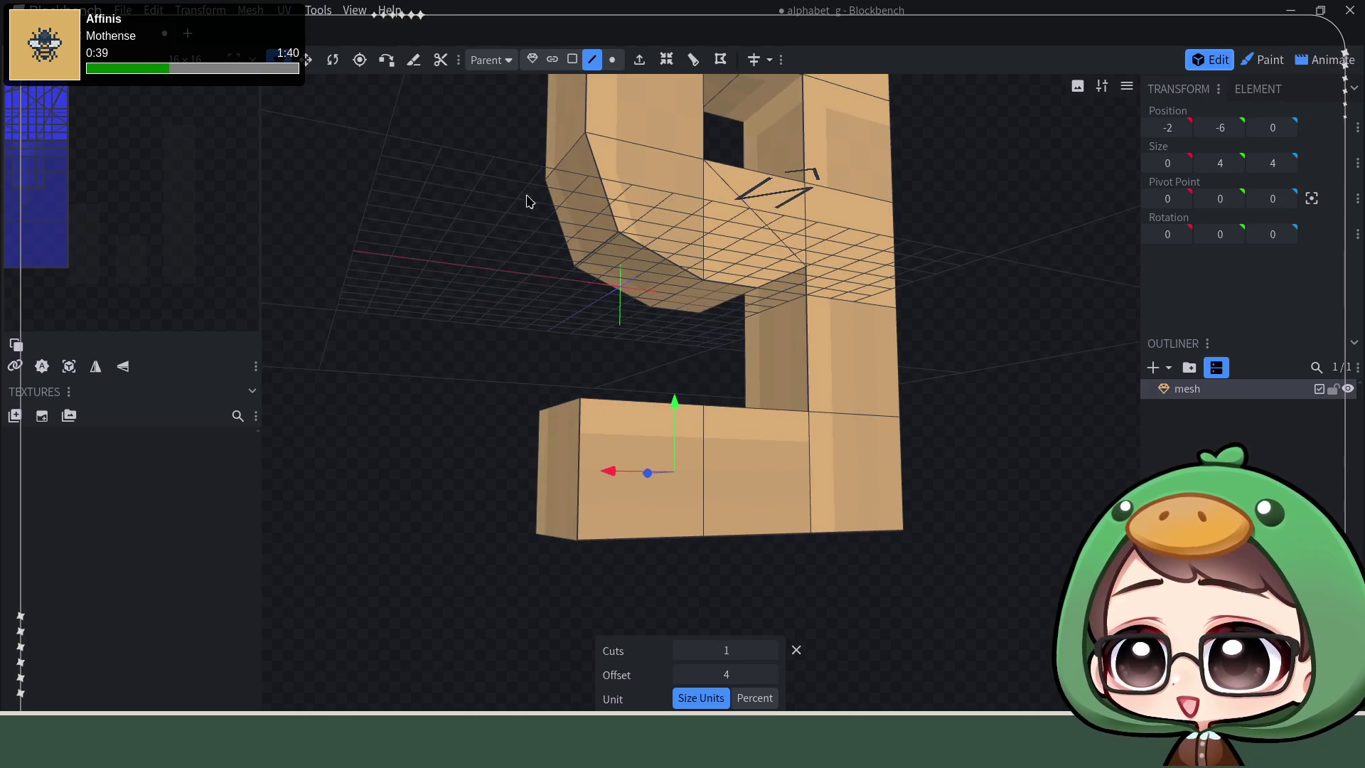
{"action": "left_click", "coordinate": [572, 58]}
{"action": "left_click", "coordinate": [567, 446]}
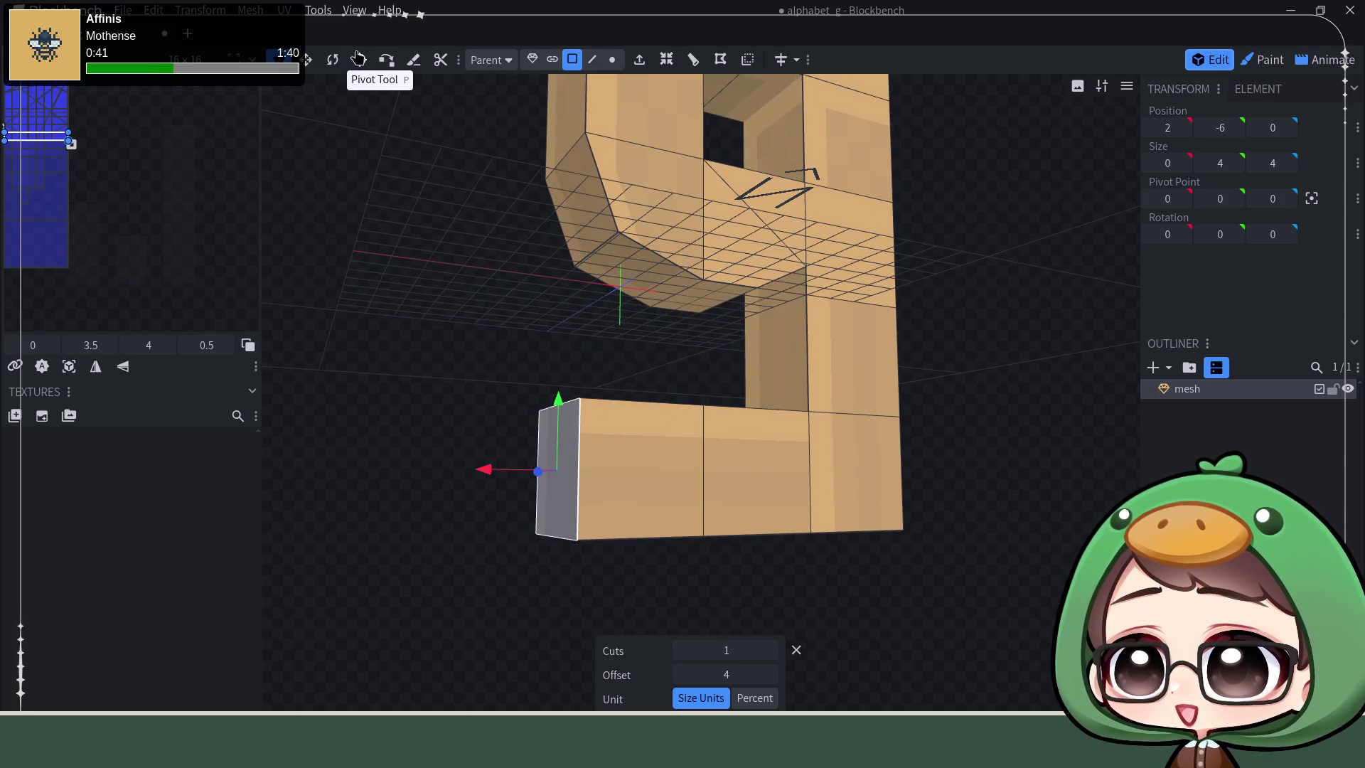
Step: Scale the tip face to Y 2 and move it slightly inward toward the stem
{"action": "left_click", "coordinate": [310, 58]}
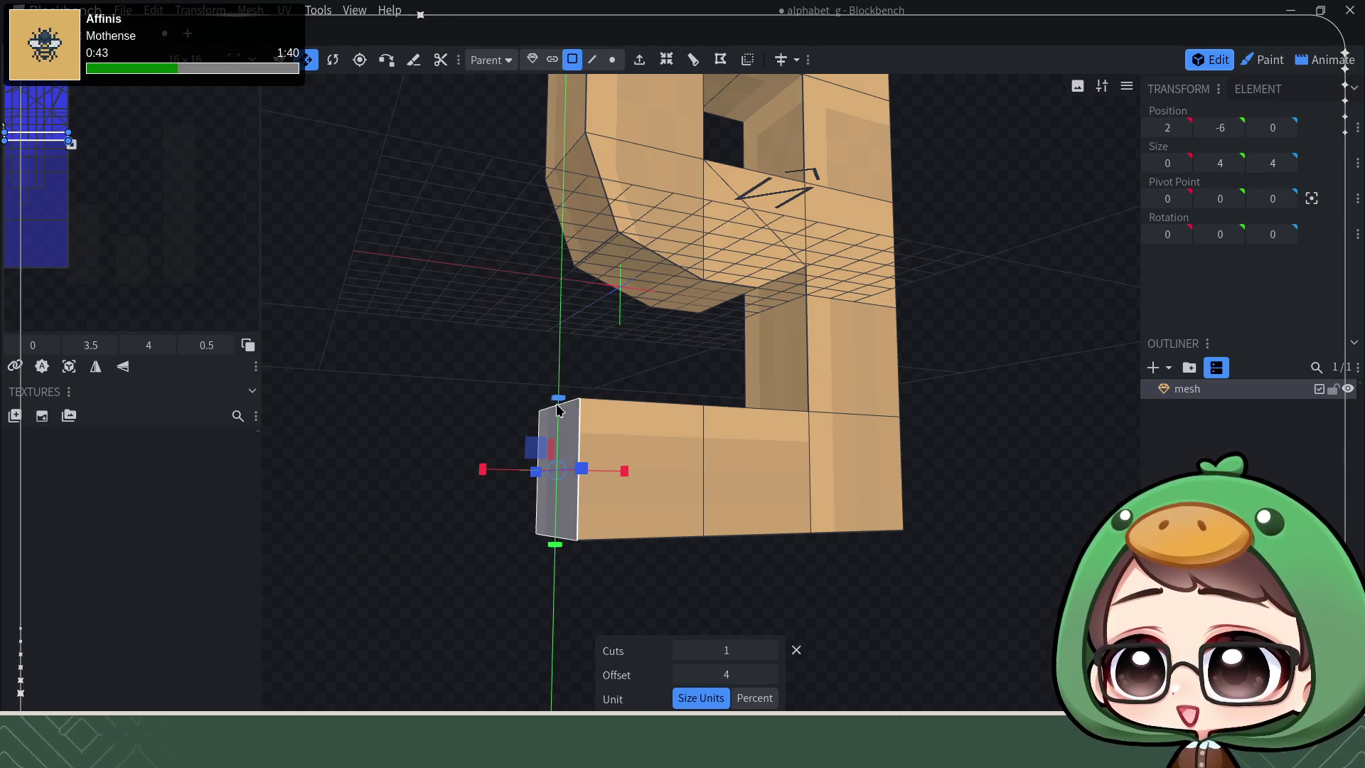
{"action": "left_click_drag", "start_coordinate": [556, 398], "coordinate": [566, 446]}
{"action": "mouse_move", "coordinate": [576, 381]}
{"action": "left_mouse_down"}
{"action": "mouse_move", "coordinate": [598, 378]}
{"action": "mouse_move", "coordinate": [576, 394]}
{"action": "mouse_move", "coordinate": [570, 381]}
{"action": "left_mouse_up"}
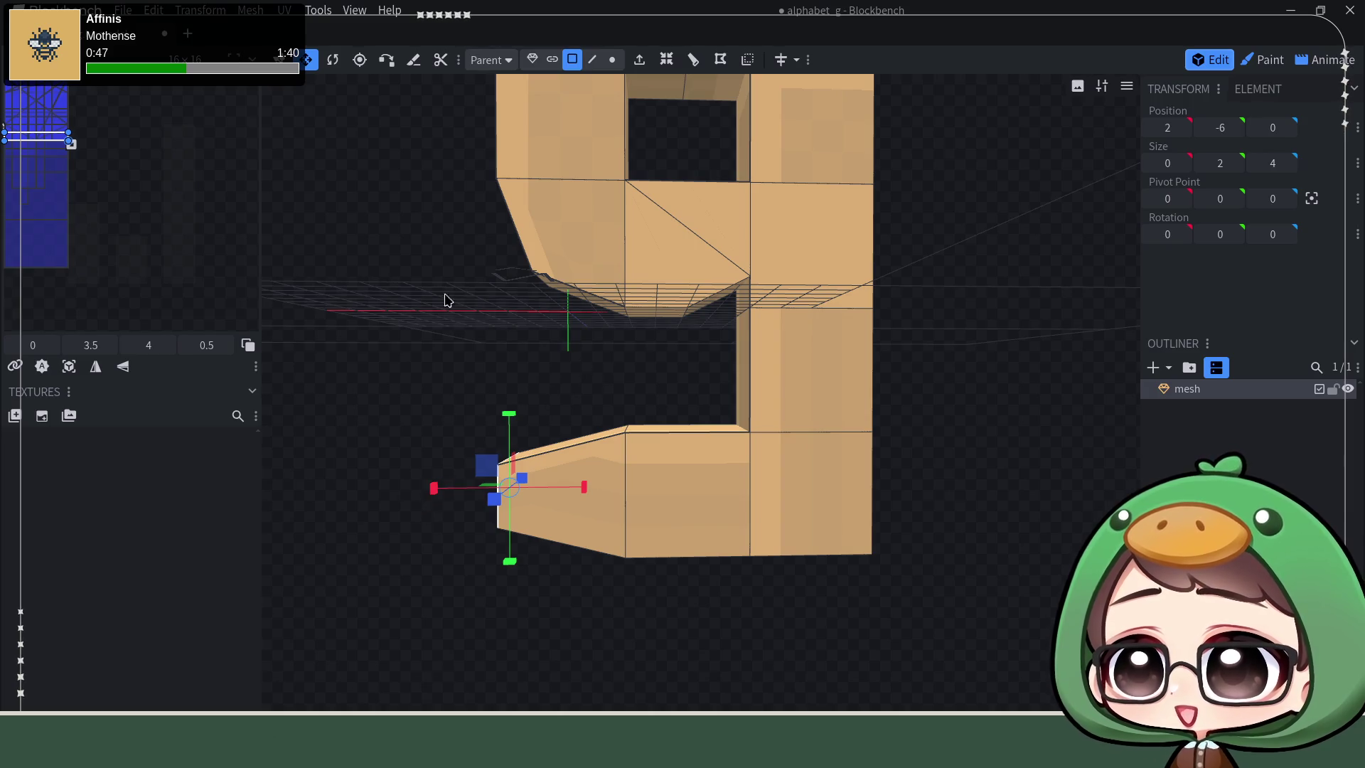
{"action": "key", "text": "v"}
{"action": "left_click_drag", "start_coordinate": [437, 499], "coordinate": [472, 502]}
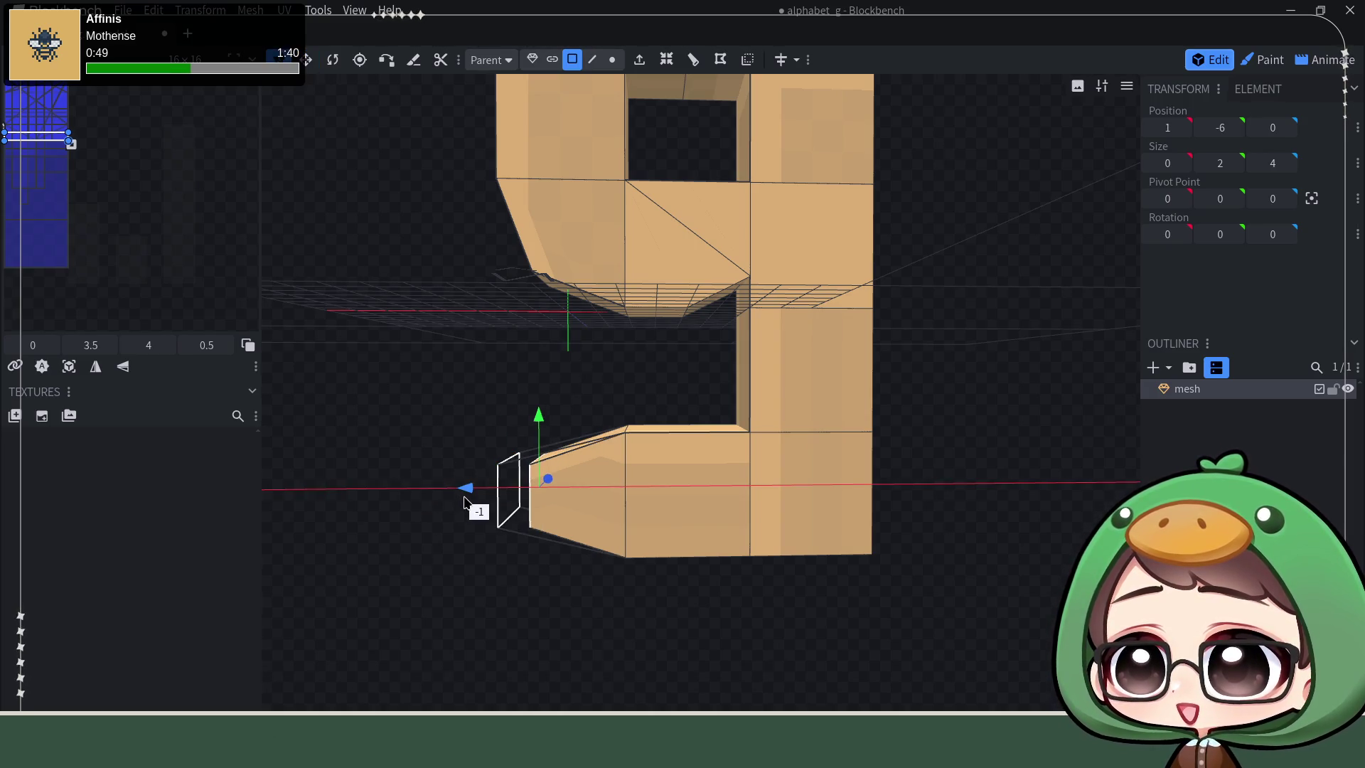
{"action": "scroll", "coordinate": [508, 370], "scroll_direction": "down", "scroll_amount": 2}
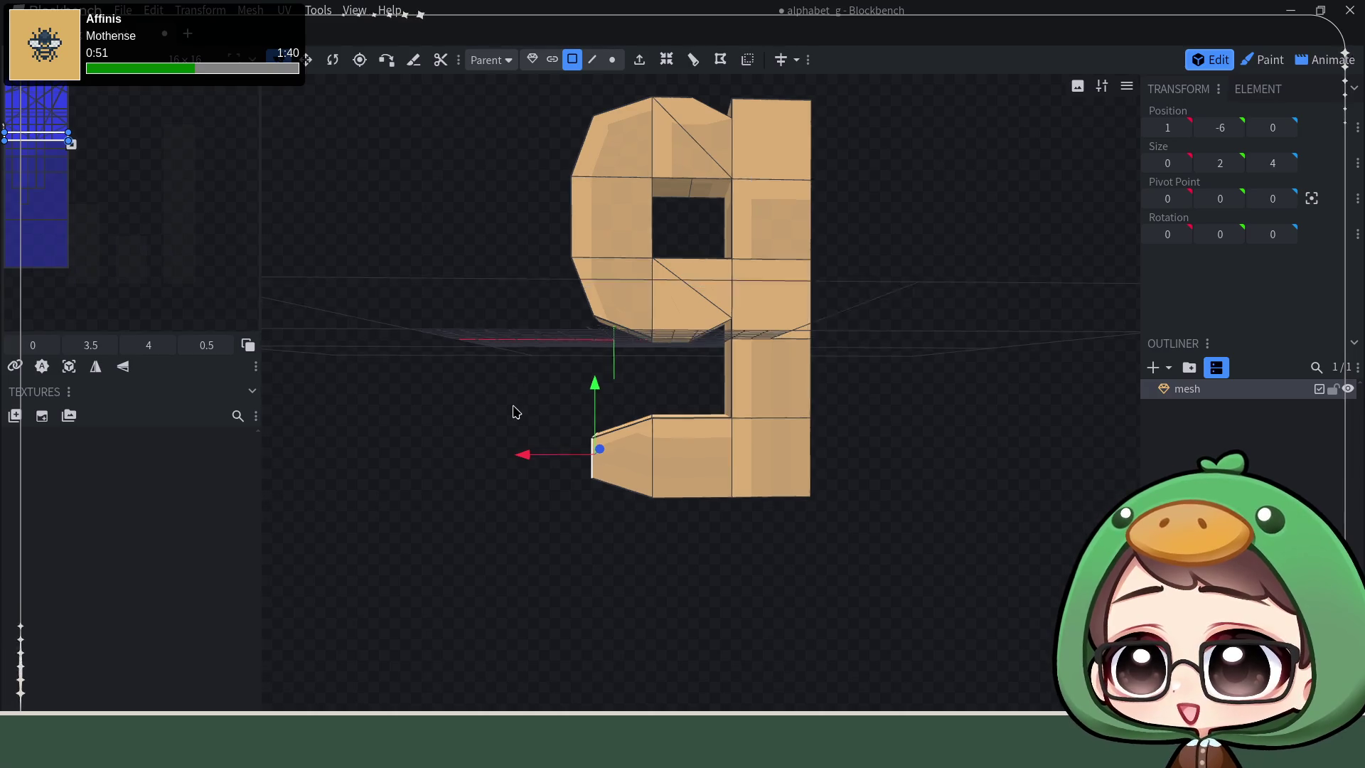
{"action": "left_click_drag", "start_coordinate": [514, 413], "coordinate": [511, 412]}
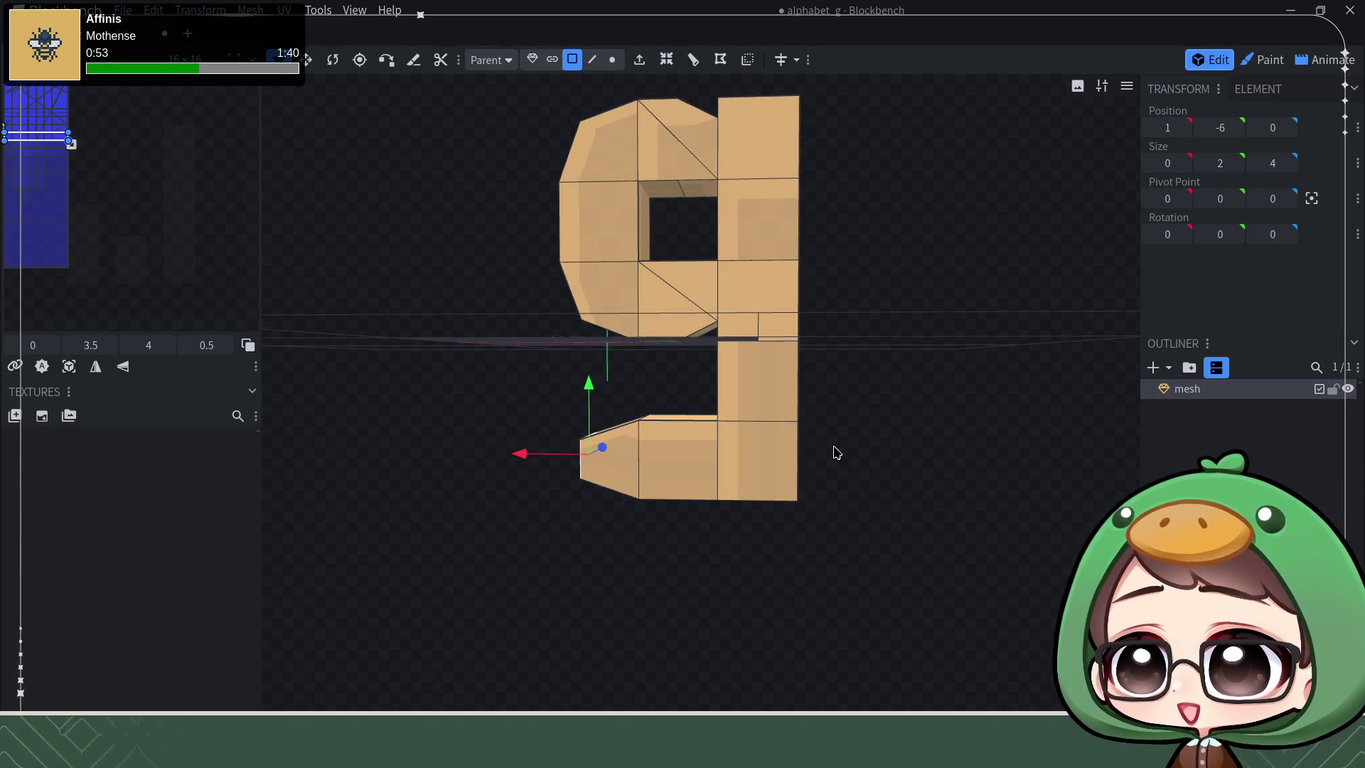
{"action": "mouse_move", "coordinate": [851, 453]}
{"action": "left_mouse_down"}
{"action": "mouse_move", "coordinate": [821, 480]}
{"action": "mouse_move", "coordinate": [948, 509]}
{"action": "left_mouse_up"}
{"action": "scroll", "coordinate": [820, 479], "scroll_direction": "up", "scroll_amount": 3}
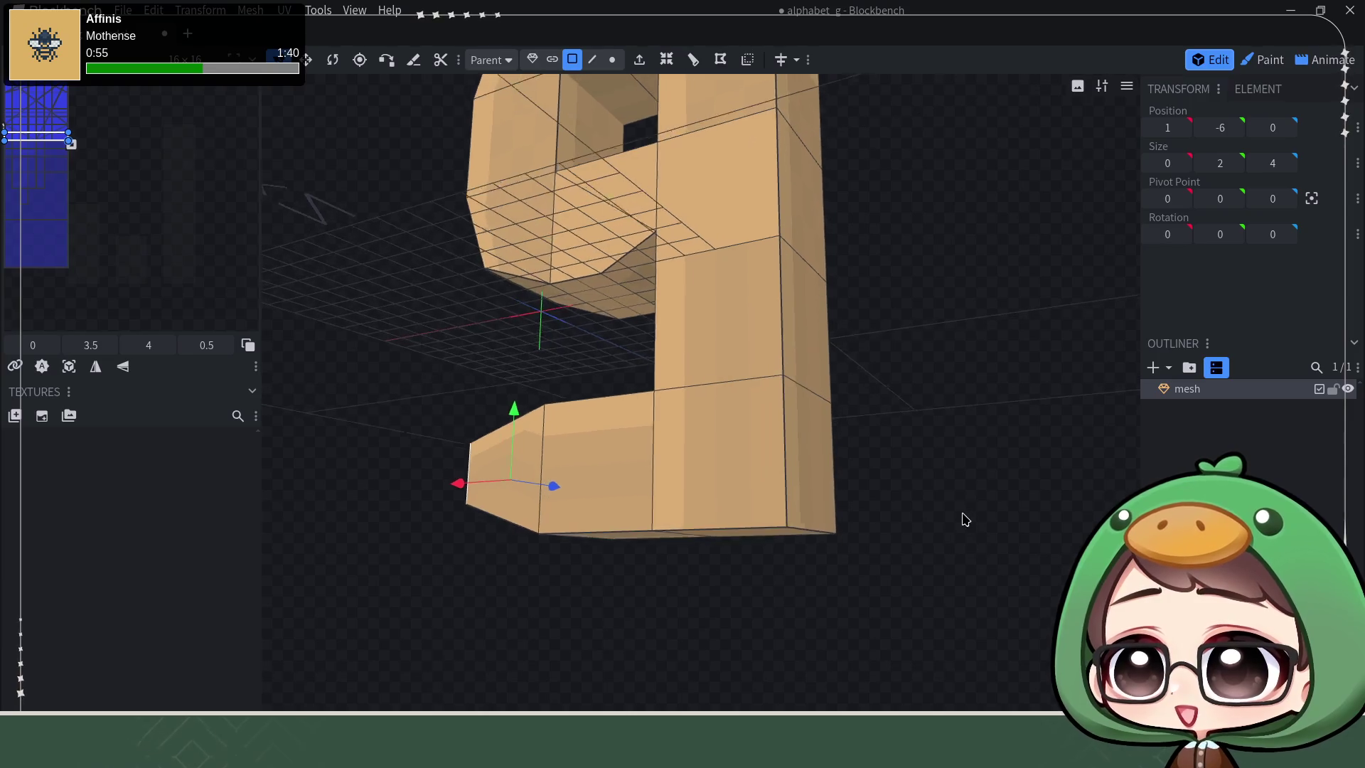
Step: Move the stem's bottom corner edge inward along X and up along Y to chamfer it
{"action": "left_click", "coordinate": [593, 58]}
{"action": "left_click", "coordinate": [810, 534]}
{"action": "left_click_drag", "start_coordinate": [754, 542], "coordinate": [725, 545]}
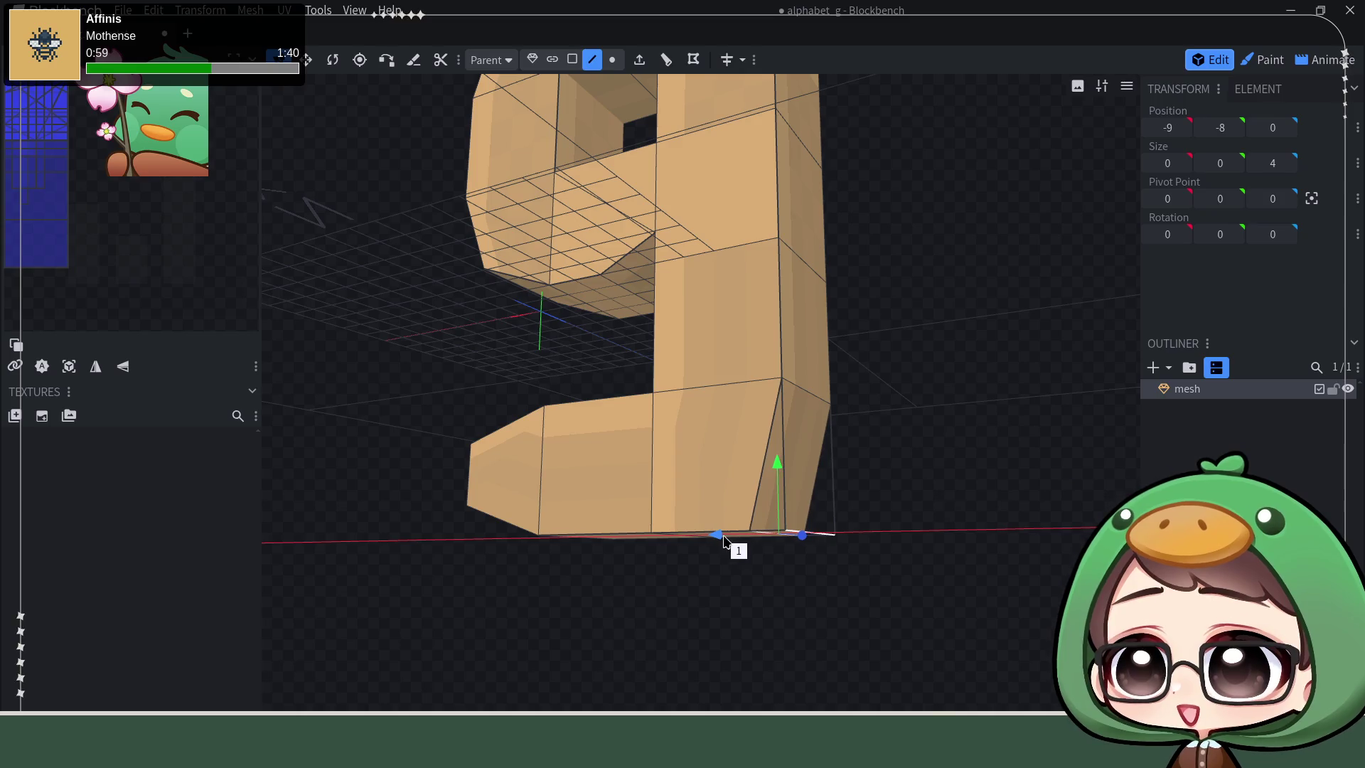
{"action": "left_click_drag", "start_coordinate": [725, 544], "coordinate": [718, 540]}
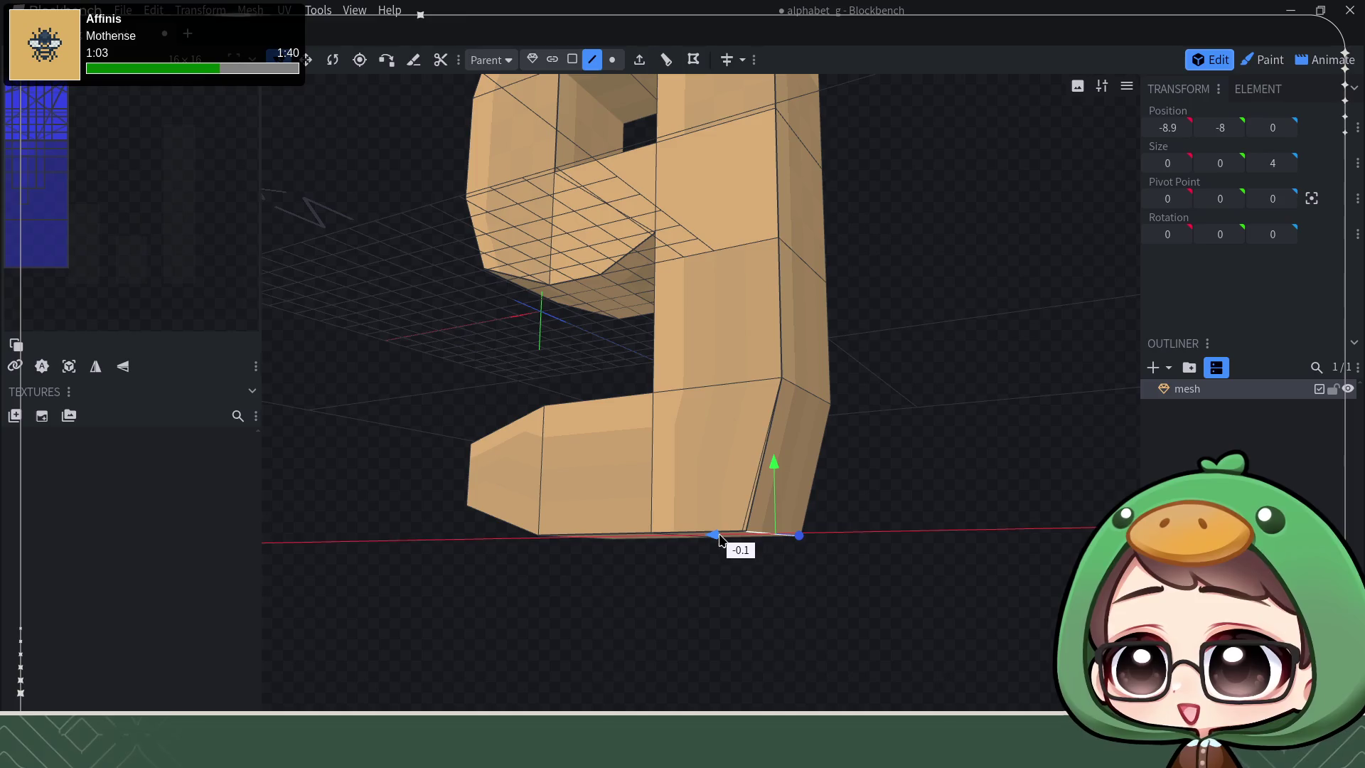
{"action": "left_click_drag", "start_coordinate": [780, 467], "coordinate": [775, 428]}
{"action": "left_click", "coordinate": [901, 450]}
{"action": "left_click_drag", "start_coordinate": [914, 452], "coordinate": [981, 482]}
{"action": "scroll", "coordinate": [981, 483], "scroll_direction": "down", "scroll_amount": 2}
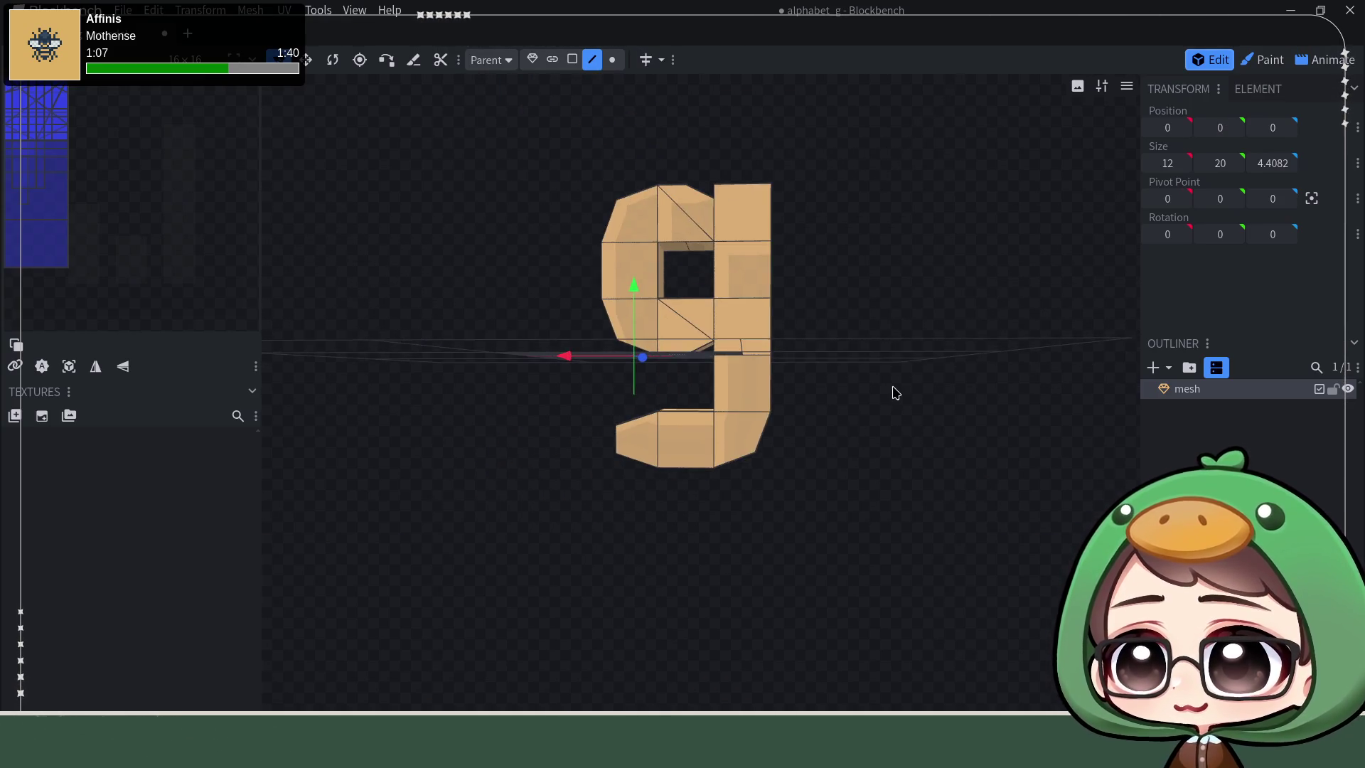
Step: Save as alphabet_g.bbmodel, inspect the finished g, and save again
{"action": "key", "text": "ctrl+s"}
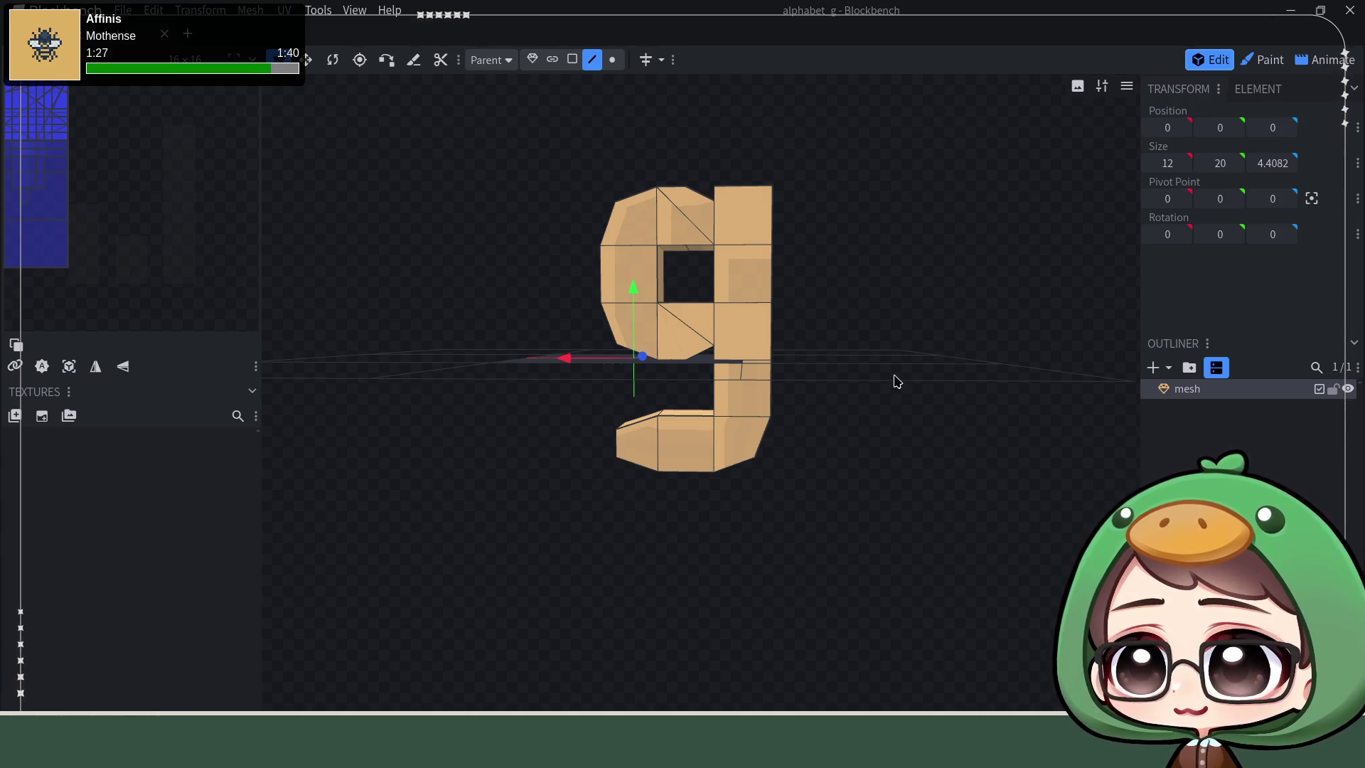
{"action": "mouse_move", "coordinate": [880, 343]}
{"action": "left_mouse_down"}
{"action": "mouse_move", "coordinate": [865, 392]}
{"action": "mouse_move", "coordinate": [881, 310]}
{"action": "mouse_move", "coordinate": [884, 366]}
{"action": "left_mouse_up"}
{"action": "key", "text": "ctrl+s"}
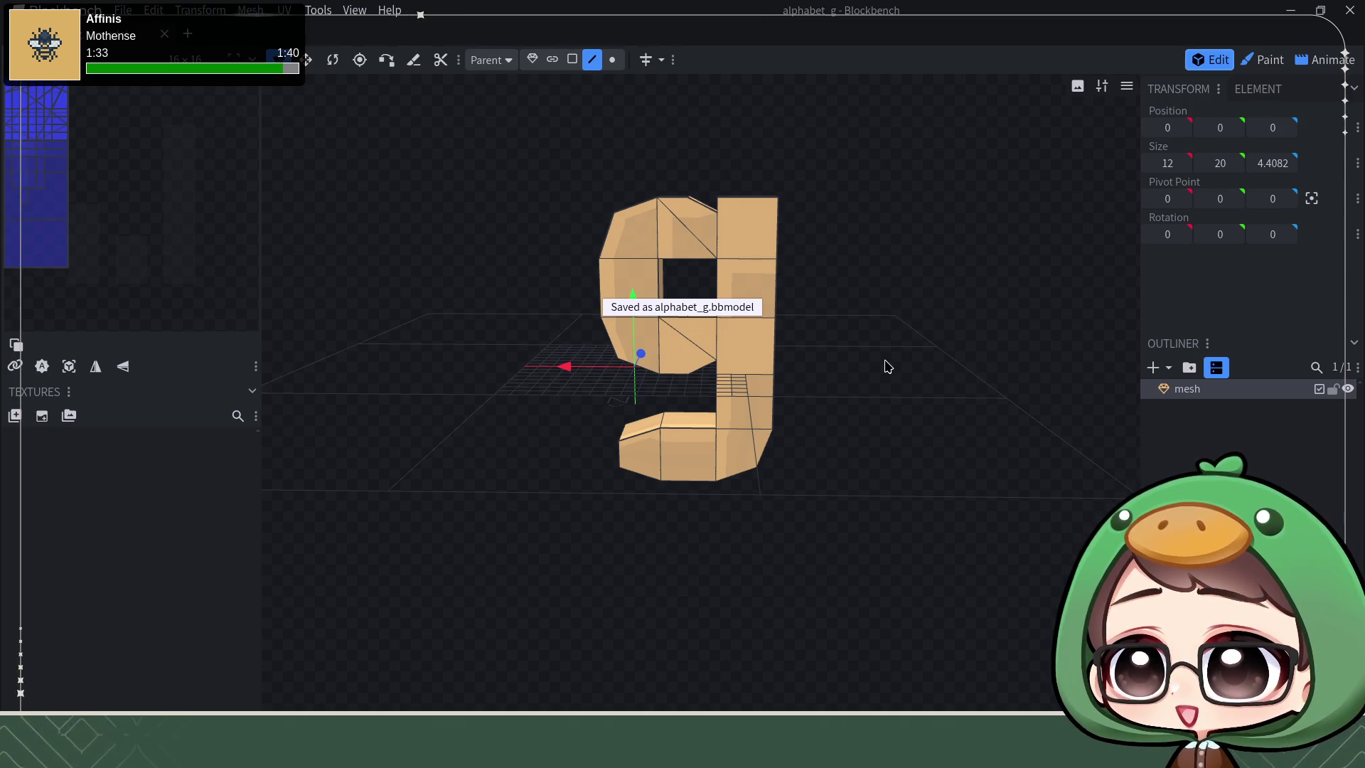